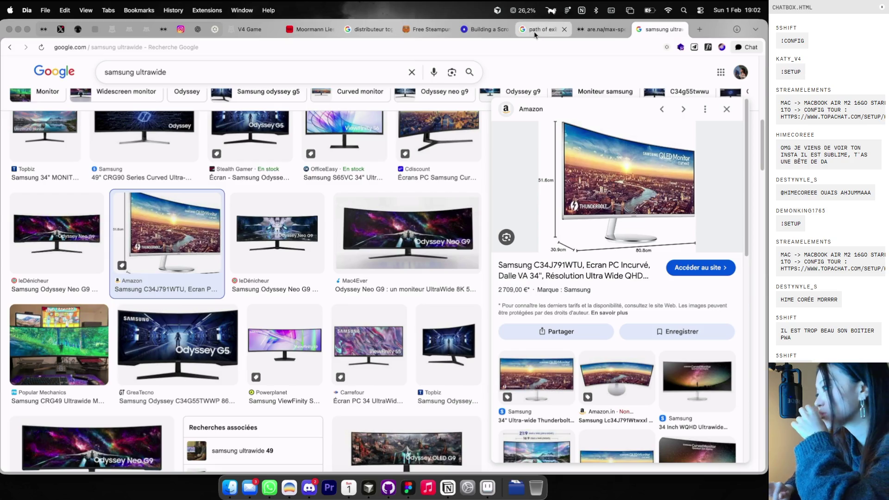
# Close the Samsung monitor search tab, browse the Cosmos BRANDING board, and switch to the RIP-IT Figma file
pyautogui.click(680, 29)
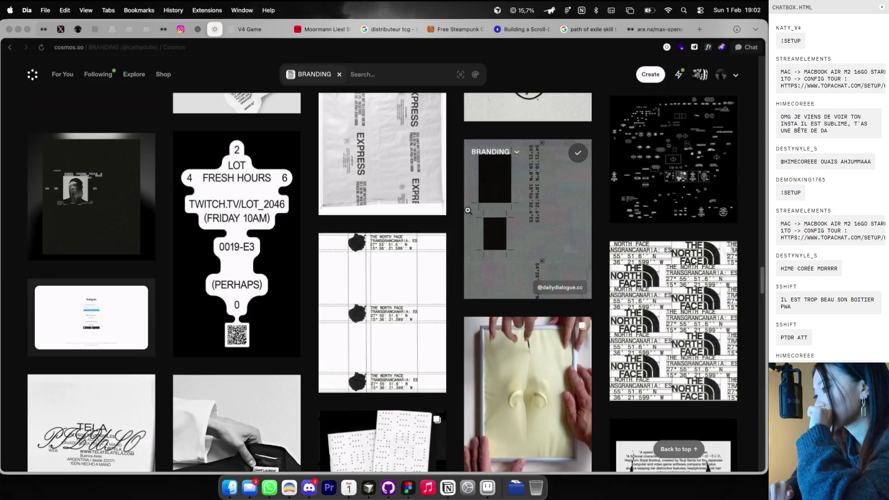
pyautogui.scroll(-3, 466, 211)
pyautogui.scroll(-10, 466, 210)
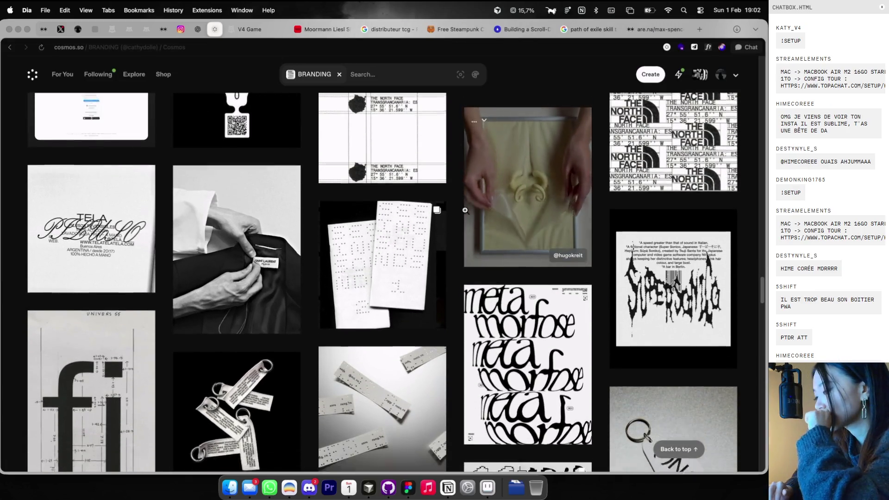
pyautogui.scroll(-9, 465, 211)
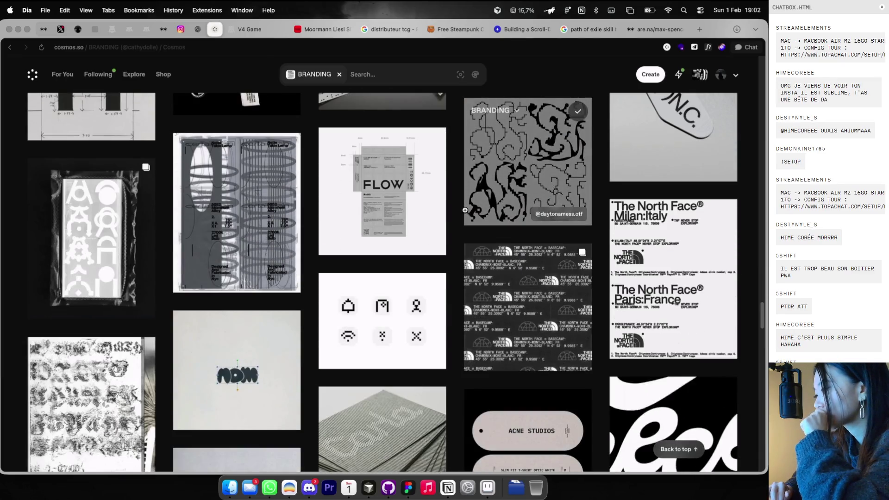
pyautogui.scroll(-4, 465, 210)
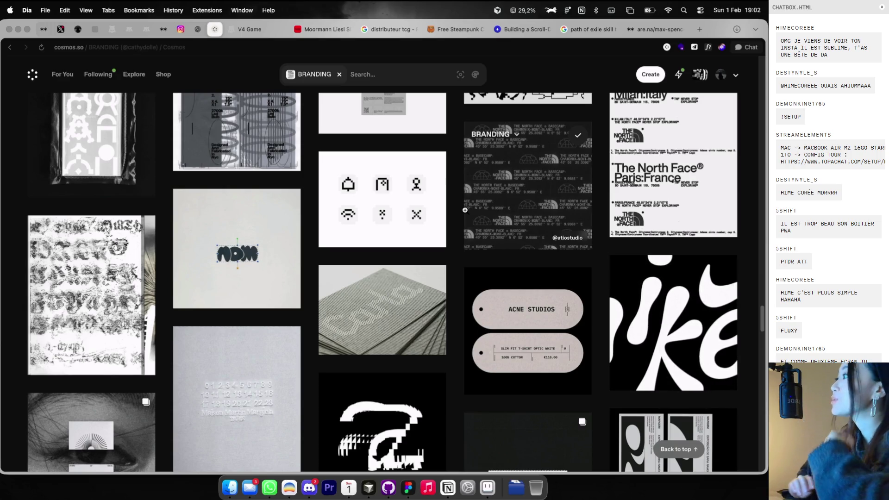
pyautogui.press('super+Tab')
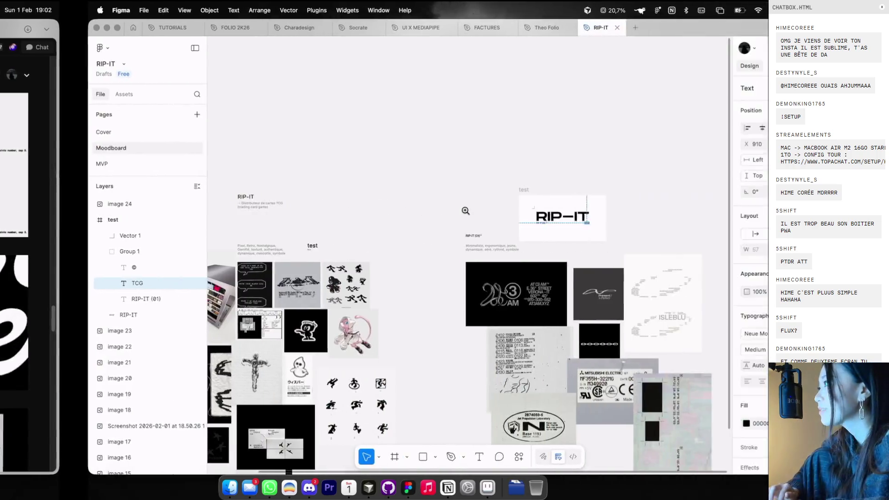
# Place the first corner bracket at the RIP-IT wordmark's top-left, with layout guides shown
pyautogui.scroll(3, 461, 215)
pyautogui.click(438, 162)
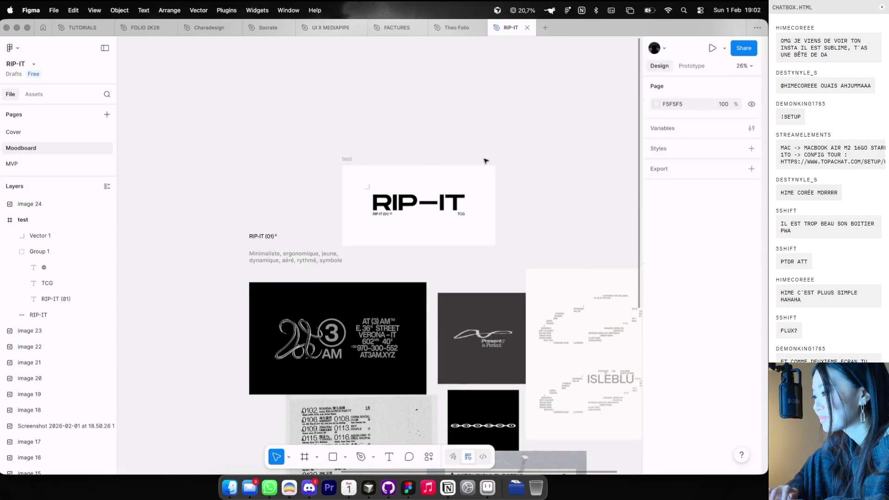
pyautogui.scroll(3, 435, 158)
pyautogui.scroll(4, 434, 158)
pyautogui.hotkey('shift', 'g')
pyautogui.click(350, 152)
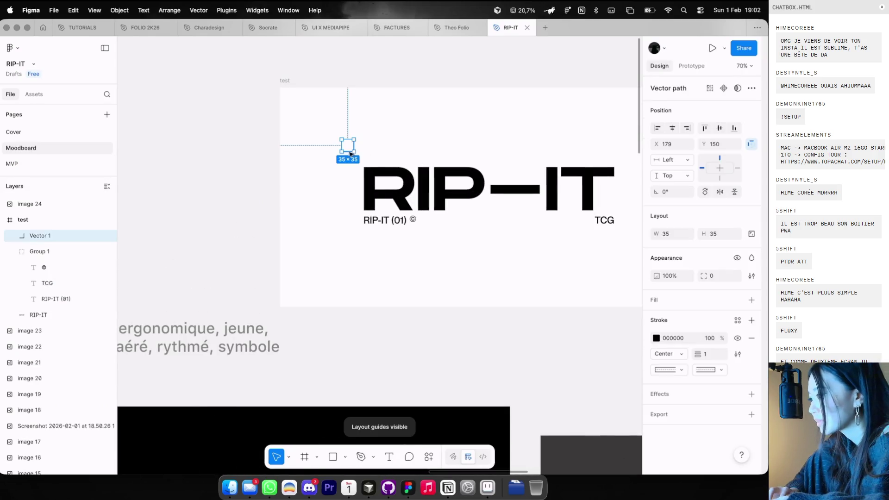
pyautogui.moveTo(351, 149); pyautogui.dragTo(349, 145)
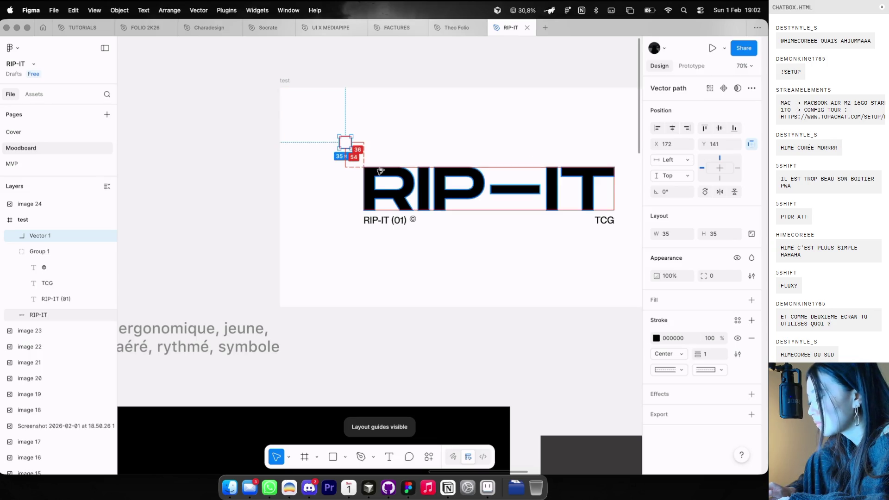
pyautogui.press('Left')
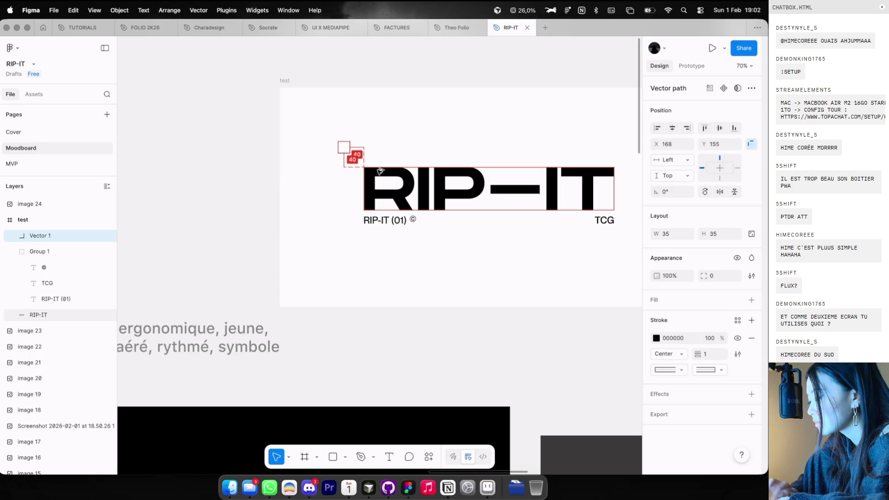
# Copy the corner bracket down to the wordmark's bottom-left and hide the layout guides
pyautogui.moveTo(349, 148); pyautogui.dragTo(349, 251)
pyautogui.hotkey('shift', 'Up')
pyautogui.press('Up')
pyautogui.press('Up')
pyautogui.press('Up')
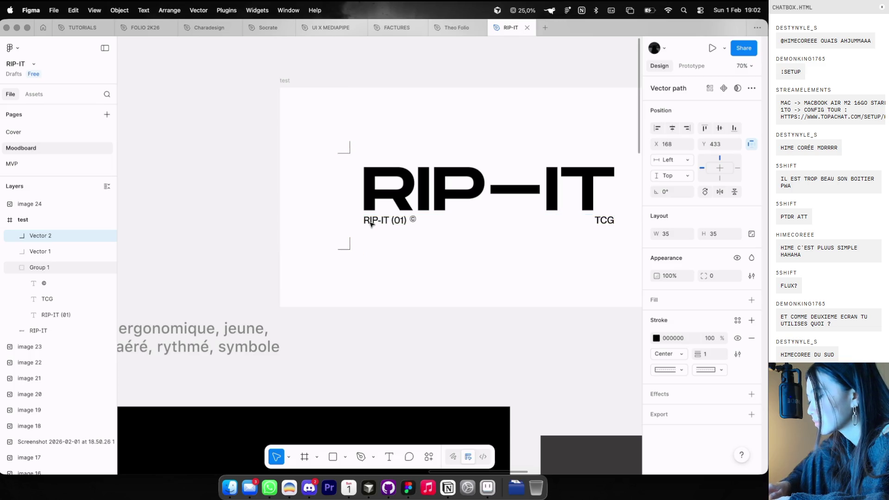
pyautogui.hotkey('ctrl', 'g')
# Copy both left brackets to the right of TCG and mirror them horizontally
pyautogui.keyDown('shift'); pyautogui.click(346, 149); pyautogui.keyUp('shift')
pyautogui.hscroll(2, 345, 153)
pyautogui.moveTo(284, 188)
pyautogui.mouseDown()
pyautogui.moveTo(604, 187)
pyautogui.moveTo(574, 187)
pyautogui.mouseUp()
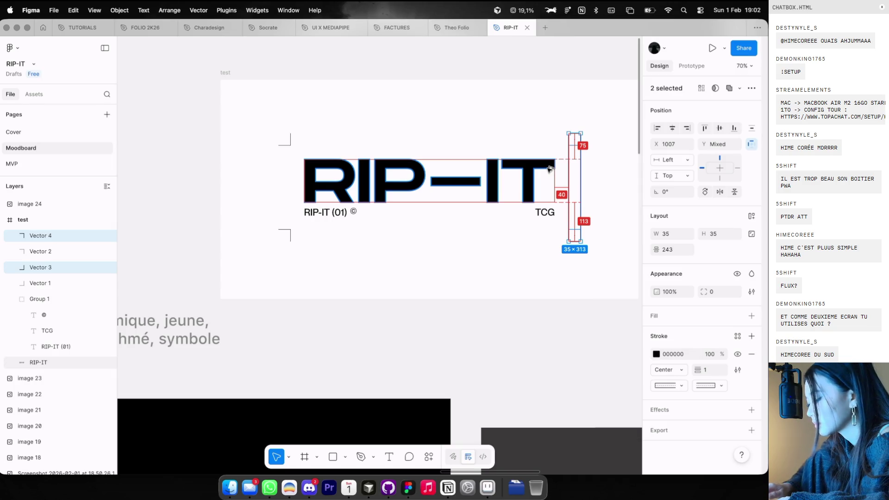
pyautogui.click(570, 116)
pyautogui.hotkey('ctrl', 'z')
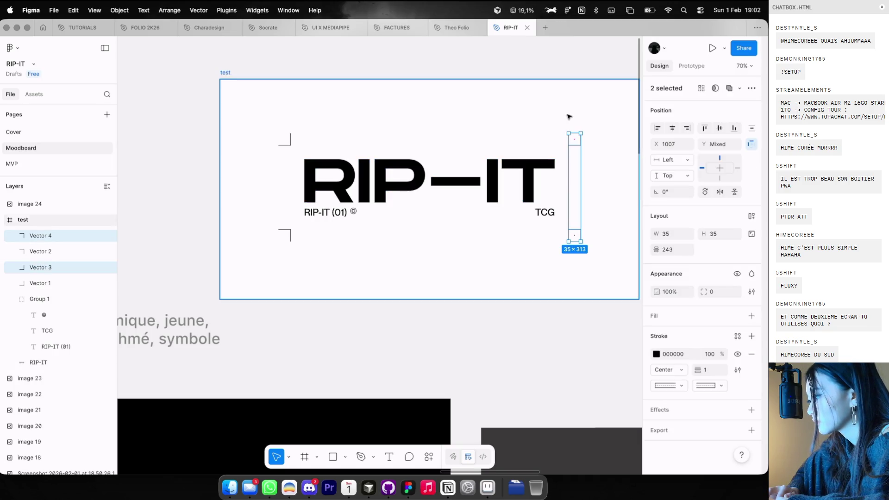
pyautogui.click(569, 117)
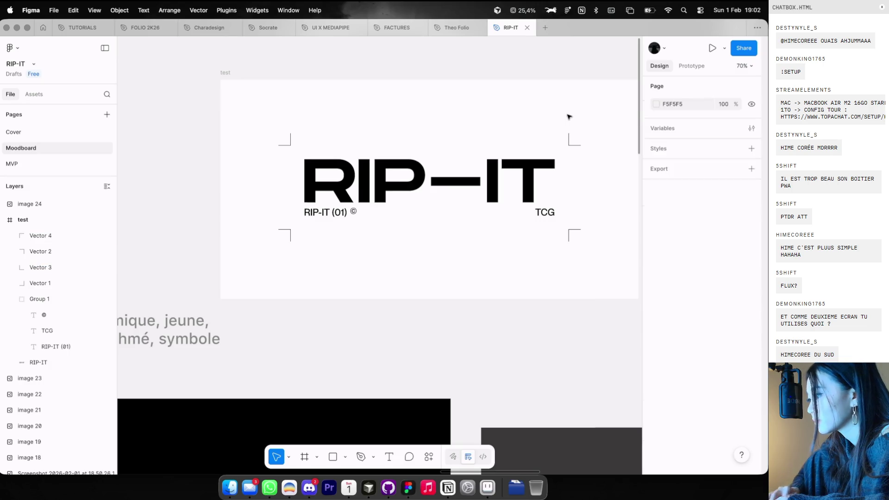
# Duplicate the test frame containing the RIP-IT wordmark
pyautogui.scroll(-5, 570, 115)
pyautogui.scroll(-2, 470, 137)
pyautogui.scroll(5, 470, 137)
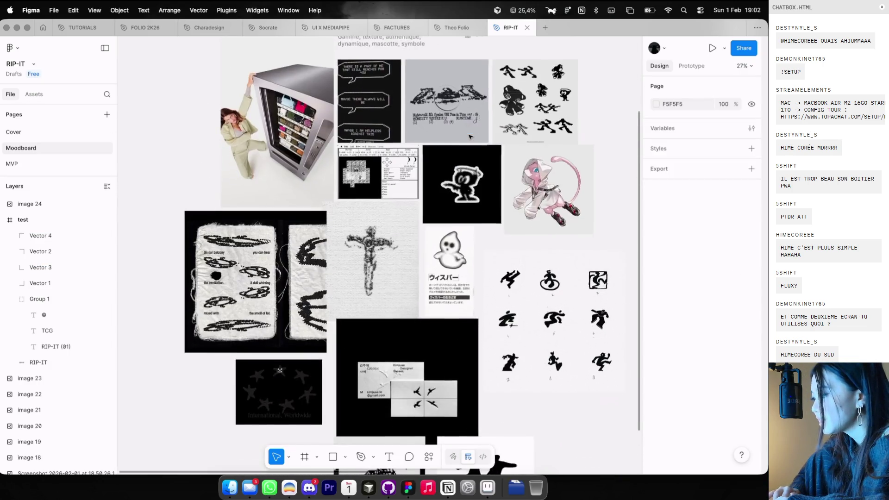
pyautogui.scroll(-4, 389, 134)
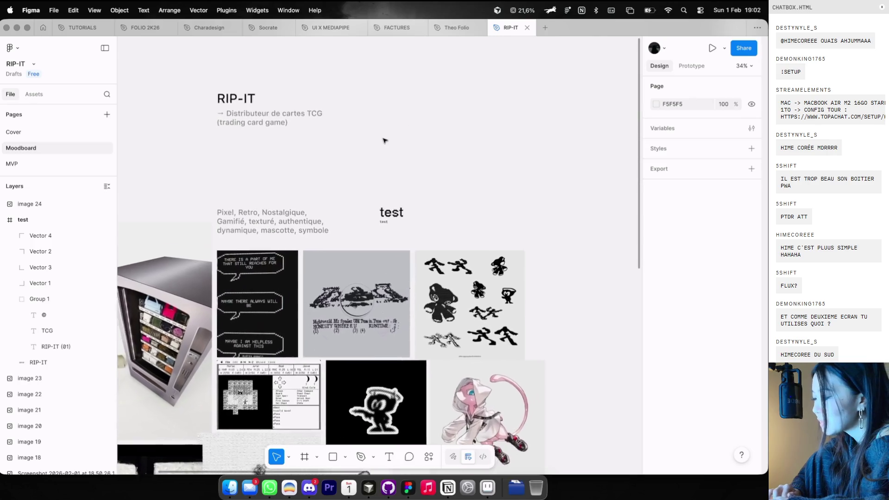
pyautogui.scroll(3, 360, 172)
pyautogui.scroll(-3, 360, 172)
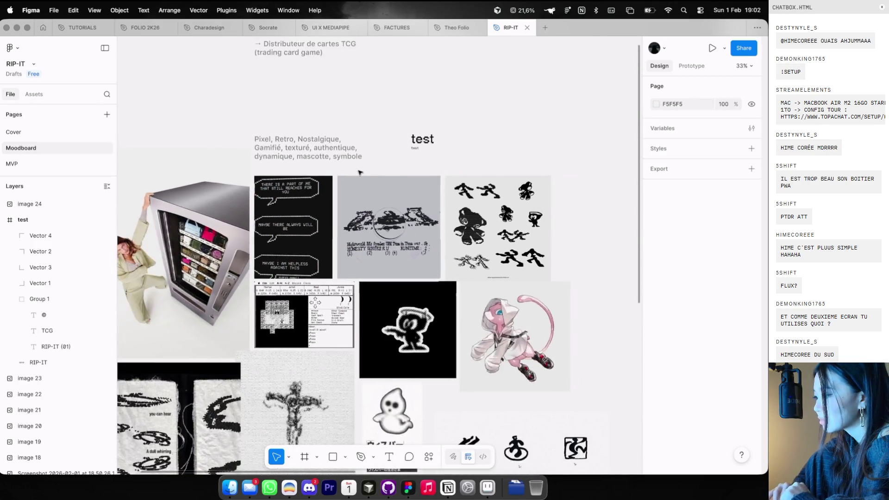
pyautogui.hscroll(6, 360, 172)
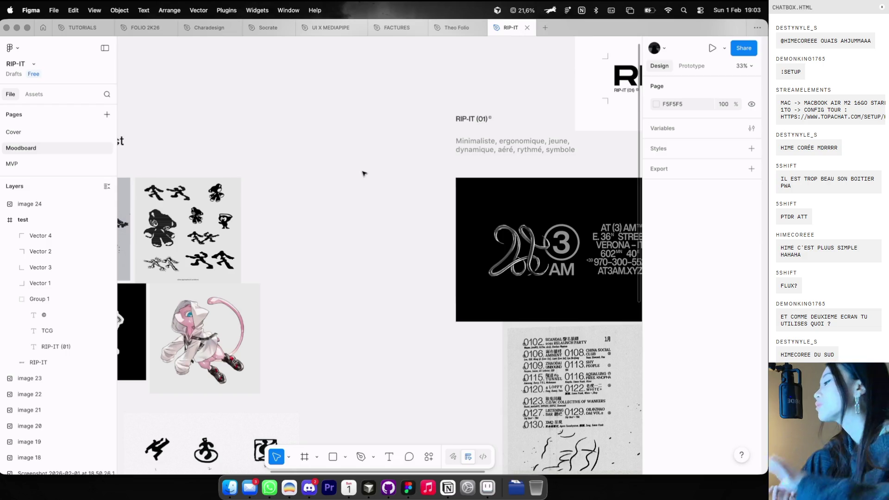
pyautogui.scroll(-5, 366, 174)
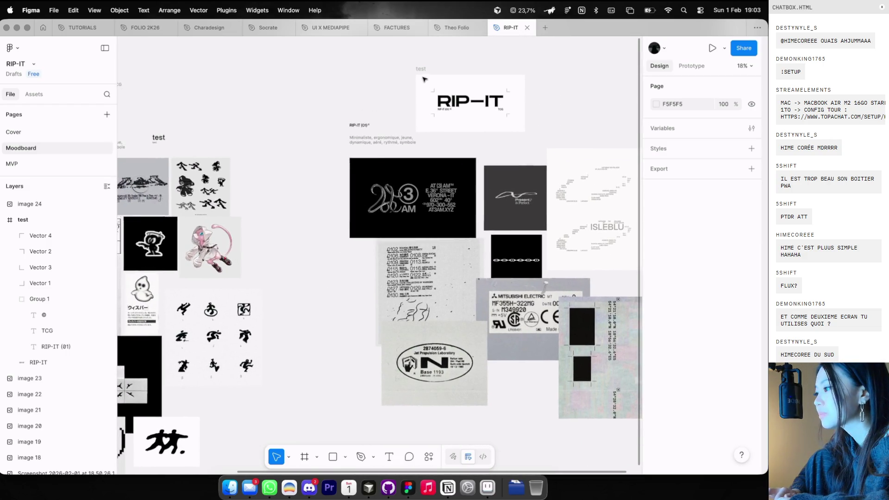
pyautogui.click(424, 79)
pyautogui.press('super+d')
pyautogui.press('Escape')
# Replace the vector wordmark with a live RIP-IT text layer centred in the frame
pyautogui.click(472, 101)
pyautogui.press('BackSpace')
pyautogui.press('t')
pyautogui.click(460, 97)
pyautogui.write('RIP-IT')
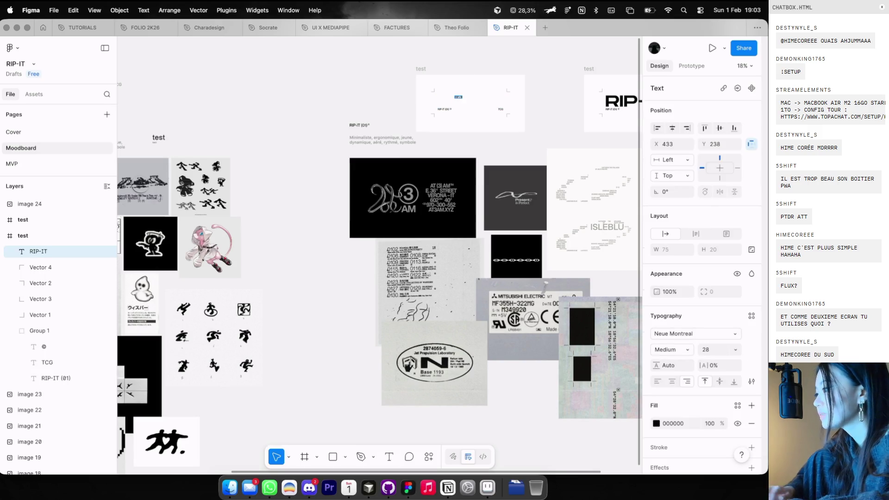
pyautogui.press('Escape')
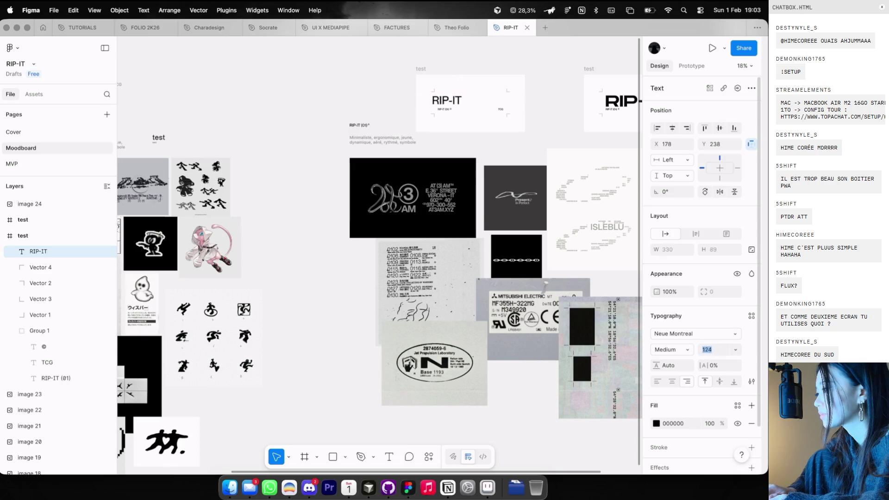
pyautogui.click(672, 128)
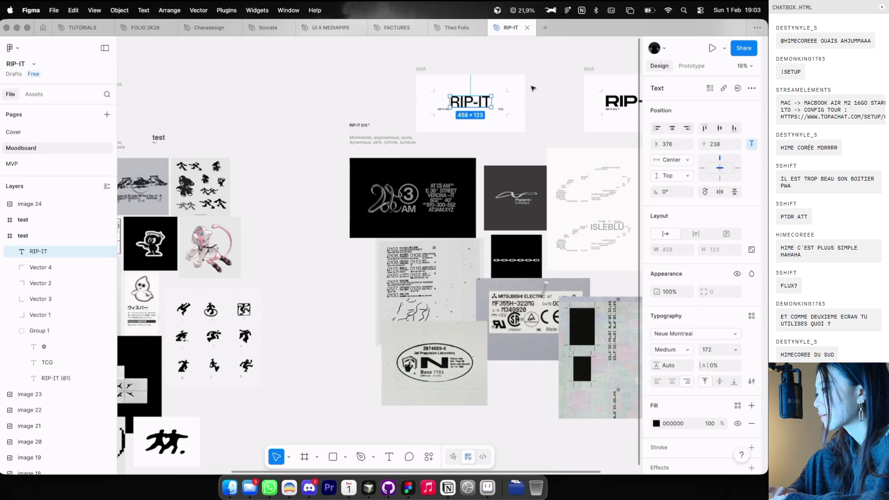
pyautogui.click(450, 121)
# Group the RIP-IT (01) caption with the © mark and move it under RIP-IT
pyautogui.scroll(3, 450, 121)
pyautogui.click(440, 99)
pyautogui.scroll(2, 440, 99)
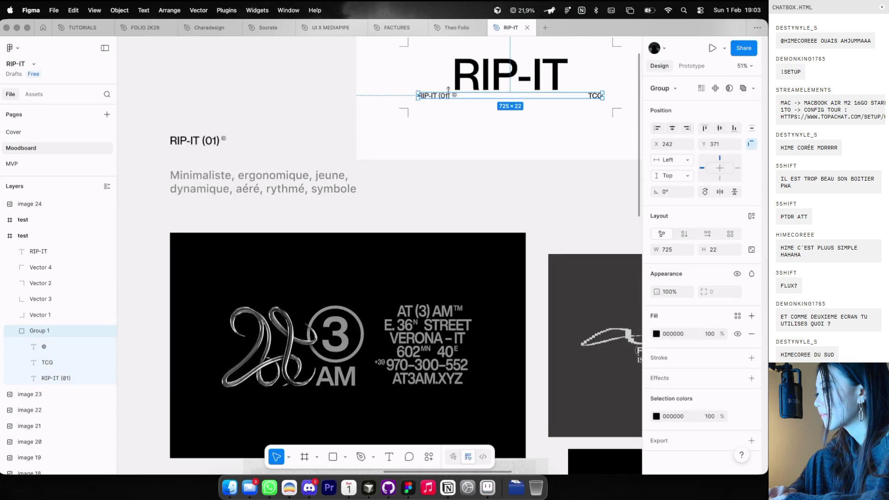
pyautogui.doubleClick(436, 98)
pyautogui.scroll(3, 453, 96)
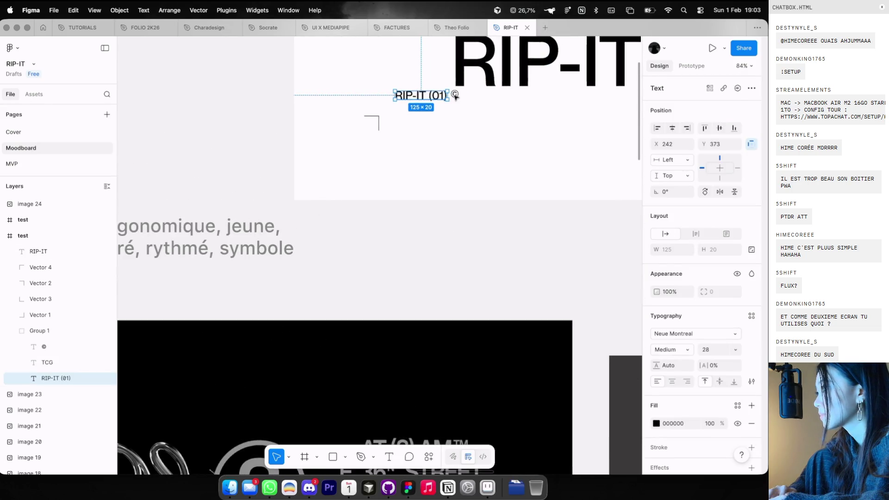
pyautogui.keyDown('shift'); pyautogui.click(459, 93); pyautogui.keyUp('shift')
pyautogui.press('super+g')
pyautogui.moveTo(435, 98); pyautogui.dragTo(495, 95)
# Shift TCG left so it sits under the wordmark's end
pyautogui.scroll(-2, 493, 95)
pyautogui.hscroll(2, 495, 79)
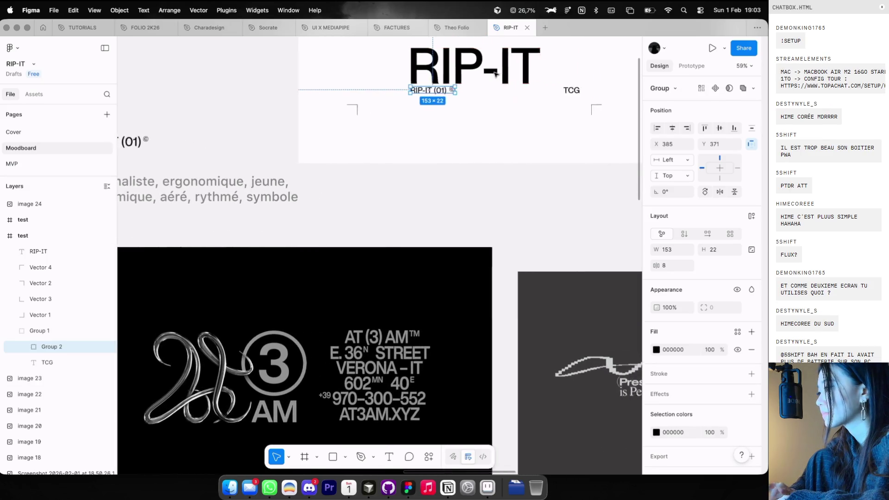
pyautogui.hscroll(2, 495, 74)
pyautogui.moveTo(527, 91); pyautogui.dragTo(518, 90)
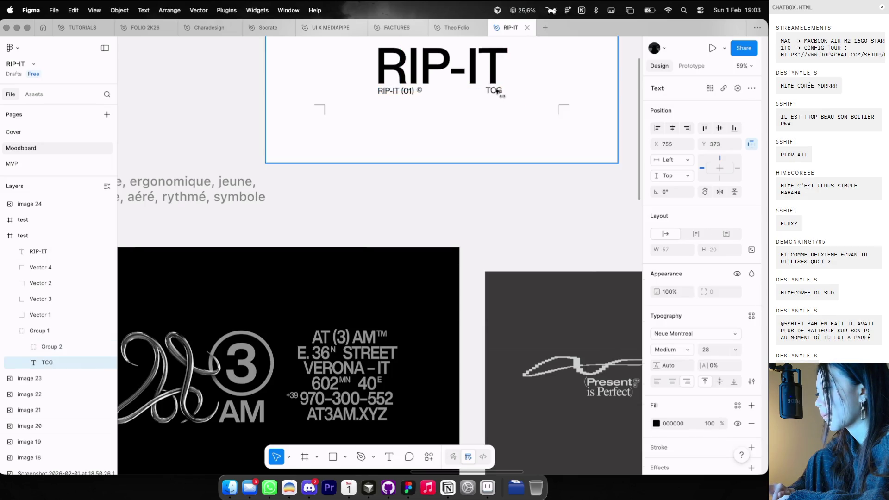
pyautogui.scroll(-5, 500, 92)
# Group the RIP-IT text with its captions as Group 3
pyautogui.click(459, 98)
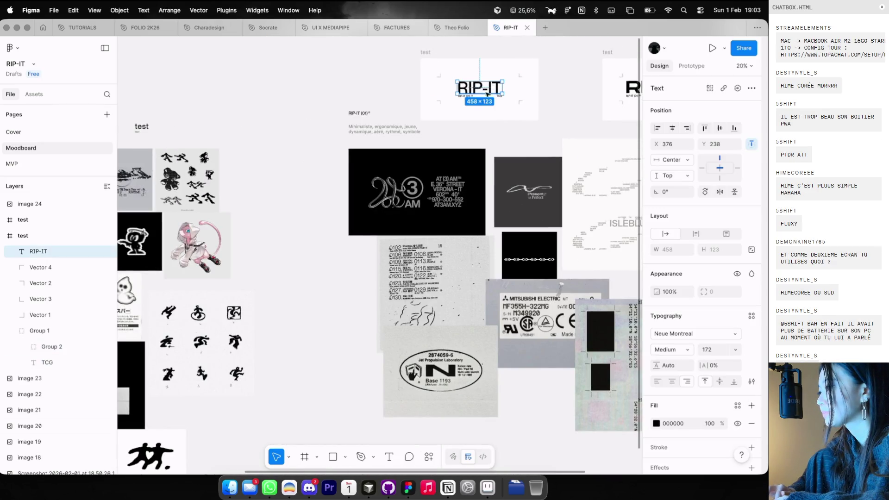
pyautogui.scroll(1, 472, 94)
pyautogui.keyDown('shift'); pyautogui.click(504, 96); pyautogui.keyUp('shift')
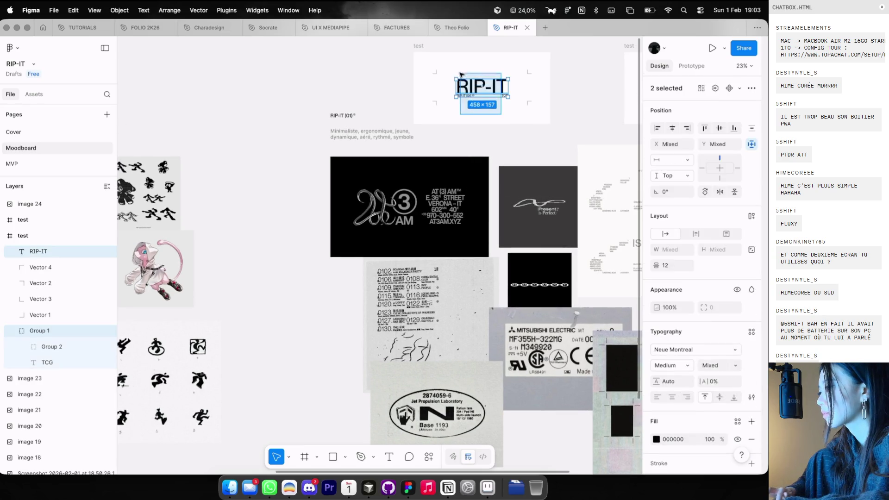
pyautogui.press('super+g')
pyautogui.scroll(-3, 634, 174)
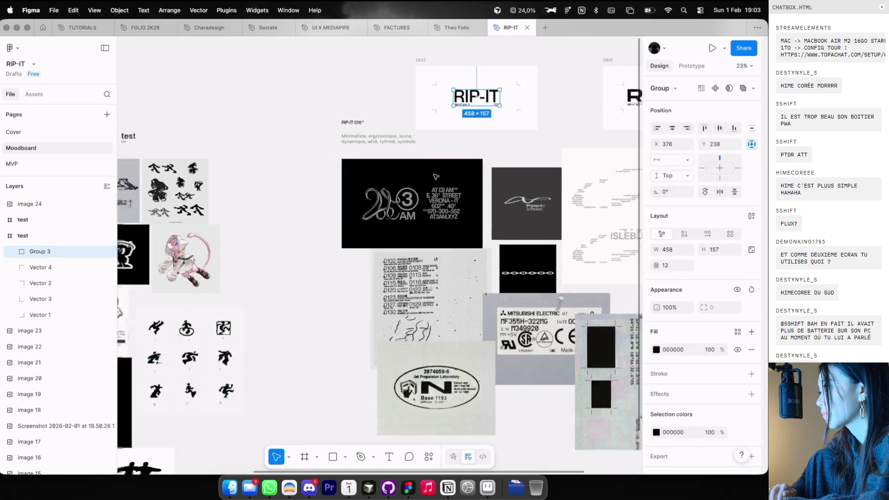
pyautogui.click(510, 96)
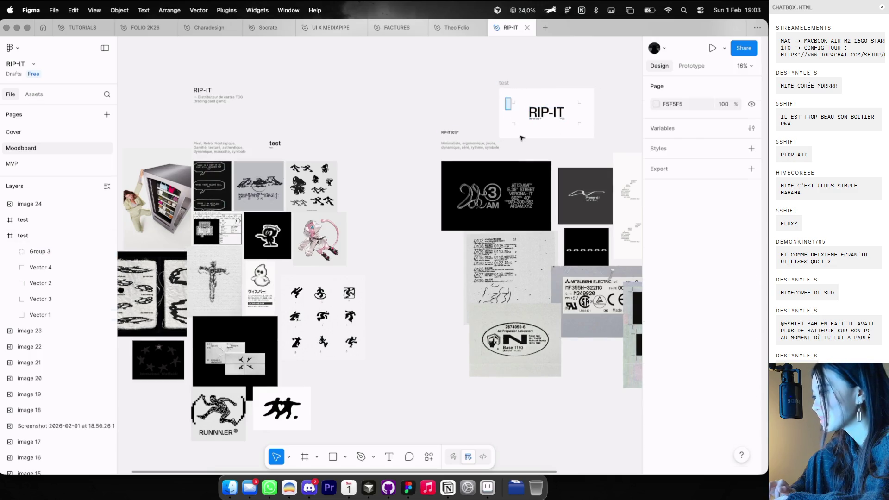
# Revert the left corner brackets to their original size, then select the two right-side brackets
pyautogui.moveTo(522, 138); pyautogui.dragTo(511, 115)
pyautogui.press('super+z')
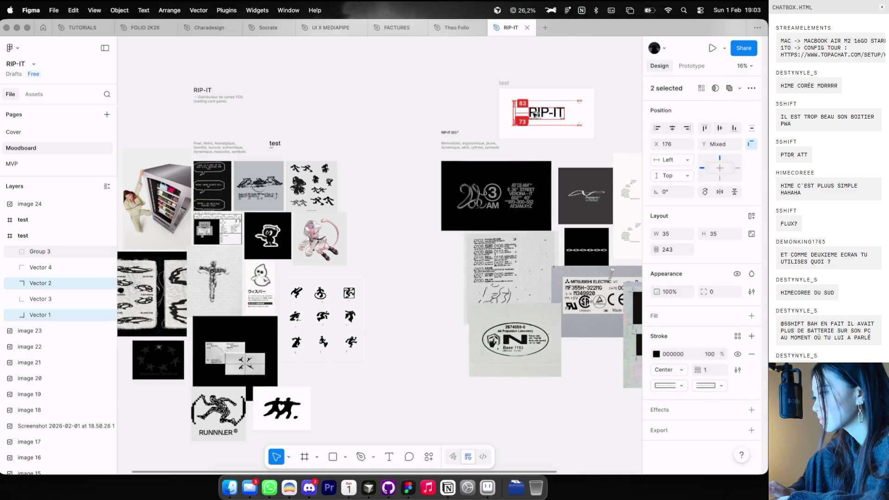
pyautogui.scroll(3, 535, 113)
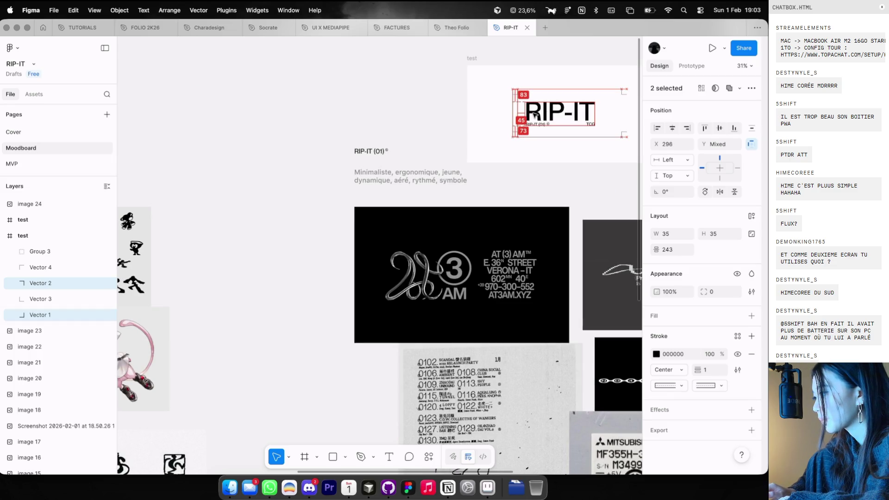
pyautogui.moveTo(610, 83)
pyautogui.mouseDown()
pyautogui.moveTo(626, 111)
pyautogui.moveTo(627, 145)
pyautogui.moveTo(608, 123)
pyautogui.mouseUp()
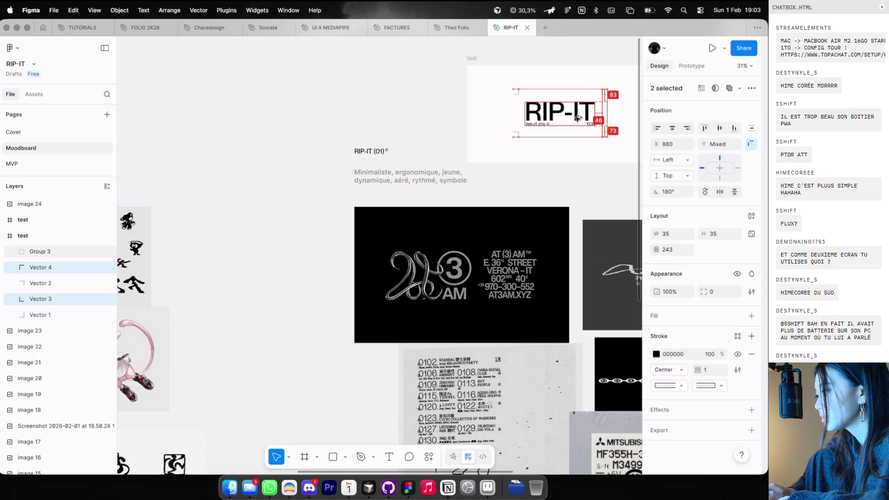
pyautogui.scroll(-5, 576, 118)
pyautogui.keyDown('ctrl'); pyautogui.scroll(-5, 577, 118); pyautogui.keyUp('ctrl')
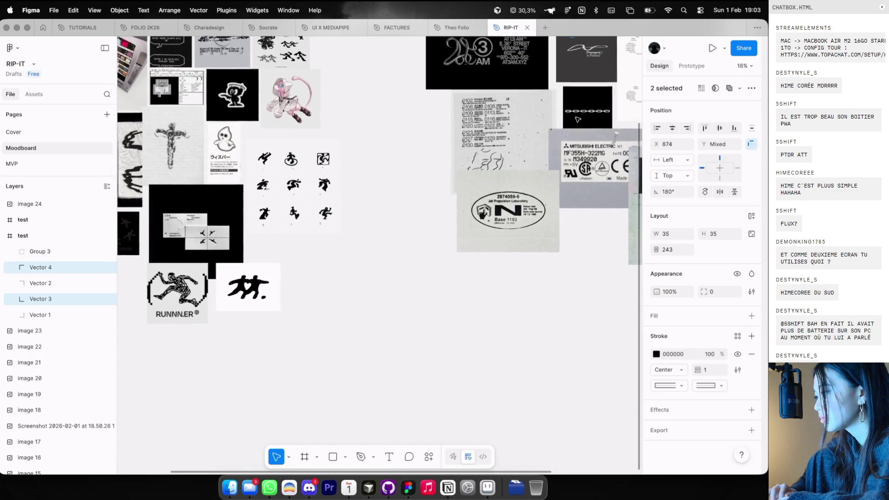
# Duplicate the test heading above the moodboard images and retype it as RIP-IT
pyautogui.keyDown('ctrl'); pyautogui.scroll(5, 577, 119); pyautogui.keyUp('ctrl')
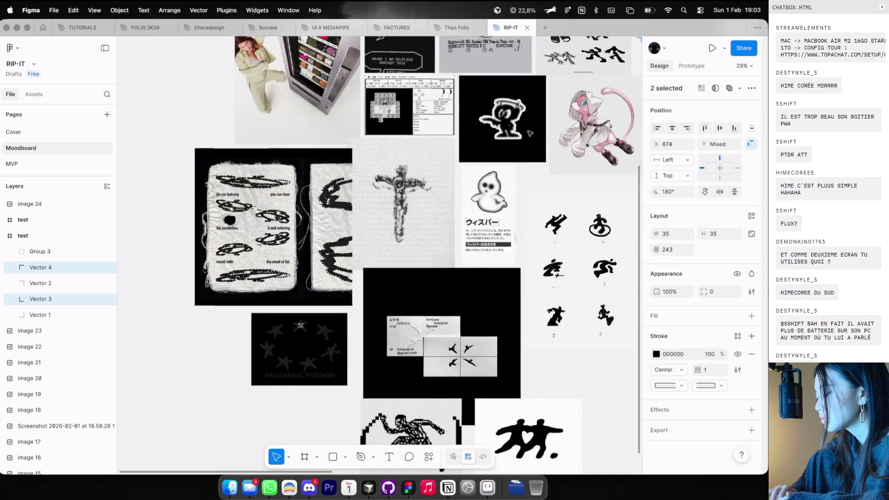
pyautogui.click(528, 125)
pyautogui.keyDown('ctrl'); pyautogui.scroll(-3, 528, 131); pyautogui.keyUp('ctrl')
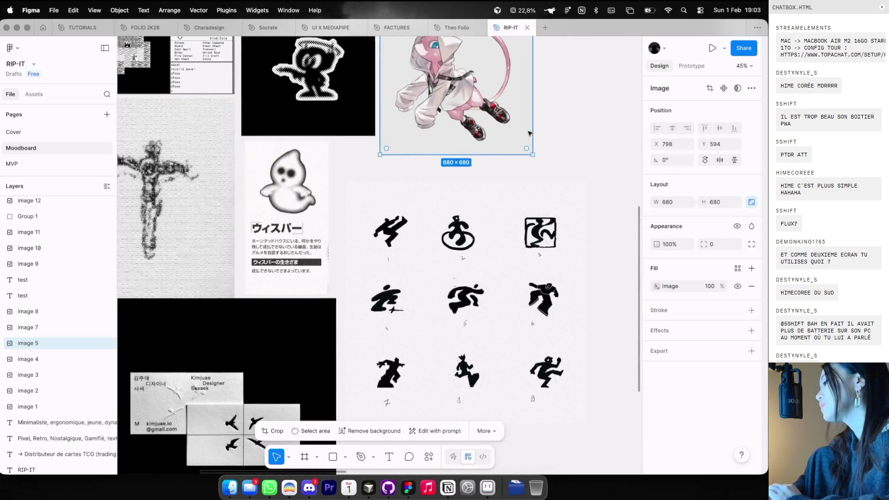
pyautogui.scroll(5, 529, 131)
pyautogui.hscroll(1, 528, 132)
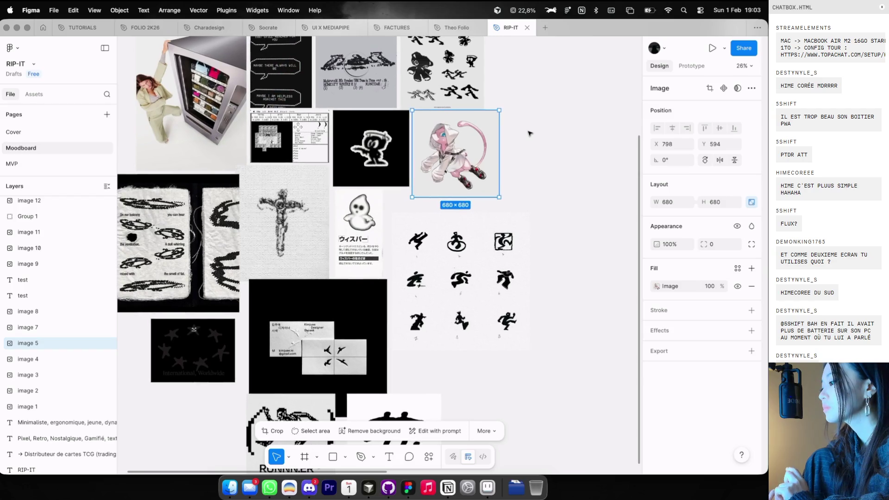
pyautogui.scroll(2, 530, 133)
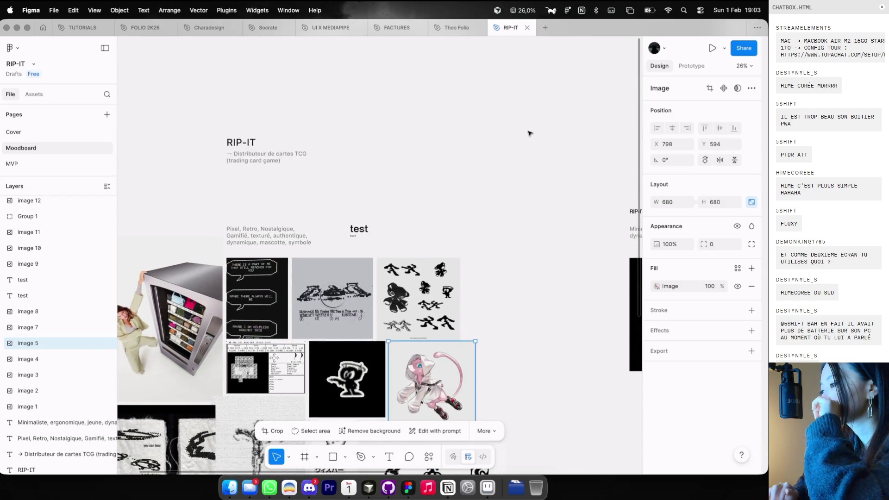
pyautogui.keyDown('ctrl'); pyautogui.scroll(5, 389, 212); pyautogui.keyUp('ctrl')
pyautogui.moveTo(342, 244)
pyautogui.keyDown('alt'); pyautogui.mouseDown()
pyautogui.moveTo(341, 144)
pyautogui.moveTo(426, 144)
pyautogui.mouseUp(); pyautogui.keyUp('alt')
pyautogui.press('Return')
pyautogui.write('RIP-IT')
pyautogui.press('Escape')
pyautogui.press('Escape')
pyautogui.hscroll(-3, 466, 142)
pyautogui.scroll(-1, 467, 142)
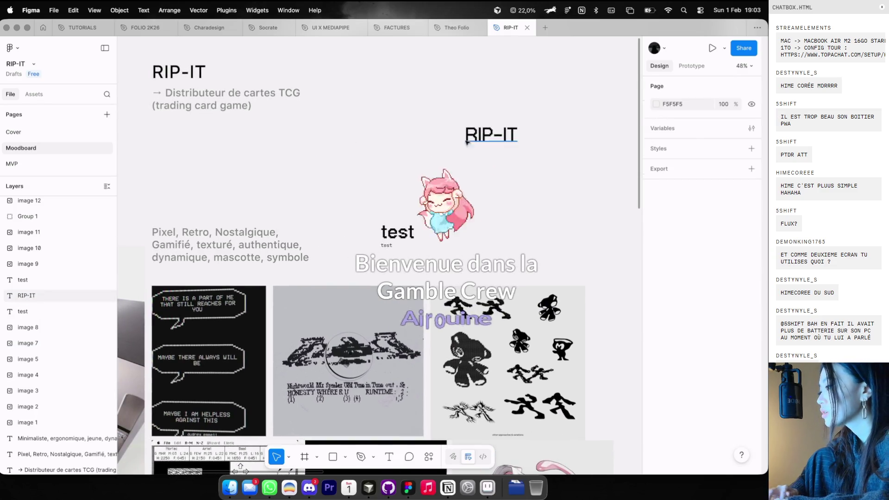
pyautogui.keyDown('ctrl'); pyautogui.scroll(-5, 467, 142); pyautogui.keyUp('ctrl')
pyautogui.click(467, 140)
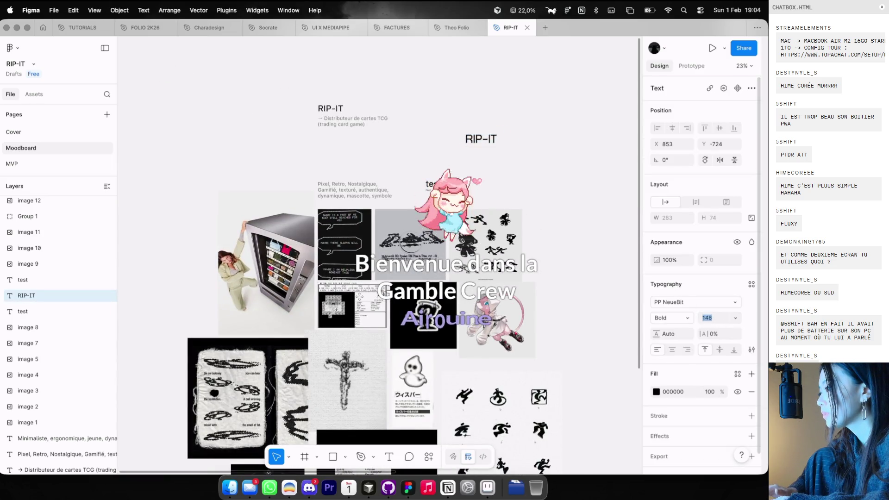
# Search Google for 'tcg card' in a new Dia browser tab
pyautogui.hotkey('ctrl', 'Left')
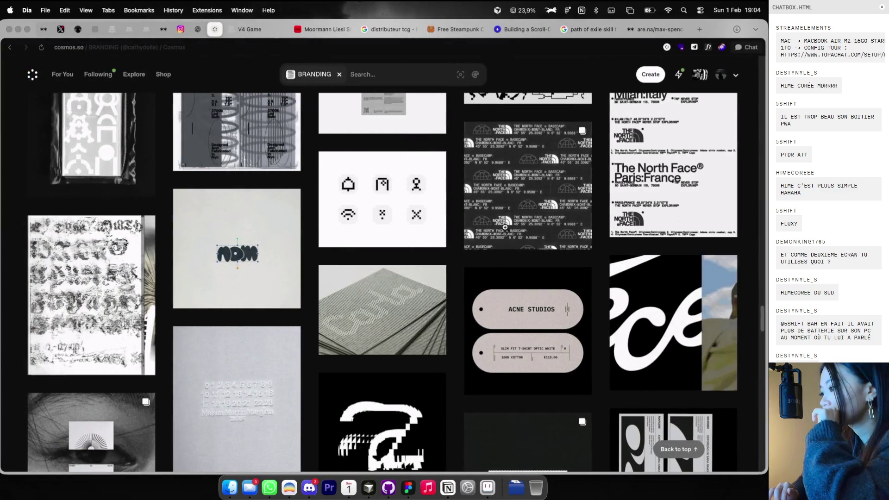
pyautogui.moveTo(505, 226)
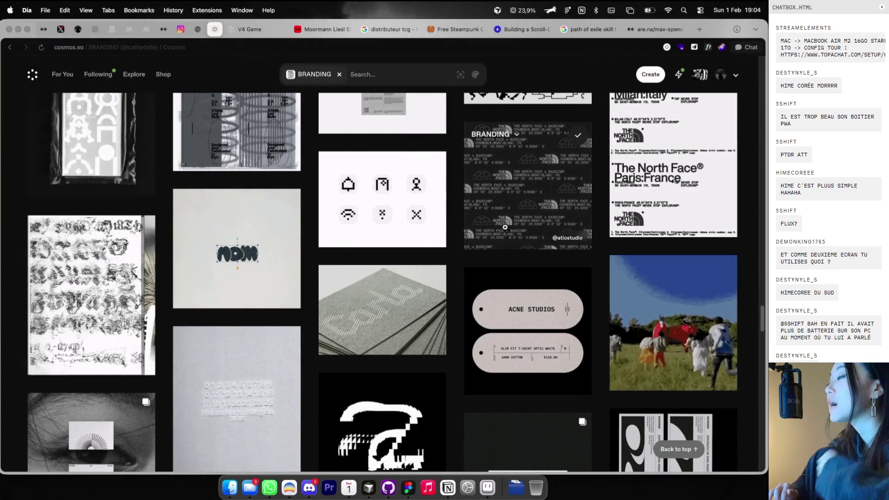
pyautogui.click(699, 29)
pyautogui.write('tcg card')
pyautogui.press('Return')
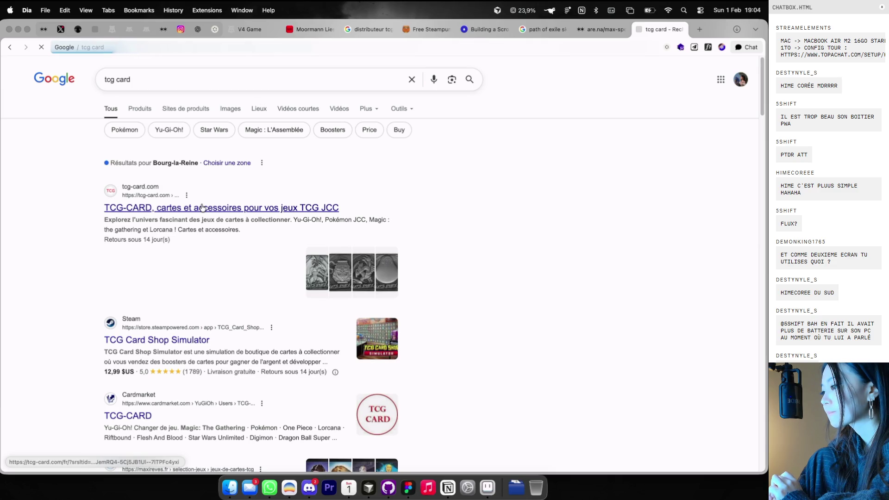
# Open the tcg-card.com result and scroll to its Les nouveautés carousel
pyautogui.click(260, 204)
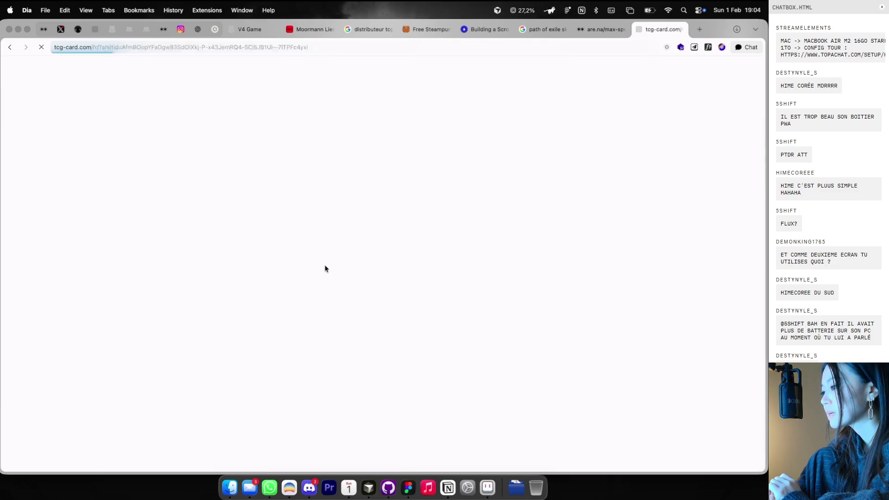
pyautogui.moveTo(645, 32); pyautogui.dragTo(367, 32)
pyautogui.scroll(-5, 389, 192)
pyautogui.scroll(-3, 390, 190)
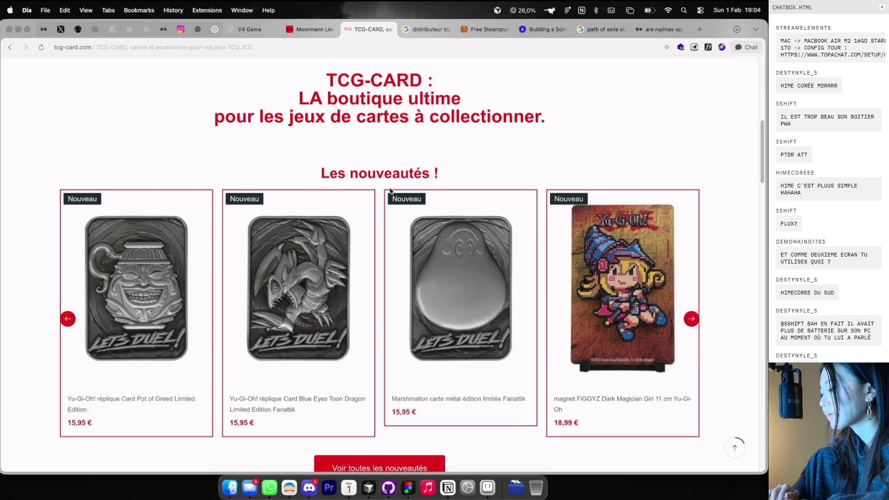
# Copy the Marshmallon and Blue Eyes Toon Dragon card images onto the Figma moodboard
pyautogui.scroll(-1, 390, 191)
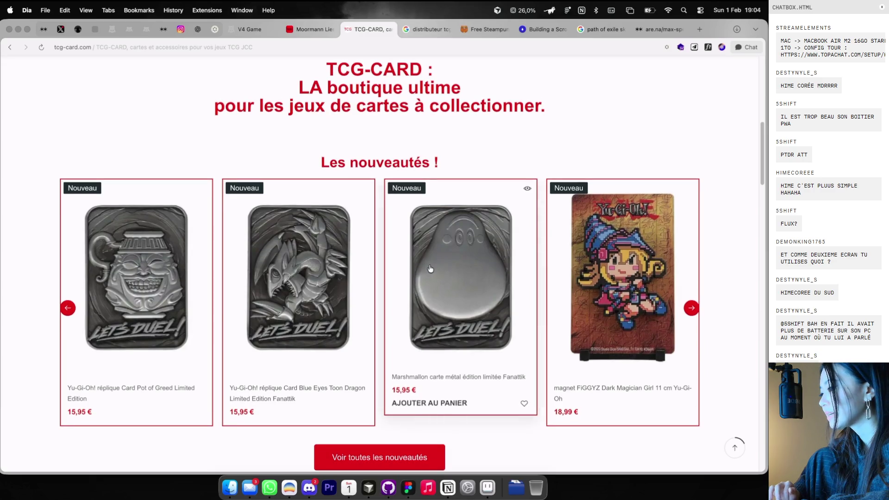
pyautogui.rightClick(452, 268)
pyautogui.click(475, 368)
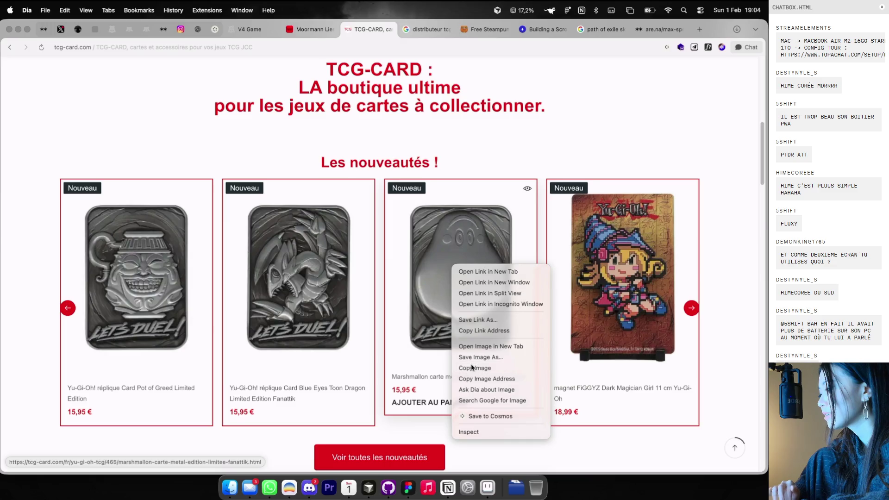
pyautogui.press('super+Tab')
pyautogui.scroll(4, 491, 269)
pyautogui.hscroll(4, 491, 269)
pyautogui.press('super+v')
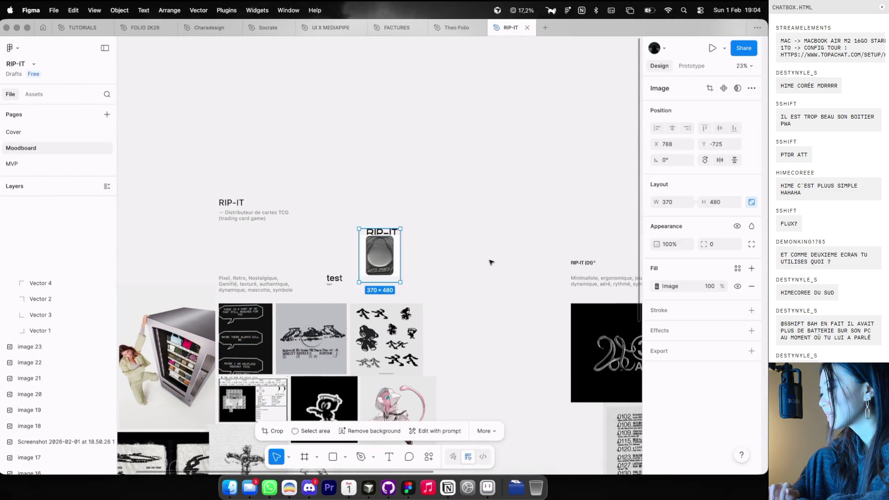
pyautogui.press('super+Tab')
pyautogui.rightClick(279, 271)
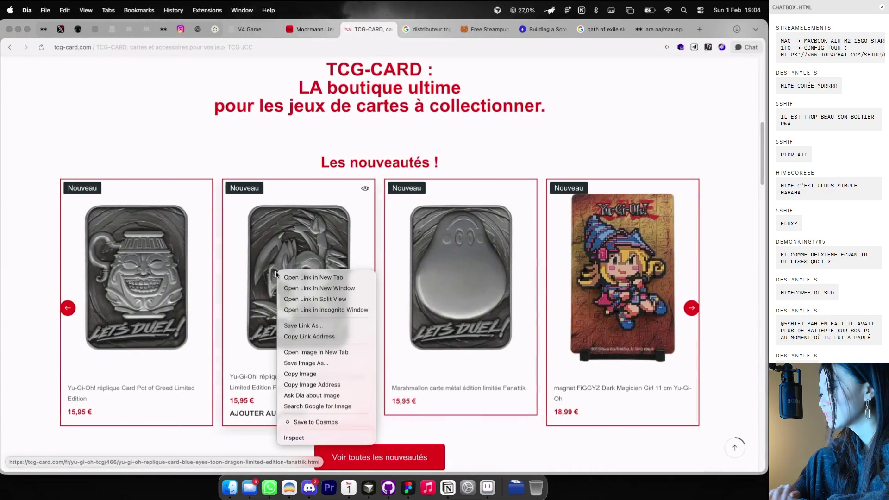
pyautogui.click(288, 374)
pyautogui.press('super+Tab')
pyautogui.press('super+v')
# Add the Pot of Greed card image and move it left of the other two
pyautogui.press('super+Tab')
pyautogui.rightClick(132, 285)
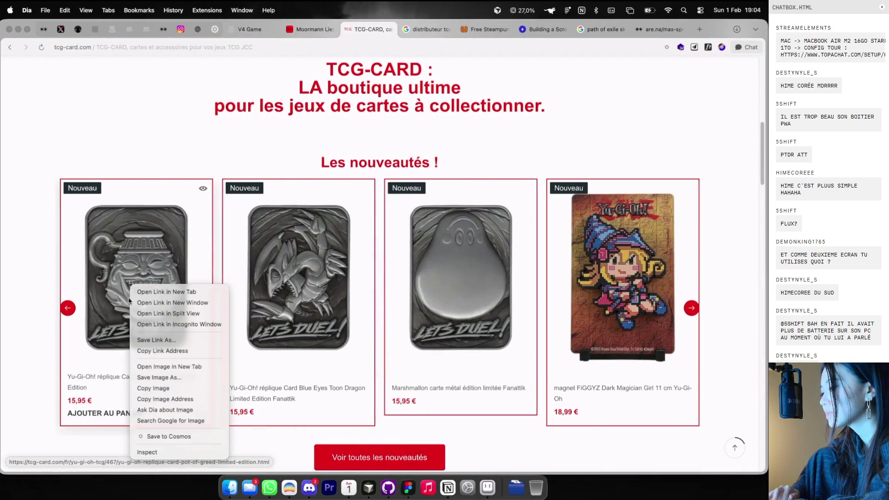
pyautogui.click(148, 394)
pyautogui.press('super+Tab')
pyautogui.press('super+v')
pyautogui.moveTo(435, 146)
pyautogui.mouseDown()
pyautogui.moveTo(368, 145)
pyautogui.moveTo(405, 146)
pyautogui.mouseUp()
pyautogui.click(396, 99)
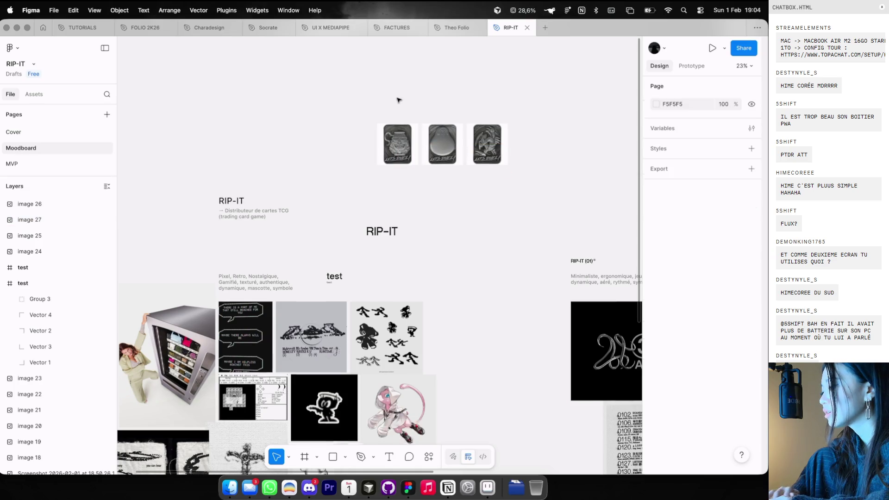
pyautogui.press('super+Tab')
pyautogui.scroll(-10, 368, 203)
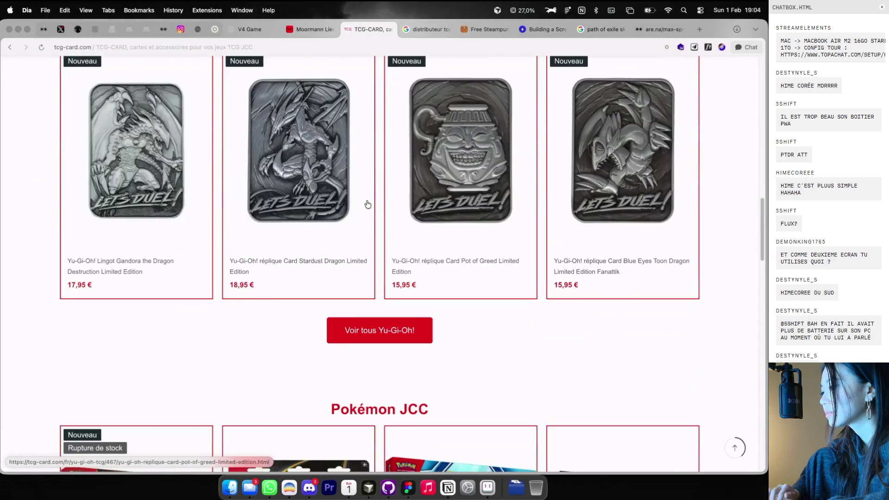
# Scroll the TCG-CARD page down to its footer, then return to the Figma moodboard
pyautogui.scroll(-10, 368, 204)
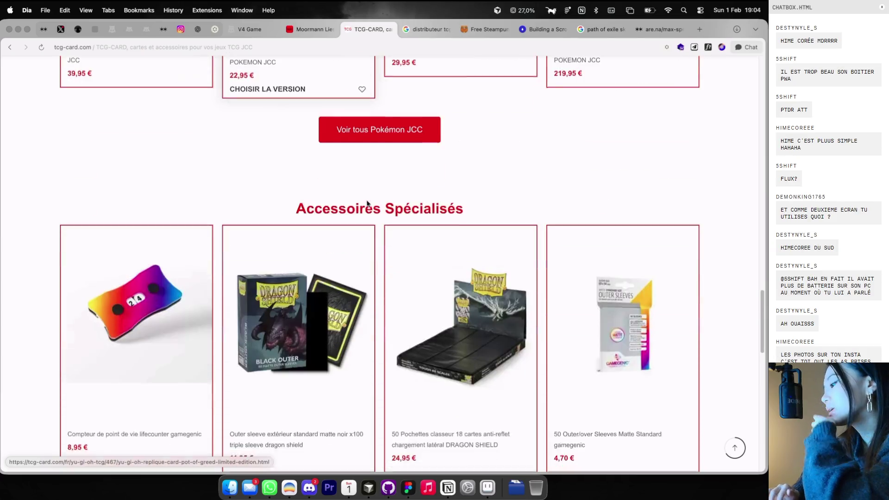
pyautogui.scroll(-10, 367, 204)
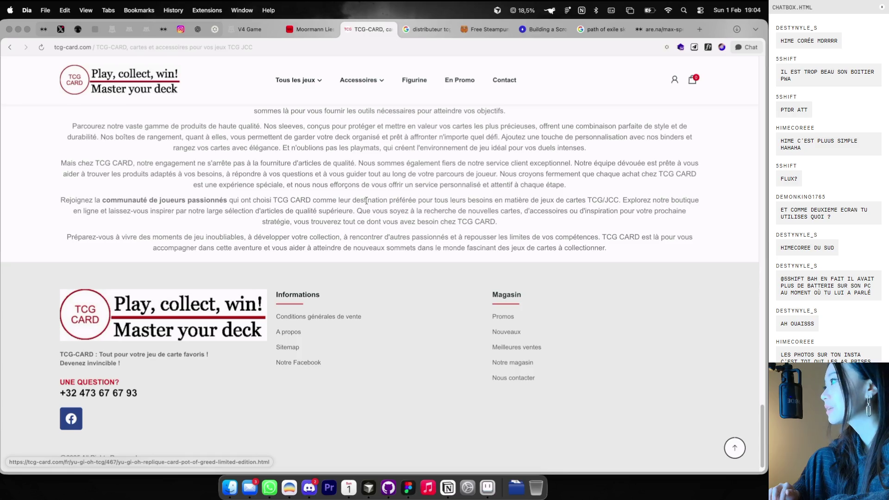
pyautogui.press('super+Tab')
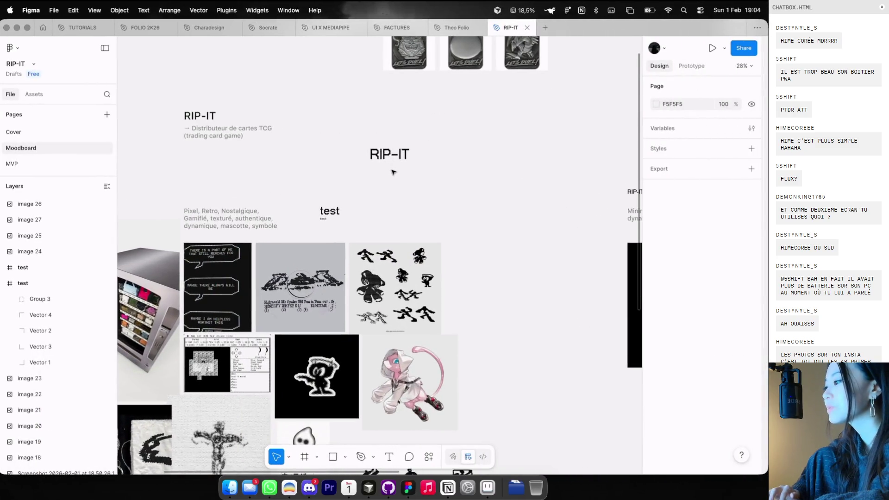
pyautogui.press('super+Tab')
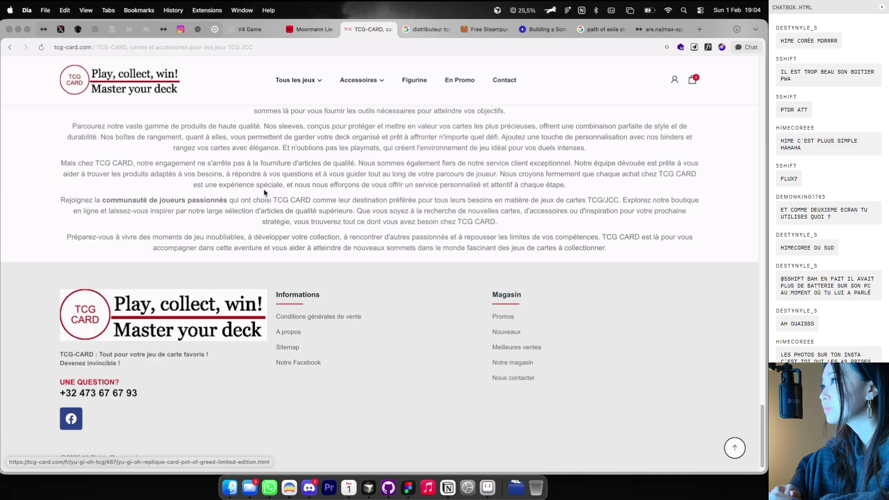
pyautogui.press('super+Tab')
pyautogui.hscroll(1, 315, 191)
# Type the slogan 'PLAY, COLLECT, WIN MASTER YOUR DECK' into a new text layer, checking the shop's footer
pyautogui.press('t')
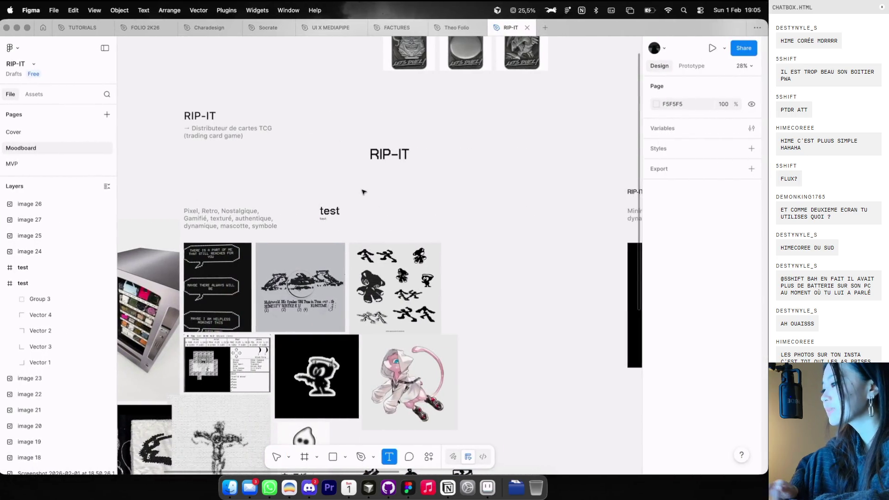
pyautogui.click(361, 194)
pyautogui.write('PLAY')
pyautogui.press('super+Tab')
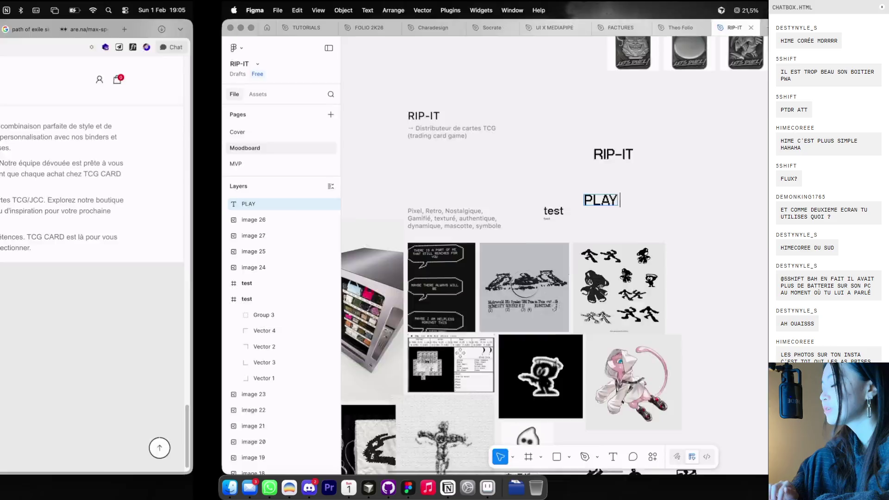
pyautogui.press('super+Tab')
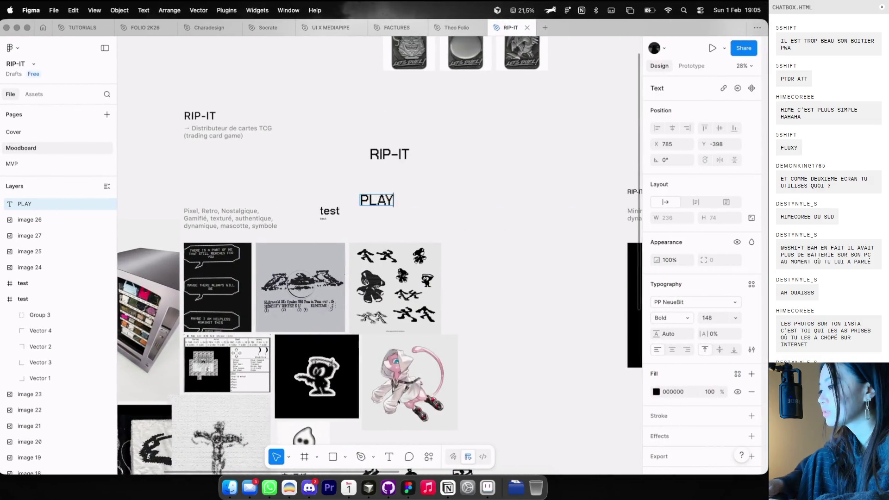
pyautogui.press('super+Tab')
pyautogui.press('super+Tab')
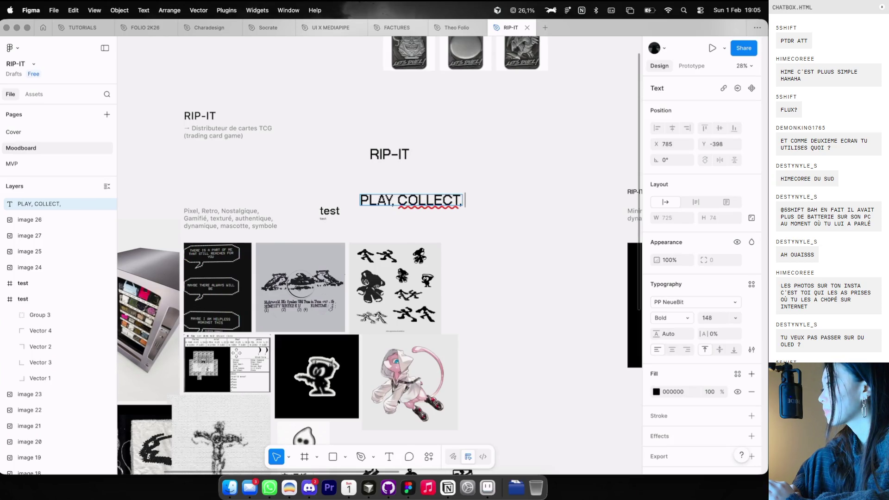
pyautogui.press('super+Tab')
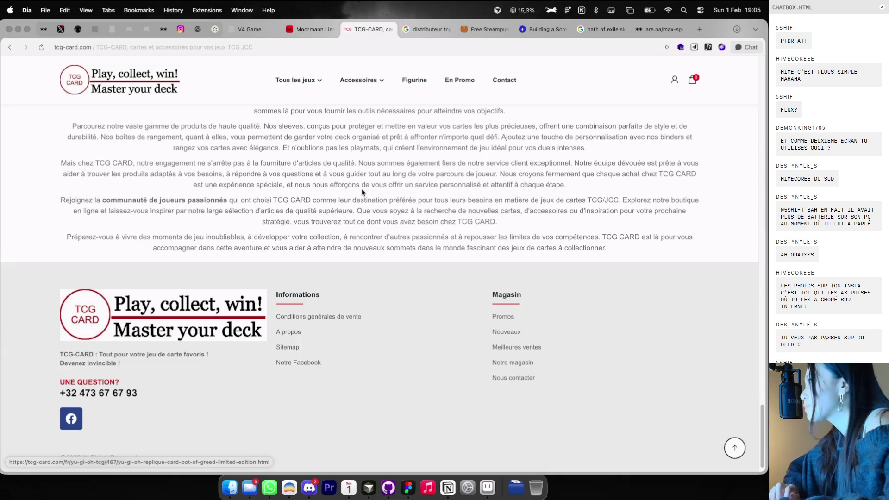
pyautogui.press('super+Tab')
pyautogui.write('WU')
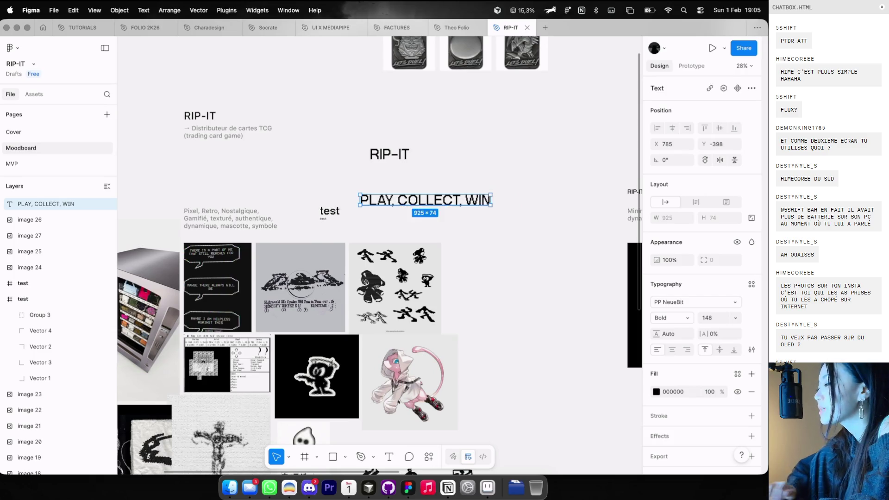
pyautogui.press('super+Tab')
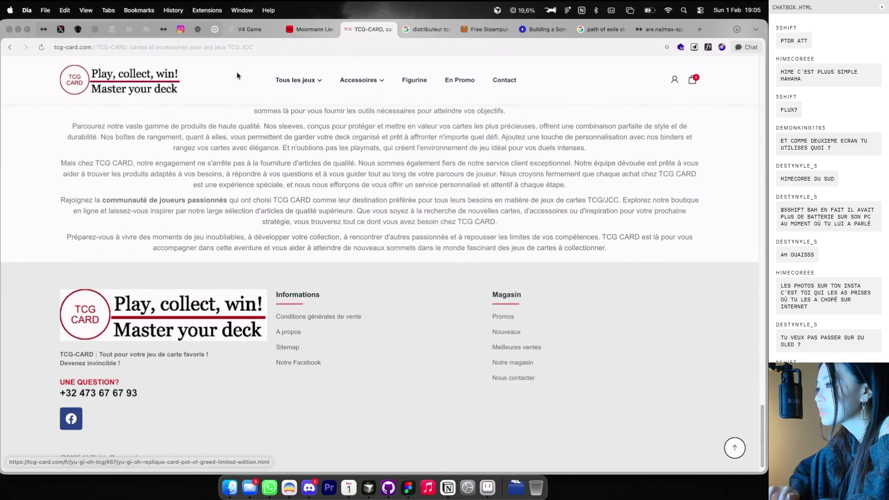
pyautogui.click(205, 29)
pyautogui.press('super+Tab')
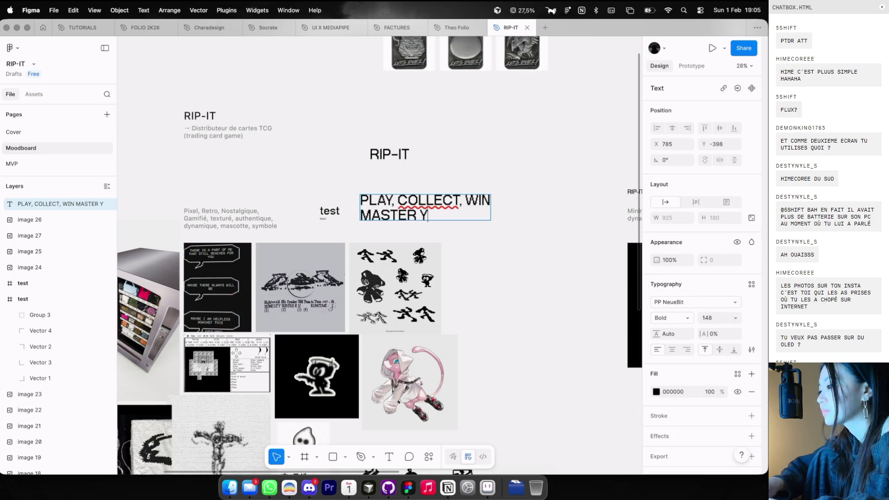
# Move the slogan up beneath the card images and delete the extra duplicate
pyautogui.click(520, 170)
pyautogui.moveTo(465, 196)
pyautogui.mouseDown()
pyautogui.moveTo(568, 88)
pyautogui.moveTo(564, 157)
pyautogui.moveTo(459, 242)
pyautogui.moveTo(467, 225)
pyautogui.mouseUp()
pyautogui.press('super+d')
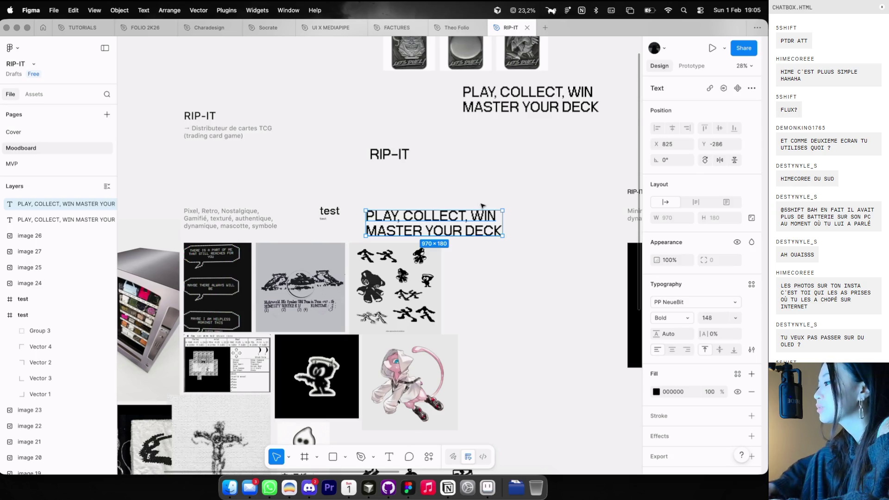
pyautogui.press('Delete')
pyautogui.scroll(-3, 417, 199)
pyautogui.hscroll(5, 417, 197)
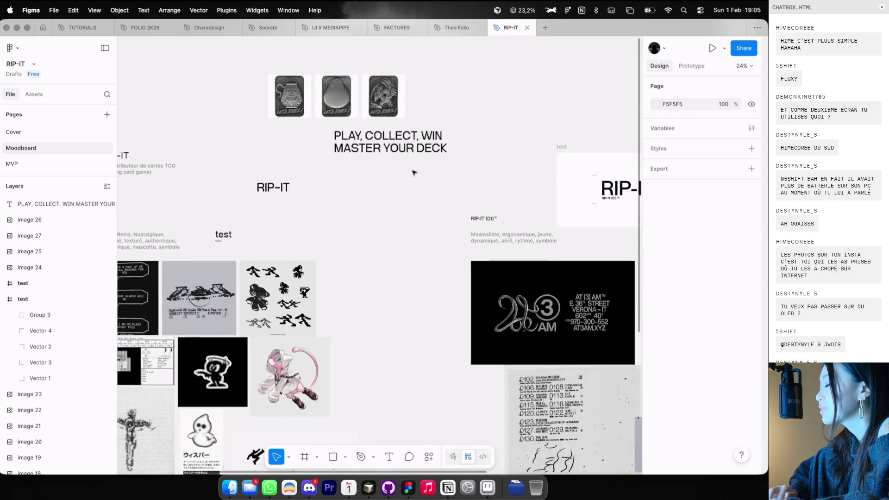
# Restyle the slogan in Neue Montreal Regular at font size 32
pyautogui.click(404, 155)
pyautogui.click(694, 301)
pyautogui.write('neue m')
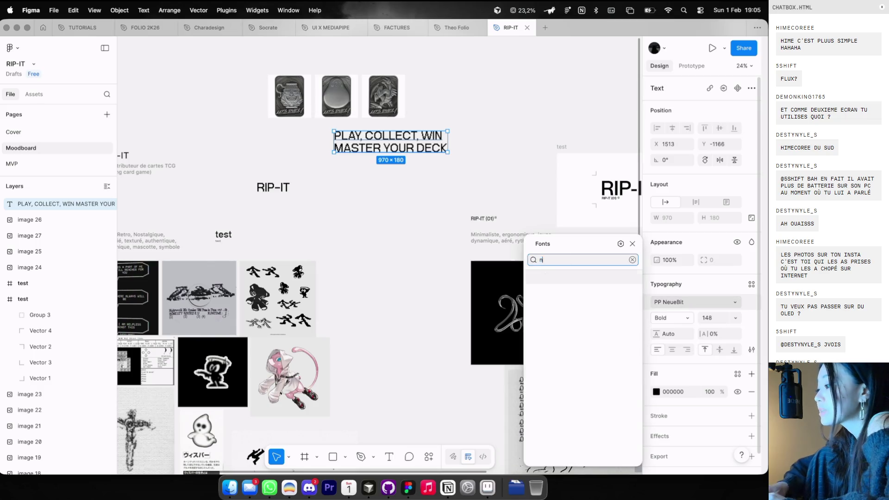
pyautogui.press('Return')
pyautogui.click(678, 319)
pyautogui.click(677, 295)
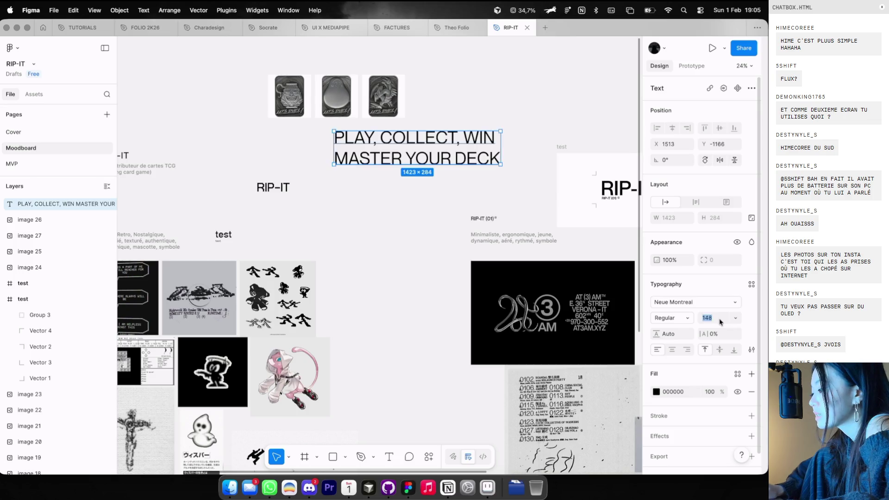
pyautogui.write('32')
pyautogui.press('Return')
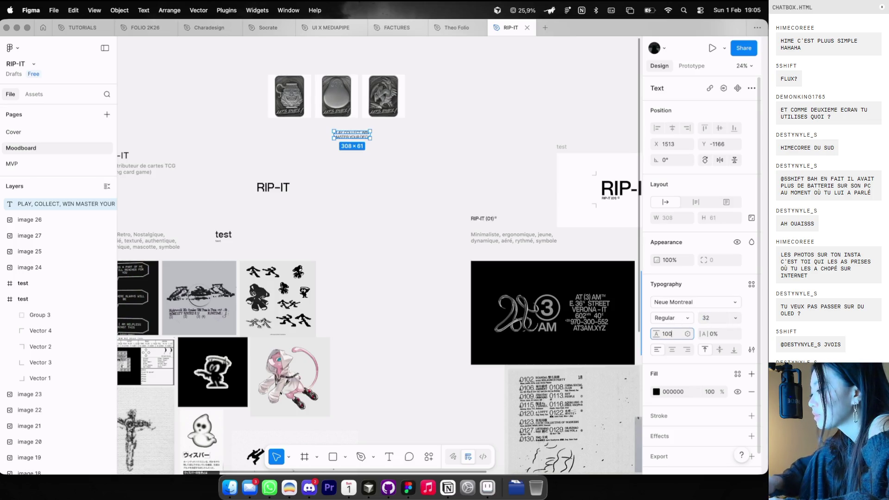
# Move the slogan beside the RIP-IT logo frame
pyautogui.hscroll(2, 530, 213)
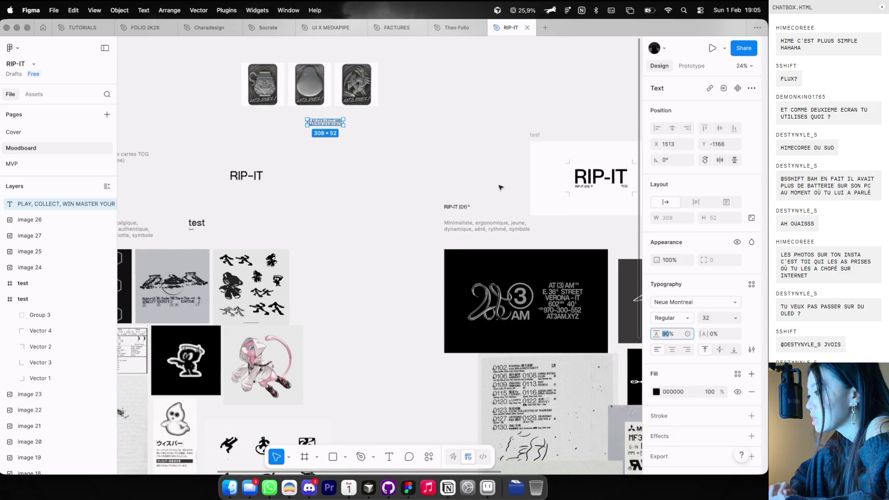
pyautogui.moveTo(339, 123)
pyautogui.mouseDown()
pyautogui.moveTo(617, 228)
pyautogui.moveTo(602, 207)
pyautogui.mouseUp()
pyautogui.hscroll(3, 601, 207)
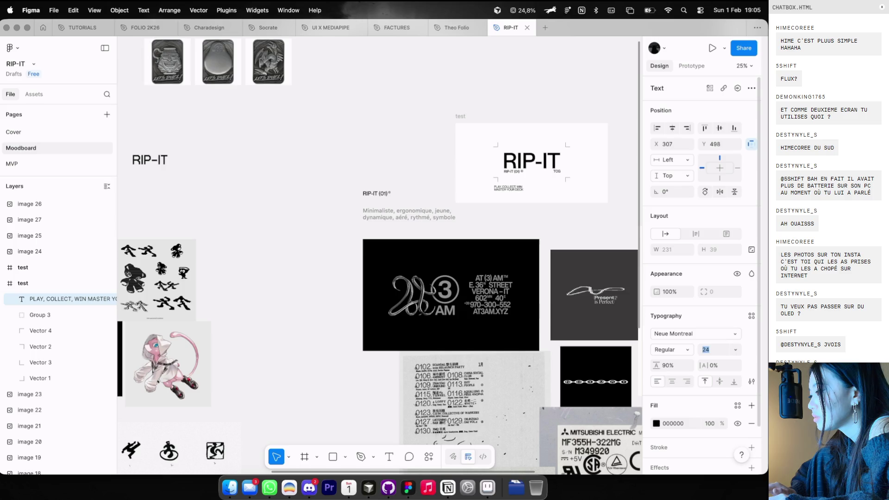
pyautogui.scroll(-5, 540, 196)
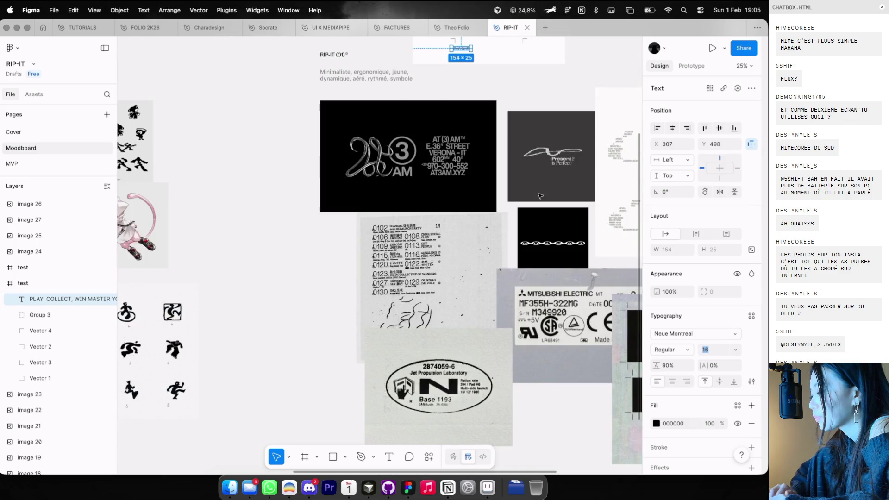
pyautogui.scroll(-5, 540, 196)
pyautogui.keyDown('ctrl'); pyautogui.scroll(-3, 539, 196); pyautogui.keyUp('ctrl')
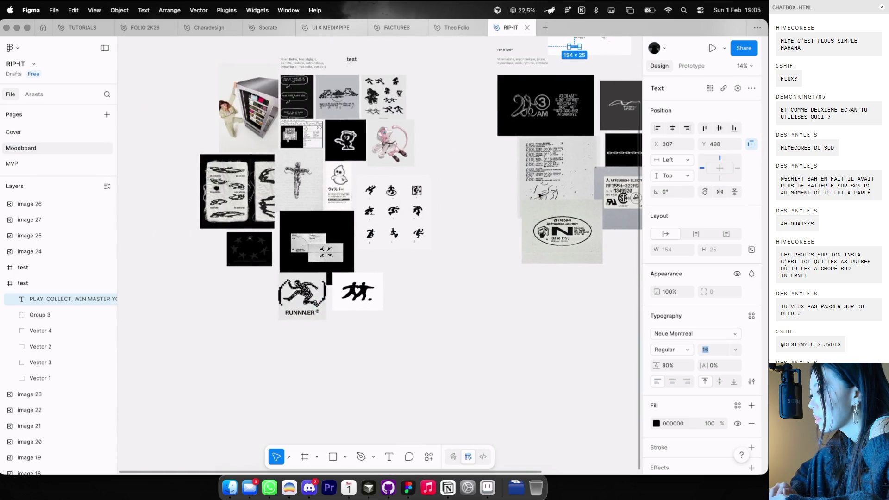
pyautogui.keyDown('ctrl'); pyautogui.scroll(5, 310, 174); pyautogui.keyUp('ctrl')
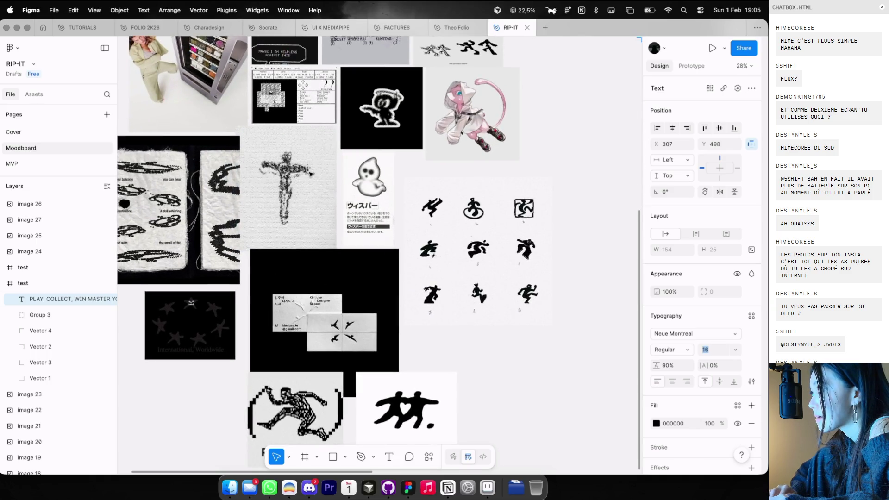
pyautogui.keyDown('ctrl'); pyautogui.scroll(-1, 310, 174); pyautogui.keyUp('ctrl')
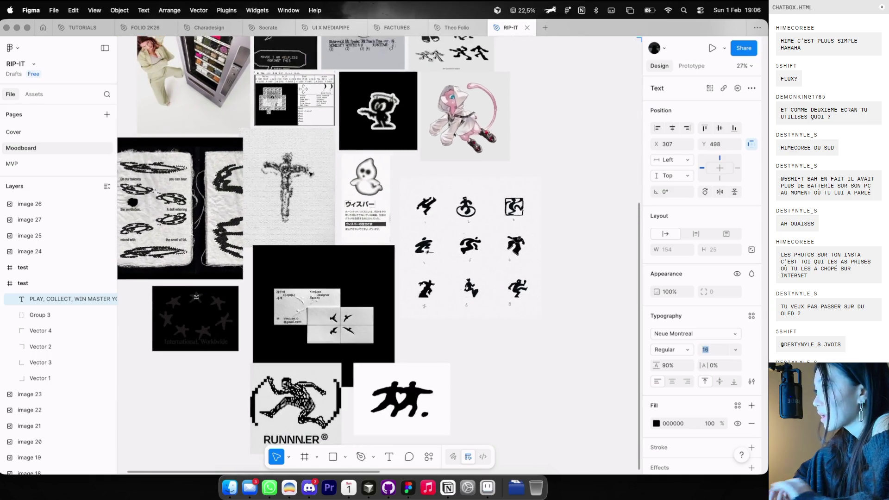
pyautogui.hscroll(3, 310, 174)
pyautogui.scroll(1, 310, 175)
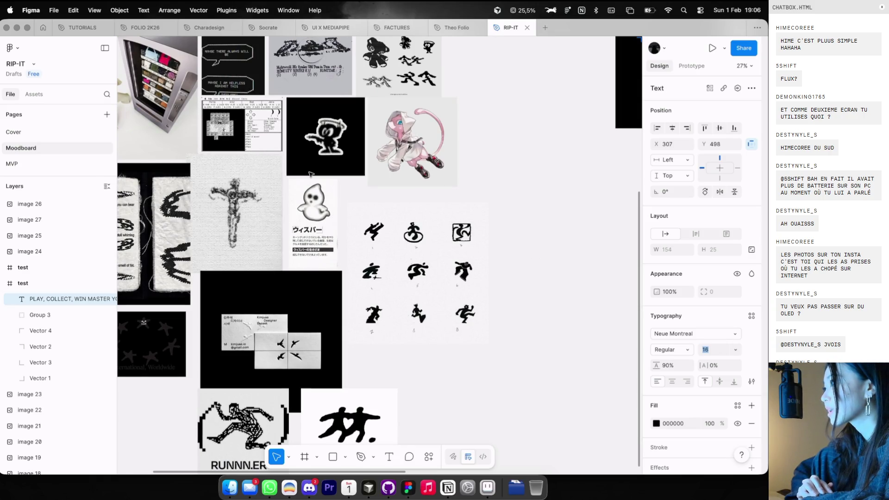
pyautogui.press('super+Tab')
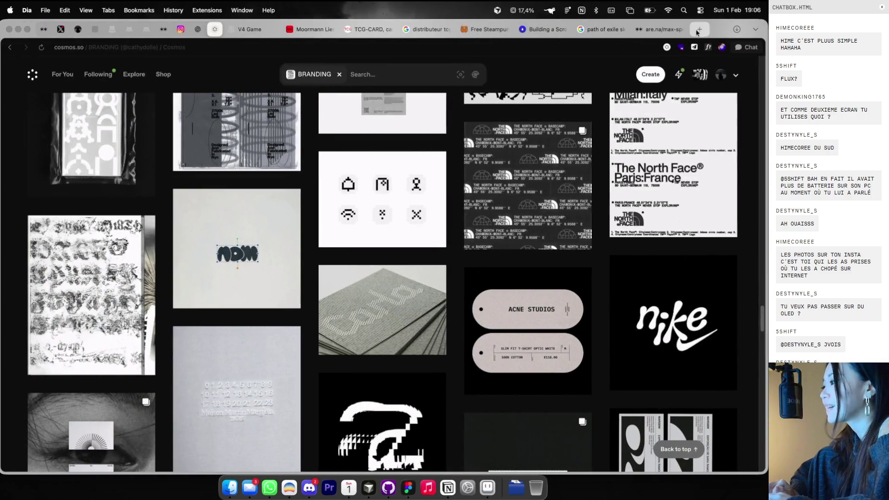
# Search Google for 'insecateur' in a new Dia tab
pyautogui.click(699, 29)
pyautogui.write('insecateur')
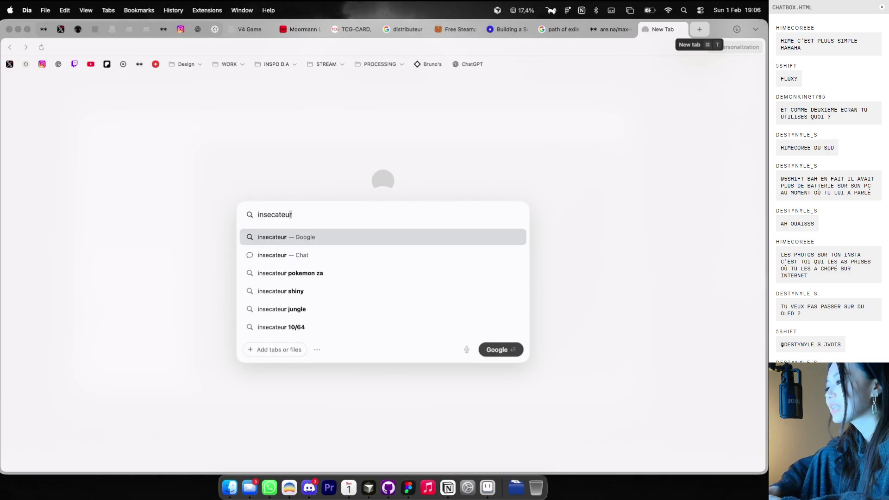
pyautogui.press('Return')
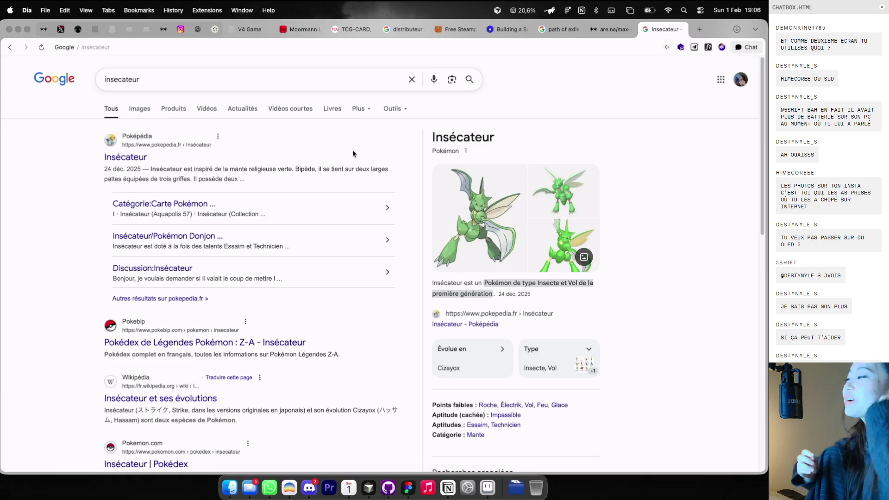
pyautogui.press('super+Tab')
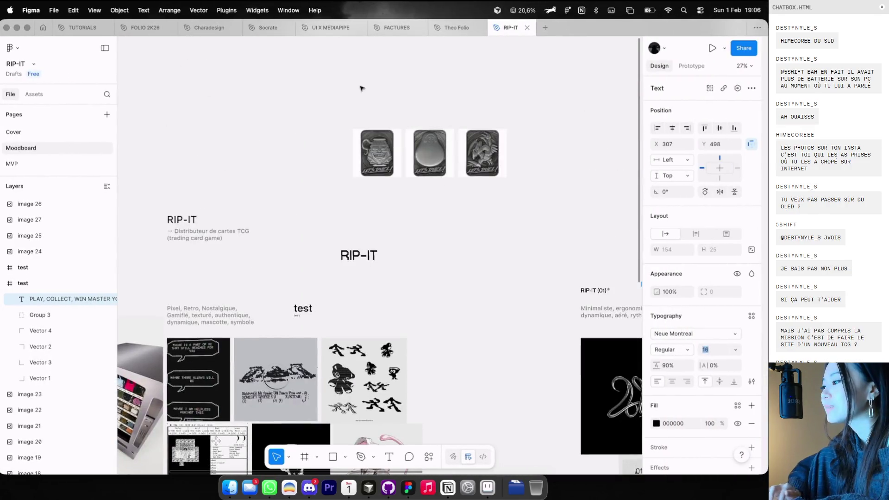
# Draw a black-filled rectangle above the moodboard, replacing an oversized first attempt
pyautogui.scroll(5, 355, 117)
pyautogui.press('r')
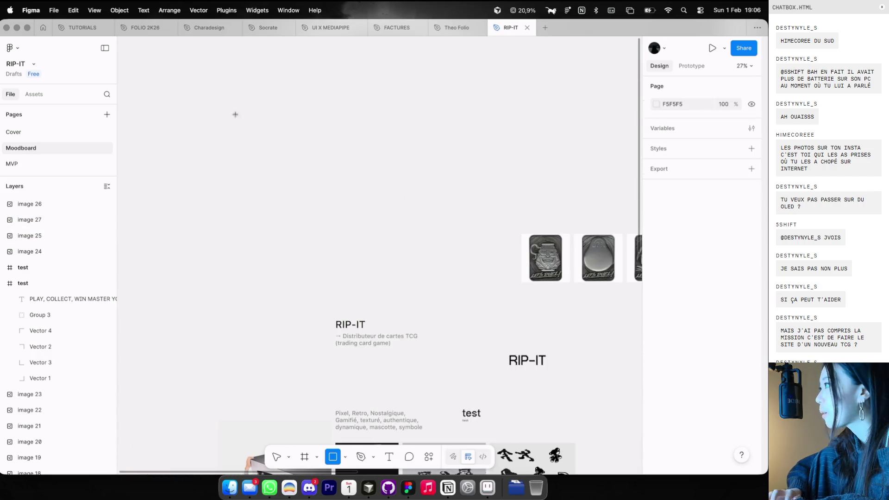
pyautogui.moveTo(236, 115); pyautogui.dragTo(538, 241)
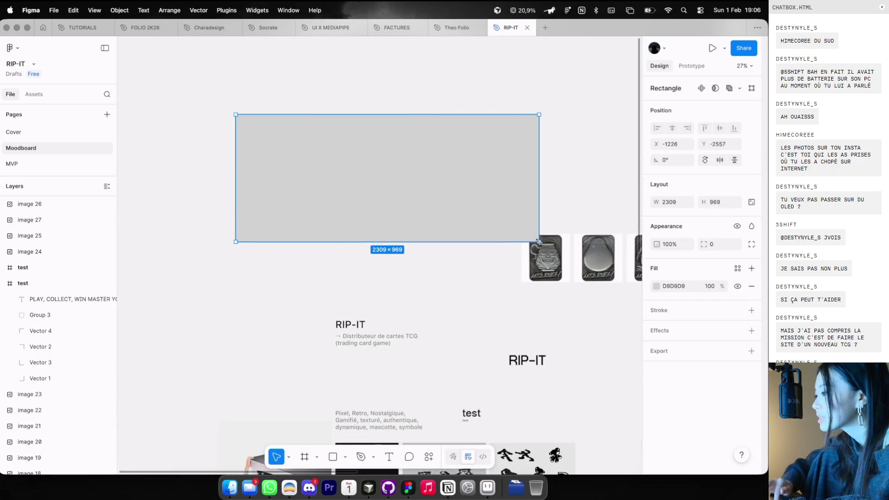
pyautogui.press('BackSpace')
pyautogui.press('r')
pyautogui.moveTo(245, 149)
pyautogui.mouseDown()
pyautogui.moveTo(404, 273)
pyautogui.moveTo(437, 280)
pyautogui.mouseUp()
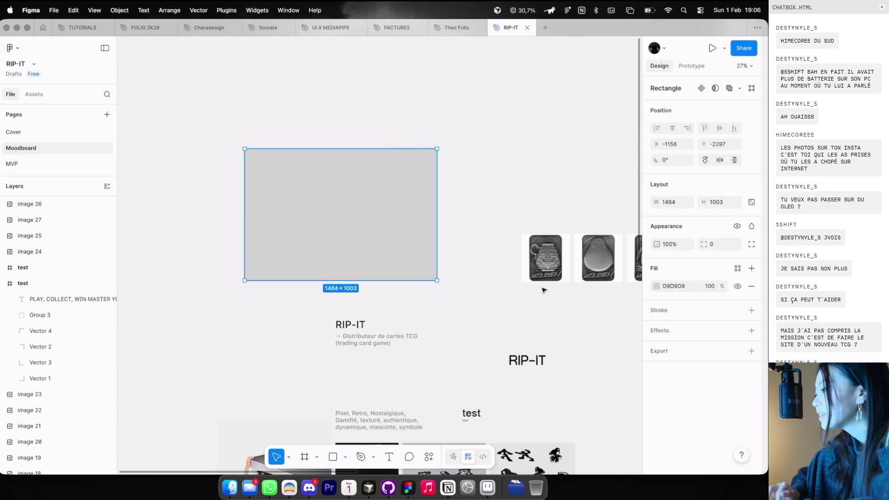
pyautogui.click(655, 286)
pyautogui.click(532, 373)
pyautogui.press('Escape')
pyautogui.press('Escape')
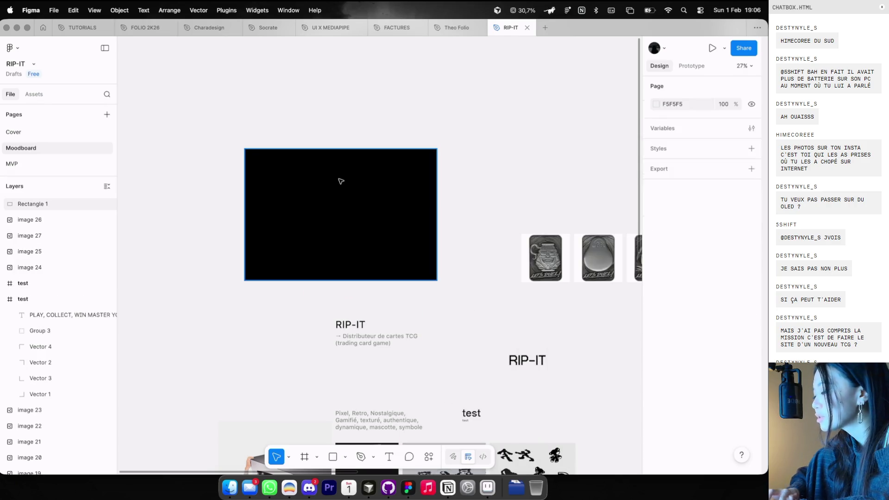
# Sketch a pen path inside the black rectangle with a white FFFFFF stroke
pyautogui.press('p')
pyautogui.scroll(3, 318, 218)
pyautogui.click(337, 202)
pyautogui.press('Escape')
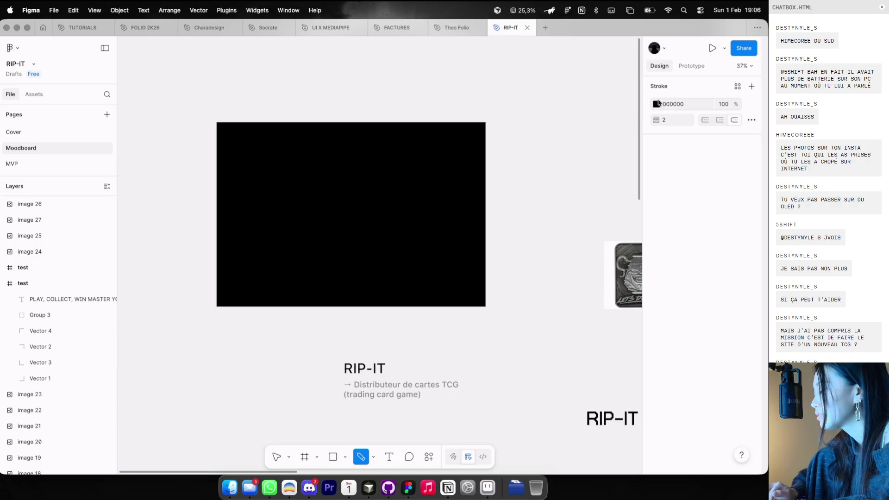
pyautogui.click(656, 104)
pyautogui.press('Escape')
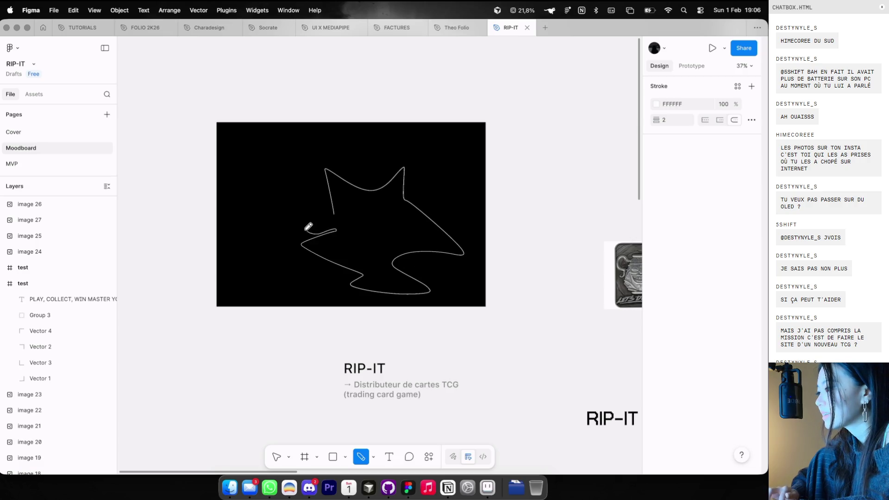
pyautogui.scroll(-5, 310, 225)
pyautogui.scroll(-3, 360, 172)
pyautogui.press('super+Tab')
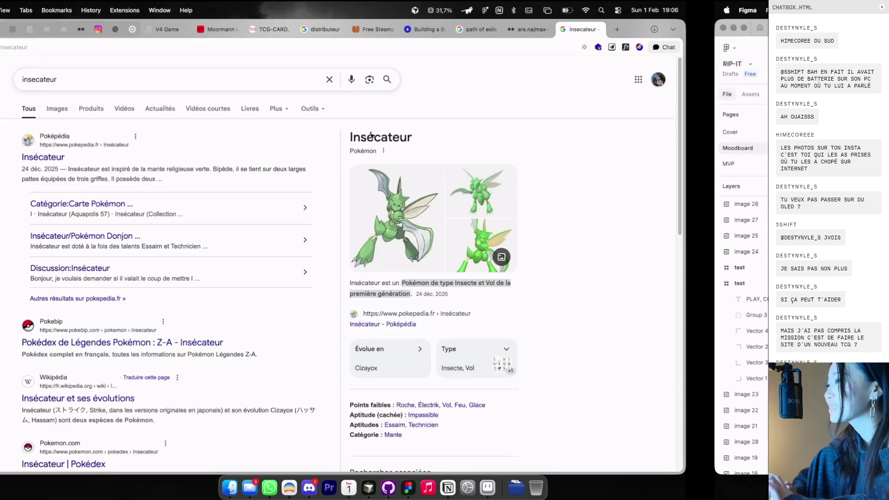
# Copy the Pokemon.com Insécateur image from the results, then close the insecateur tab
pyautogui.scroll(-5, 464, 202)
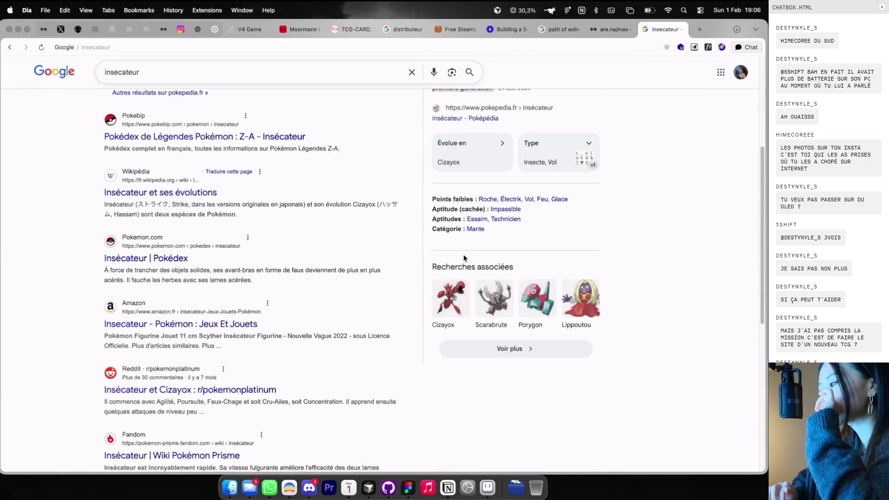
pyautogui.scroll(5, 461, 248)
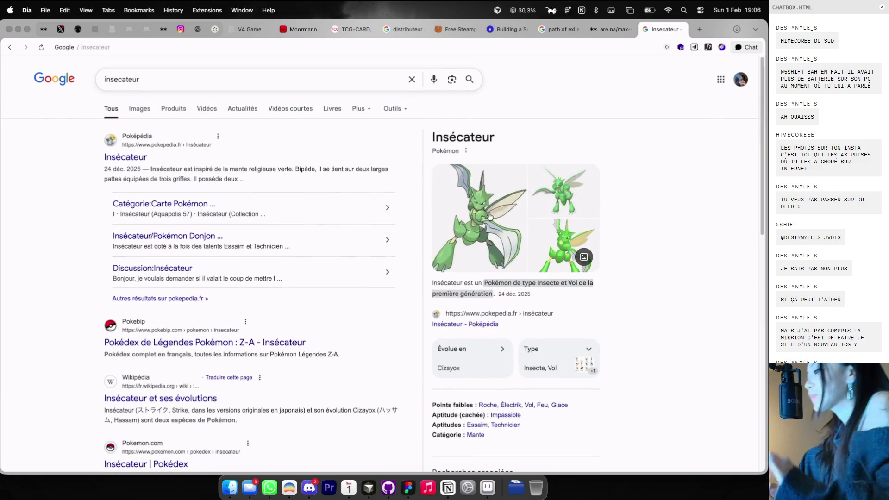
pyautogui.click(463, 241)
pyautogui.rightClick(531, 249)
pyautogui.click(555, 348)
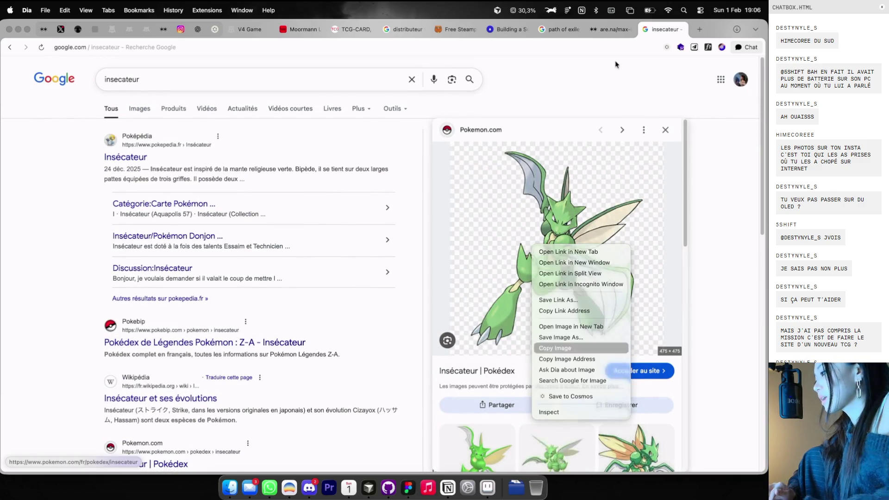
pyautogui.click(681, 29)
pyautogui.press('super+Tab')
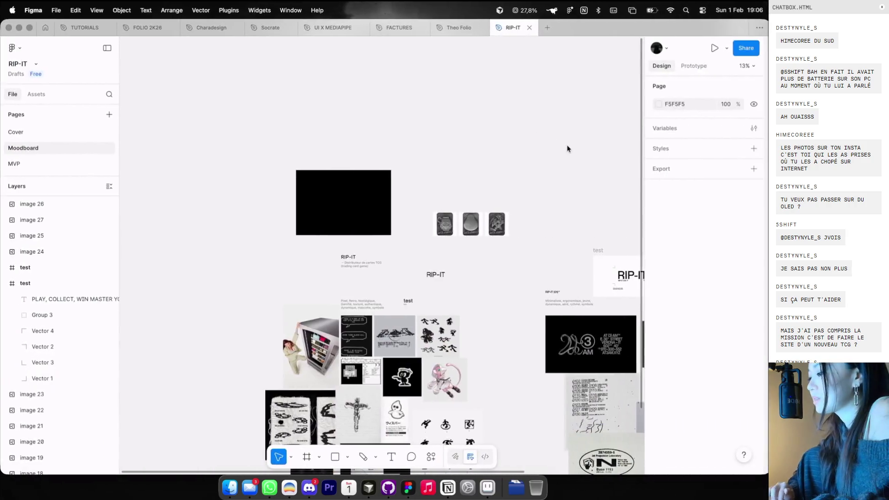
# Paste the Insécateur image onto the moodboard and place it left of the collage
pyautogui.scroll(-5, 567, 144)
pyautogui.press('super+v')
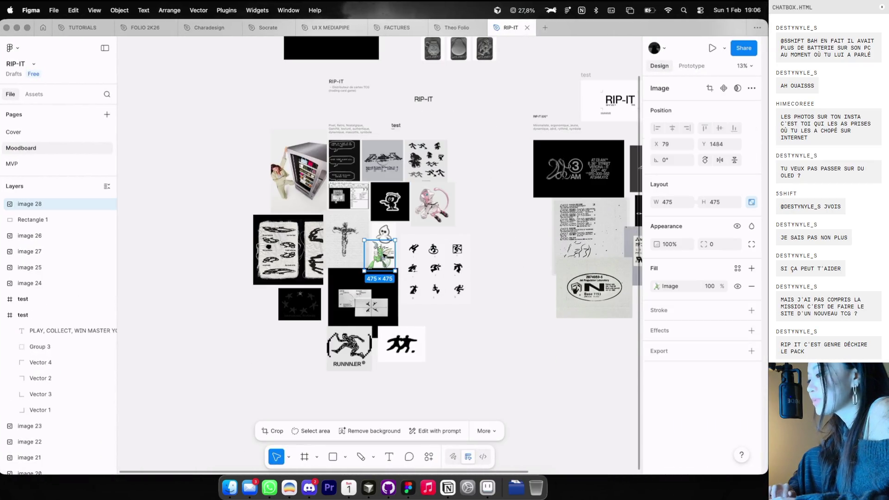
pyautogui.moveTo(390, 240); pyautogui.dragTo(397, 182)
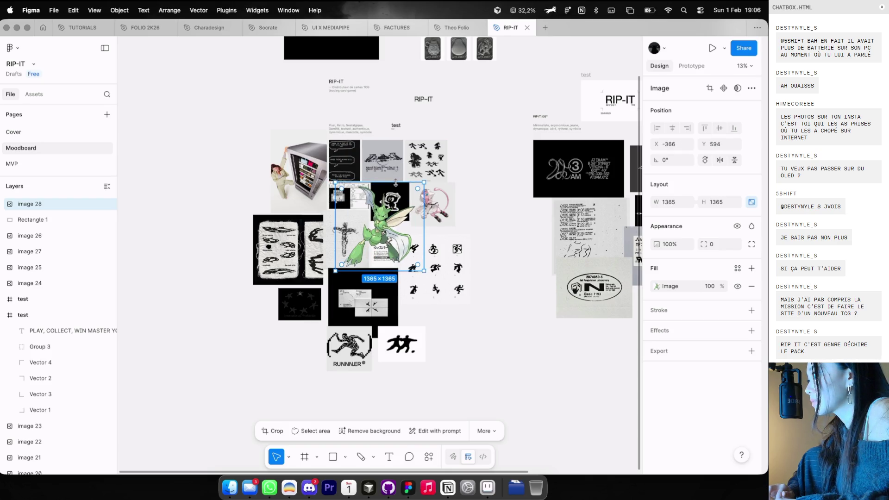
pyautogui.press('super+z')
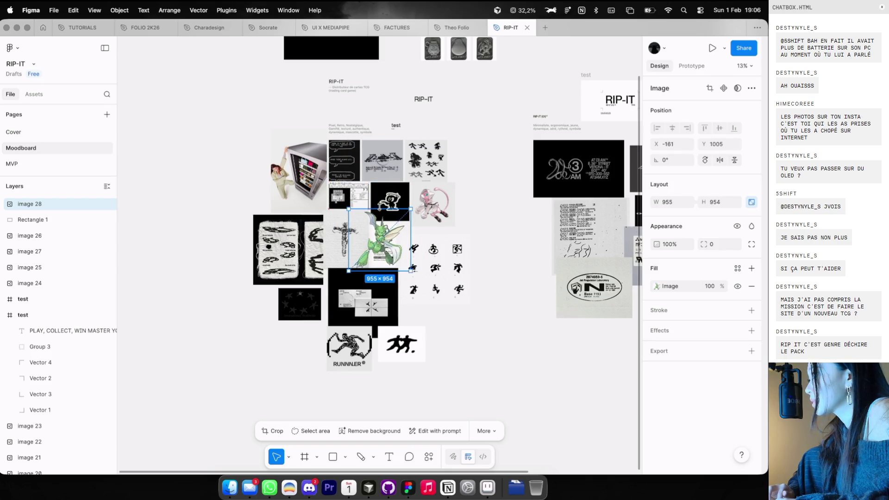
pyautogui.moveTo(378, 239); pyautogui.dragTo(185, 159)
pyautogui.press('super+Tab')
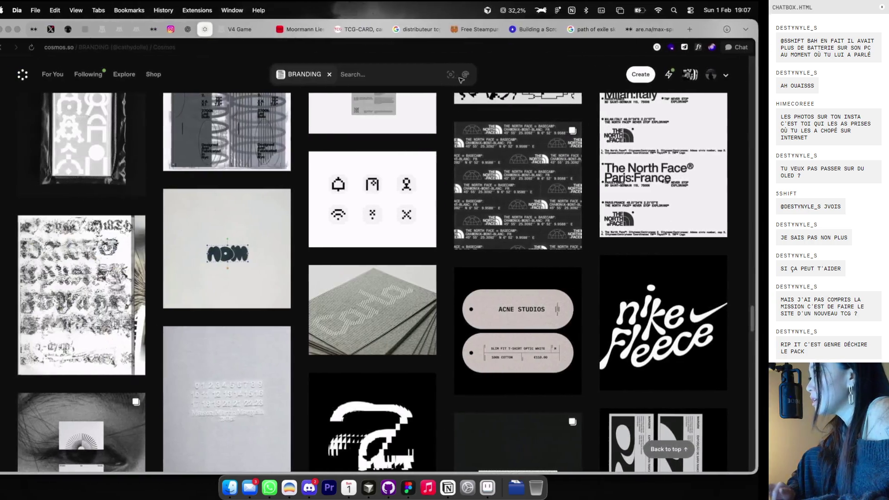
pyautogui.click(700, 30)
pyautogui.write('an')
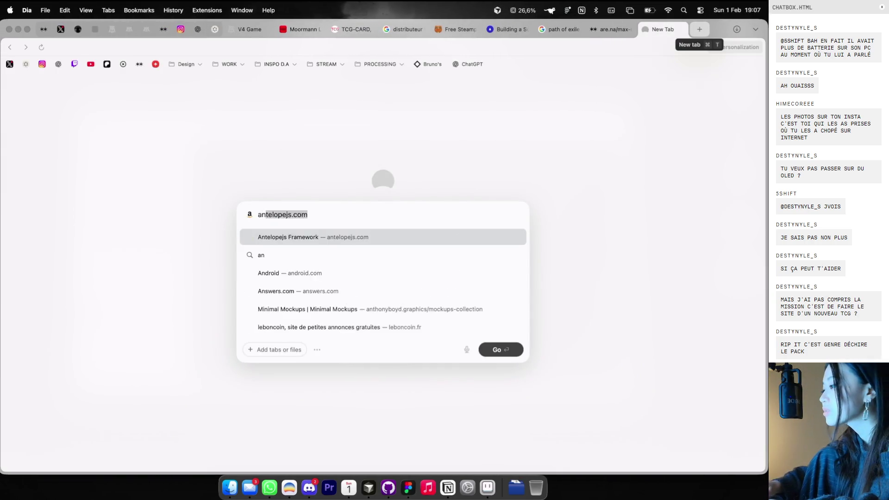
pyautogui.write('iimo')
pyautogui.press('Return')
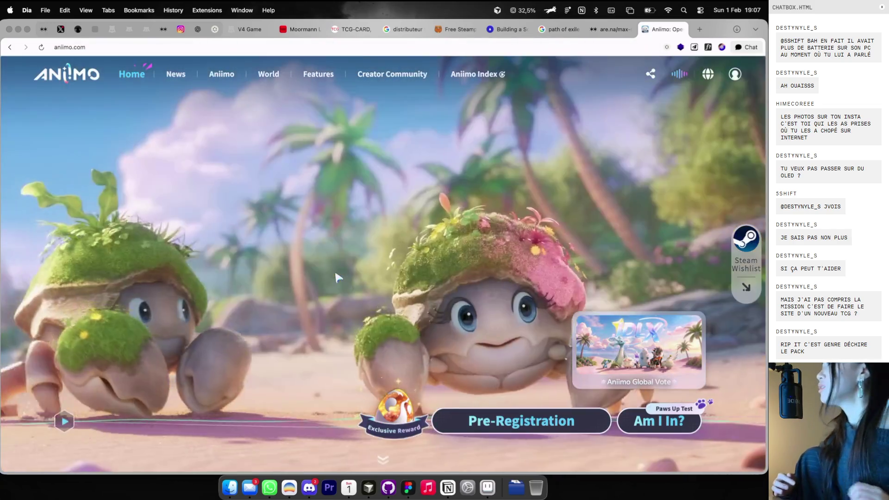
pyautogui.click(179, 74)
pyautogui.scroll(-1, 277, 165)
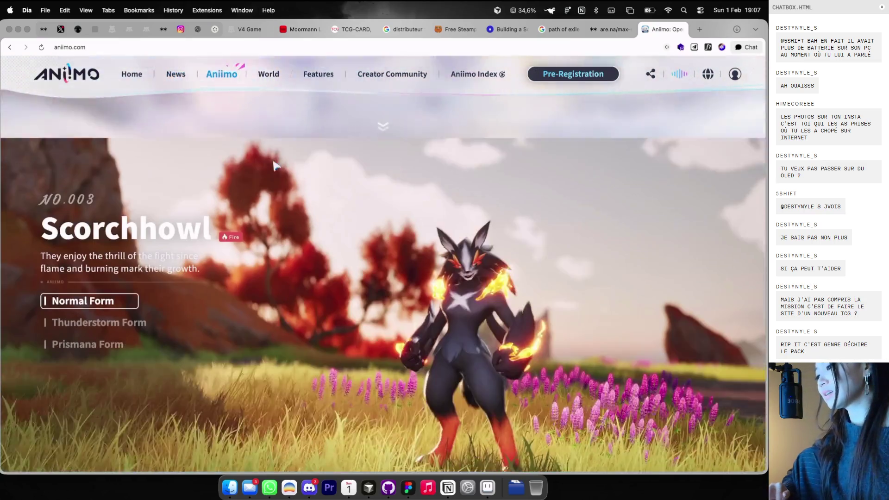
pyautogui.scroll(-1, 278, 165)
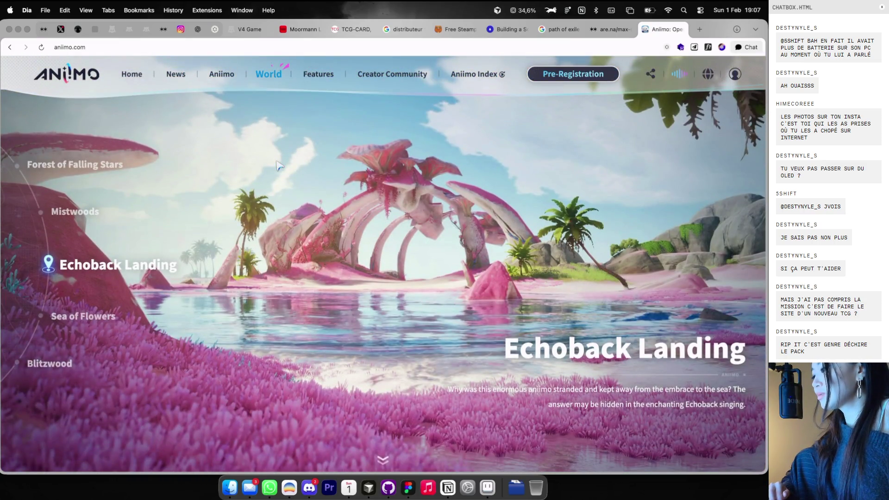
pyautogui.scroll(-1, 278, 165)
pyautogui.scroll(-1, 279, 165)
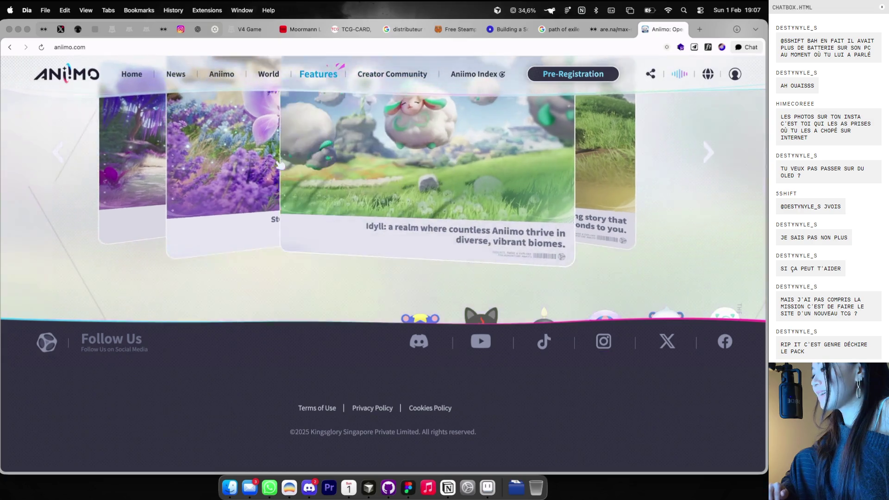
pyautogui.scroll(1, 279, 165)
pyautogui.scroll(1, 278, 165)
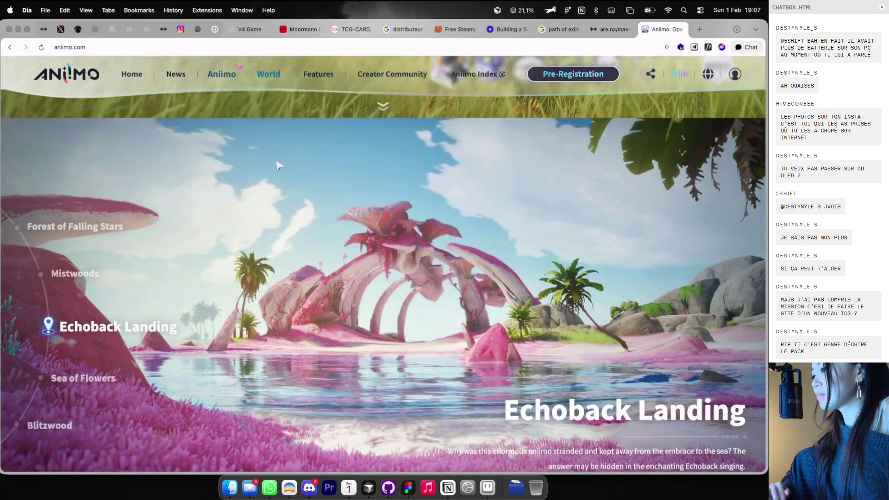
pyautogui.scroll(3, 278, 165)
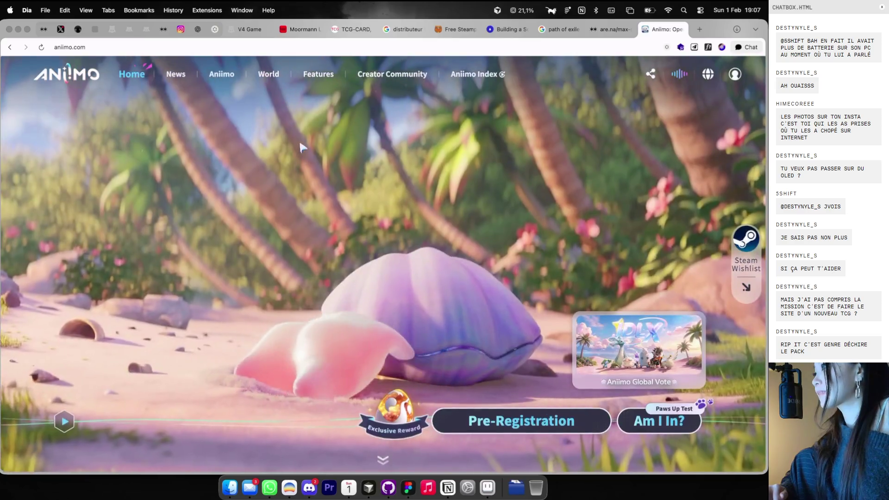
pyautogui.click(680, 31)
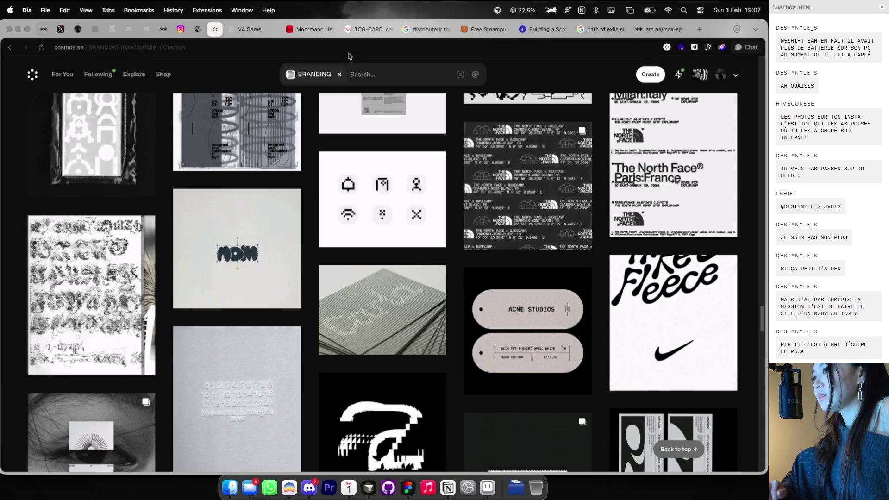
# Copy The North Face Basecamp graphic from its Cosmos detail view
pyautogui.scroll(-2, 272, 130)
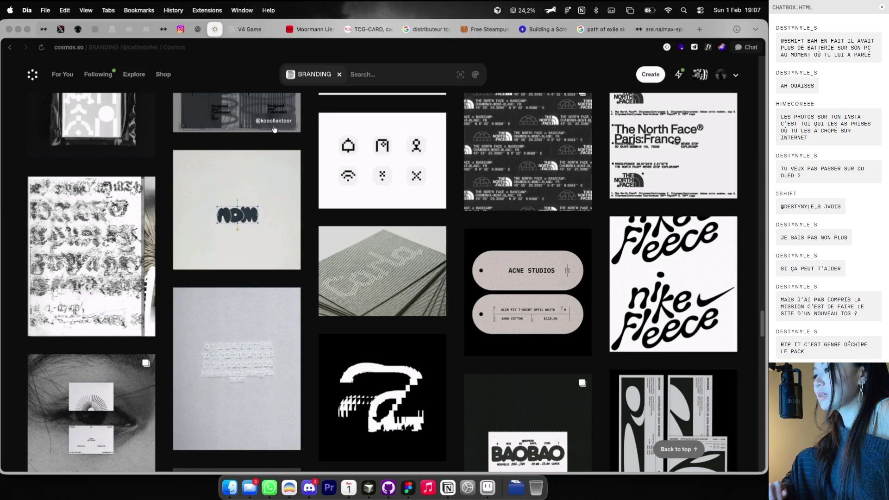
pyautogui.scroll(-10, 270, 130)
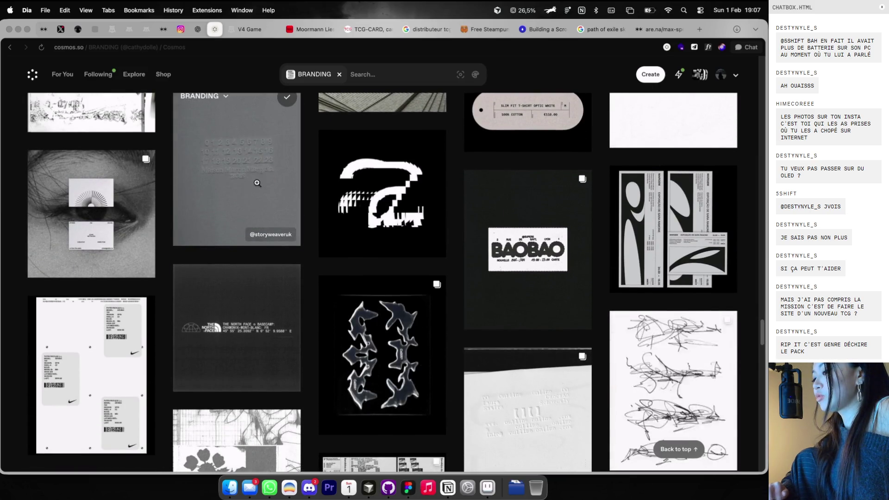
pyautogui.click(241, 338)
pyautogui.rightClick(348, 228)
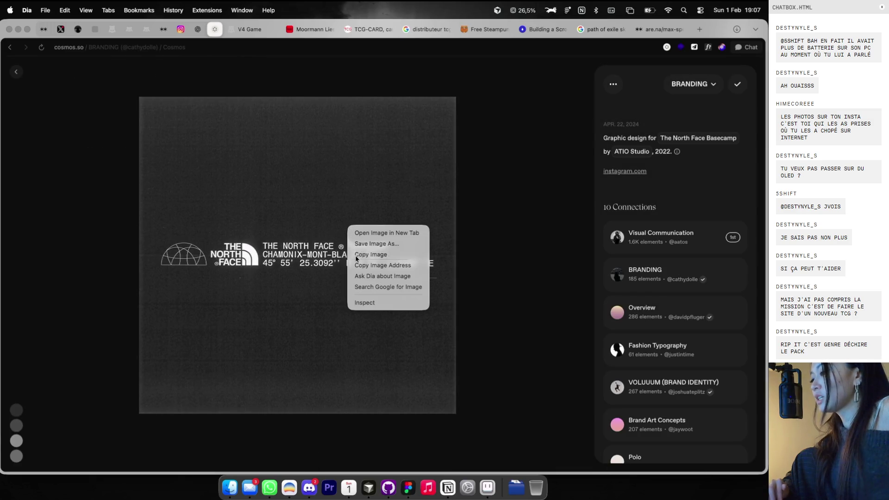
pyautogui.click(356, 258)
# Paste the North Face graphic at the top right of the Figma moodboard
pyautogui.press('super+Tab')
pyautogui.scroll(-3, 494, 154)
pyautogui.click(494, 154)
pyautogui.press('super+v')
pyautogui.moveTo(402, 230)
pyautogui.mouseDown()
pyautogui.moveTo(574, 145)
pyautogui.moveTo(576, 82)
pyautogui.mouseUp()
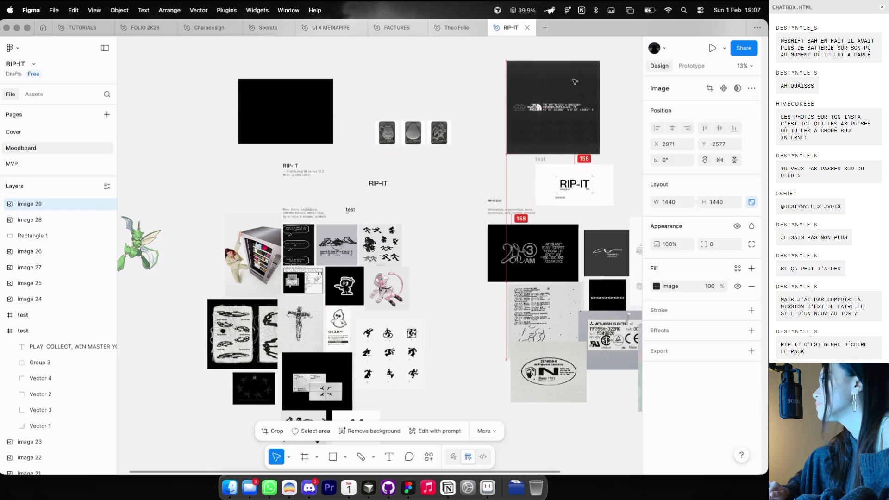
pyautogui.hotkey('ctrl', 'Left')
pyautogui.click(700, 29)
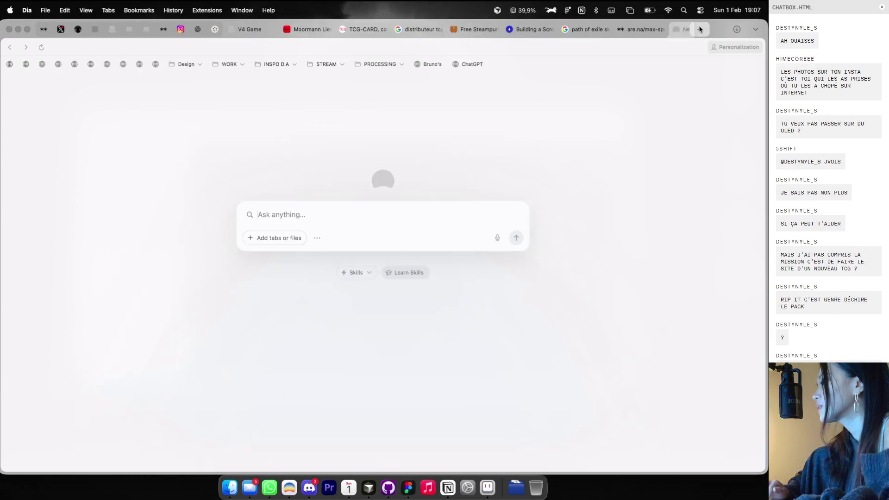
# Go to evanfasquelle.com and open the Friesday project card
pyautogui.write('evan')
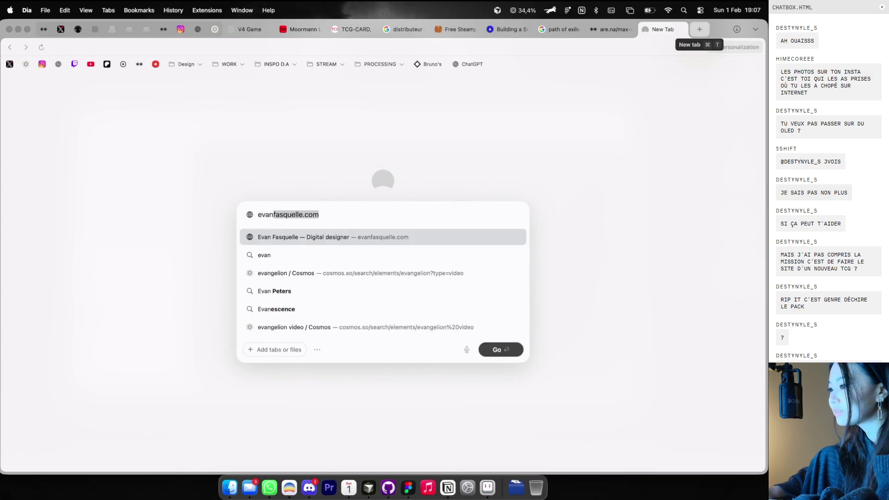
pyautogui.press('Return')
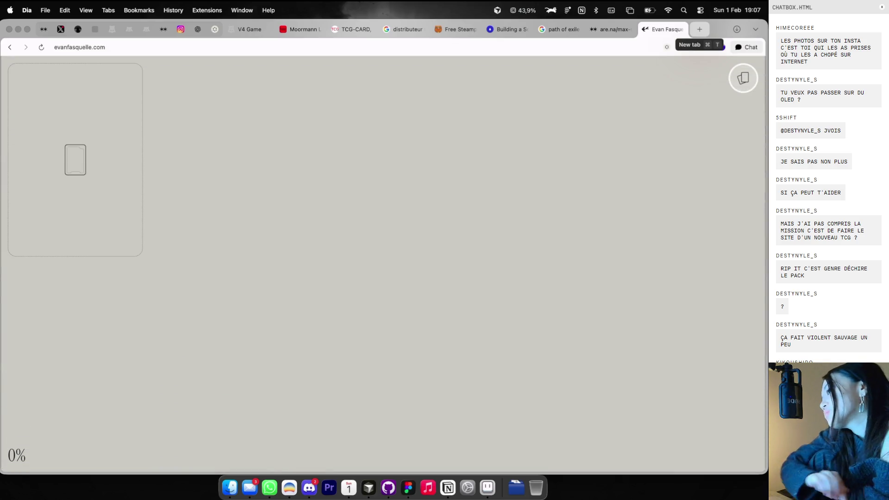
pyautogui.scroll(-5, 423, 204)
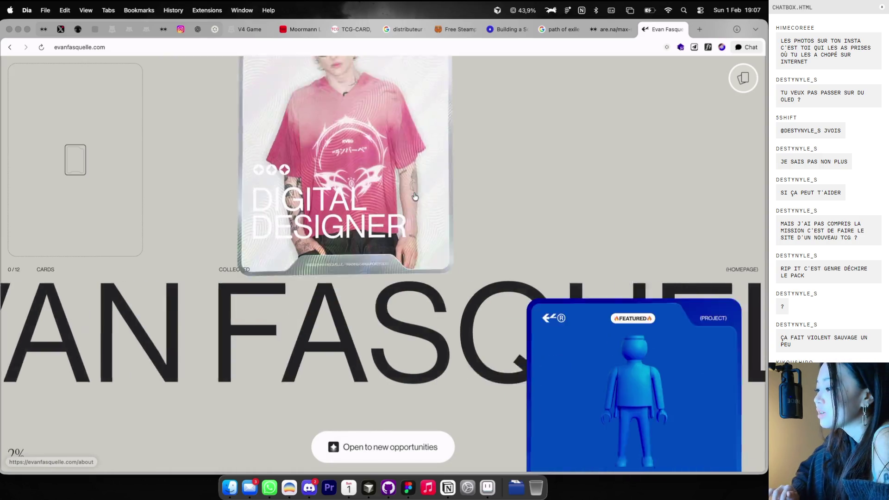
pyautogui.scroll(-5, 423, 203)
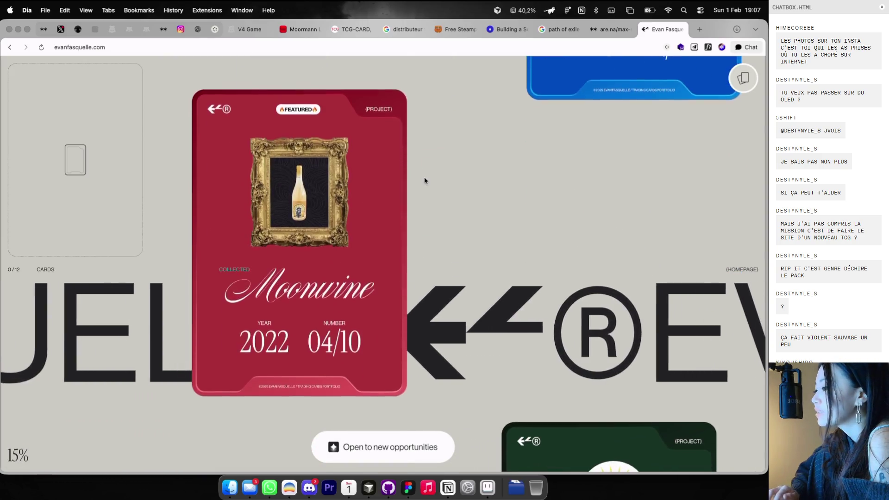
pyautogui.click(544, 260)
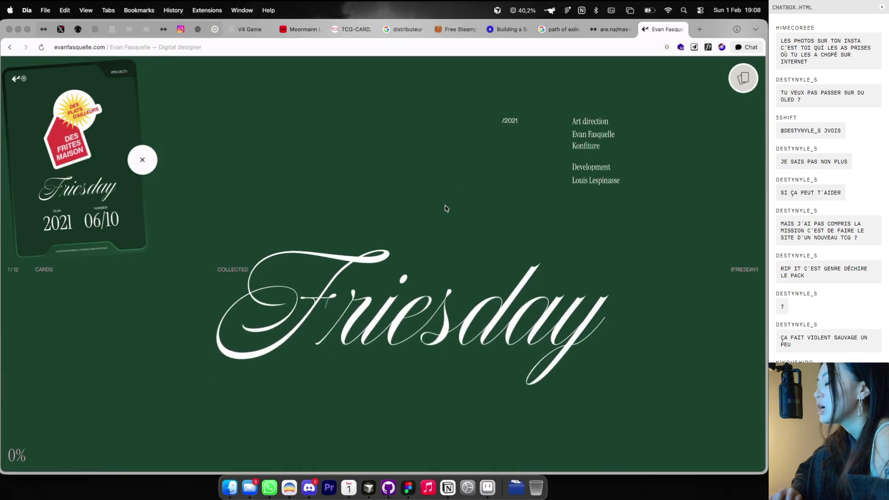
# Start a new text layer on the Figma moodboard, typing 'COLLECT THEM ALL'
pyautogui.press('super+Tab')
pyautogui.scroll(3, 470, 182)
pyautogui.press('t')
pyautogui.click(437, 214)
pyautogui.write('COLLECT THEM ALL')
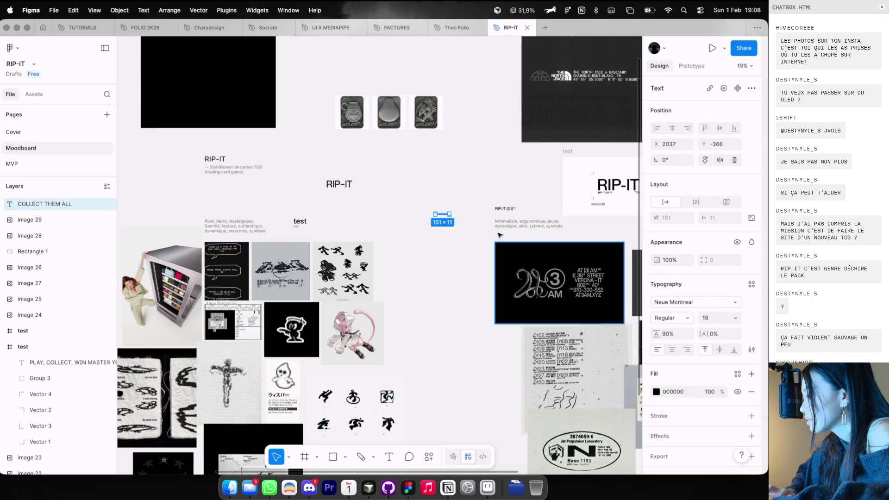
# Move the COLLECT THEM ALL text and play-collect-win tagline together beside the RIP-IT card
pyautogui.hscroll(10, 395, 167)
pyautogui.scroll(3, 353, 176)
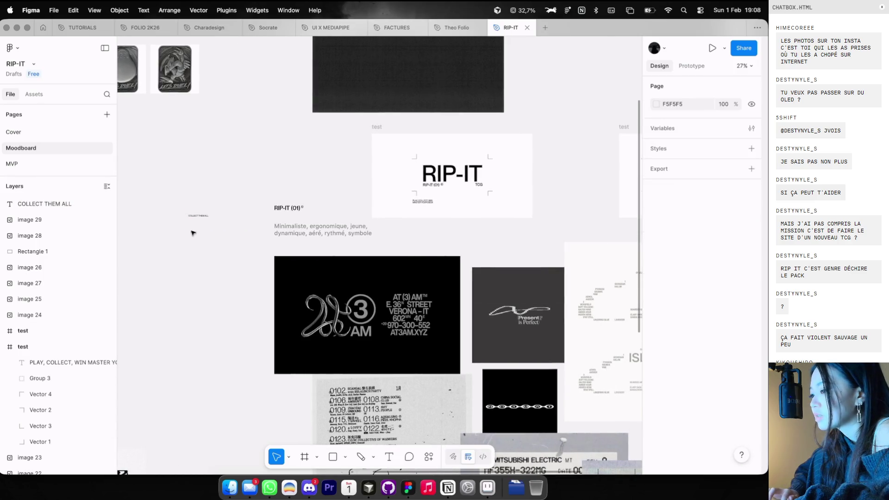
pyautogui.keyDown('shift'); pyautogui.click(423, 203); pyautogui.keyUp('shift')
pyautogui.moveTo(423, 204); pyautogui.dragTo(534, 121)
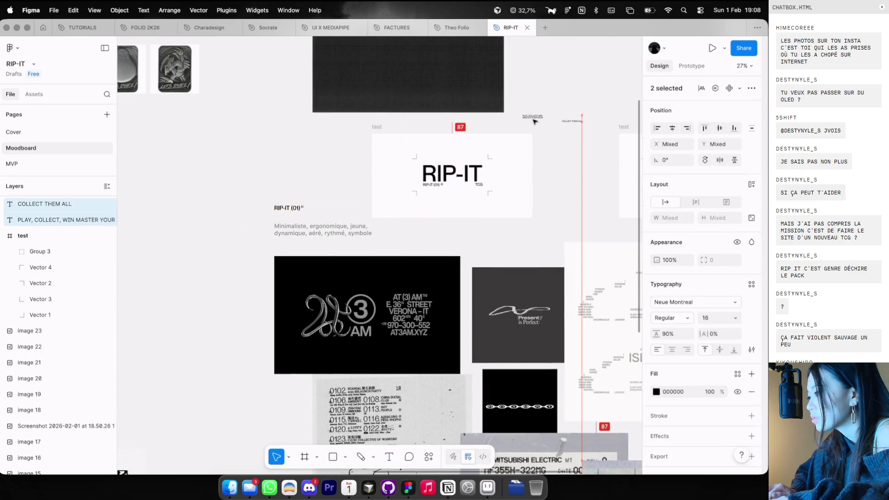
pyautogui.press('super+Tab')
pyautogui.scroll(-15, 425, 288)
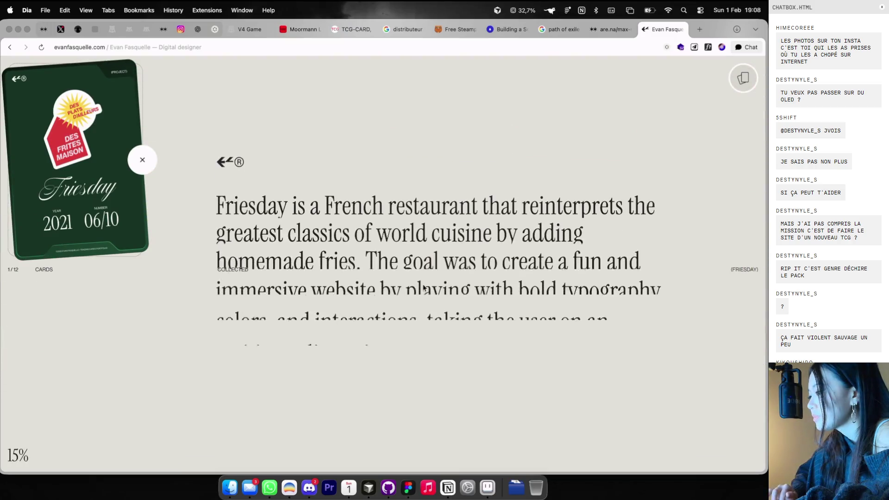
# Scroll past the WWF, Pichelin, Squidgame and Coatte projects, then close the portfolio tab
pyautogui.scroll(-10, 425, 287)
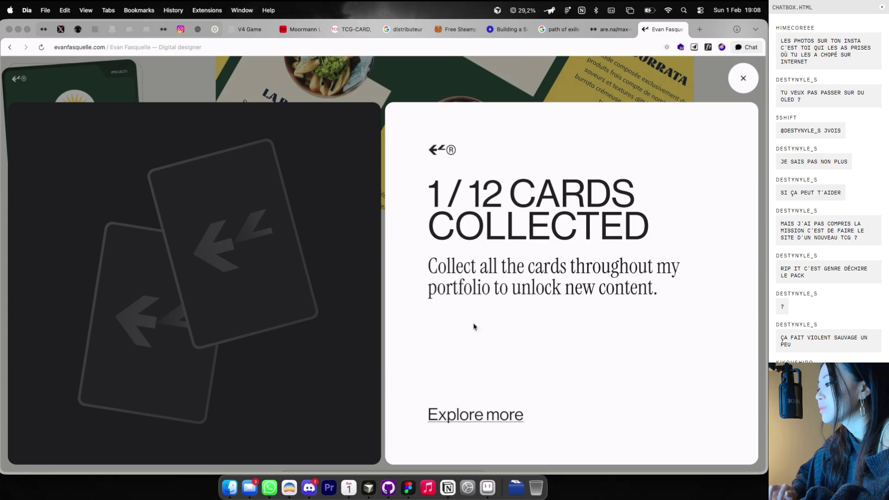
pyautogui.click(457, 413)
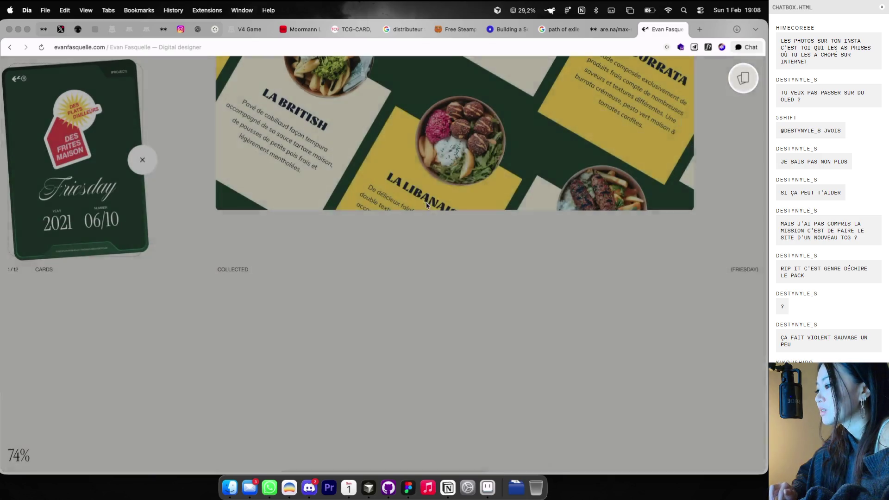
pyautogui.scroll(-5, 422, 215)
pyautogui.scroll(-2, 422, 217)
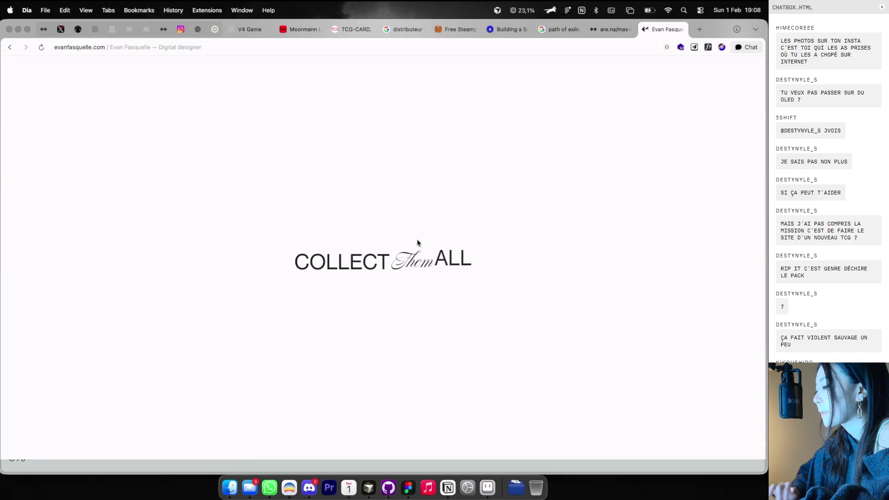
pyautogui.scroll(-6, 417, 239)
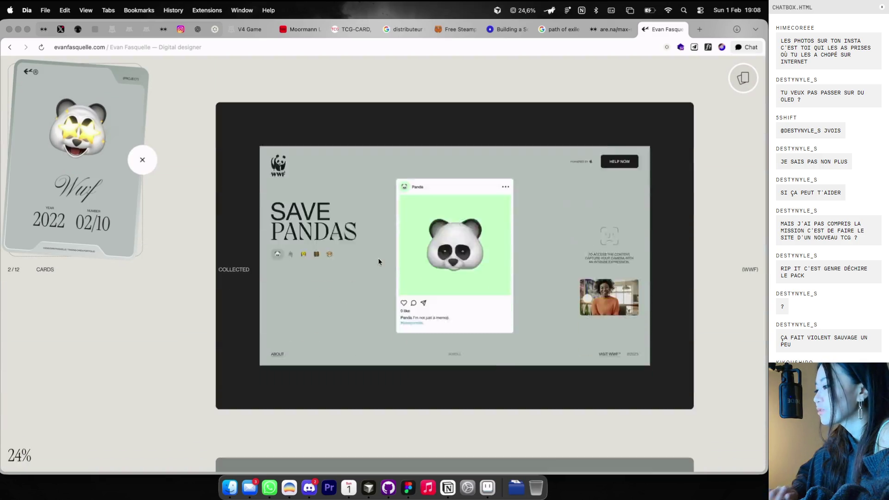
pyautogui.scroll(-6, 379, 261)
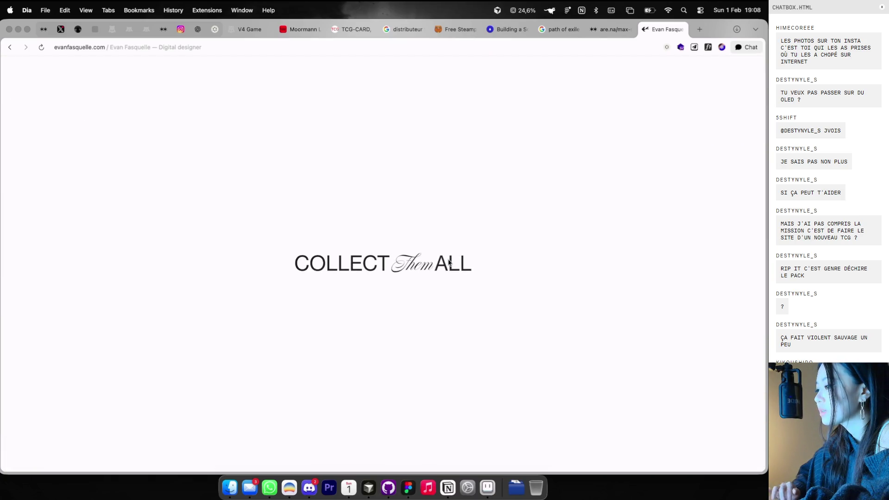
pyautogui.scroll(-5, 448, 263)
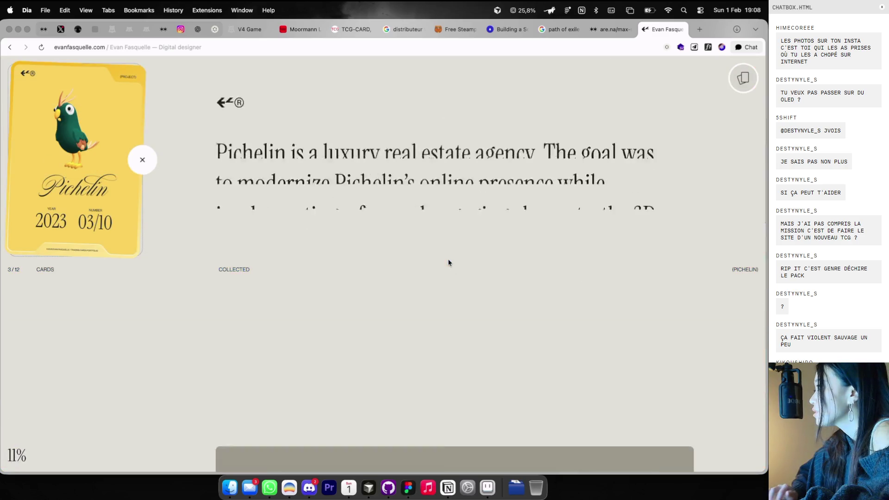
pyautogui.scroll(-10, 448, 262)
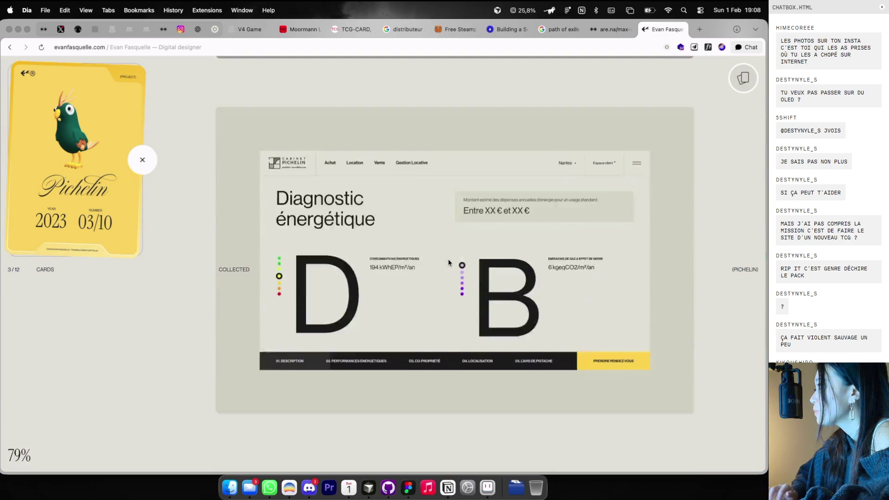
pyautogui.scroll(-3, 448, 262)
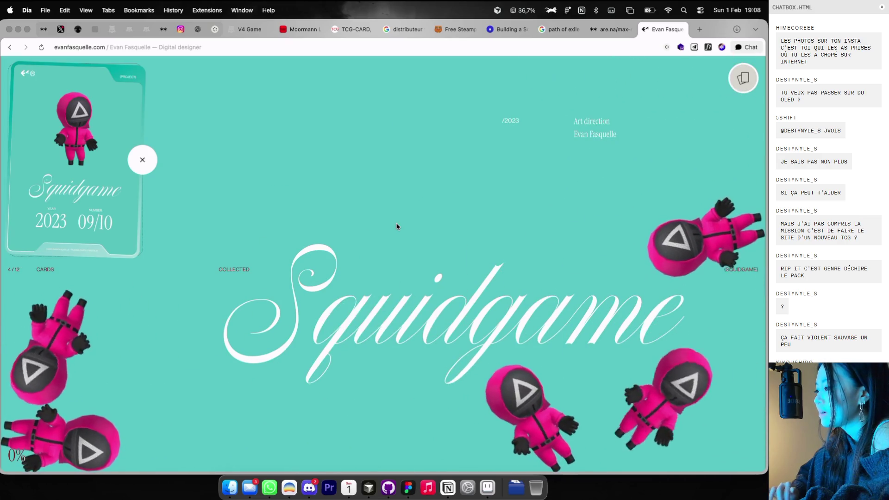
pyautogui.scroll(-5, 397, 226)
pyautogui.scroll(-10, 396, 227)
pyautogui.scroll(-5, 397, 227)
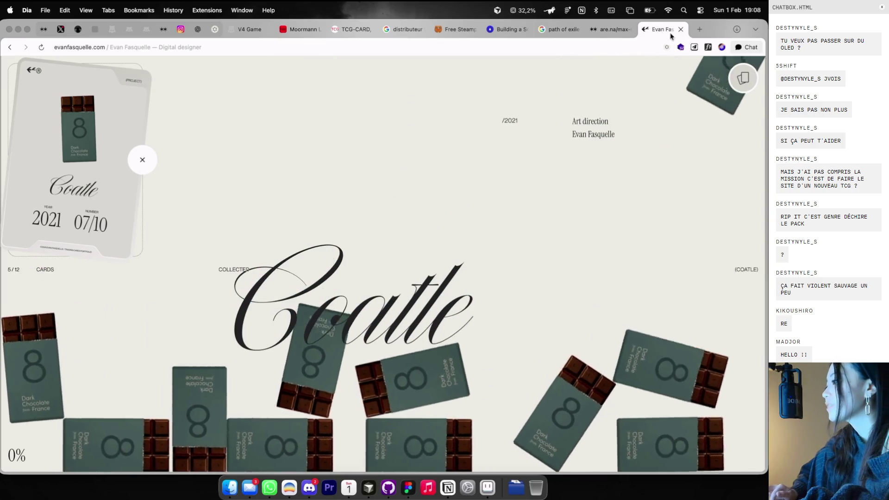
pyautogui.press('super+w')
pyautogui.hotkey('ctrl', 'Right')
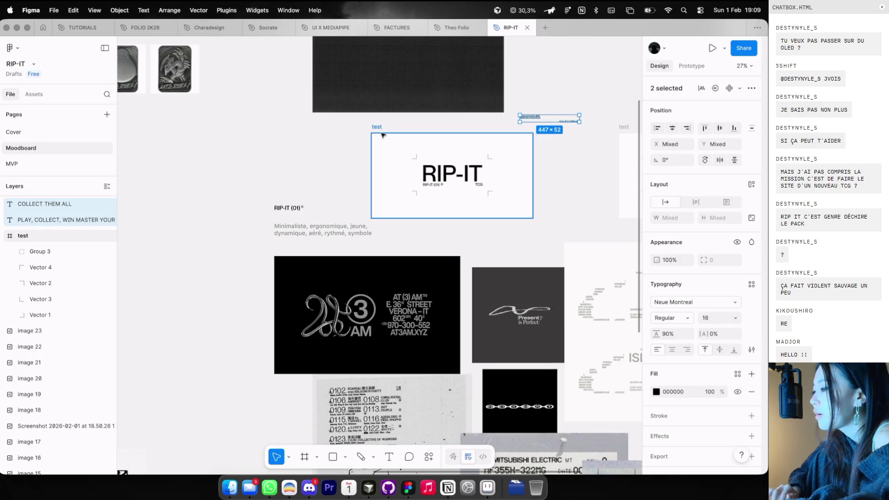
# Pan across the Moodboard canvas to review the RIP-IT wordmark frames
pyautogui.scroll(5, 382, 135)
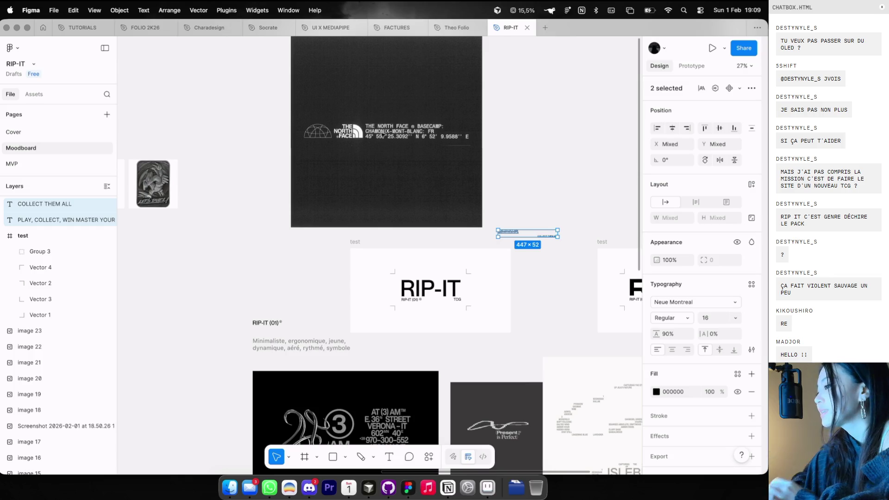
pyautogui.hscroll(-10, 382, 135)
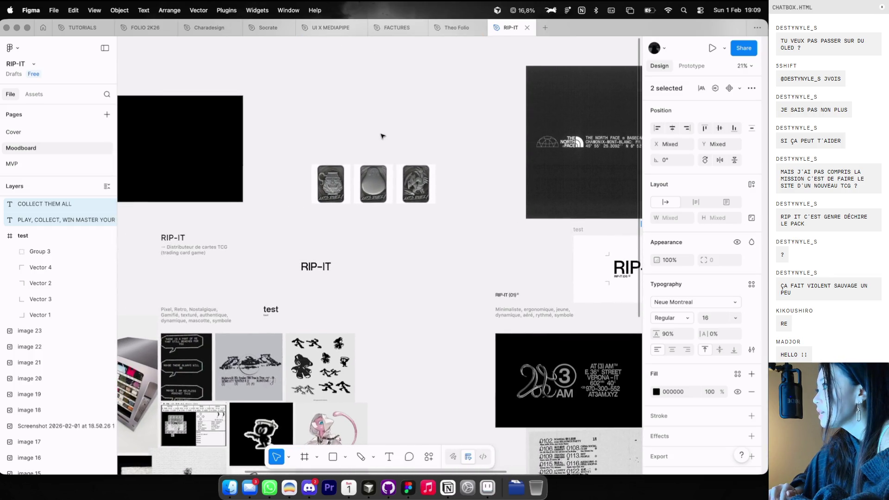
pyautogui.press('super+Tab')
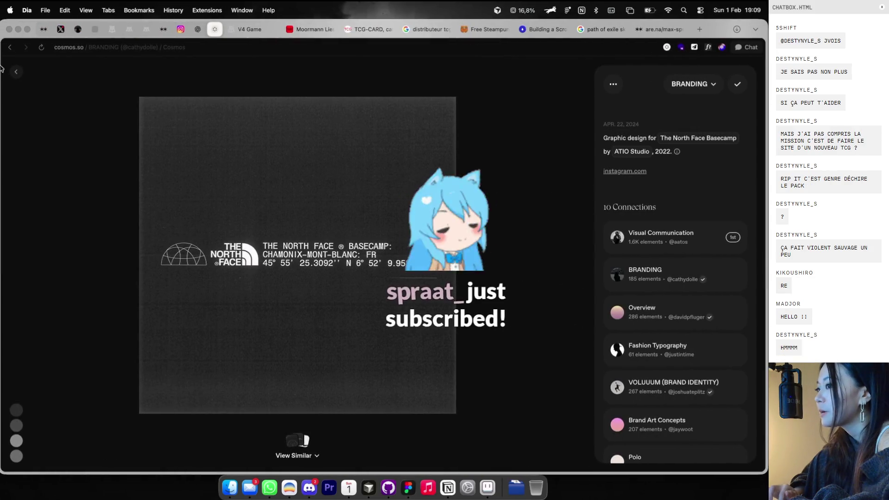
# Copy the recyclable-label image from the BRANDING board and paste it up and right on the moodboard
pyautogui.click(21, 73)
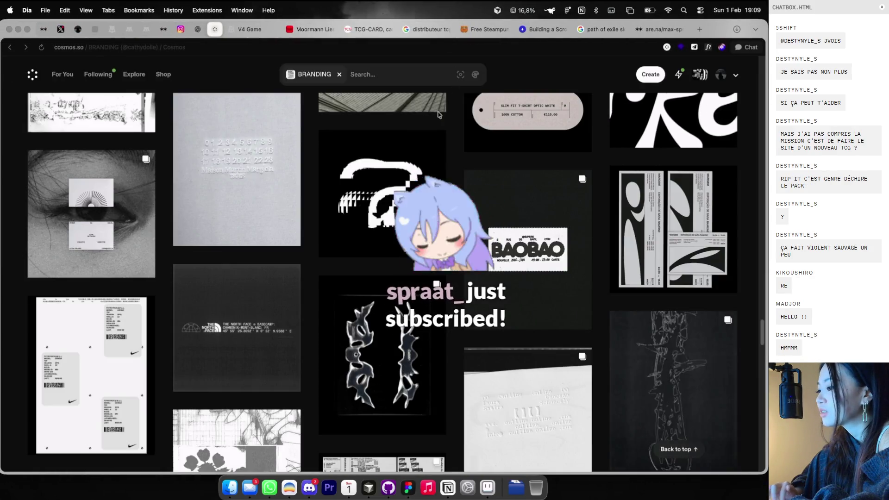
pyautogui.scroll(-3, 425, 177)
pyautogui.scroll(-15, 425, 177)
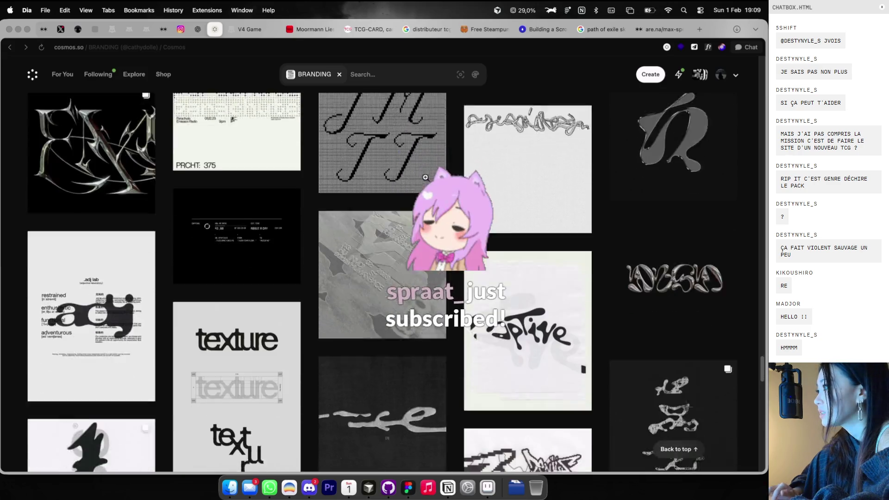
pyautogui.scroll(-10, 425, 177)
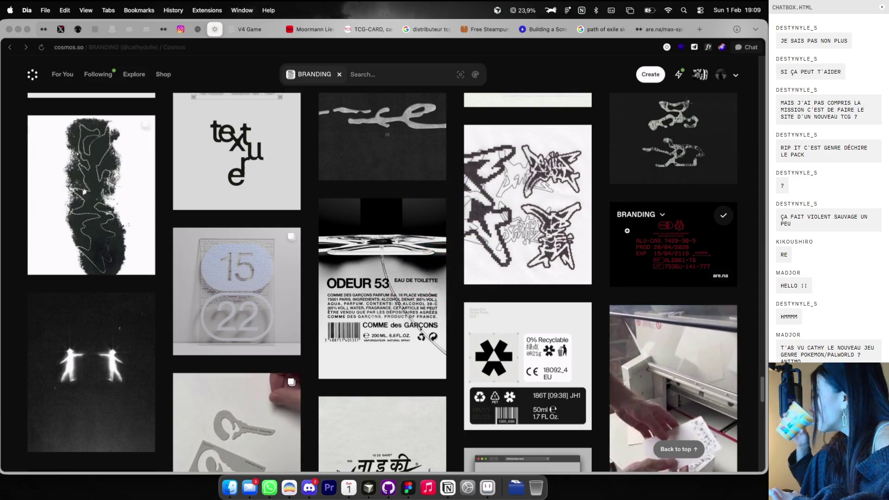
pyautogui.rightClick(520, 367)
pyautogui.click(504, 370)
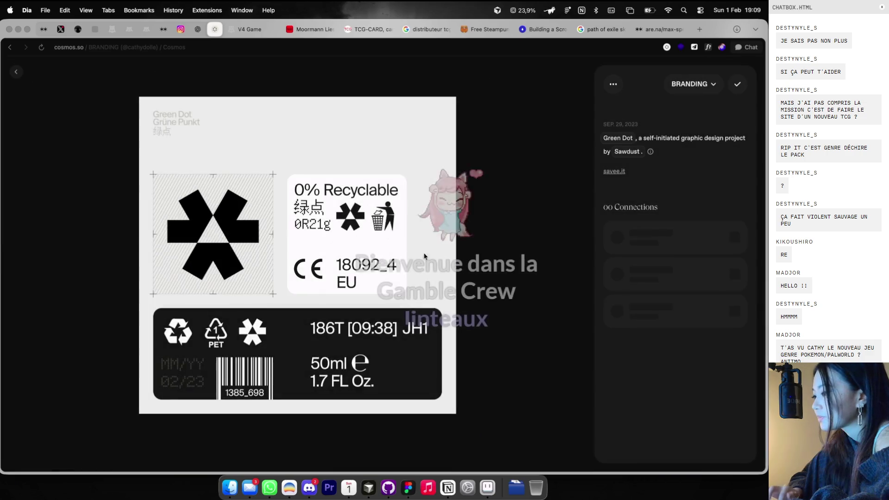
pyautogui.rightClick(370, 238)
pyautogui.hotkey('ctrl', 'Right')
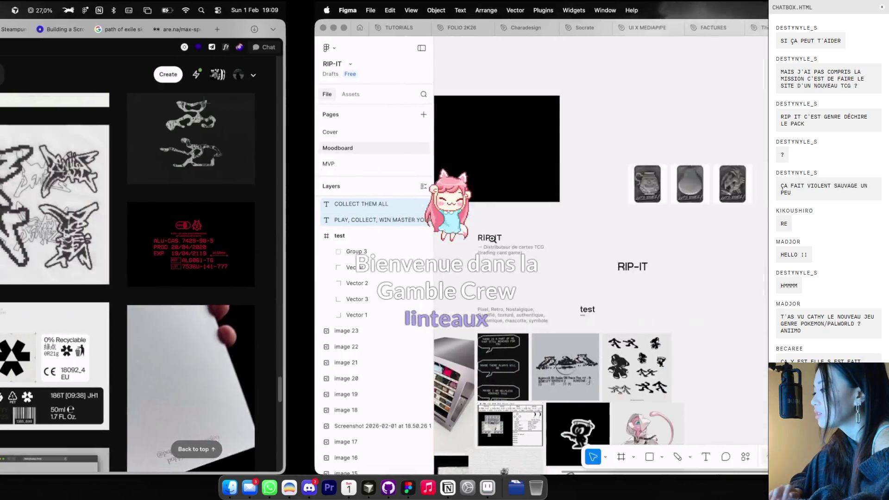
pyautogui.press('super+v')
pyautogui.moveTo(431, 267); pyautogui.dragTo(581, 159)
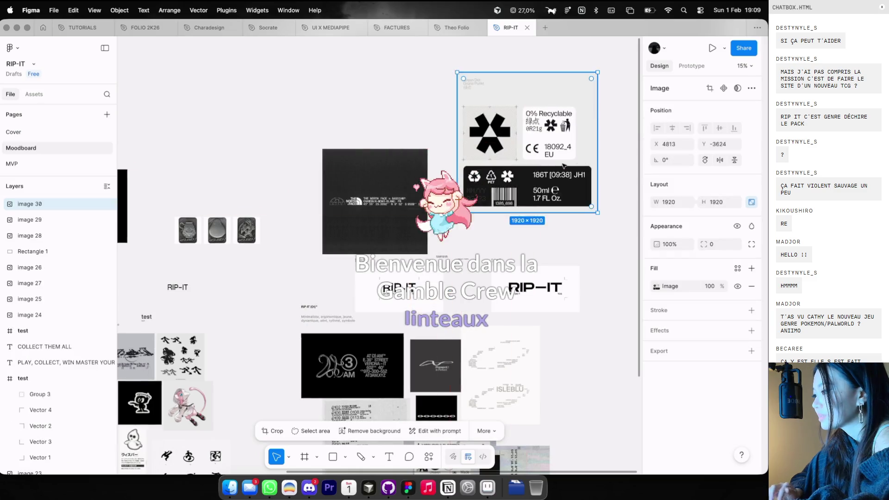
# Copy the red label image and paste it higher up on the moodboard
pyautogui.hotkey('ctrl', 'Left')
pyautogui.rightClick(662, 283)
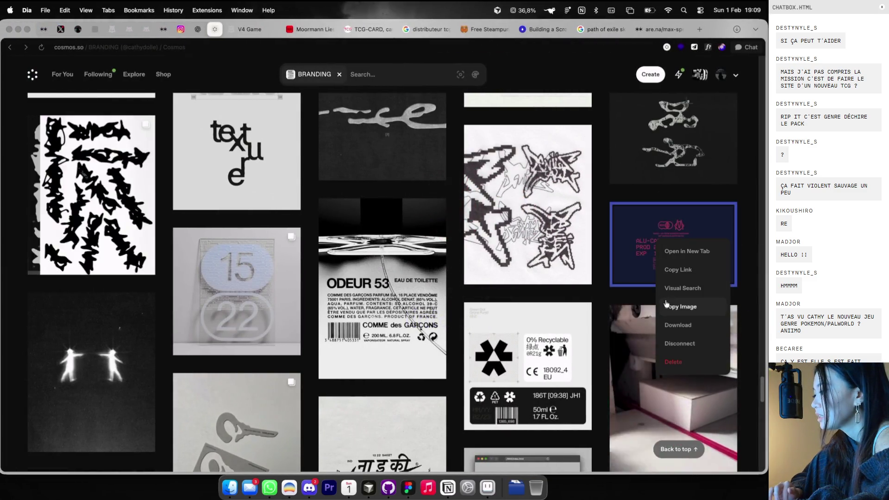
pyautogui.click(666, 306)
pyautogui.hotkey('ctrl', 'Right')
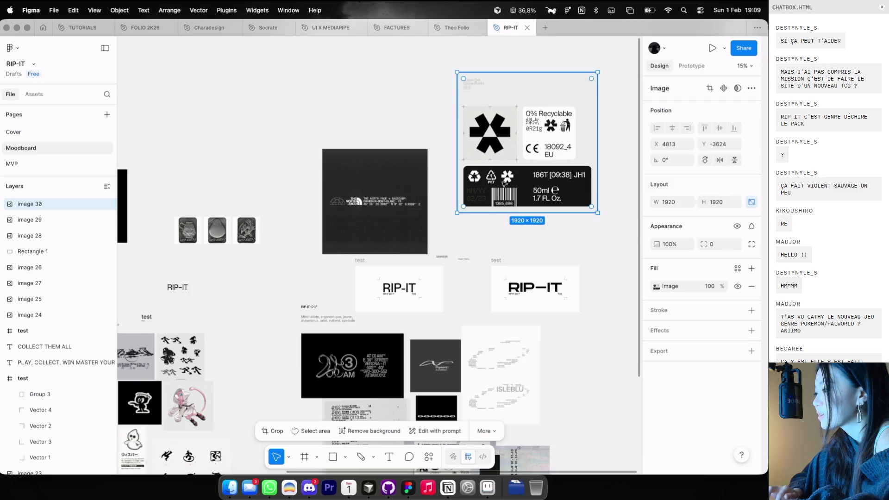
pyautogui.click(532, 228)
pyautogui.press('super+v')
pyautogui.moveTo(391, 240); pyautogui.dragTo(391, 76)
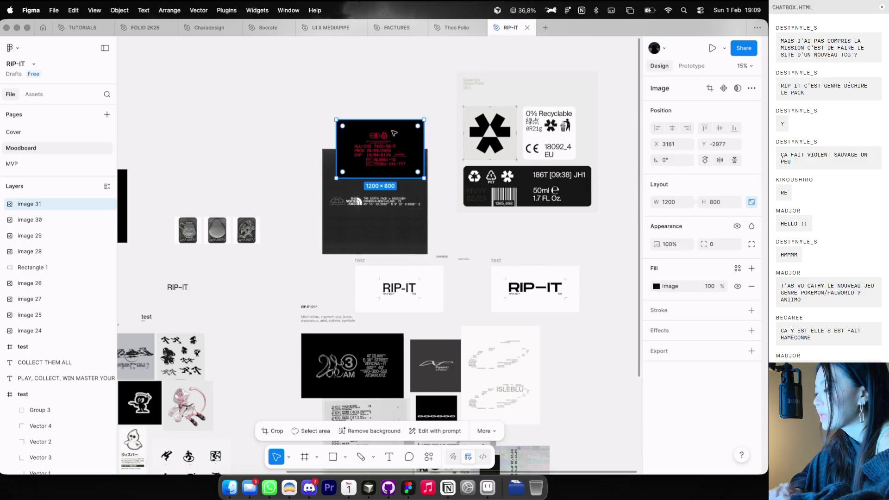
# Find the Nike c.72 visual-system image in Cosmos and copy it
pyautogui.hotkey('ctrl', 'Left')
pyautogui.click(341, 75)
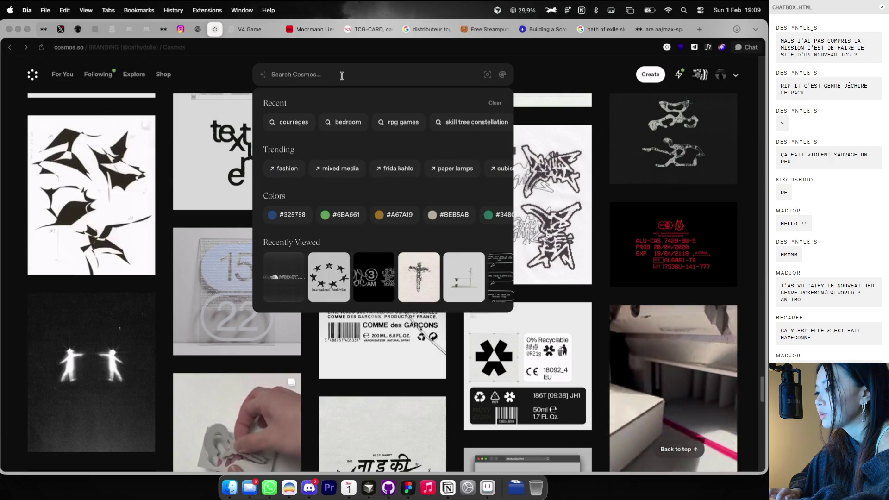
pyautogui.scroll(-2, 365, 320)
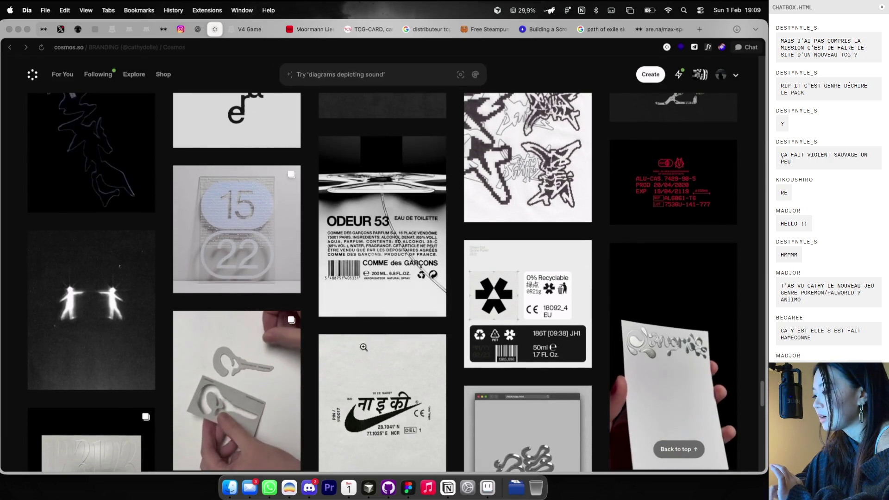
pyautogui.rightClick(364, 386)
pyautogui.scroll(-5, 356, 366)
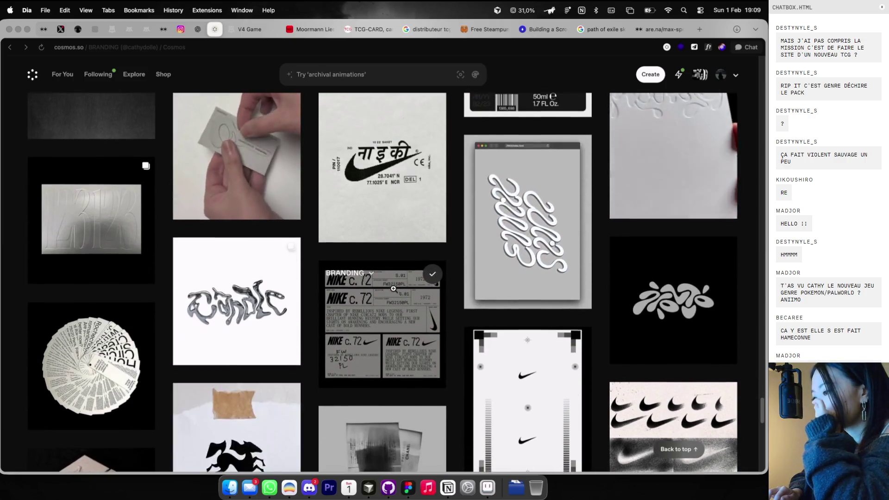
pyautogui.scroll(-2, 394, 291)
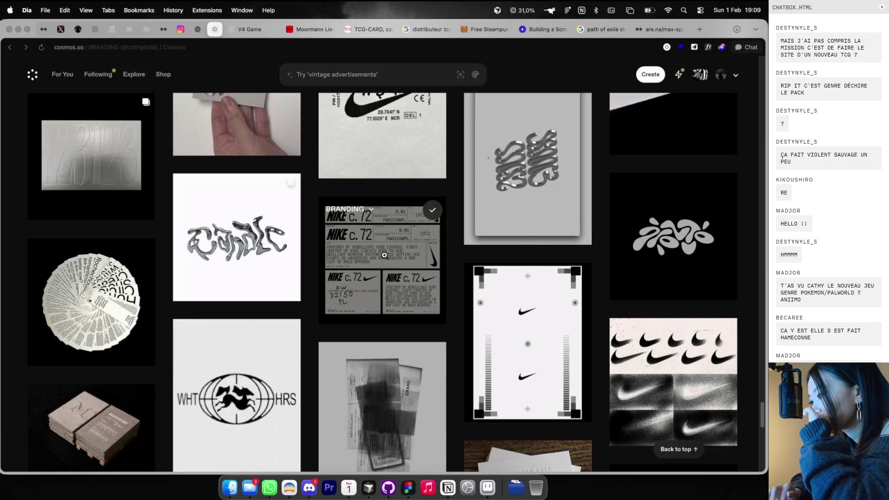
pyautogui.rightClick(391, 287)
pyautogui.press('Escape')
pyautogui.click(365, 261)
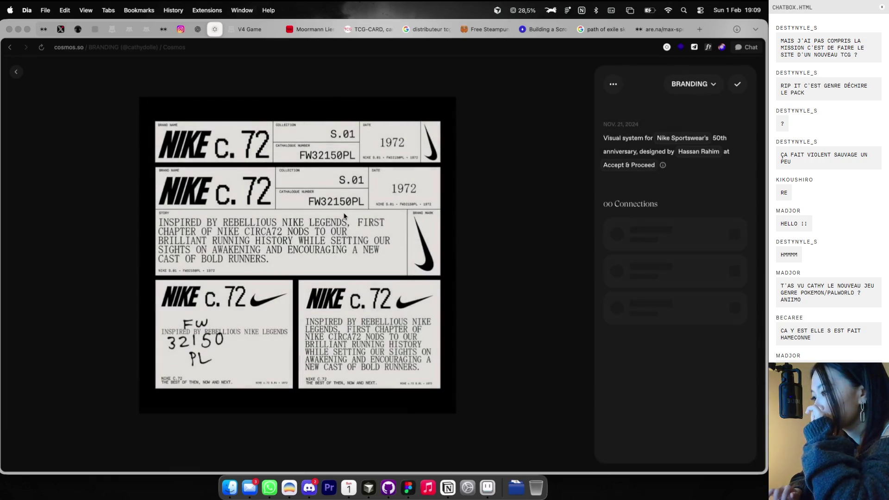
pyautogui.rightClick(348, 214)
pyautogui.click(358, 239)
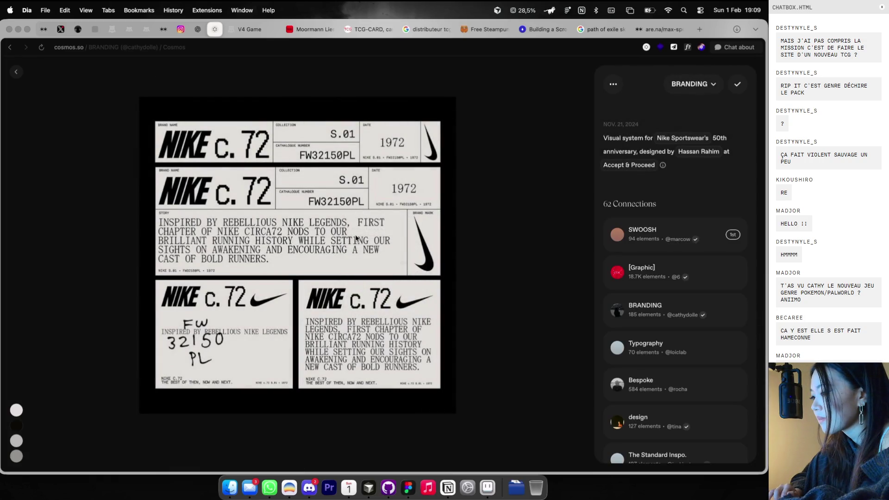
# Paste the Nike c.72 image at 1070×1070 to the right of the recyclable label
pyautogui.press('Escape')
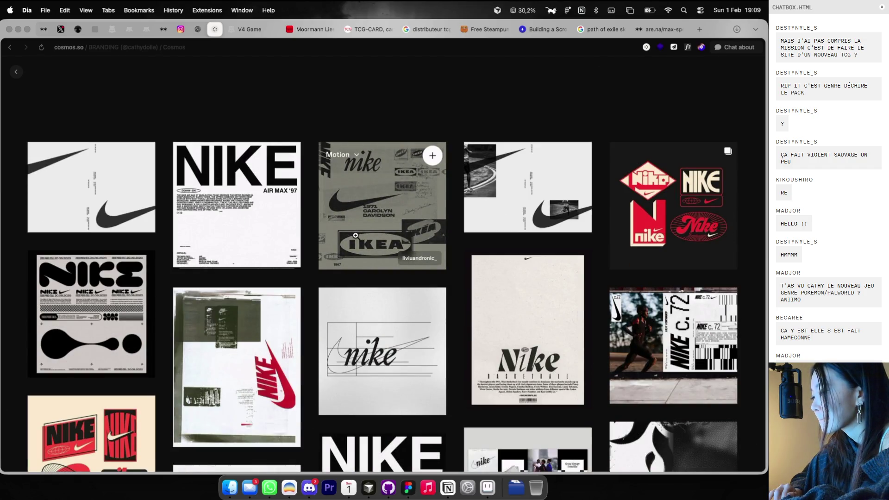
pyautogui.click(16, 71)
pyautogui.press('super+Tab')
pyautogui.press('super+v')
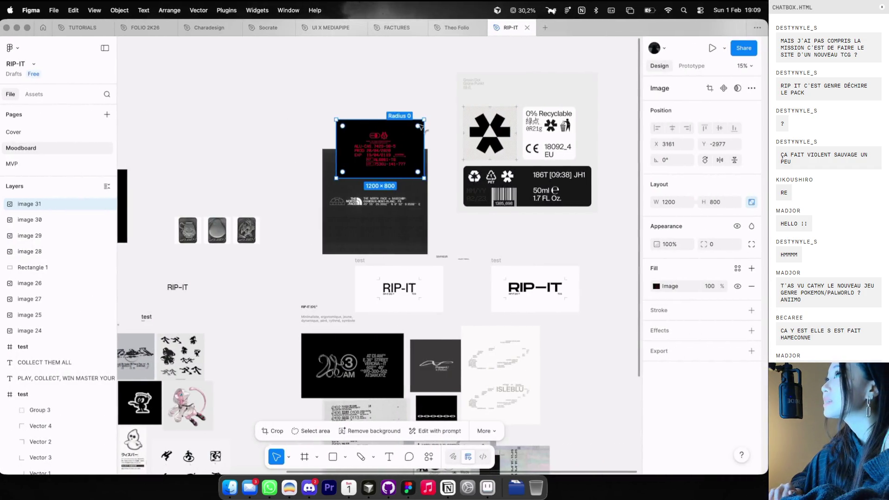
pyautogui.scroll(3, 423, 124)
pyautogui.hscroll(3, 423, 124)
pyautogui.press('super+v')
pyautogui.moveTo(394, 261)
pyautogui.mouseDown()
pyautogui.moveTo(613, 258)
pyautogui.moveTo(587, 111)
pyautogui.mouseUp()
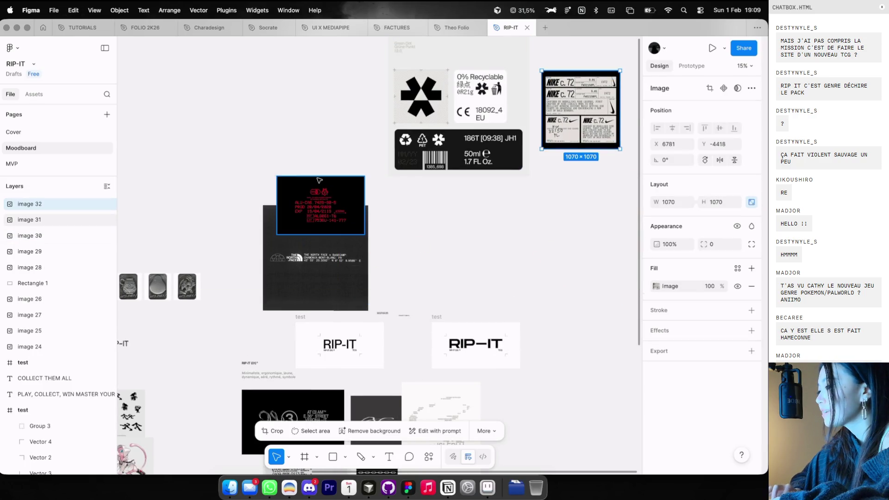
# Arrange the red label beside the recyclable label with the North Face image below it
pyautogui.moveTo(319, 180); pyautogui.dragTo(339, 80)
pyautogui.moveTo(330, 255); pyautogui.dragTo(349, 195)
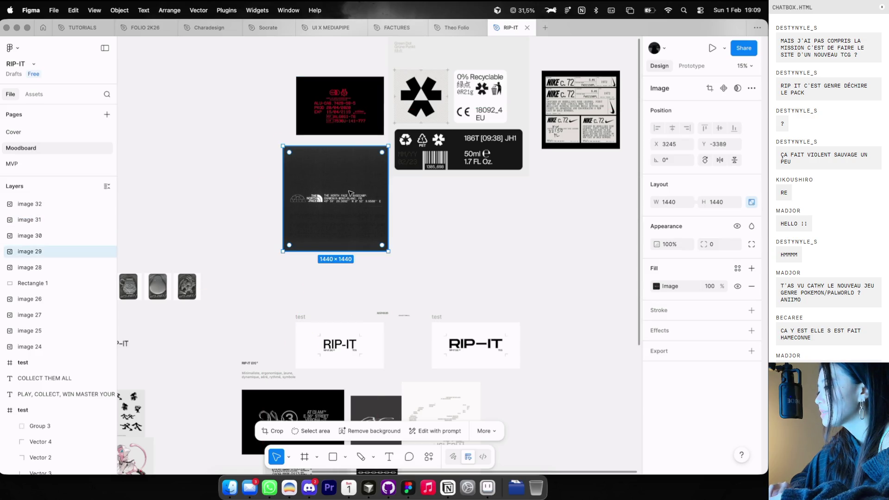
pyautogui.keyDown('shift'); pyautogui.click(351, 130); pyautogui.keyUp('shift')
# Pan over to the RIP-IT test card and select the tagline texts near it
pyautogui.hscroll(-10, 349, 107)
pyautogui.scroll(-5, 350, 108)
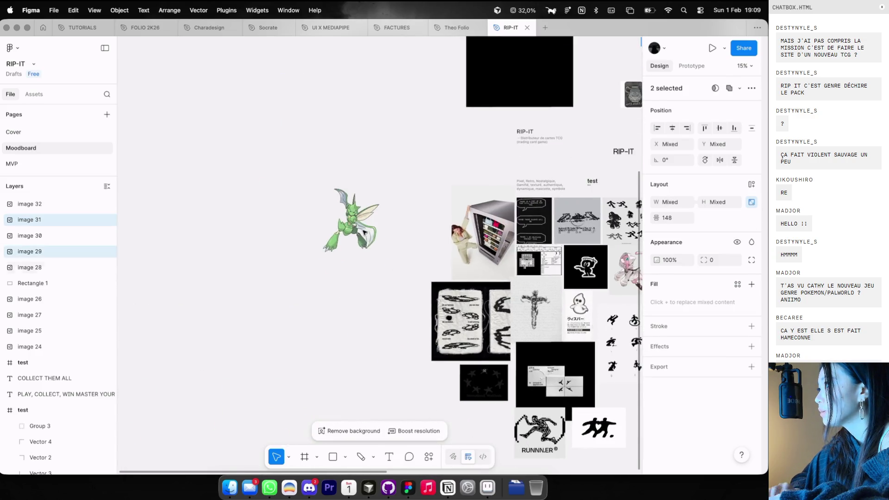
pyautogui.scroll(5, 486, 220)
pyautogui.hscroll(10, 484, 221)
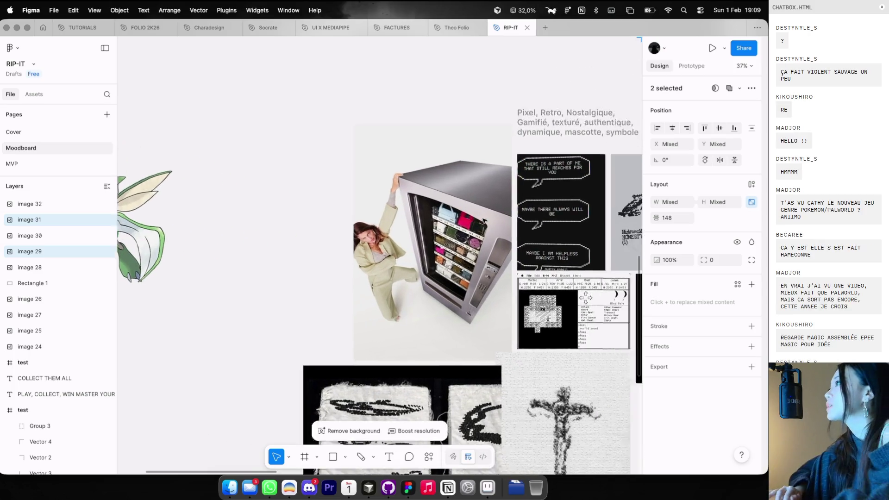
pyautogui.hscroll(15, 484, 221)
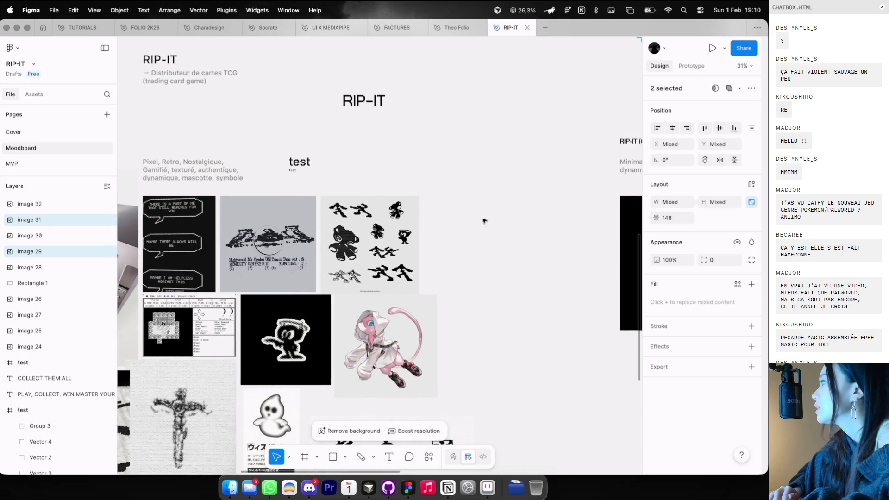
pyautogui.scroll(-5, 484, 221)
pyautogui.hscroll(2, 484, 221)
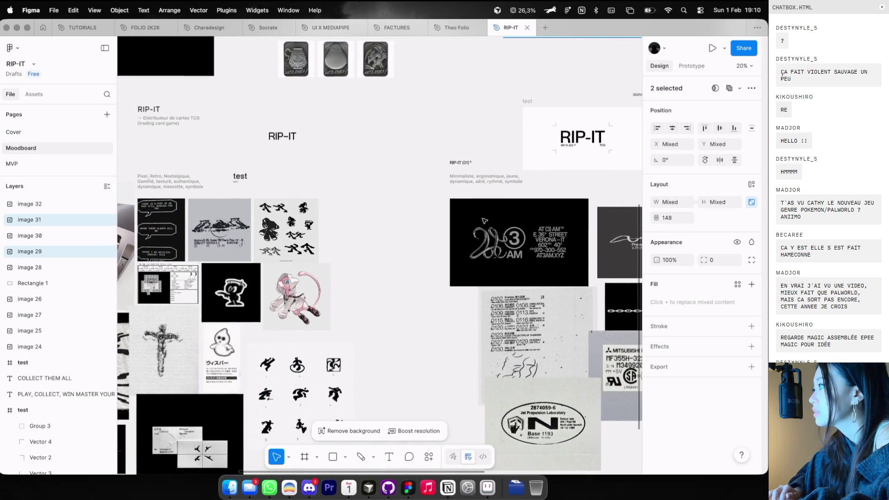
pyautogui.hscroll(3, 484, 221)
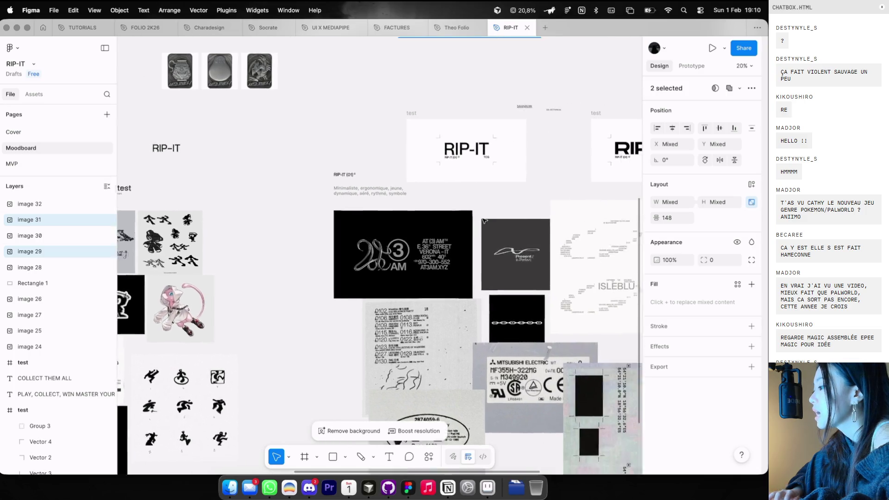
pyautogui.scroll(5, 396, 150)
pyautogui.hscroll(-3, 396, 150)
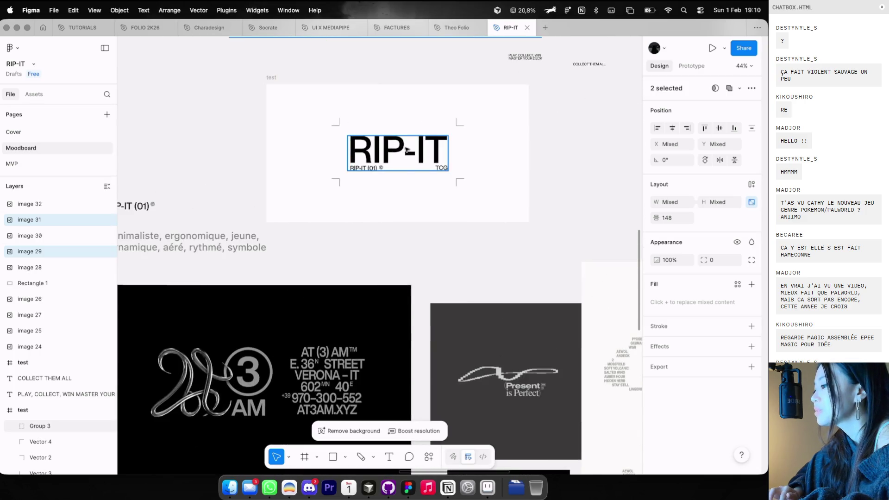
pyautogui.hscroll(6, 407, 149)
pyautogui.hscroll(-3, 391, 149)
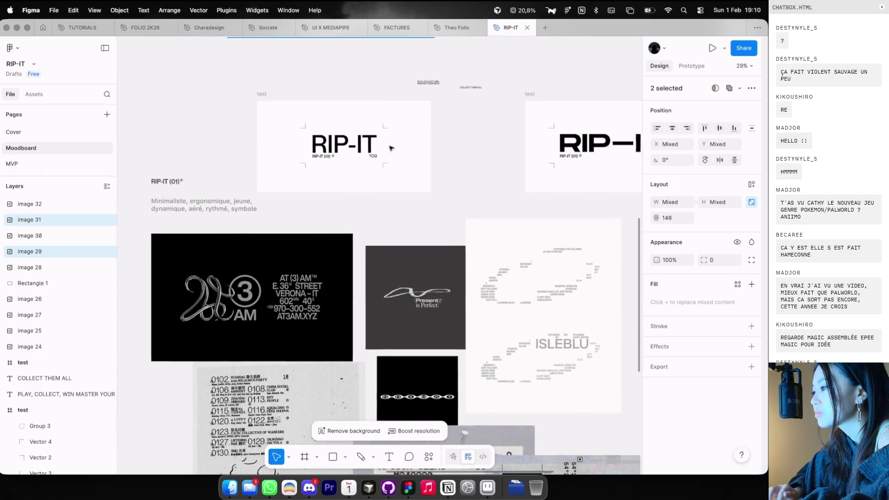
pyautogui.scroll(2, 390, 150)
pyautogui.moveTo(446, 79)
pyautogui.mouseDown()
pyautogui.moveTo(337, 181)
pyautogui.moveTo(420, 70)
pyautogui.moveTo(314, 190)
pyautogui.mouseUp()
# Place COLLECT THEM ALL inside the RIP-IT card, at the right under TCG
pyautogui.moveTo(476, 88)
pyautogui.mouseDown()
pyautogui.moveTo(357, 186)
pyautogui.moveTo(327, 198)
pyautogui.moveTo(297, 183)
pyautogui.moveTo(309, 176)
pyautogui.mouseUp()
pyautogui.scroll(5, 327, 198)
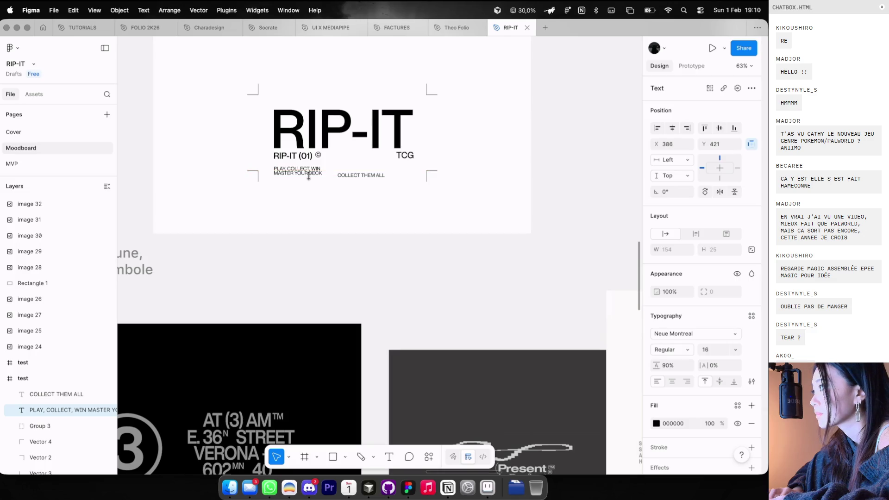
pyautogui.scroll(2, 308, 176)
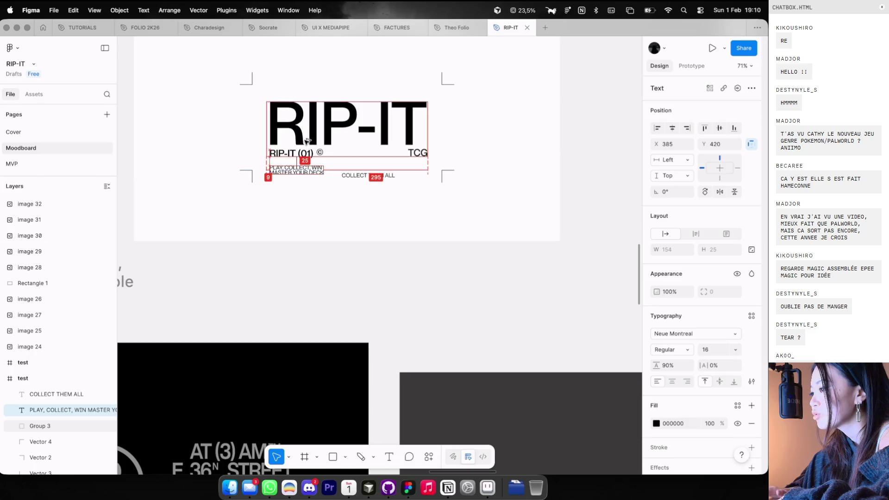
pyautogui.moveTo(391, 176); pyautogui.dragTo(413, 173)
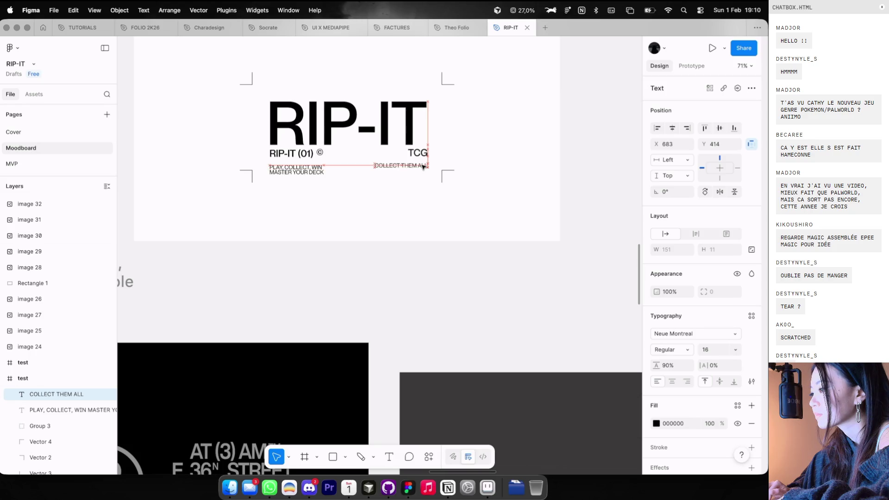
# Set both taglines to 56% opacity
pyautogui.scroll(-5, 423, 168)
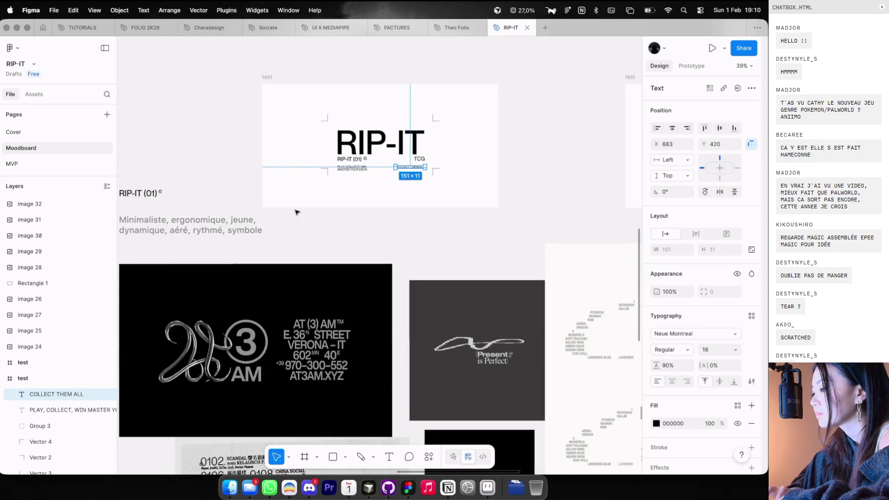
pyautogui.keyDown('shift'); pyautogui.click(351, 171); pyautogui.keyUp('shift')
pyautogui.scroll(3, 357, 176)
pyautogui.press('4')
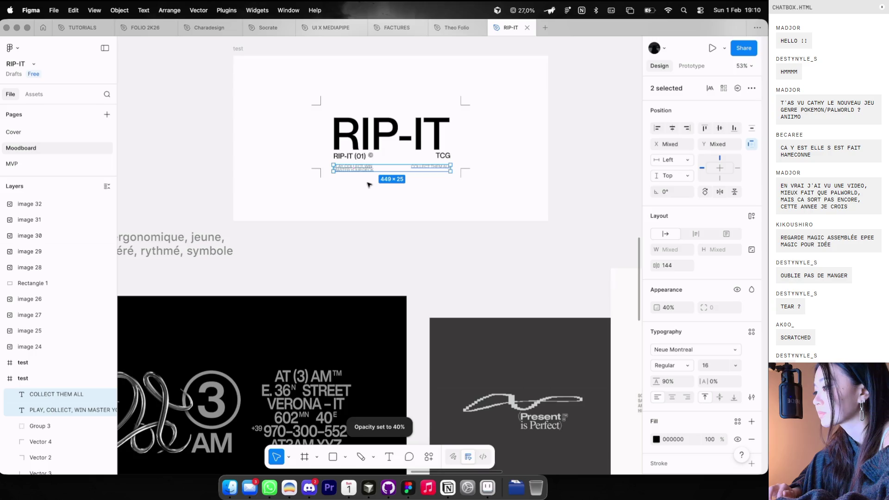
pyautogui.scroll(-3, 369, 185)
pyautogui.press('5')
pyautogui.press('6')
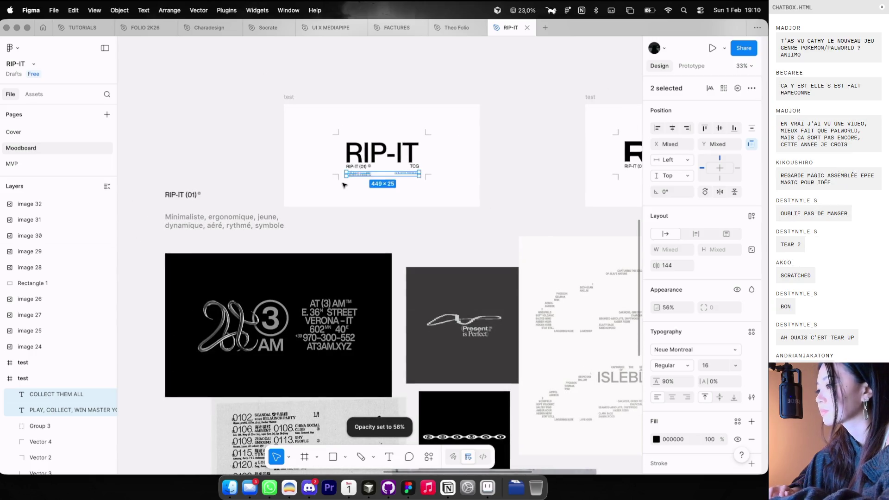
pyautogui.click(341, 177)
# Move the two lower corner brackets down about 20 px
pyautogui.click(336, 177)
pyautogui.keyDown('shift'); pyautogui.click(433, 175); pyautogui.keyUp('shift')
pyautogui.moveTo(434, 175); pyautogui.dragTo(431, 187)
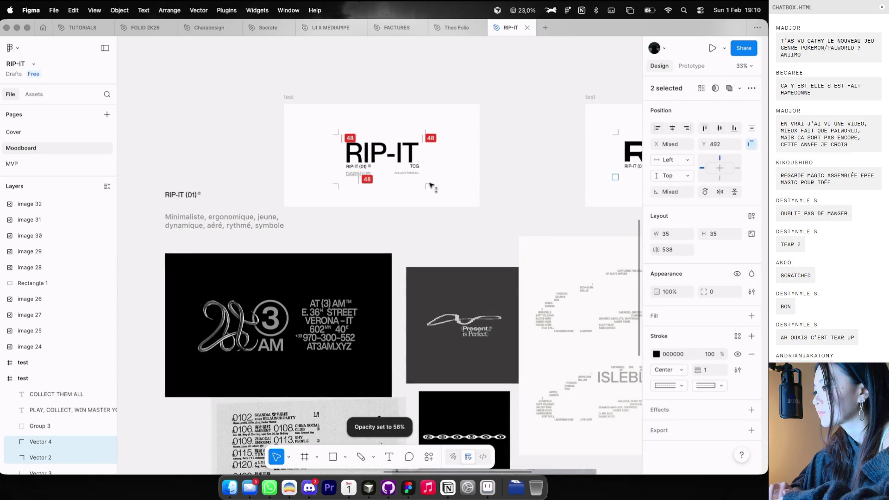
pyautogui.press('alt')
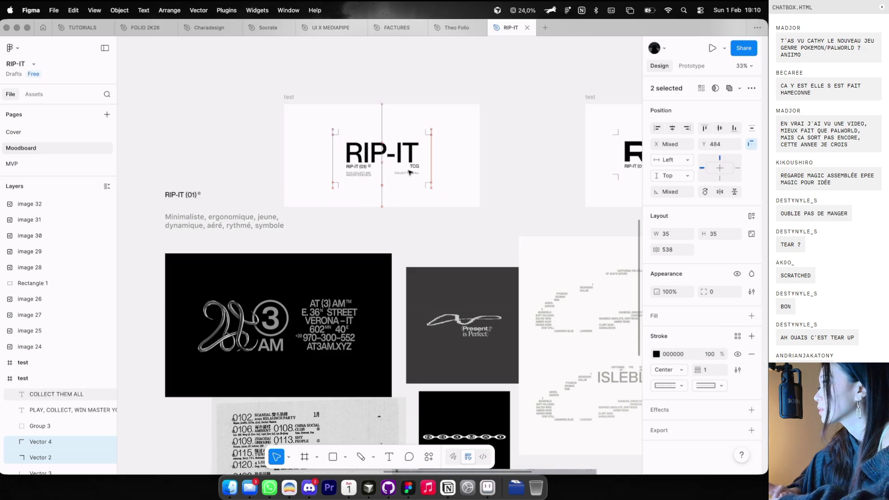
# Nudge the whole RIP-IT lockup slightly higher to recentre it in the card
pyautogui.press('Escape')
pyautogui.press('super+a')
pyautogui.click(398, 158)
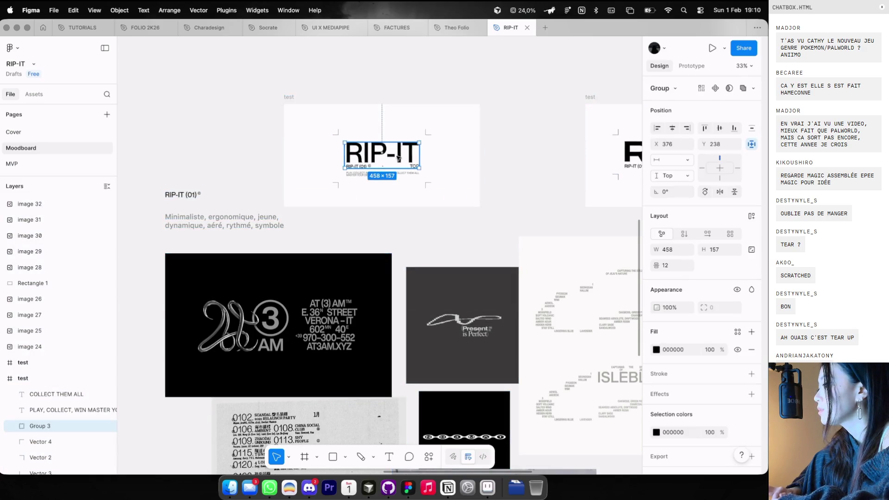
pyautogui.press('super+a')
pyautogui.moveTo(398, 154); pyautogui.dragTo(397, 151)
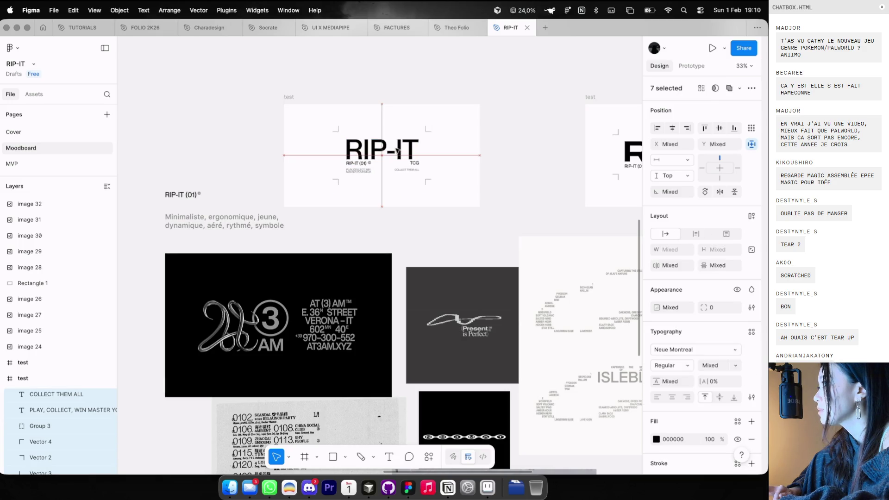
# Leave the moodboard and open a blank new browser tab
pyautogui.click(447, 94)
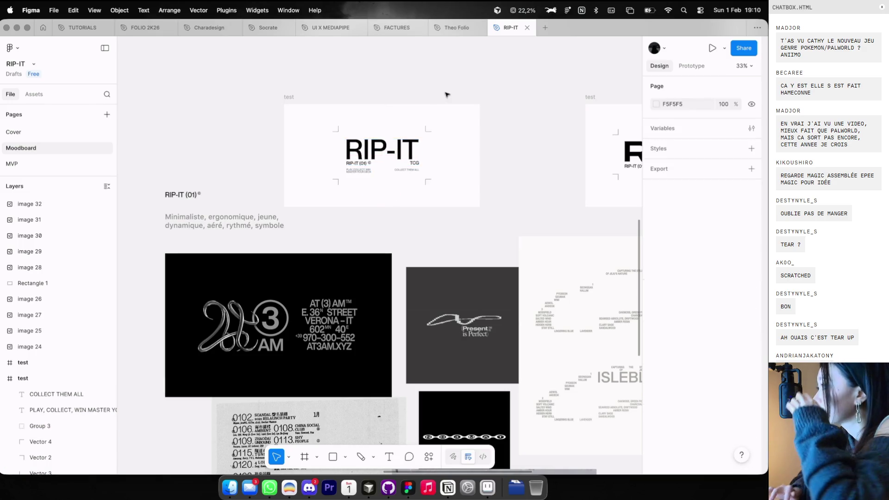
pyautogui.scroll(-3, 447, 94)
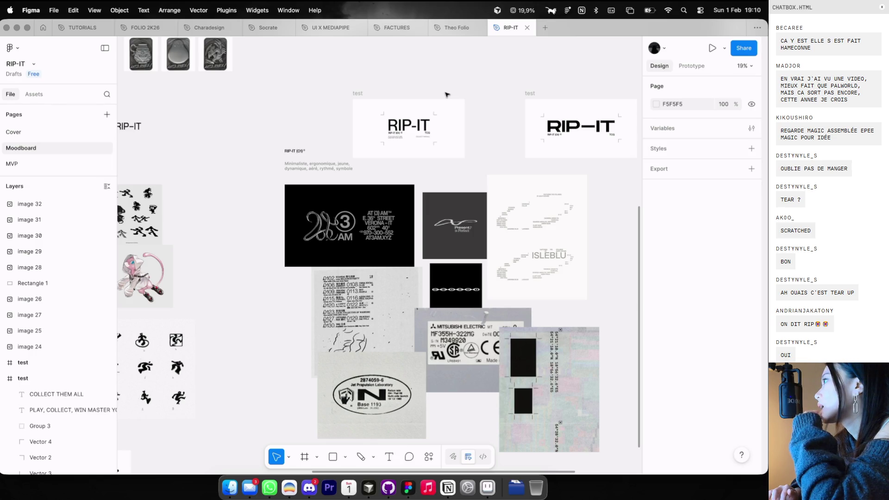
pyautogui.scroll(1, 446, 95)
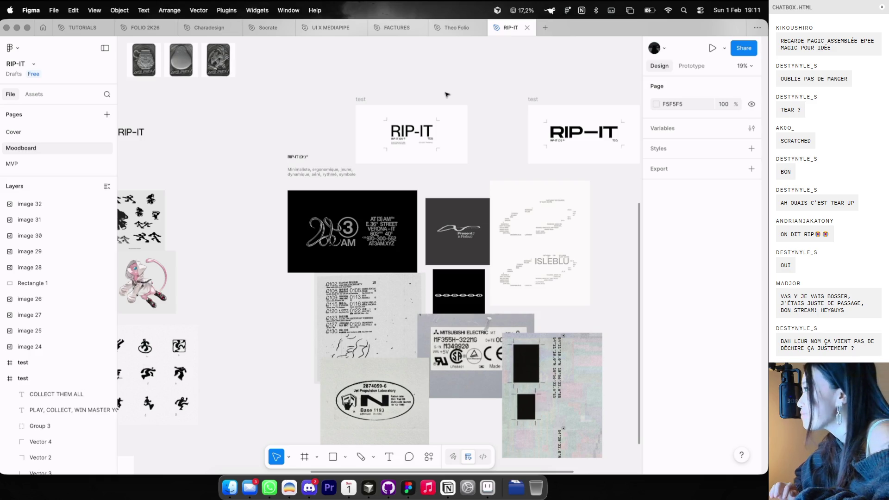
pyautogui.hotkey('ctrl', 'Left')
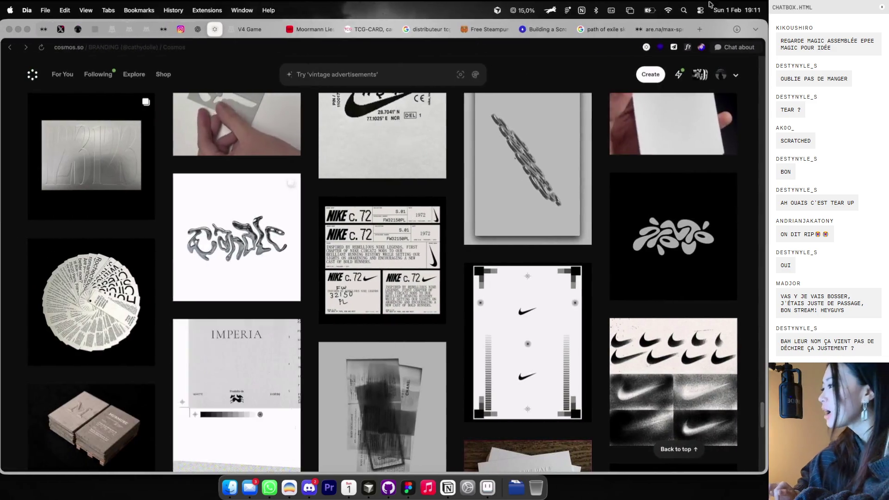
pyautogui.click(700, 30)
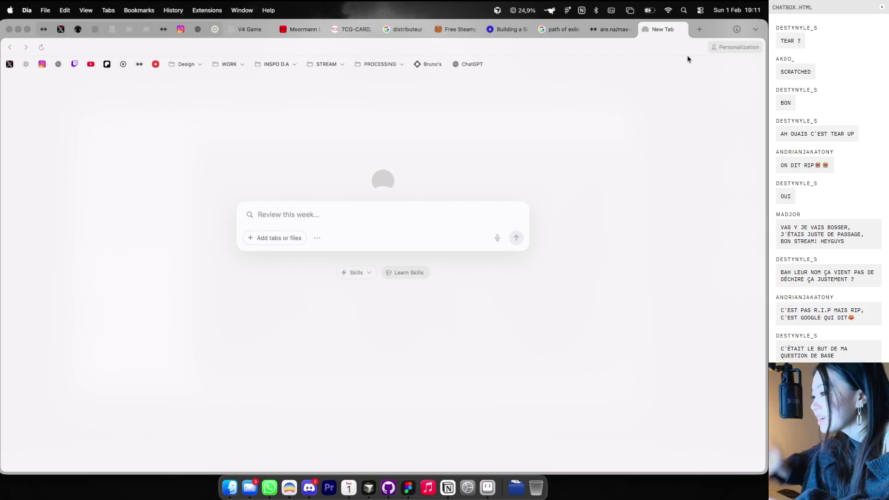
# Search Google for 'rip en francais' to get the French translation déchirer
pyautogui.write('rip en francai')
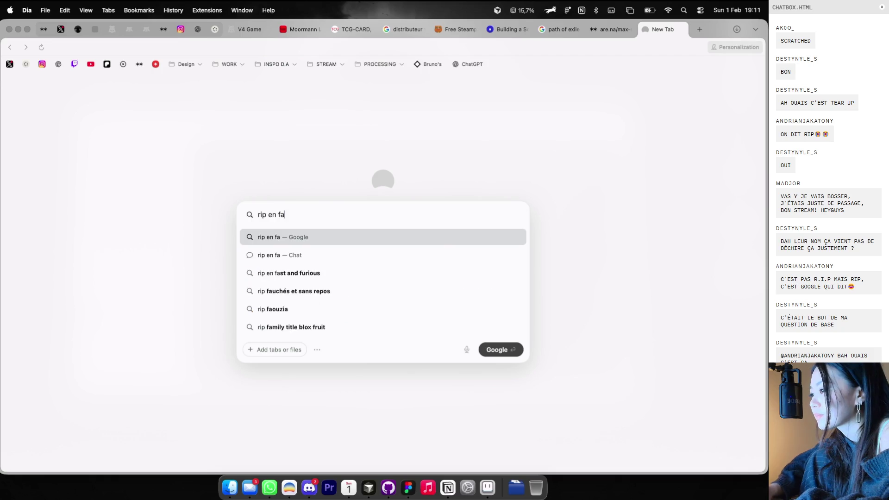
pyautogui.write('s')
pyautogui.press('Return')
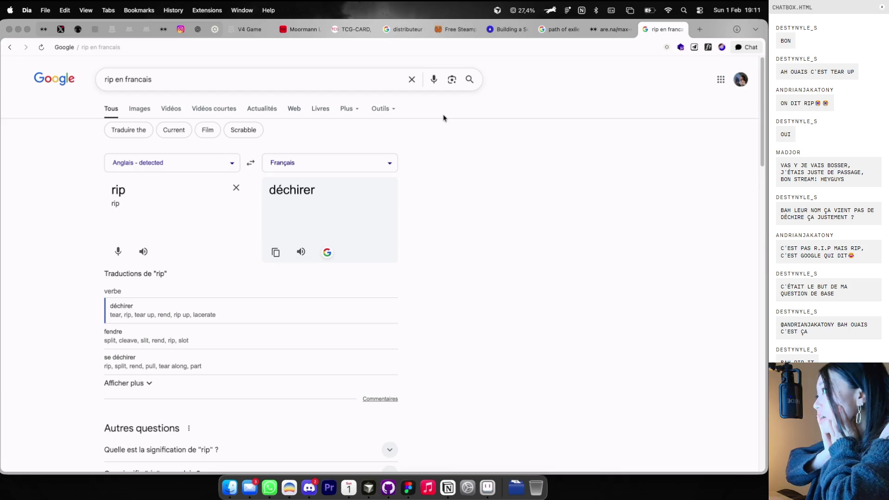
pyautogui.click(681, 29)
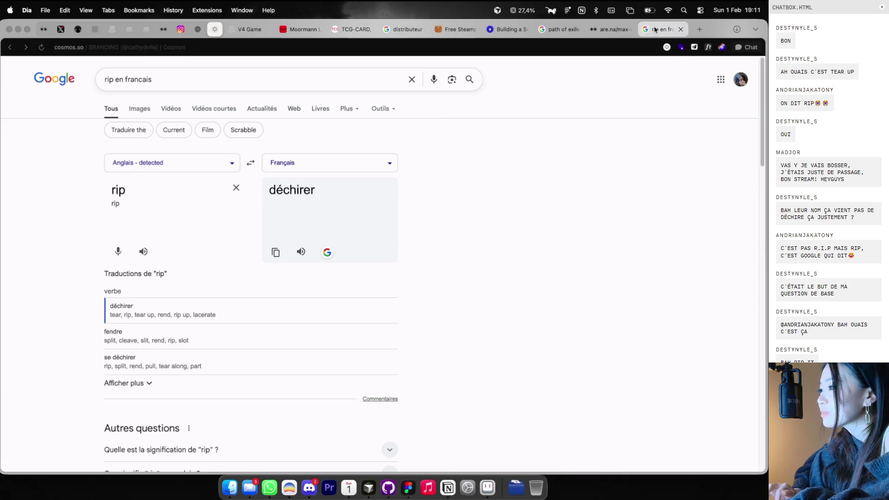
# Search Cosmos for 'rip effect'
pyautogui.click(352, 74)
pyautogui.write('rip effect')
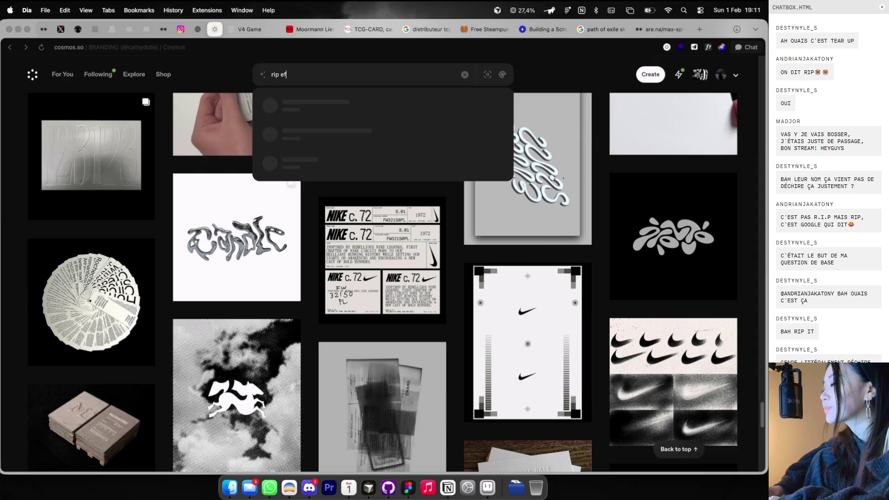
pyautogui.press('Return')
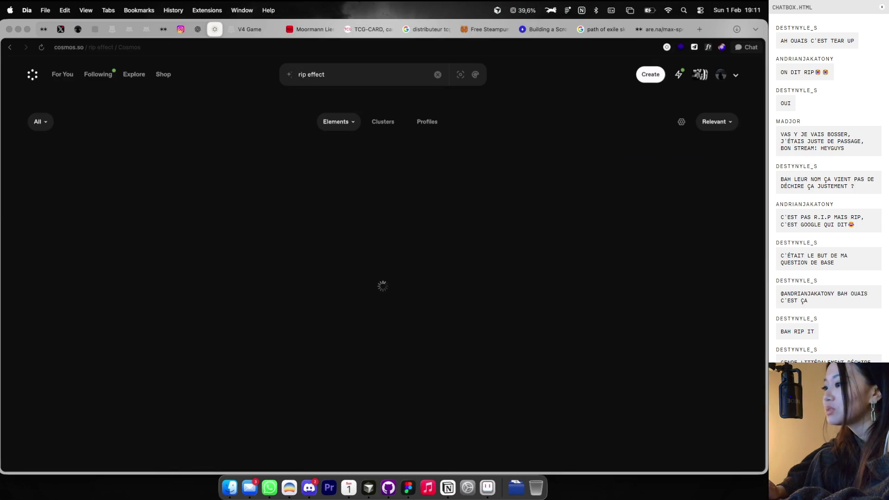
pyautogui.hotkey('ctrl', 'Right')
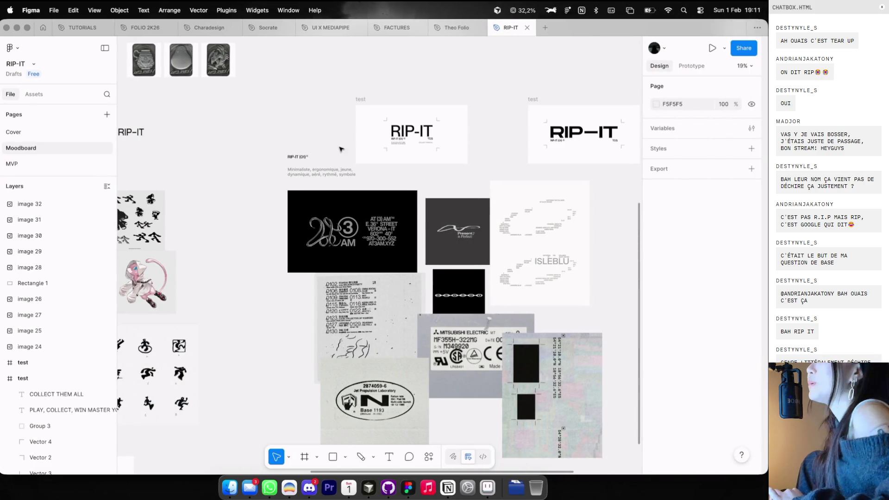
pyautogui.hscroll(-10, 341, 149)
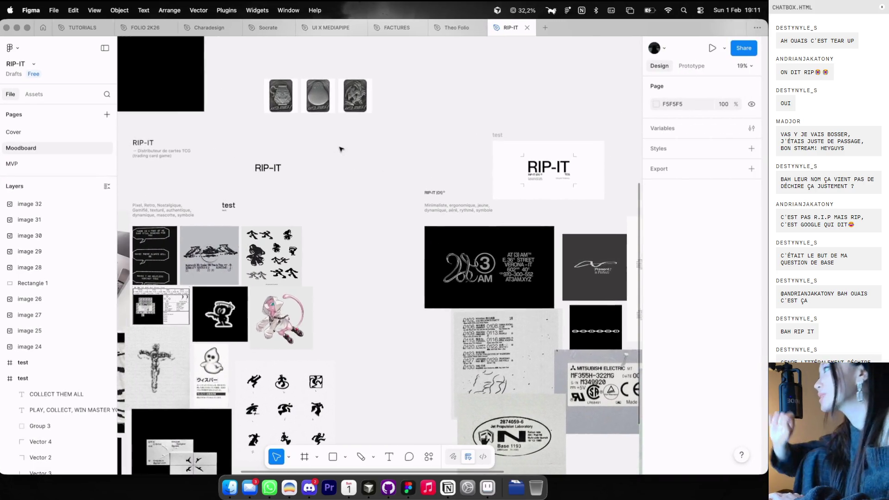
pyautogui.hscroll(-5, 341, 149)
pyautogui.hotkey('ctrl', 'Left')
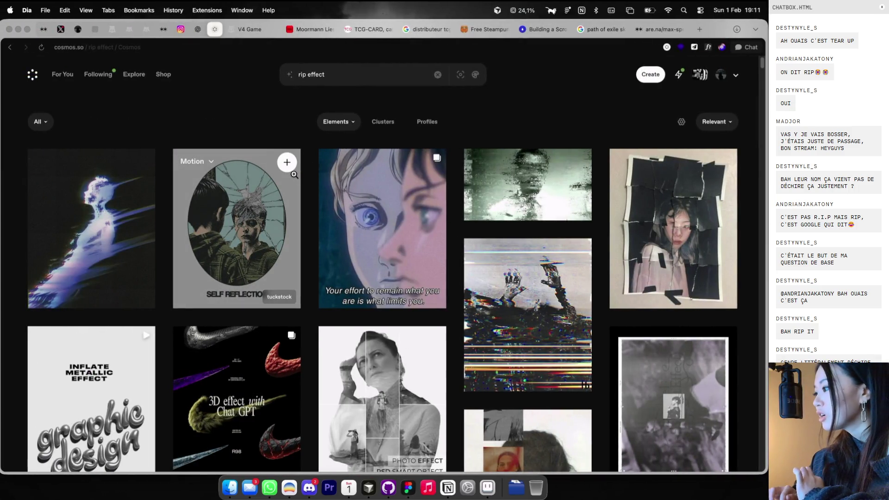
# Copy the grainy glitch portrait from the rip effect results
pyautogui.scroll(-1, 452, 198)
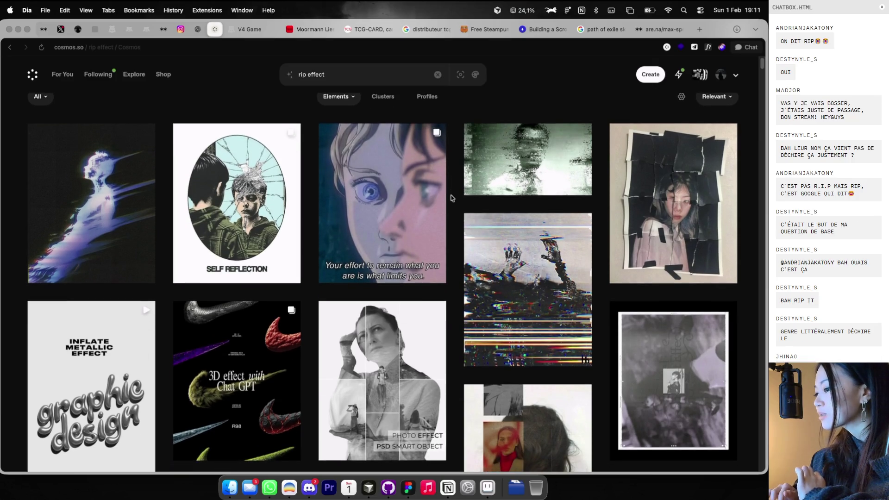
pyautogui.scroll(-2, 452, 198)
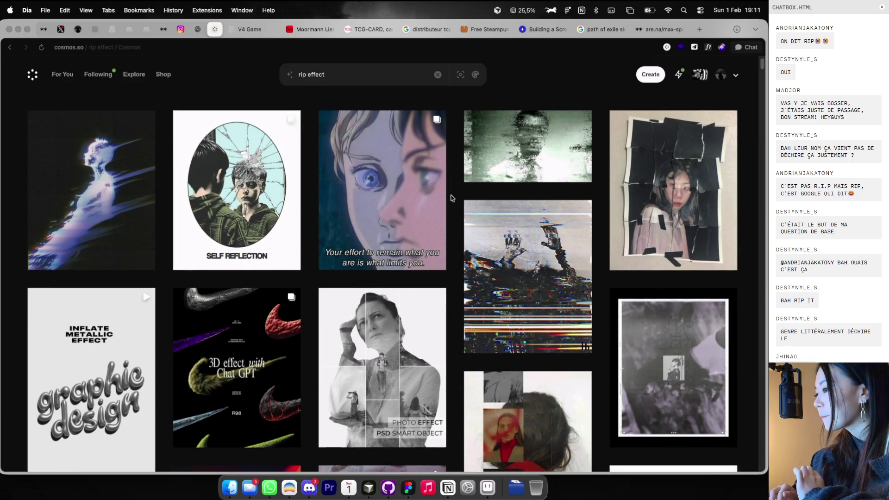
pyautogui.scroll(1, 551, 123)
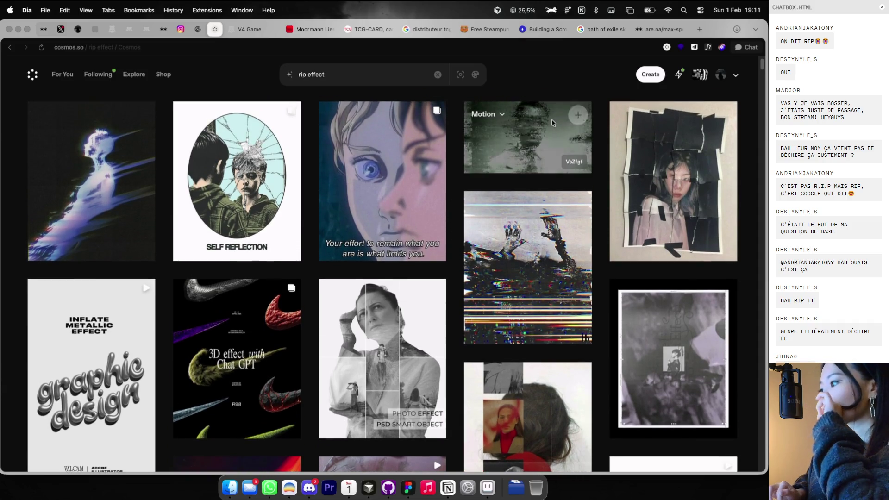
pyautogui.click(528, 136)
pyautogui.rightClick(351, 233)
pyautogui.click(380, 260)
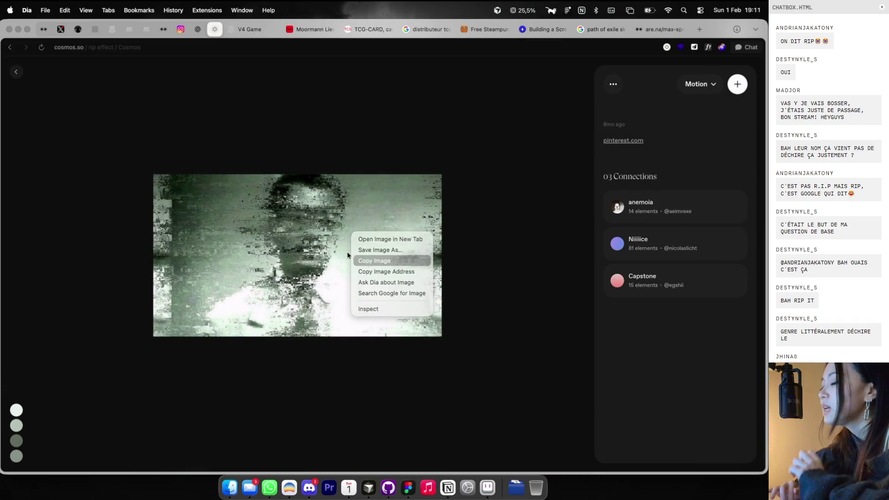
pyautogui.click(13, 76)
# Paste the glitch portrait onto the moodboard as image 33 and open its image fill settings
pyautogui.press('super+Tab')
pyautogui.hscroll(1, 298, 157)
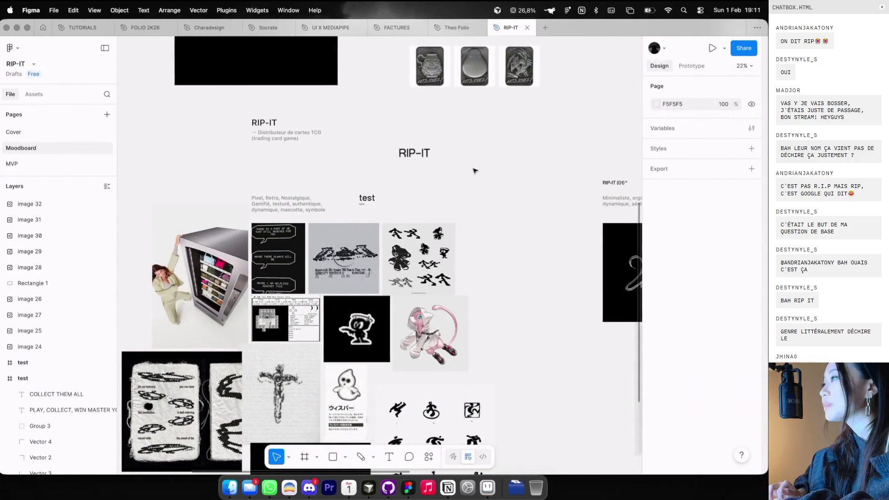
pyautogui.press('super+v')
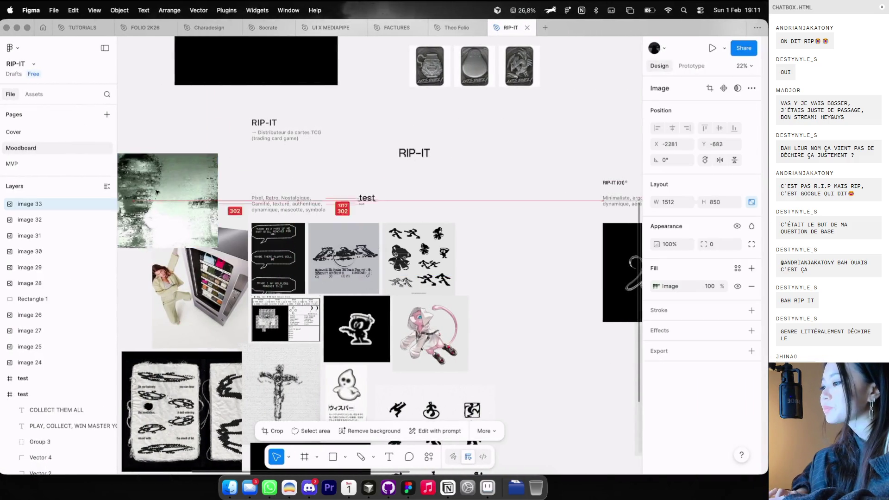
pyautogui.click(656, 286)
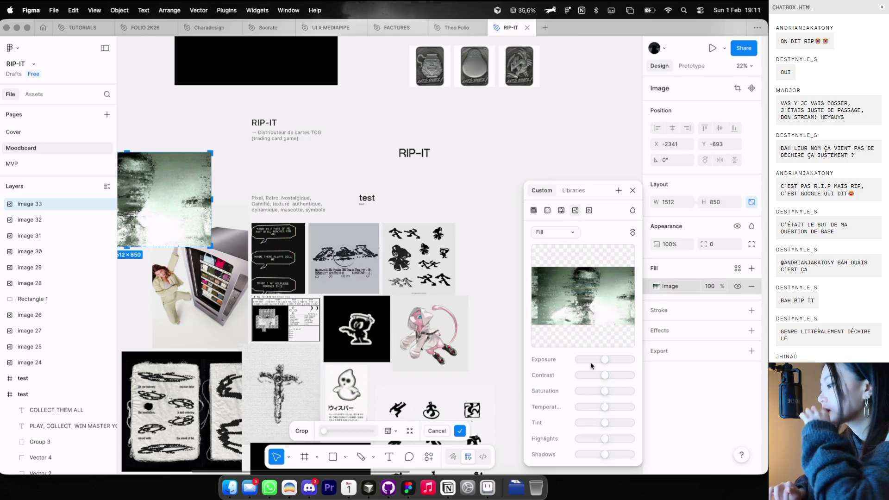
pyautogui.press('super+Tab')
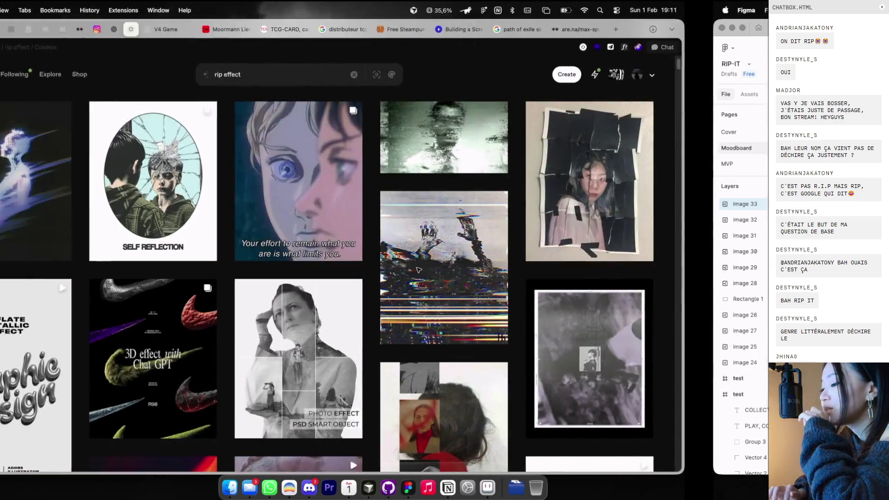
pyautogui.scroll(-5, 430, 254)
# Replace the rip effect results with a Cosmos search for 'scratched'
pyautogui.scroll(-10, 429, 254)
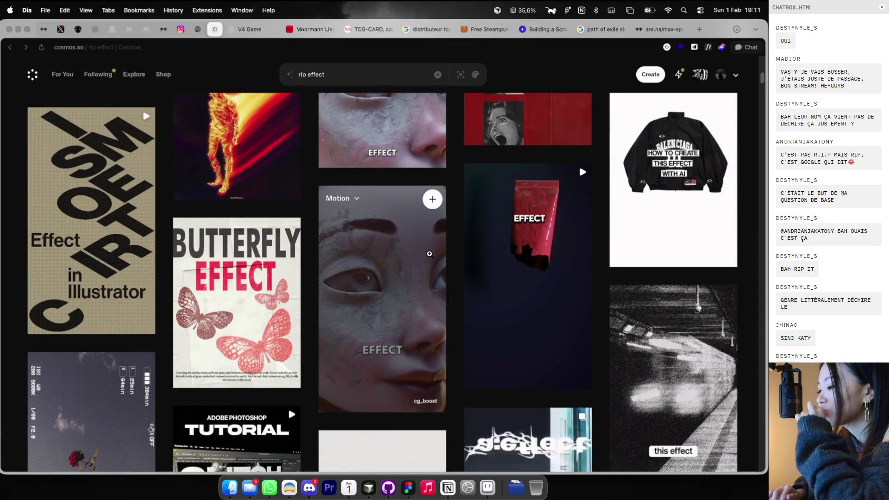
pyautogui.scroll(-4, 430, 254)
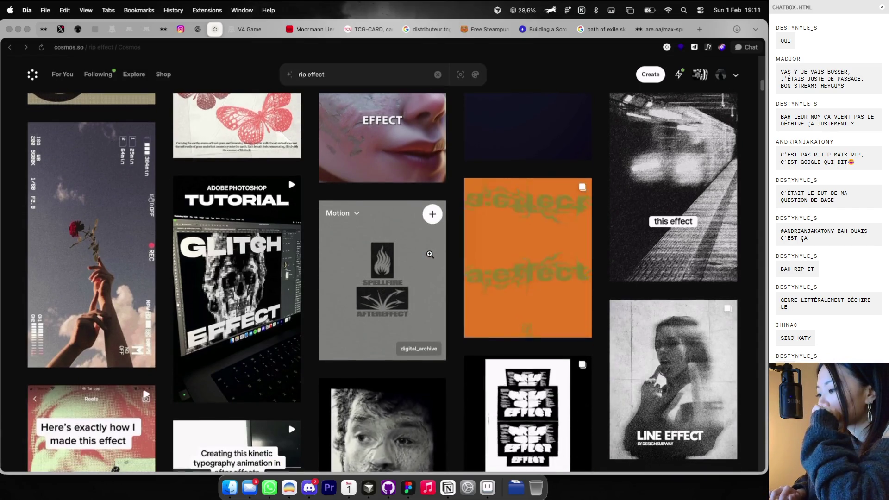
pyautogui.scroll(-4, 430, 254)
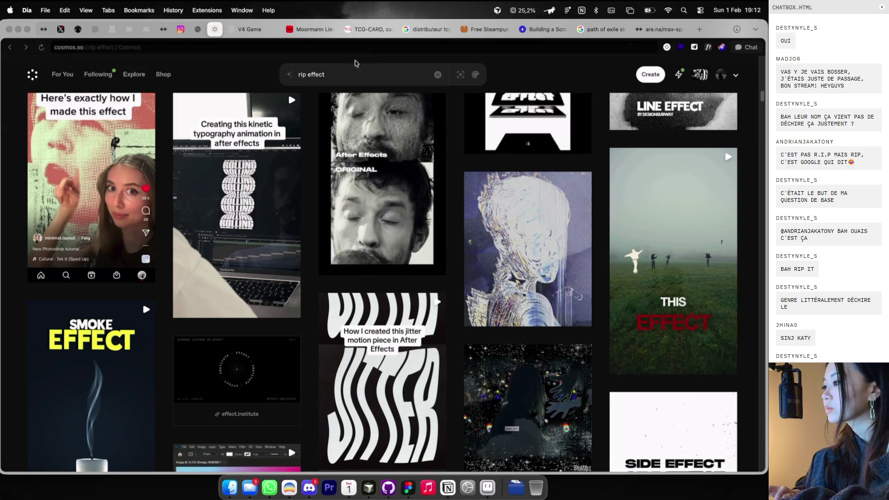
pyautogui.click(355, 65)
pyautogui.write('scratched')
pyautogui.press('Return')
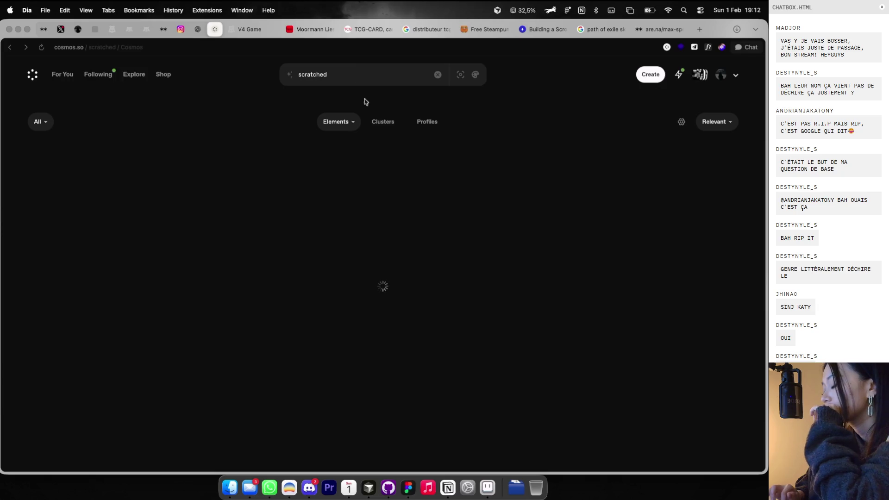
pyautogui.click(245, 29)
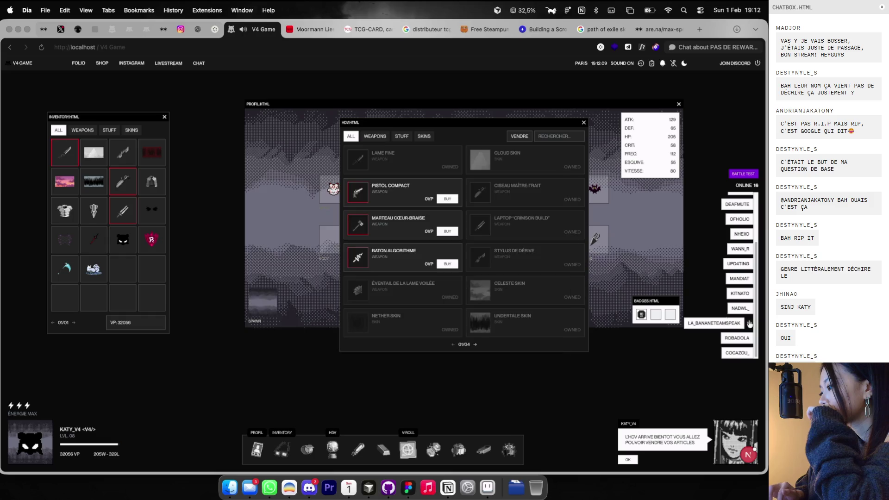
# Win fights against three online players in V4 Game, raising VP to 32506
pyautogui.click(750, 324)
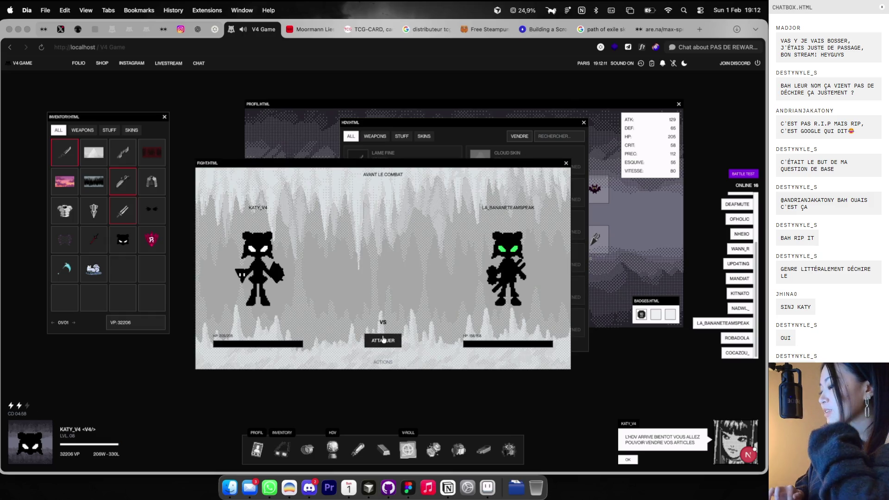
pyautogui.click(566, 164)
pyautogui.click(749, 354)
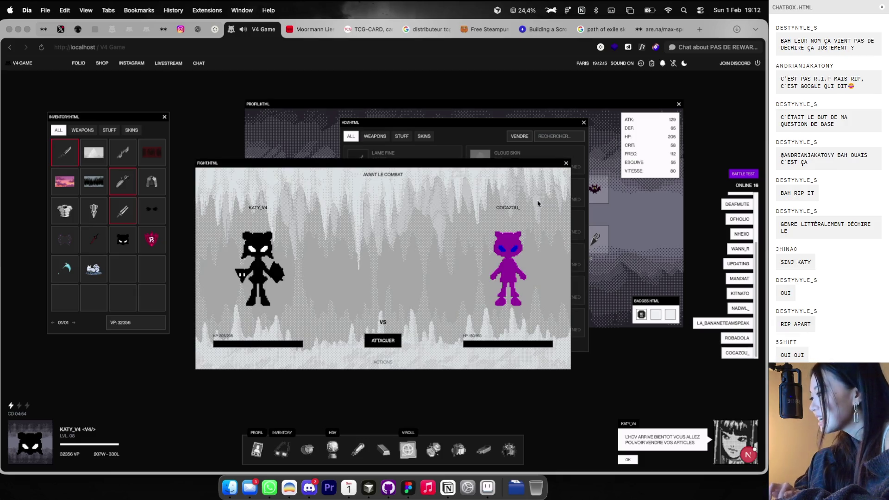
pyautogui.click(377, 346)
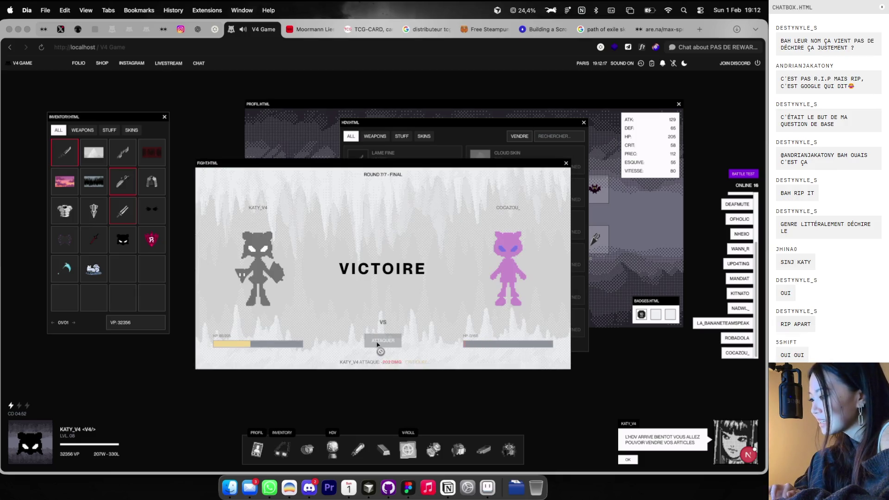
pyautogui.click(566, 164)
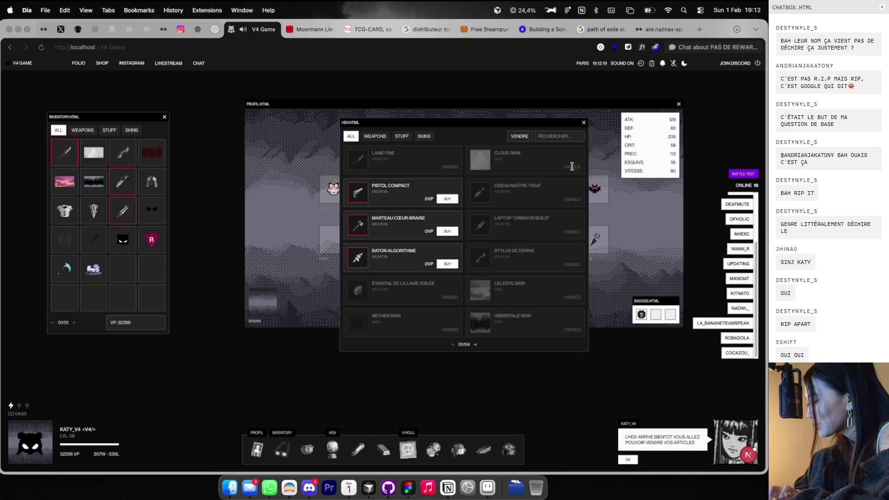
pyautogui.click(736, 338)
pyautogui.click(371, 345)
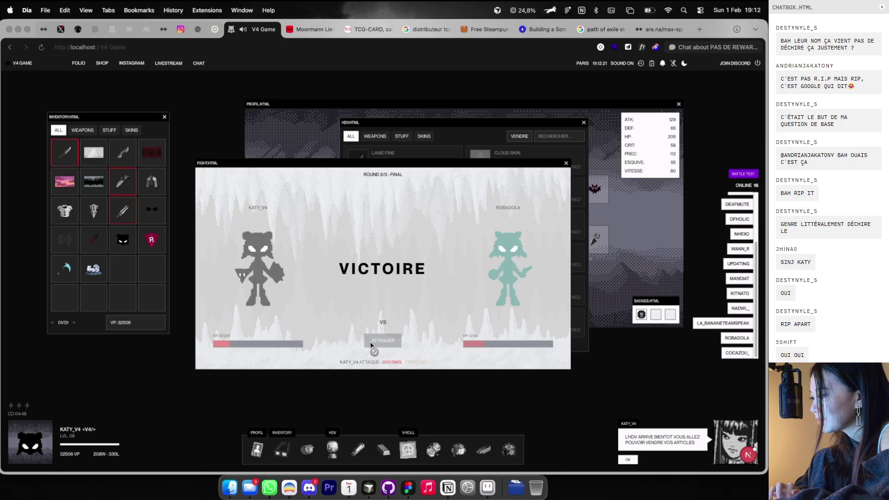
pyautogui.click(565, 163)
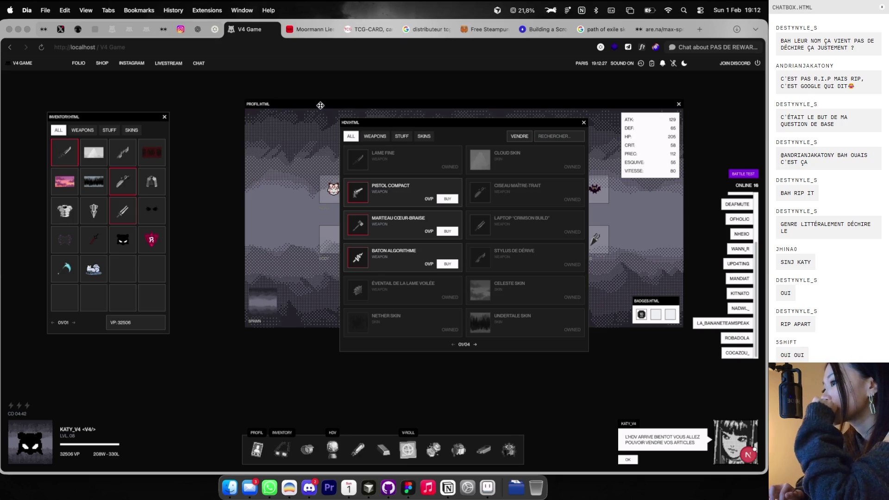
pyautogui.click(216, 32)
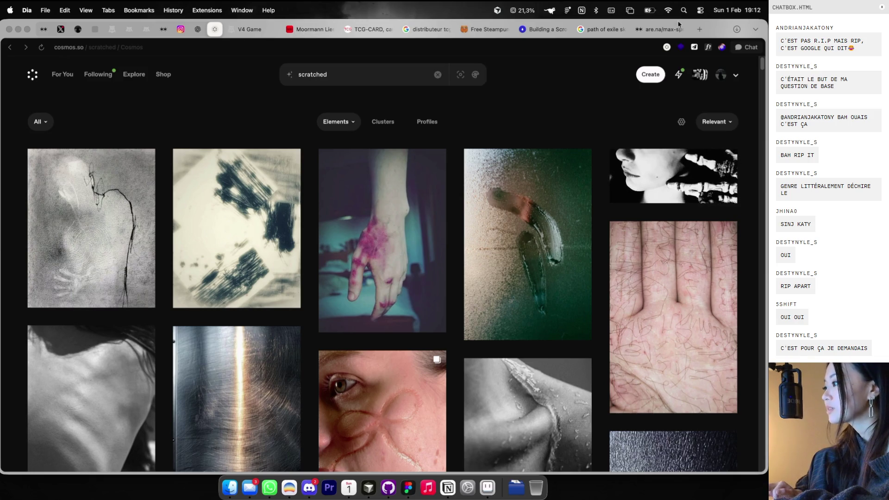
pyautogui.click(663, 29)
pyautogui.click(586, 30)
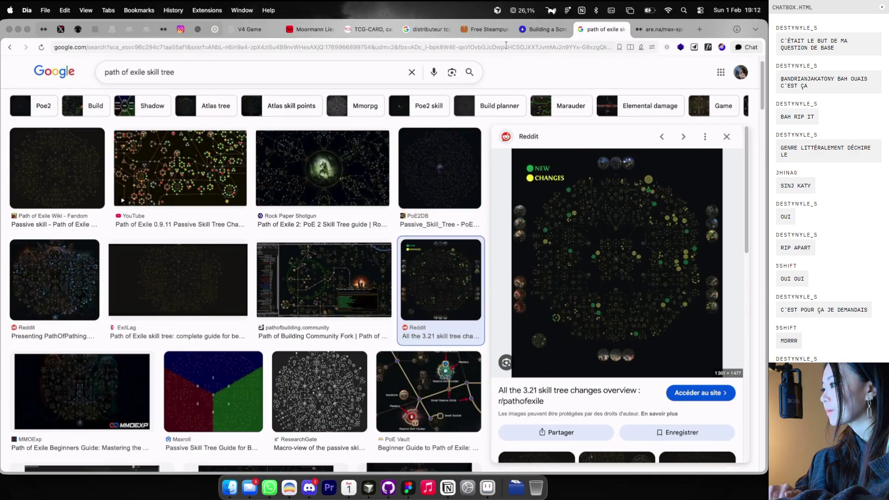
pyautogui.press('super+l')
pyautogui.write('froisser en anglais')
pyautogui.press('Return')
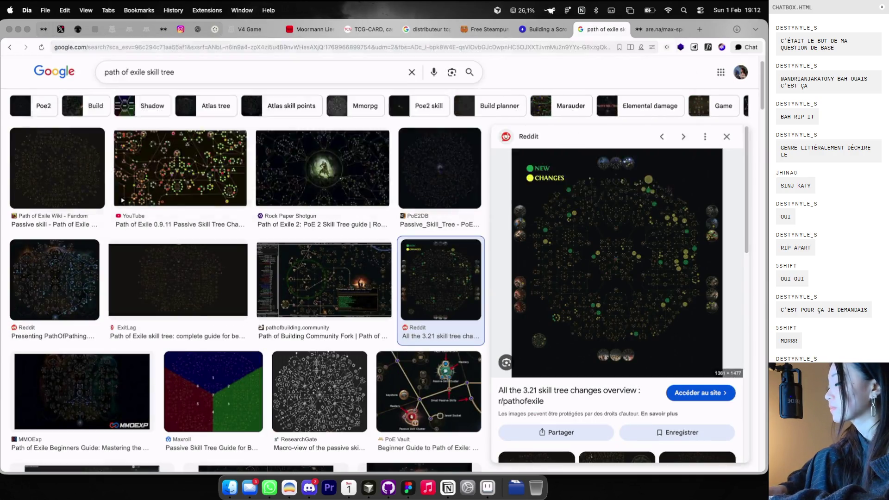
pyautogui.press('super+w')
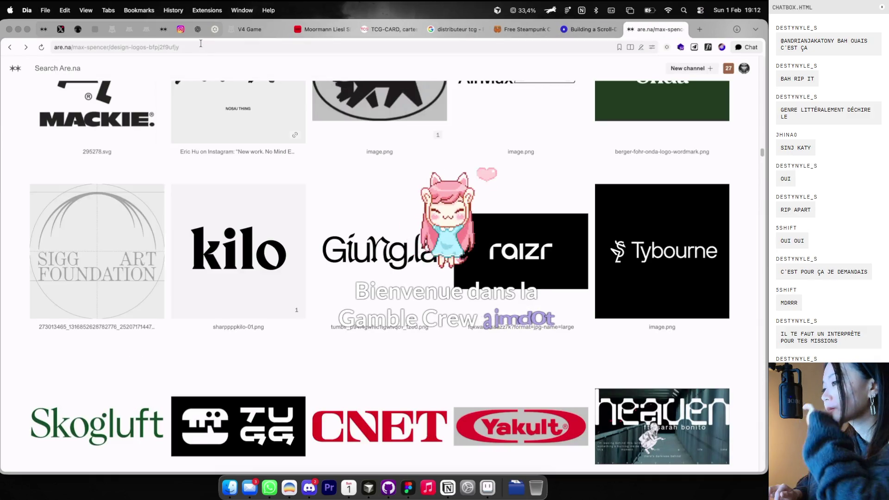
pyautogui.click(215, 29)
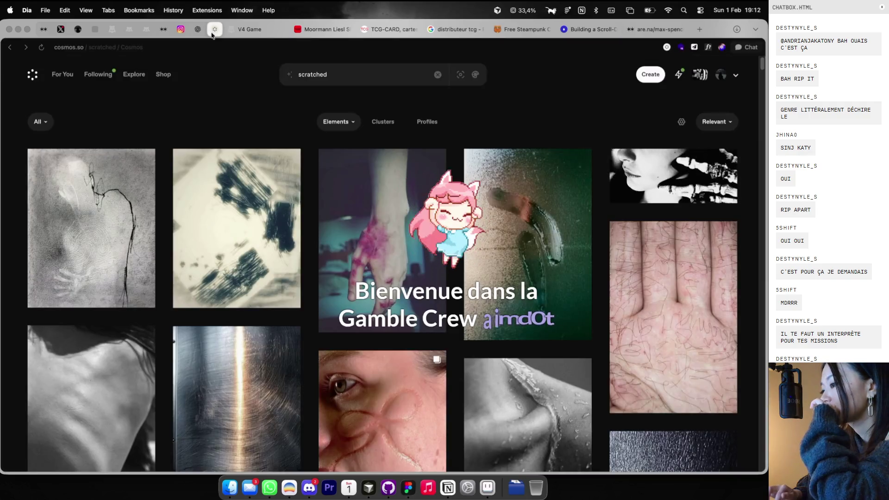
pyautogui.click(324, 71)
# Search Cosmos for 'open booster' and return to the Figma moodboard
pyautogui.write('boost')
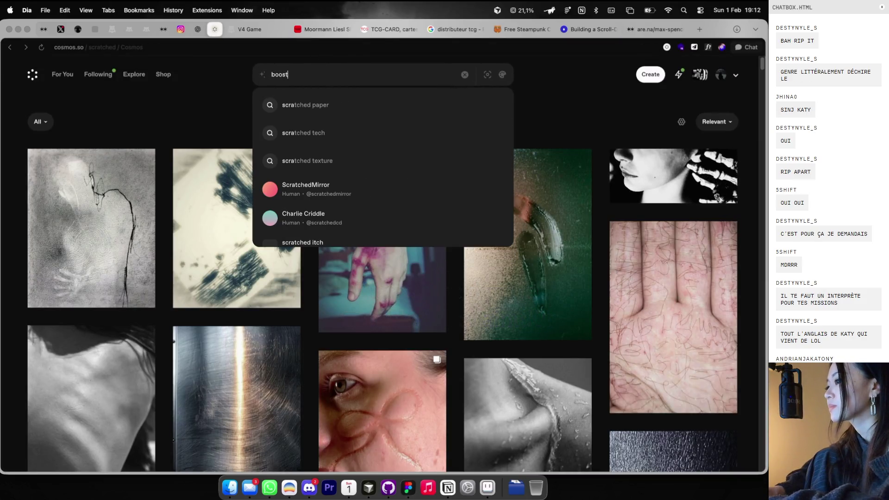
pyautogui.write('er op')
pyautogui.press('super+a')
pyautogui.write('open booster')
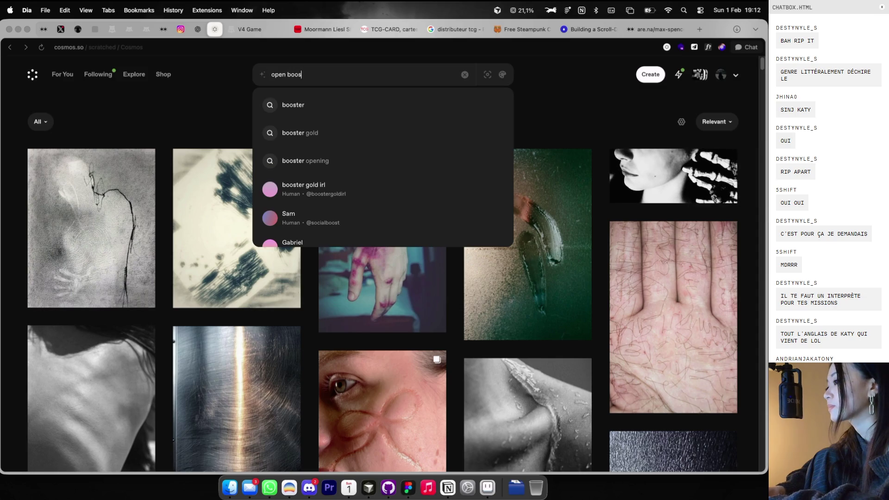
pyautogui.press('Return')
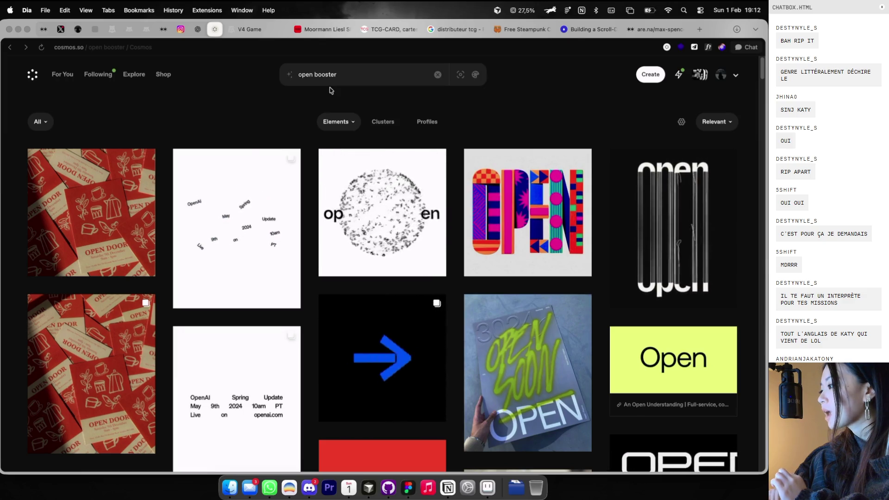
pyautogui.press('super+Tab')
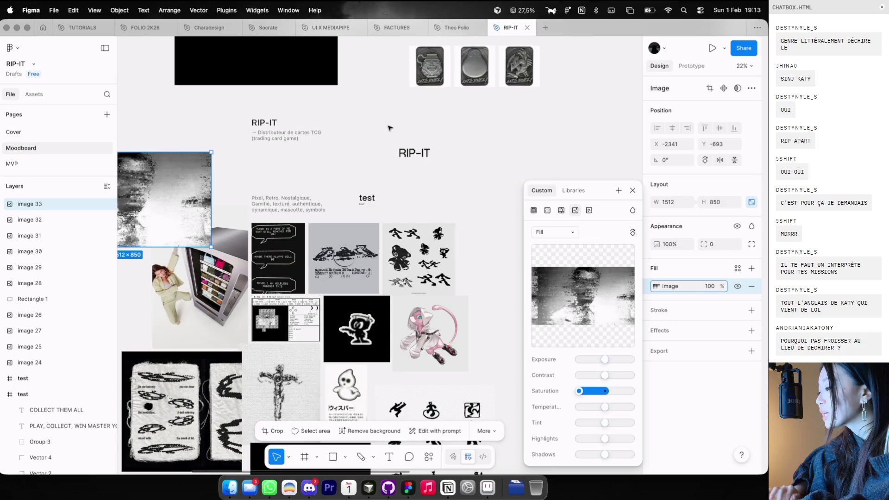
# Duplicate the RIP-IT wordmark in the test frame and move the copy onto the canvas
pyautogui.hscroll(3, 389, 128)
pyautogui.click(437, 152)
pyautogui.scroll(2, 439, 149)
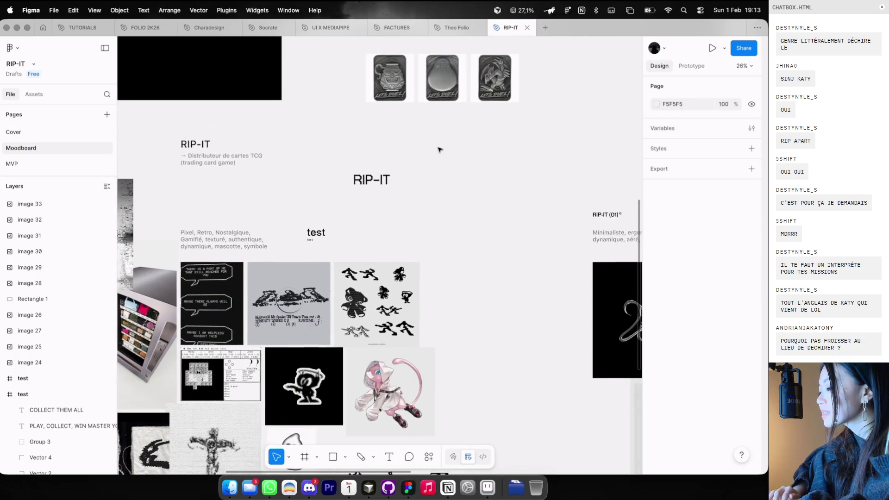
pyautogui.hscroll(8, 437, 151)
pyautogui.scroll(2, 434, 156)
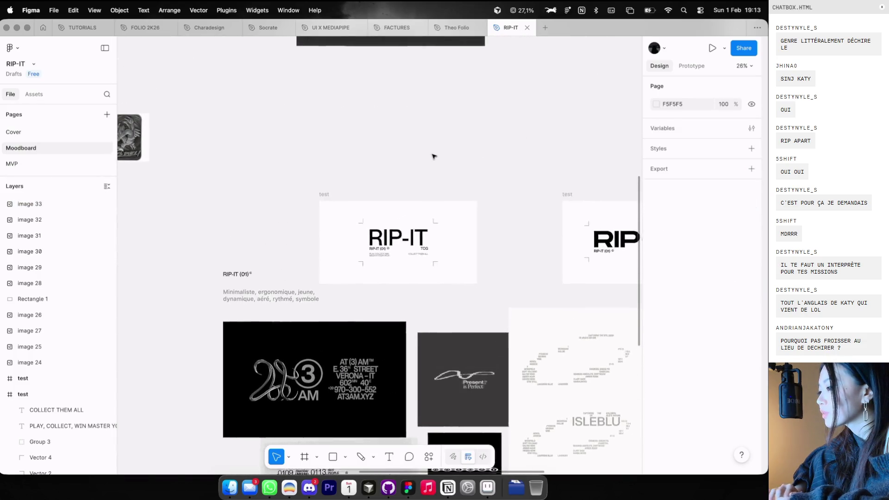
pyautogui.scroll(2, 433, 157)
pyautogui.moveTo(393, 265)
pyautogui.mouseDown()
pyautogui.moveTo(394, 152)
pyautogui.moveTo(391, 268)
pyautogui.mouseUp()
pyautogui.click(423, 139)
pyautogui.scroll(5, 422, 139)
pyautogui.press('super+z')
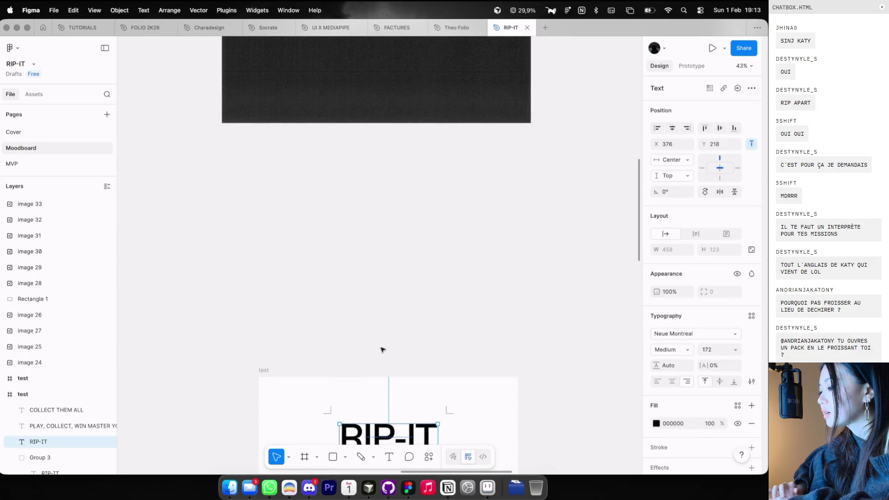
pyautogui.keyDown('alt'); pyautogui.moveTo(378, 432); pyautogui.dragTo(376, 242); pyautogui.keyUp('alt')
# Retype the copied wordmark as RIP, then delete the stray RIP text
pyautogui.doubleClick(394, 245)
pyautogui.write('RIP')
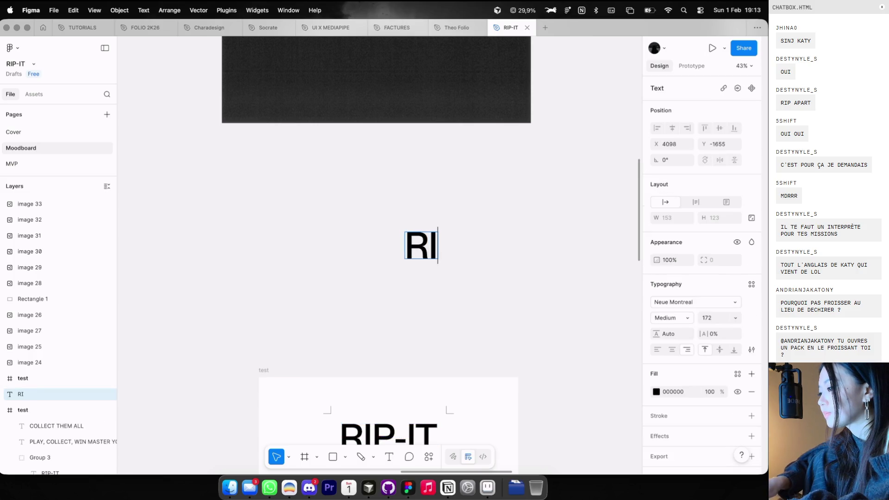
pyautogui.click(409, 206)
pyautogui.hscroll(2, 392, 242)
pyautogui.click(380, 254)
pyautogui.press('Delete')
pyautogui.scroll(-3, 380, 254)
# Make two copies of the test frame, move the right one left, and rename it test-2
pyautogui.keyDown('alt'); pyautogui.moveTo(264, 357); pyautogui.dragTo(271, 206); pyautogui.keyUp('alt')
pyautogui.moveTo(270, 240)
pyautogui.keyDown('alt'); pyautogui.mouseDown()
pyautogui.moveTo(574, 237)
pyautogui.moveTo(564, 236)
pyautogui.mouseUp(); pyautogui.keyUp('alt')
pyautogui.scroll(2, 365, 256)
pyautogui.click(364, 256)
pyautogui.click(404, 238)
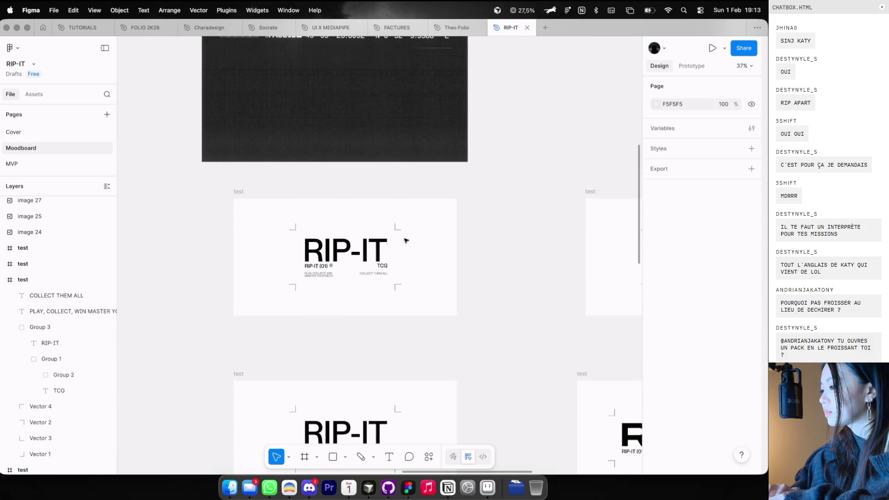
pyautogui.click(366, 252)
pyautogui.scroll(-2, 370, 252)
pyautogui.keyDown('shift'); pyautogui.click(619, 241); pyautogui.keyUp('shift')
pyautogui.click(553, 196)
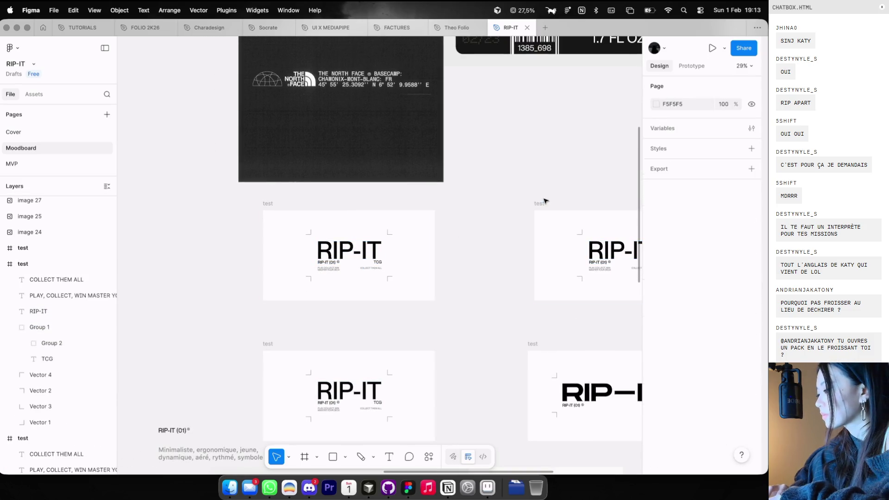
pyautogui.moveTo(534, 203); pyautogui.dragTo(473, 204)
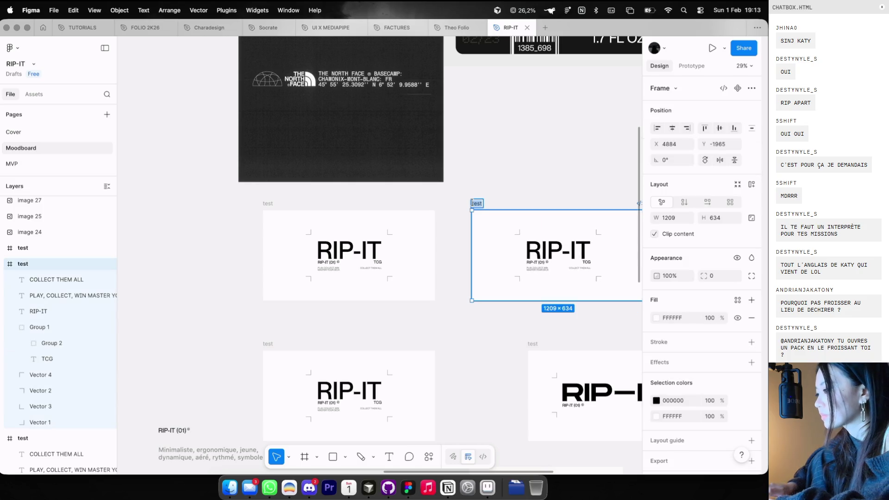
pyautogui.write('-2')
pyautogui.press('Return')
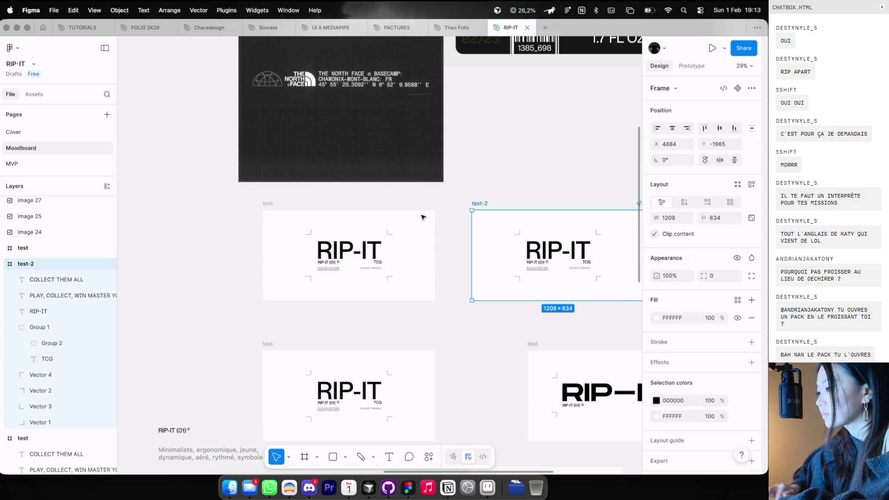
# Change the test frame's RIP-IT text to RIP at size 50, then clear it from the frame
pyautogui.scroll(3, 419, 216)
pyautogui.doubleClick(342, 265)
pyautogui.write('RIP')
pyautogui.press('Escape')
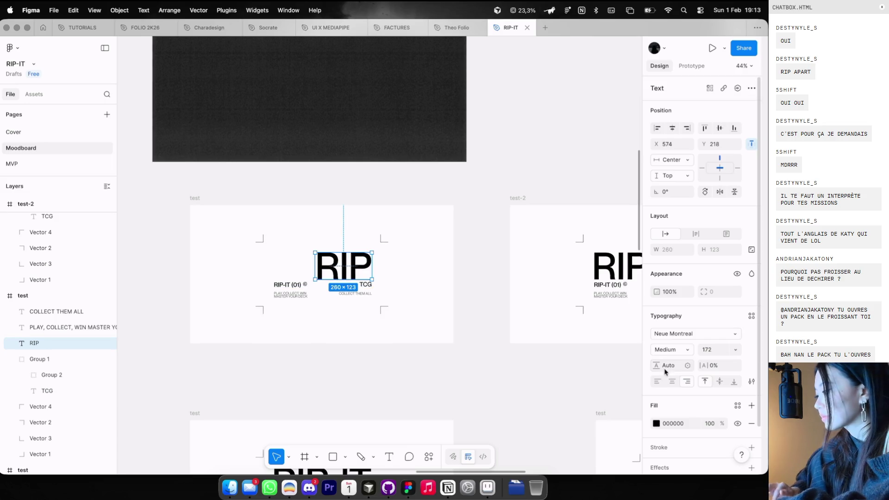
pyautogui.write('50')
pyautogui.press('Return')
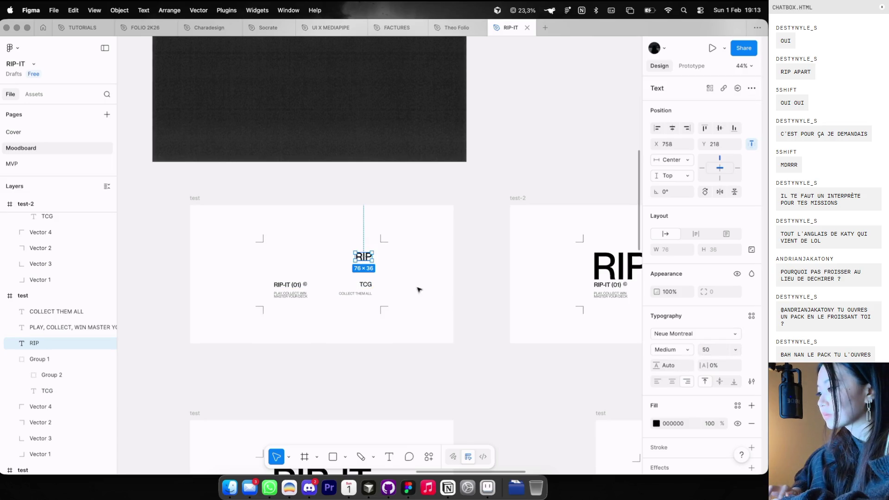
pyautogui.scroll(3, 417, 290)
pyautogui.moveTo(375, 239); pyautogui.dragTo(334, 253)
pyautogui.moveTo(280, 260); pyautogui.dragTo(300, 264)
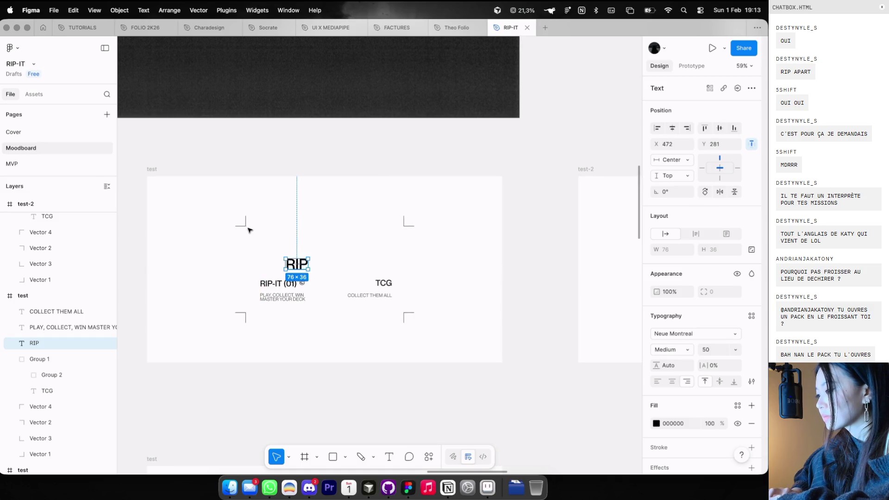
pyautogui.press('super+z')
pyautogui.press('super+z')
pyautogui.press('super+z')
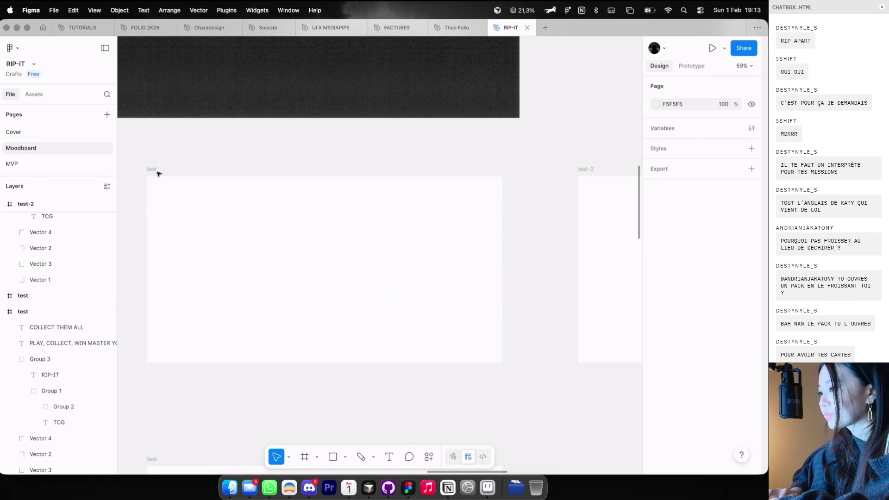
# Restore RIP in the frame and draw a short line to its right with stroke weight 4
pyautogui.press('super+shift+z')
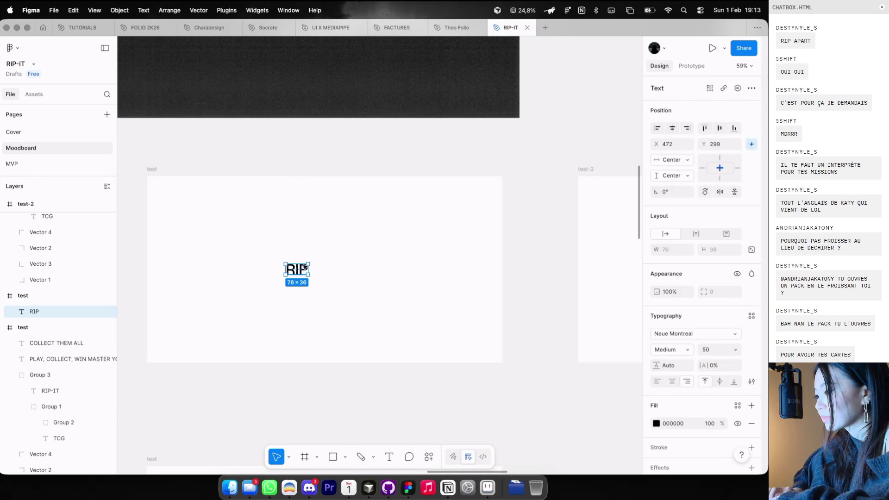
pyautogui.click(354, 250)
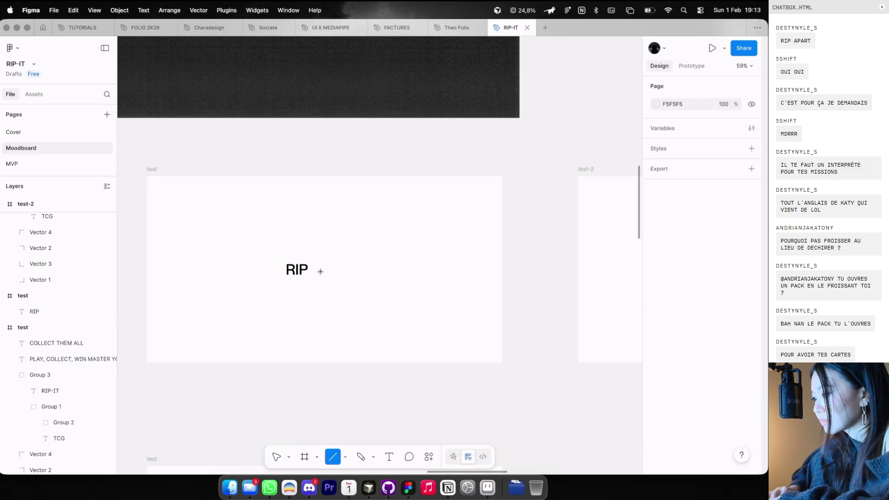
pyautogui.scroll(5, 320, 271)
pyautogui.moveTo(312, 268); pyautogui.dragTo(333, 268)
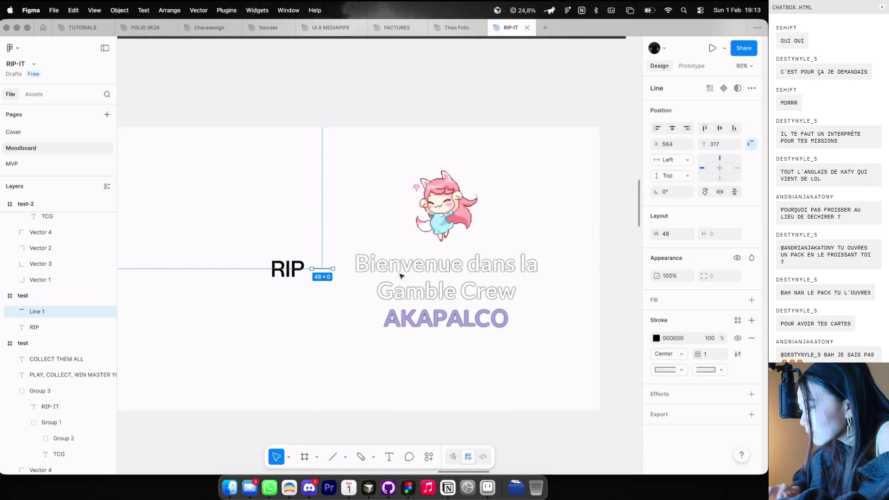
pyautogui.scroll(3, 330, 251)
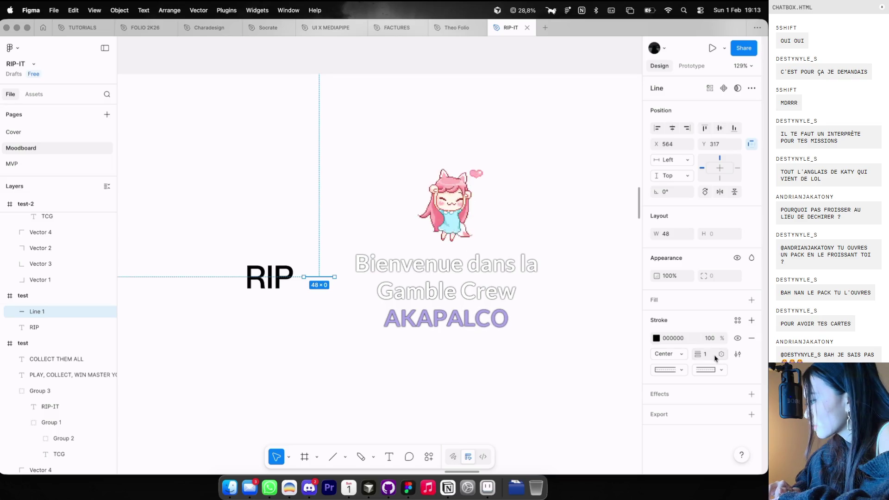
pyautogui.click(713, 355)
pyautogui.write('5')
pyautogui.press('Return')
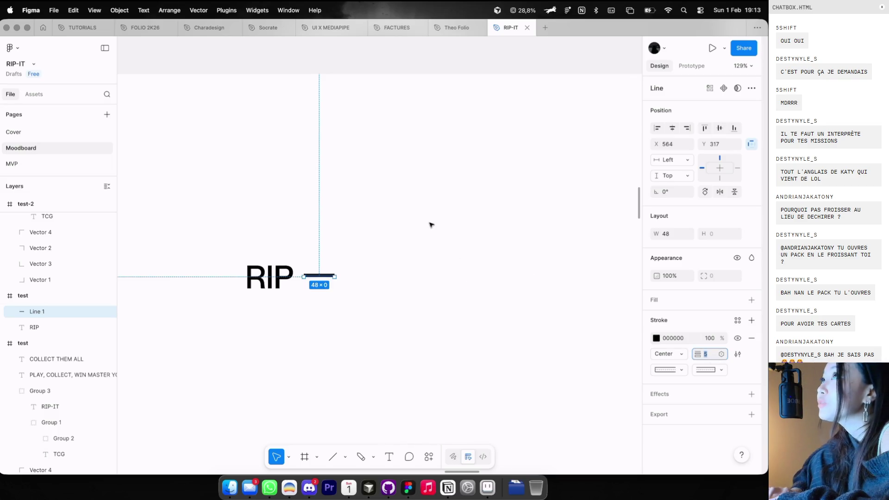
pyautogui.scroll(-2, 347, 239)
pyautogui.hscroll(-2, 346, 238)
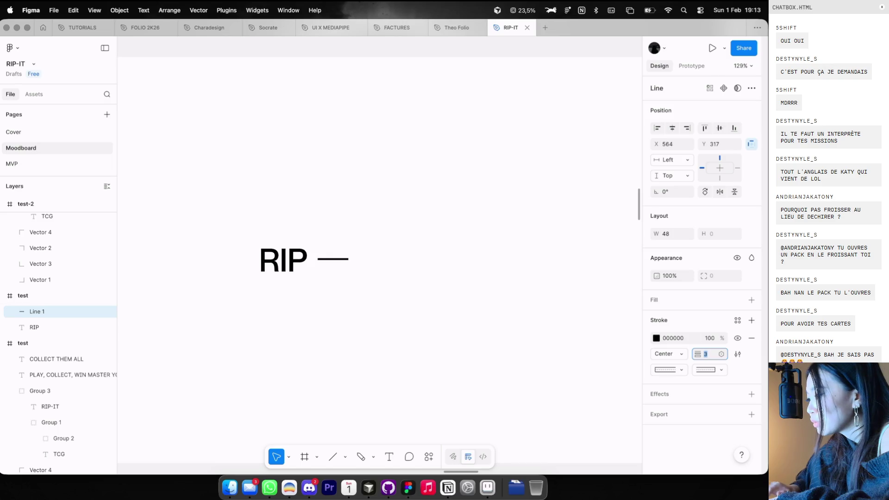
pyautogui.write('4')
pyautogui.press('Escape')
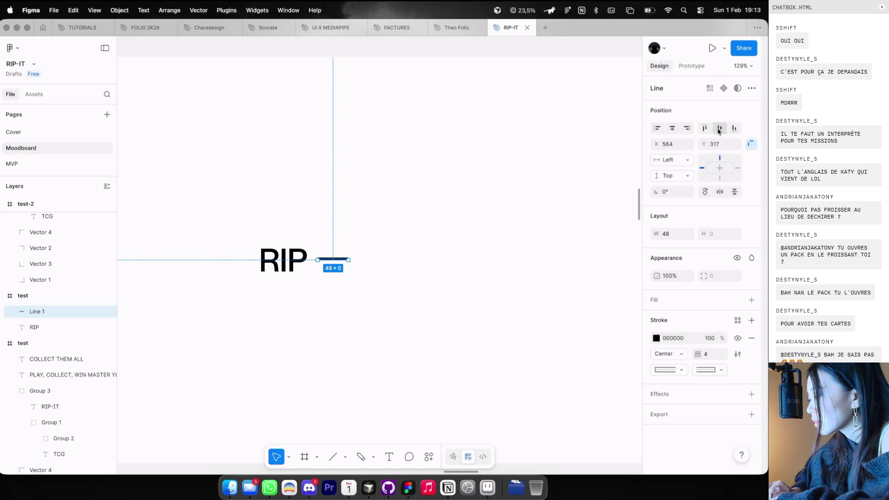
# Duplicate RIP to the right of the line and retype the copy as IT
pyautogui.click(398, 224)
pyautogui.moveTo(281, 265); pyautogui.dragTo(383, 267)
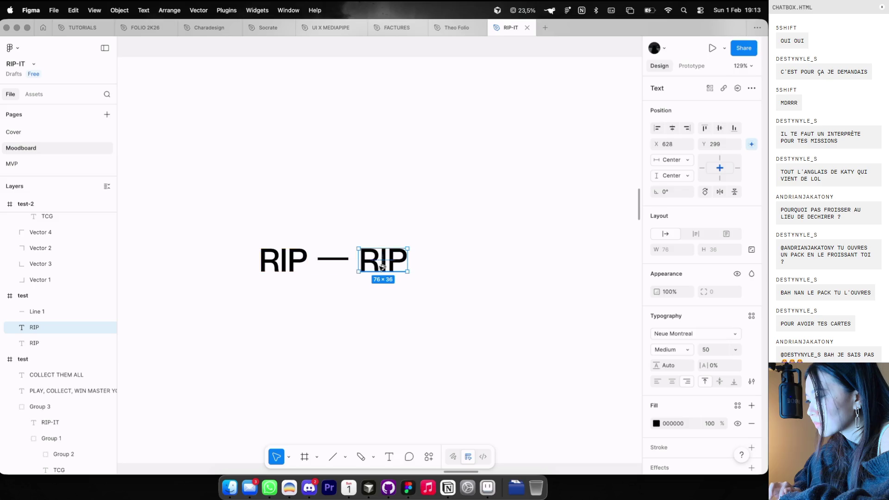
pyautogui.doubleClick(381, 266)
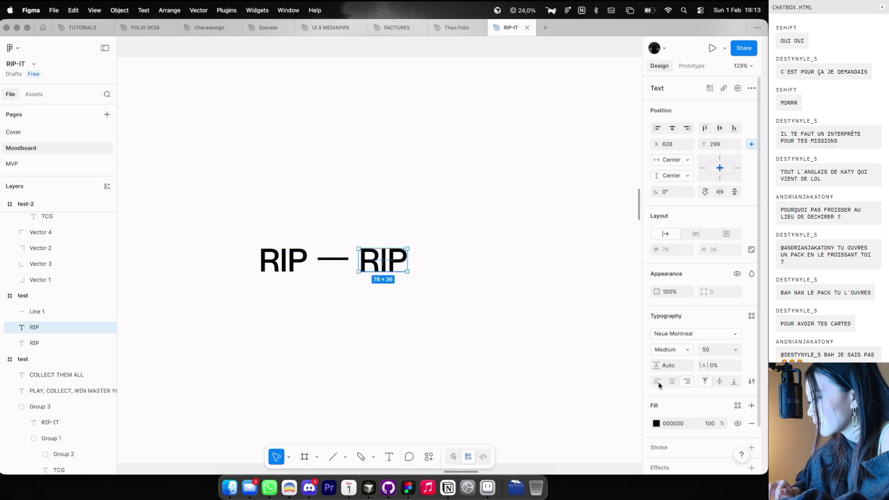
pyautogui.write('IT')
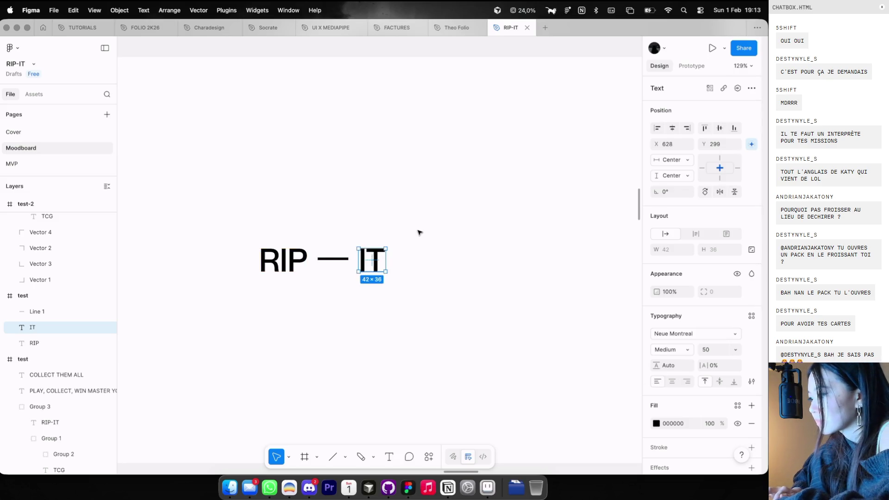
pyautogui.scroll(-3, 417, 235)
pyautogui.scroll(5, 373, 252)
# Shorten the line to 24 wide, nudge IT closer, and select RIP, line and IT together
pyautogui.click(378, 254)
pyautogui.moveTo(379, 255); pyautogui.dragTo(359, 254)
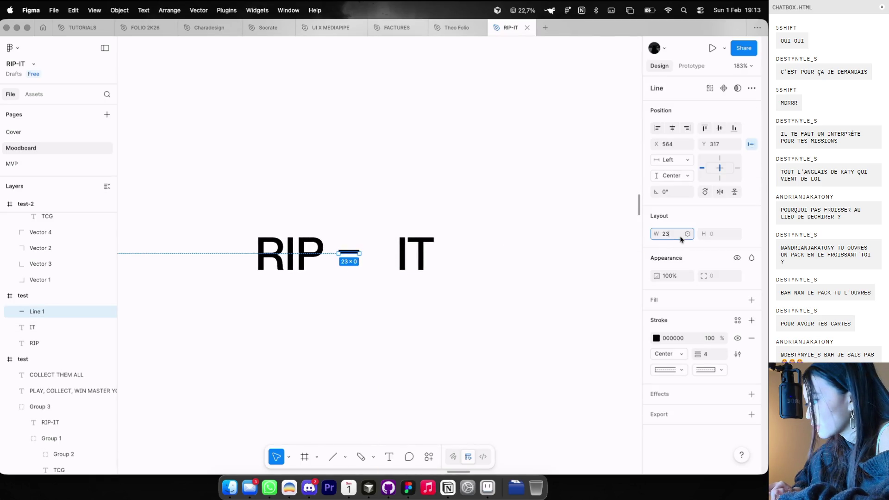
pyautogui.write('24')
pyautogui.click(297, 255)
pyautogui.click(348, 255)
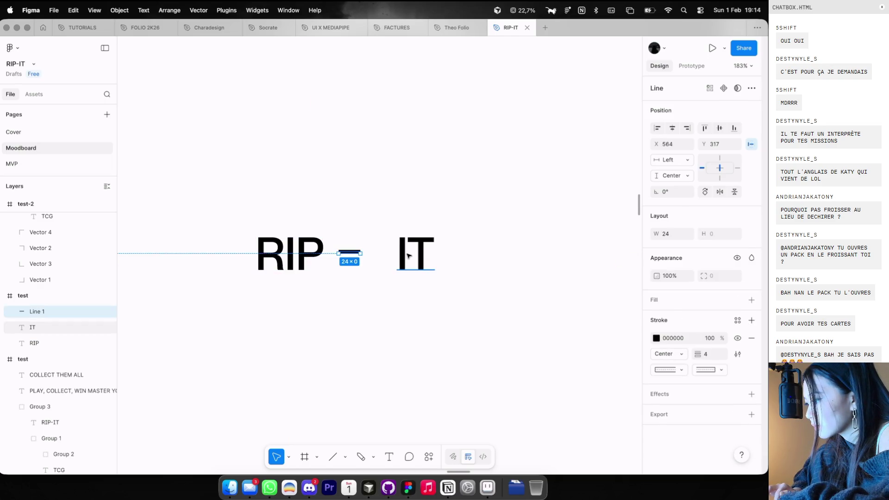
pyautogui.click(421, 255)
pyautogui.moveTo(421, 255)
pyautogui.mouseDown()
pyautogui.moveTo(402, 255)
pyautogui.moveTo(412, 256)
pyautogui.mouseUp()
pyautogui.click(430, 252)
pyautogui.scroll(-6, 431, 252)
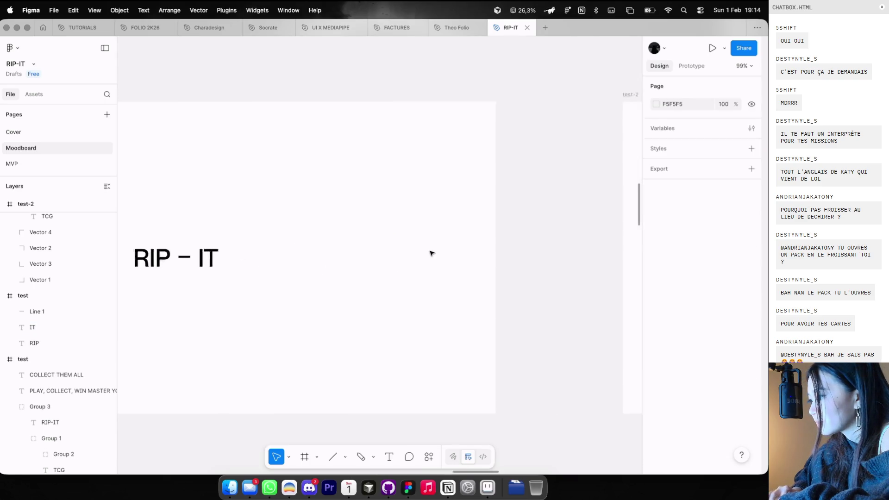
pyautogui.moveTo(298, 246); pyautogui.dragTo(500, 254)
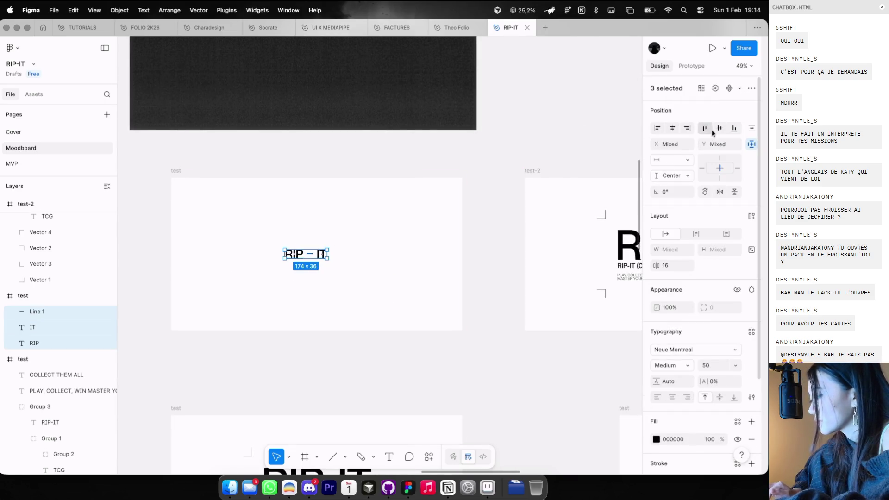
# Group RIP, the line and IT, and paste the group into test-2, replacing the old RIP-IT content
pyautogui.press('super+g')
pyautogui.click(674, 129)
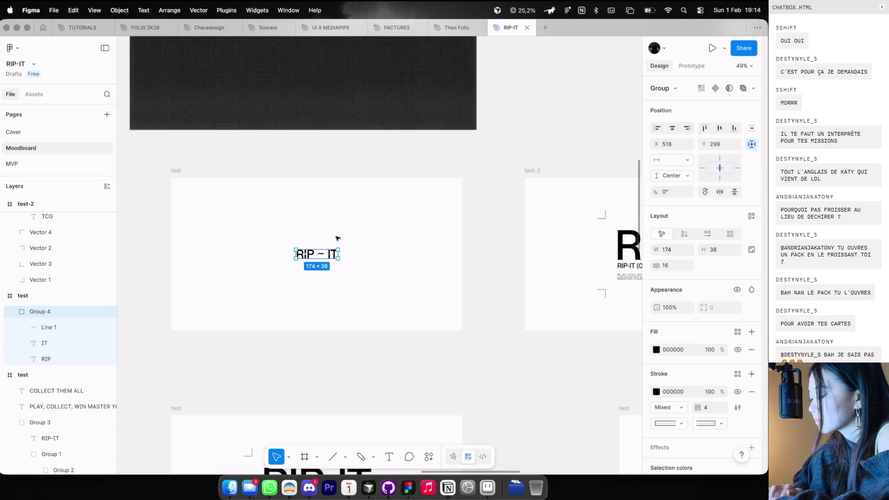
pyautogui.click(338, 233)
pyautogui.scroll(-3, 492, 250)
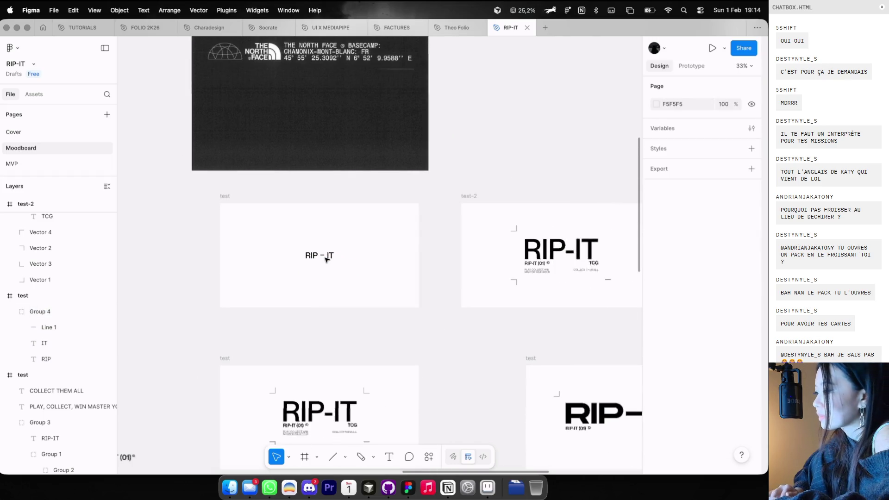
pyautogui.click(533, 249)
pyautogui.press('Delete')
pyautogui.click(468, 199)
pyautogui.press('super+v')
pyautogui.hotkey('shift', '2')
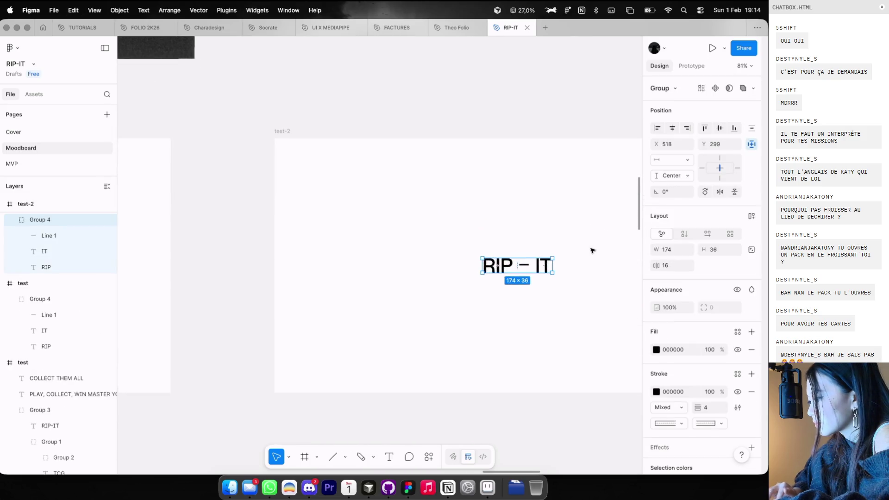
# Convert the RIP – IT group into an auto-layout frame with its pieces aligned to the top
pyautogui.hotkey('shift', 'a')
pyautogui.scroll(-5, 571, 303)
pyautogui.click(575, 252)
pyautogui.click(546, 280)
pyautogui.click(583, 292)
pyautogui.click(549, 280)
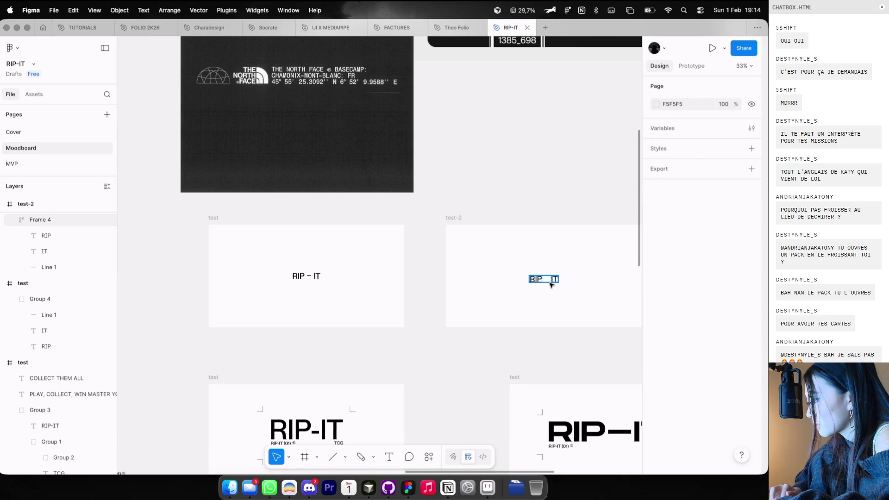
pyautogui.click(557, 298)
pyautogui.click(545, 279)
pyautogui.scroll(3, 544, 280)
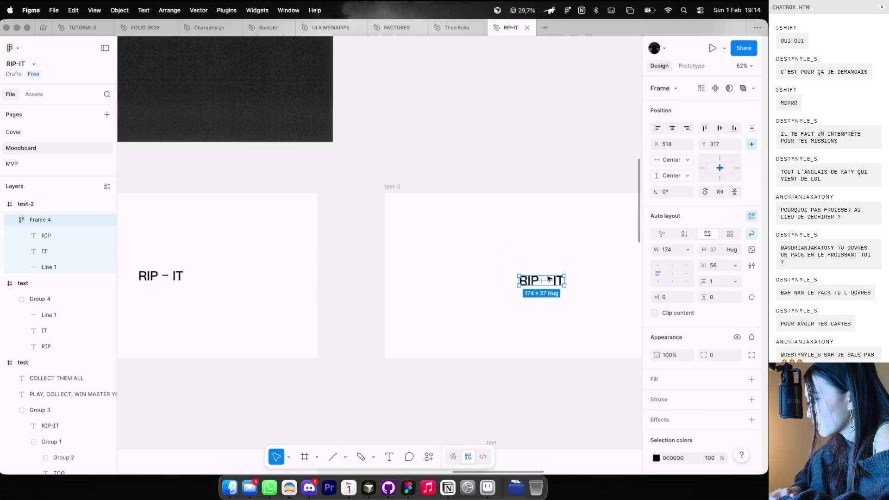
pyautogui.scroll(5, 541, 281)
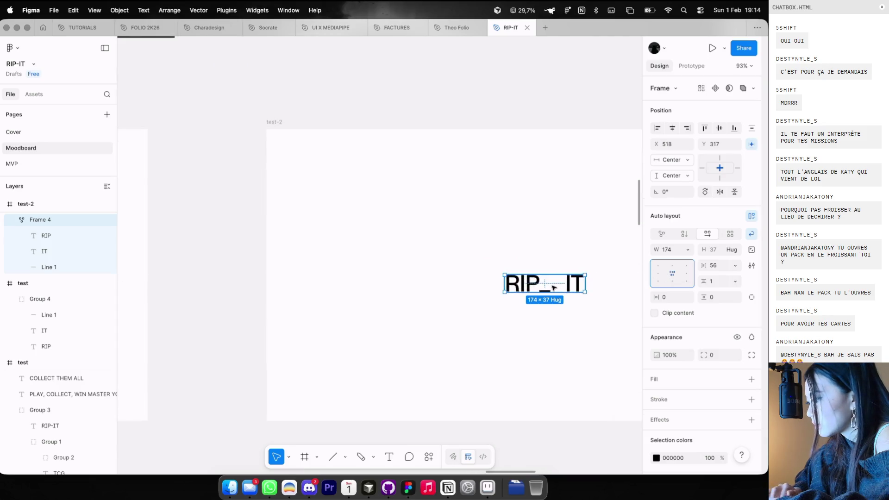
pyautogui.click(687, 268)
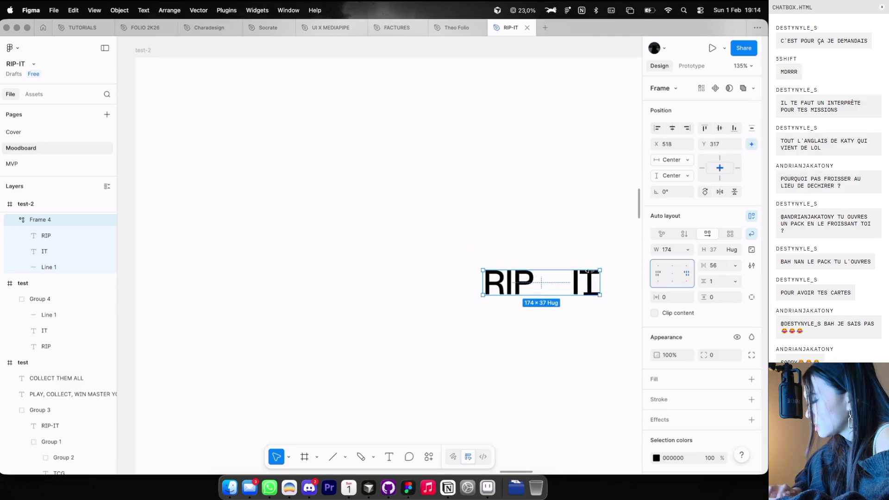
# Select Line 1 inside the RIP – IT auto-layout frame
pyautogui.click(55, 228)
pyautogui.click(51, 222)
pyautogui.click(375, 306)
pyautogui.click(488, 288)
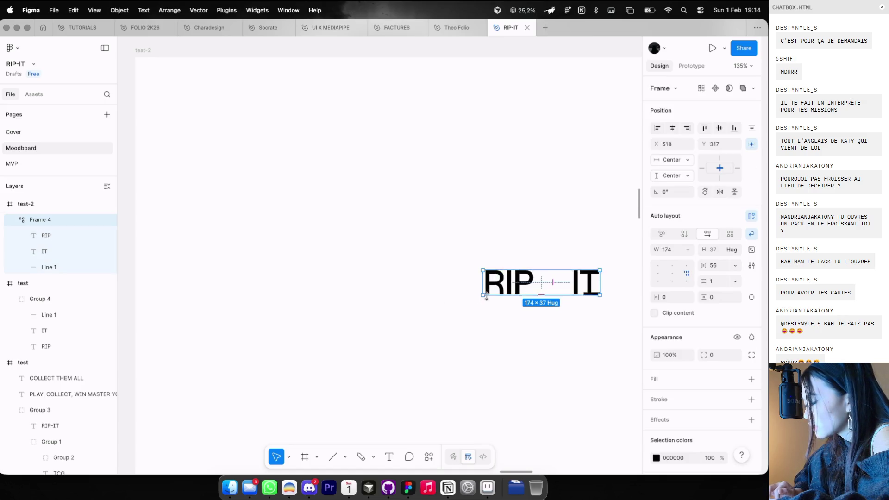
pyautogui.scroll(5, 486, 297)
pyautogui.click(45, 268)
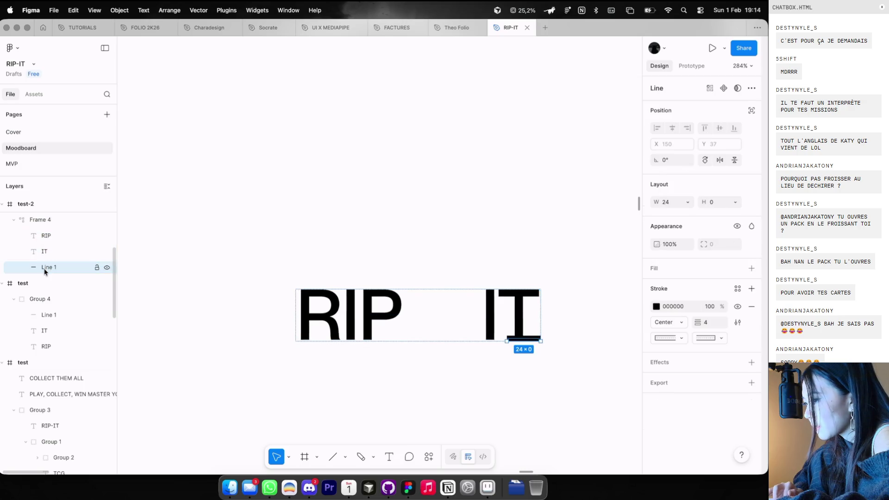
# Move Line 1 between RIP and IT, set the frame width to Hug, and undo a trial 22 spacing
pyautogui.moveTo(45, 249); pyautogui.dragTo(45, 248)
pyautogui.click(385, 292)
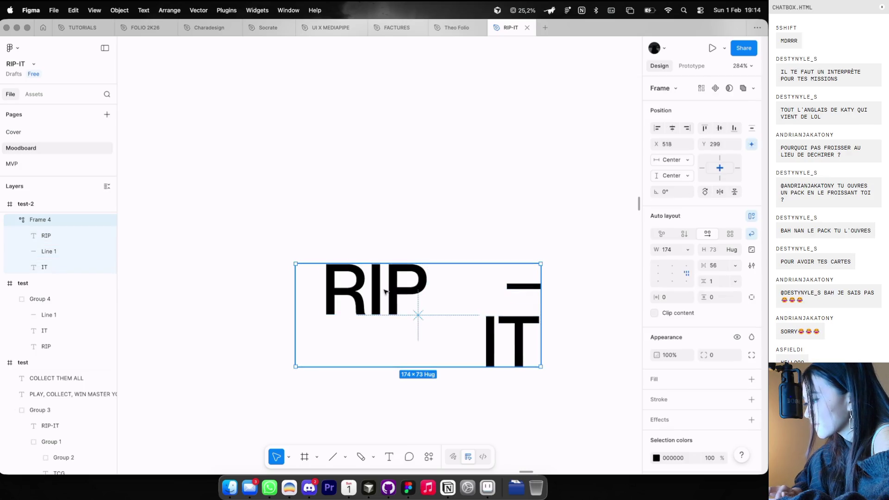
pyautogui.scroll(-2, 535, 292)
pyautogui.click(688, 250)
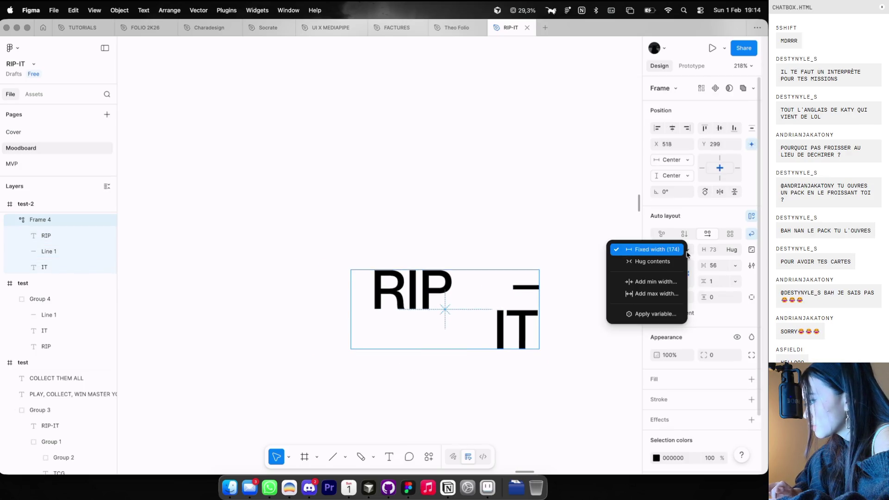
pyautogui.click(653, 261)
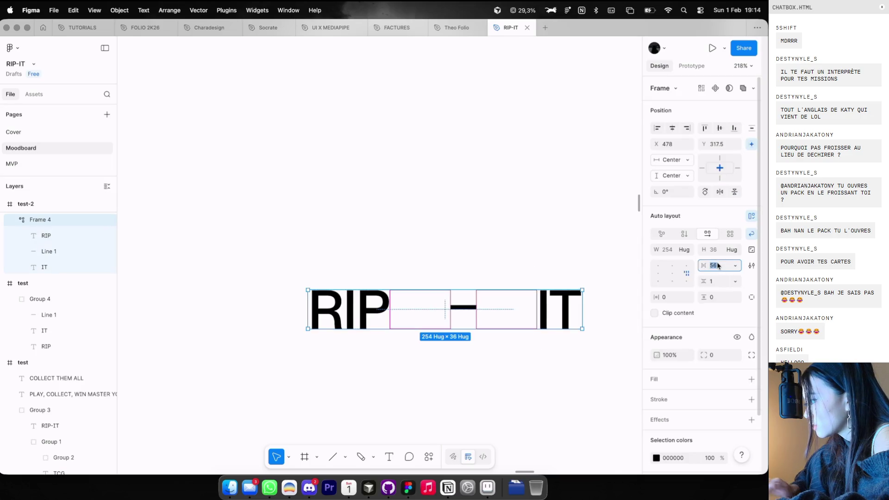
pyautogui.write('22')
pyautogui.press('Return')
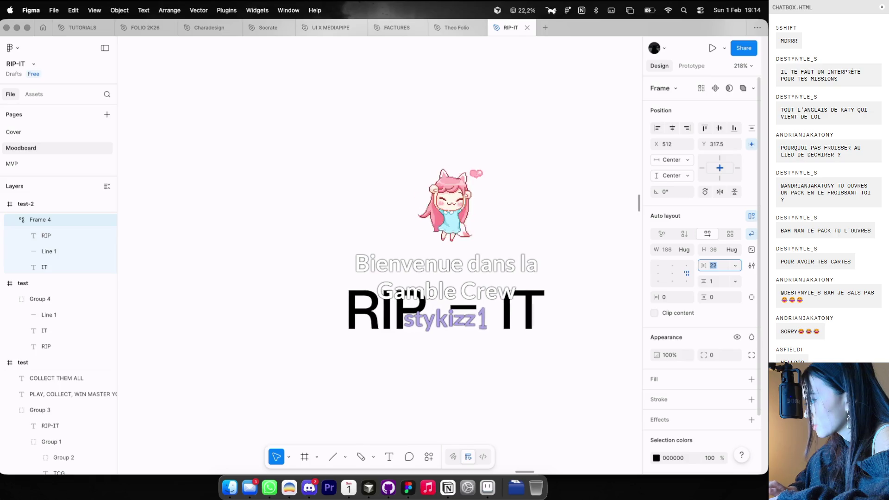
pyautogui.press('Escape')
pyautogui.scroll(-5, 470, 200)
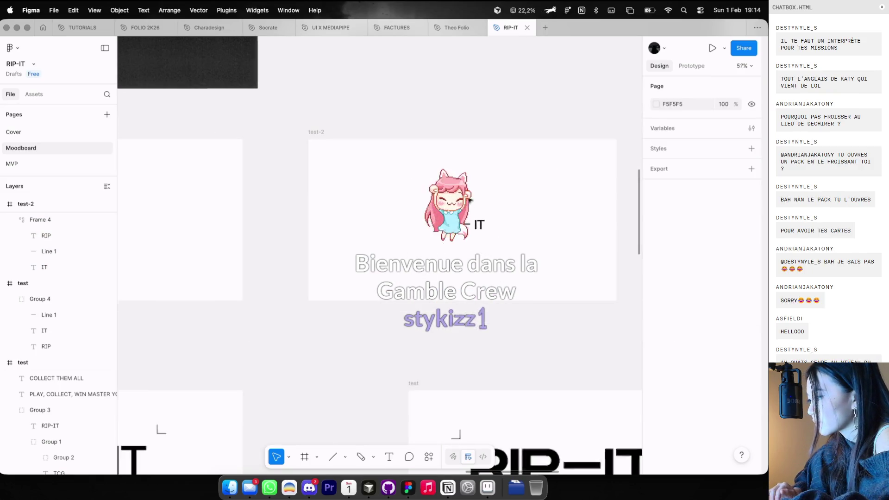
pyautogui.hotkey('ctrl', 'z')
# Delete and re-paste the RIP - IT group in the test frame
pyautogui.scroll(-3, 470, 199)
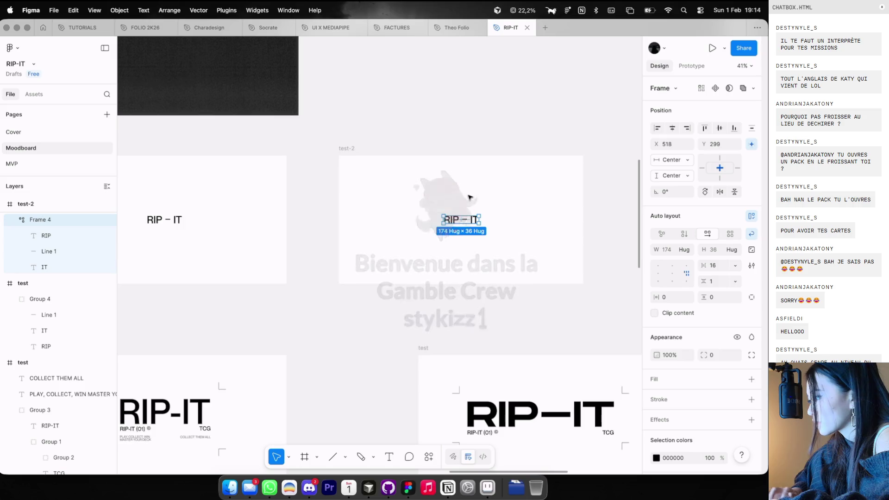
pyautogui.hscroll(-5, 470, 198)
pyautogui.click(289, 209)
pyautogui.press('Delete')
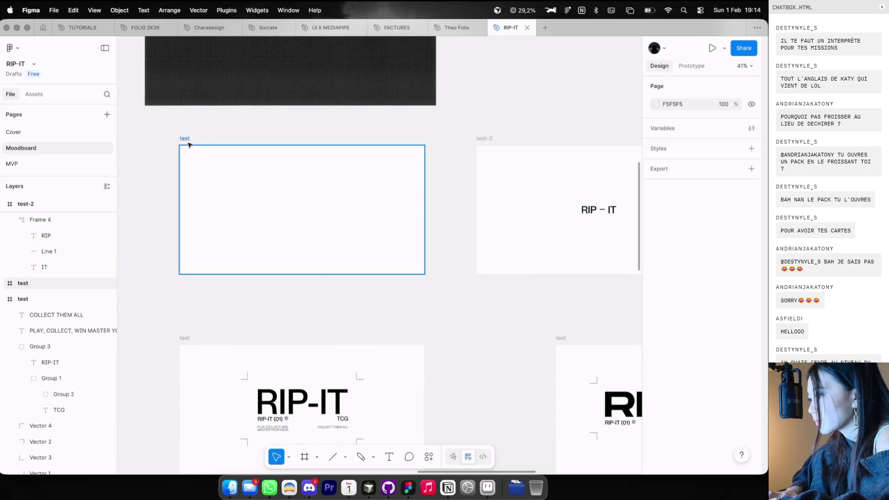
pyautogui.click(189, 145)
pyautogui.hotkey('ctrl', 'v')
pyautogui.click(485, 139)
pyautogui.scroll(5, 491, 142)
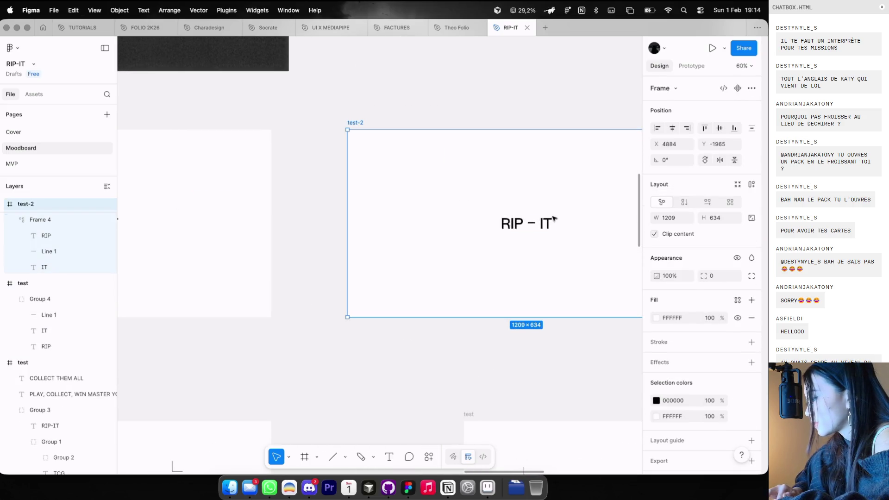
# Stretch the line in test-2 to about 414 px, pushing RIP and IT far apart
pyautogui.doubleClick(533, 225)
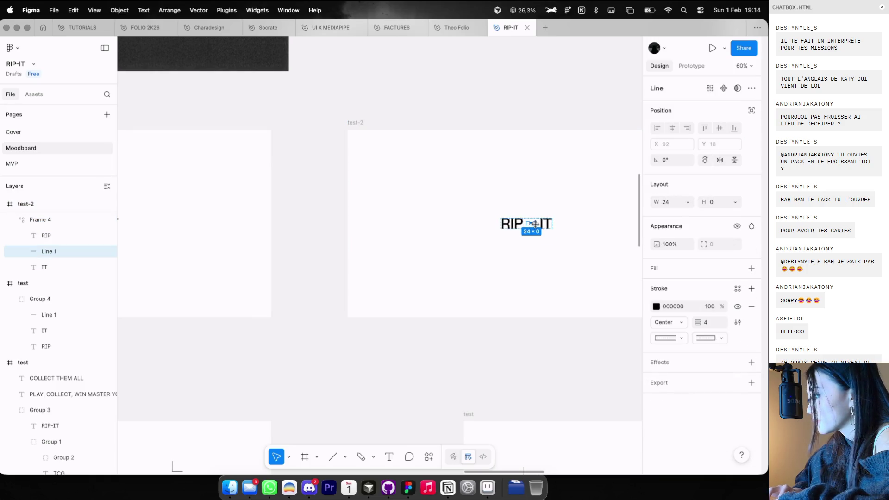
pyautogui.moveTo(534, 224); pyautogui.dragTo(592, 224)
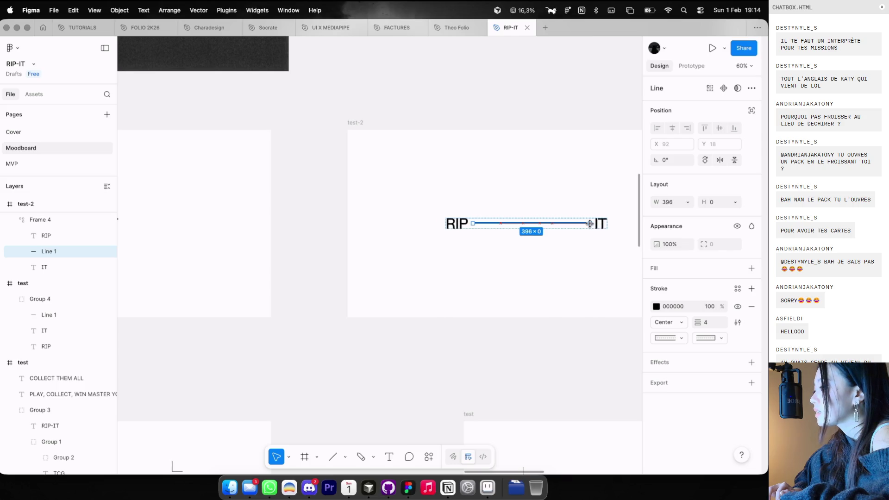
pyautogui.click(553, 182)
pyautogui.scroll(-3, 552, 182)
pyautogui.click(186, 144)
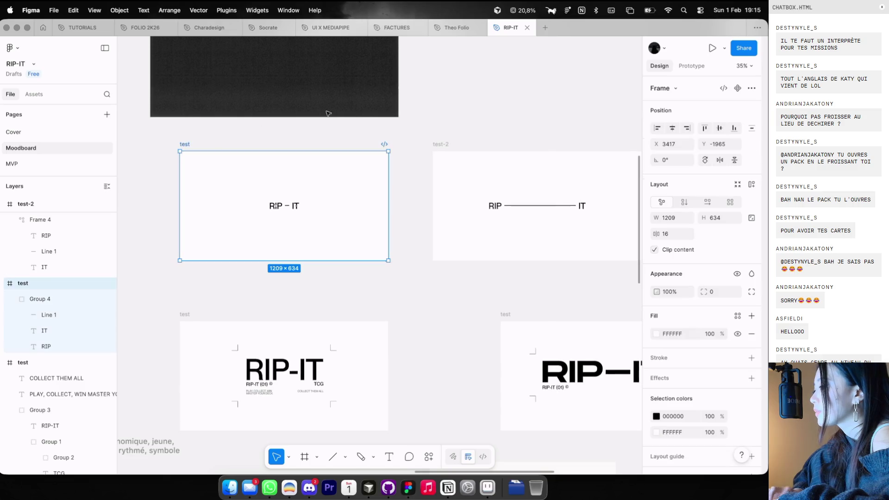
# Link test to test-2 on click with a Smart animate transition using the Bouncy curve
pyautogui.click(692, 66)
pyautogui.moveTo(388, 206); pyautogui.dragTo(460, 208)
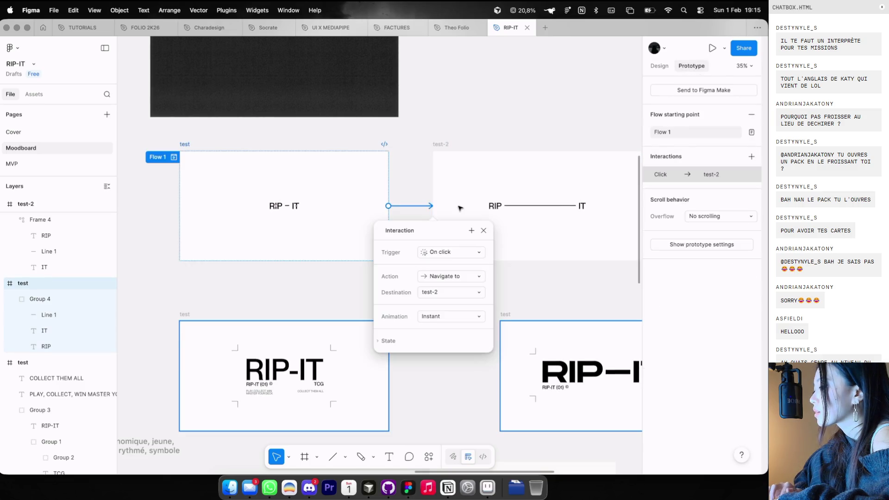
pyautogui.click(434, 318)
pyautogui.click(435, 341)
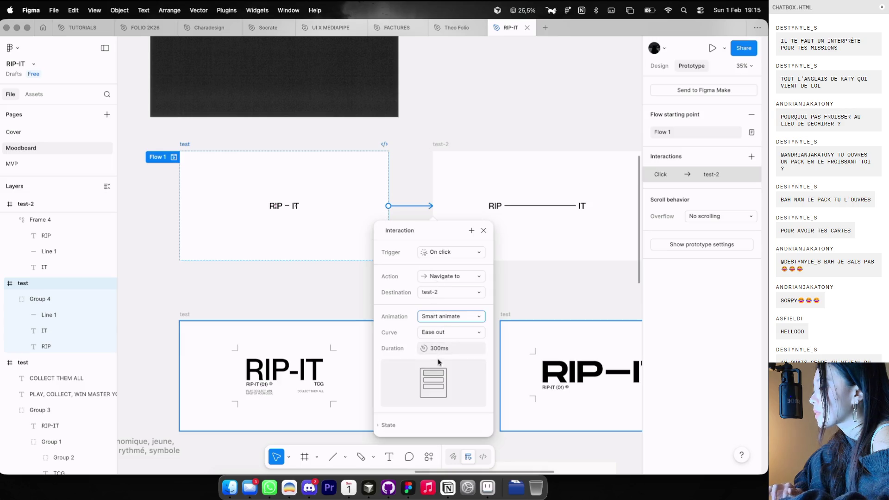
pyautogui.write('2000')
pyautogui.press('Return')
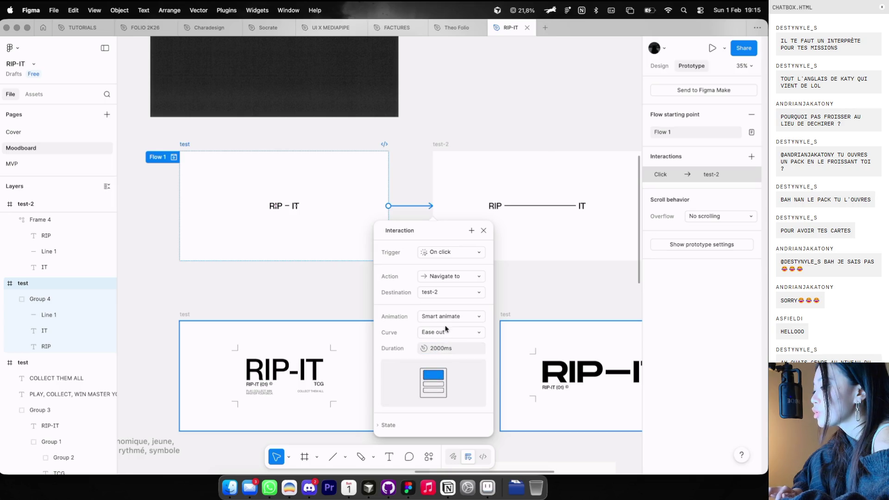
pyautogui.click(446, 333)
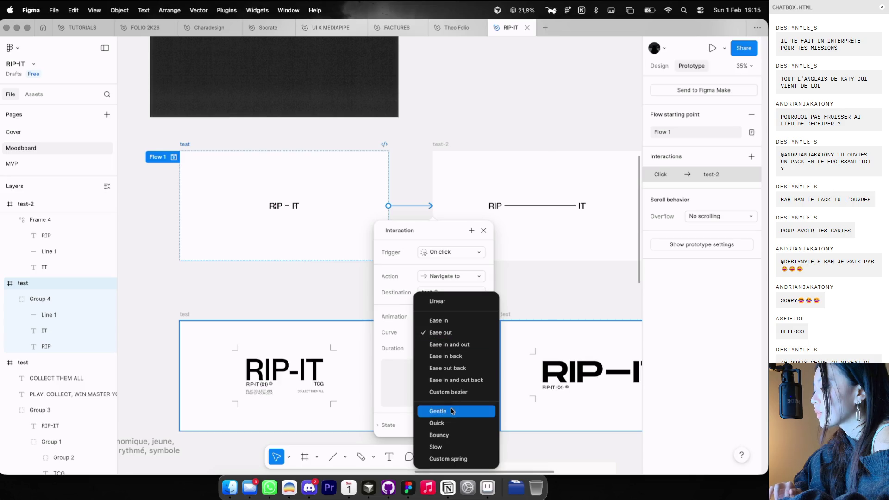
pyautogui.click(438, 435)
pyautogui.click(190, 143)
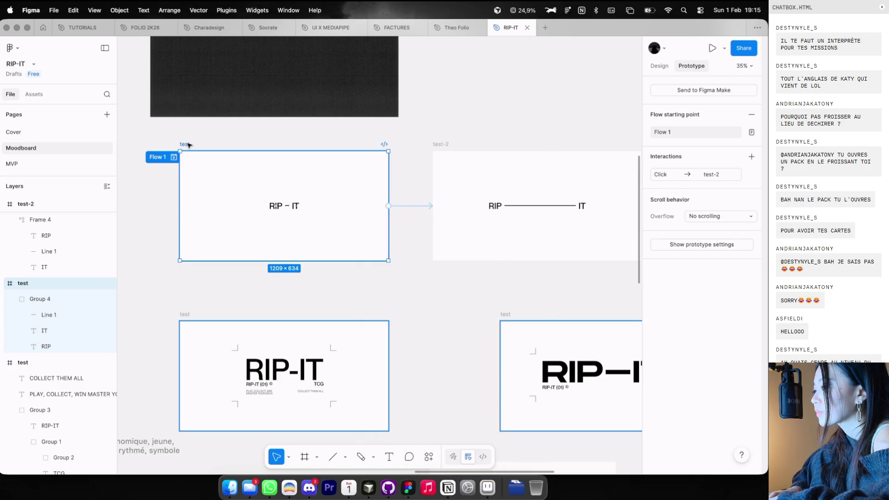
pyautogui.hotkey('shift', 'space')
# Add a return link from test-2 back to the test frame
pyautogui.hscroll(-5, 433, 117)
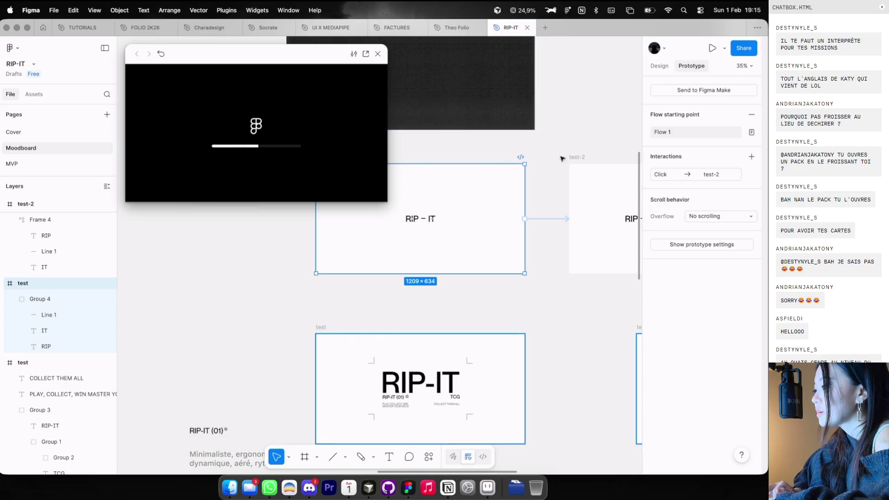
pyautogui.click(574, 158)
pyautogui.scroll(-5, 539, 181)
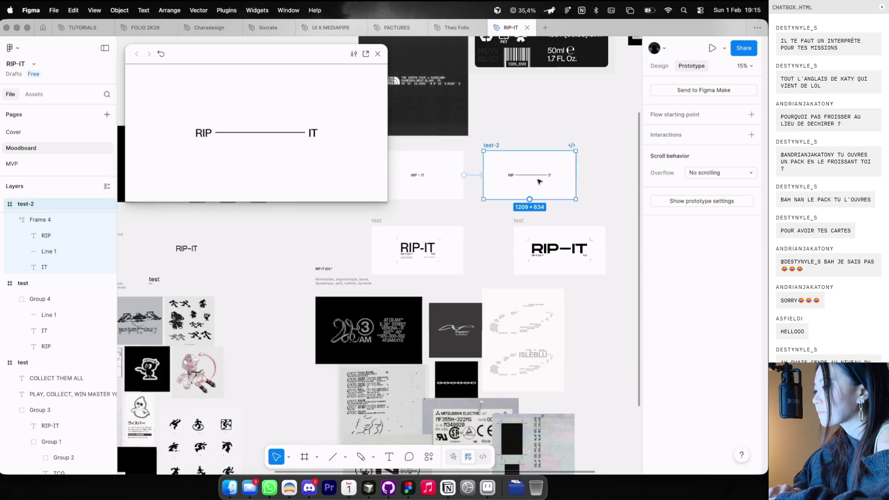
pyautogui.moveTo(576, 175); pyautogui.dragTo(426, 176)
pyautogui.click(302, 167)
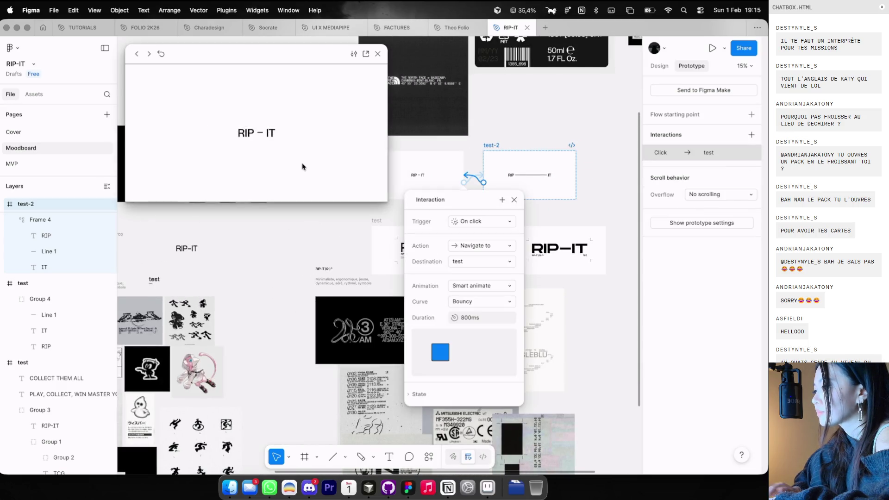
pyautogui.click(514, 200)
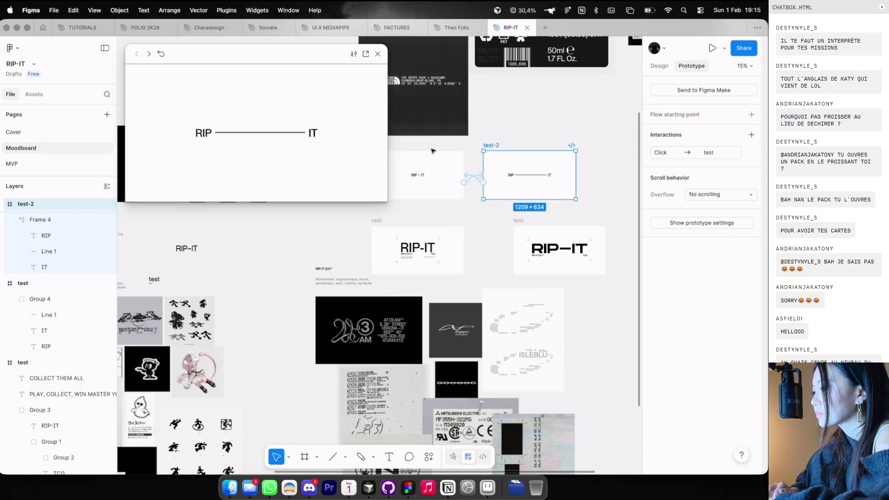
# Reselect the test frame and review its test-to-test-2 interaction settings
pyautogui.hscroll(-2, 435, 153)
pyautogui.click(447, 157)
pyautogui.scroll(3, 449, 149)
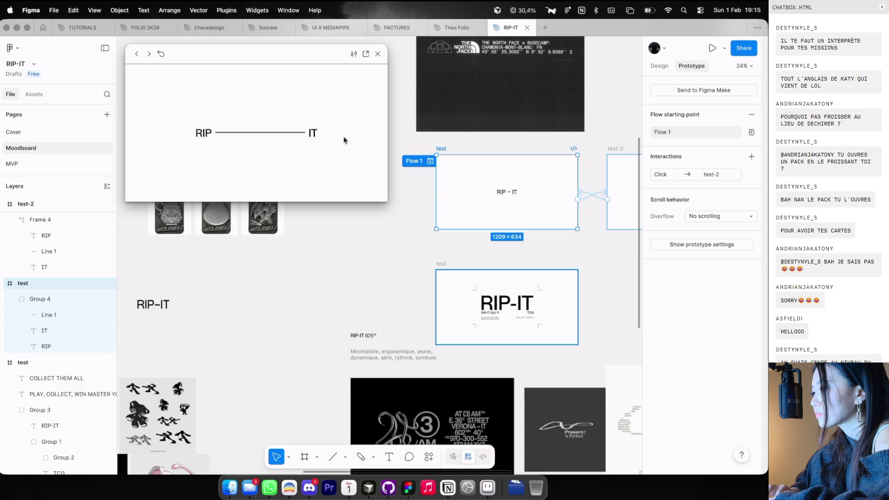
pyautogui.click(484, 149)
pyautogui.click(502, 179)
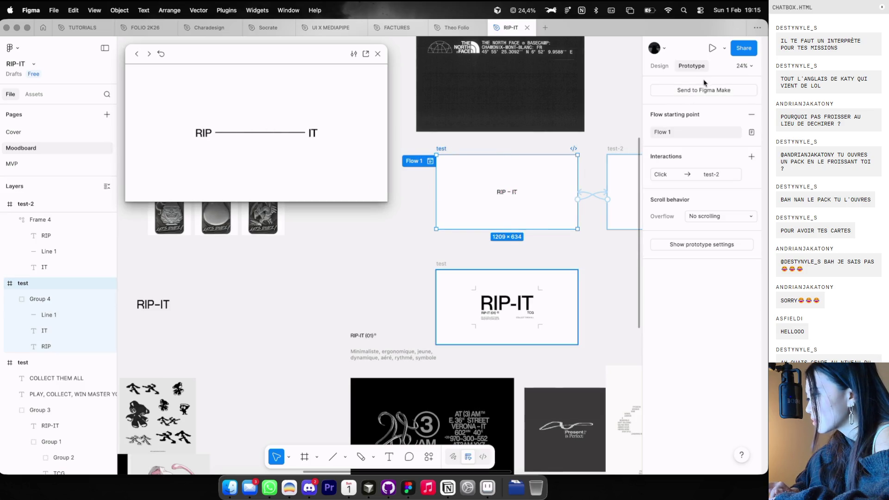
pyautogui.click(669, 177)
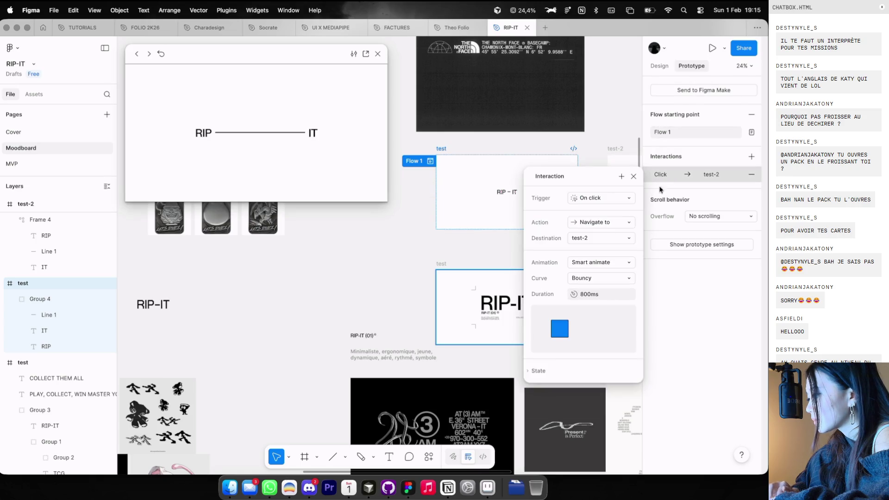
pyautogui.press('Escape')
pyautogui.hscroll(3, 555, 208)
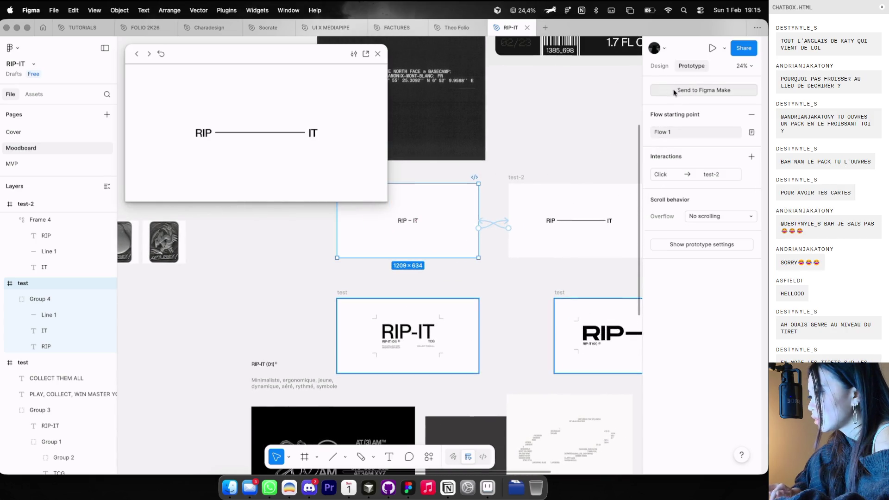
# Ungroup RIP, IT and the line, and paste them into test-2 in place of its wordmark frame
pyautogui.click(654, 75)
pyautogui.press('Return')
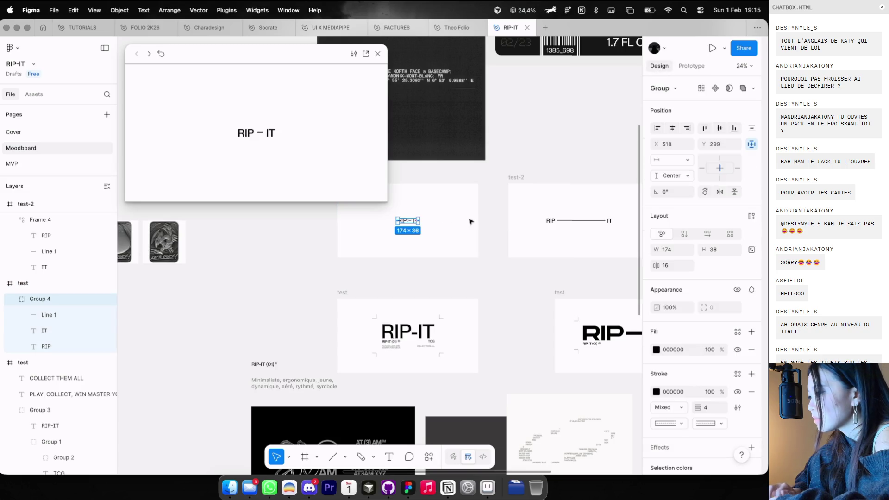
pyautogui.press('super+shift+g')
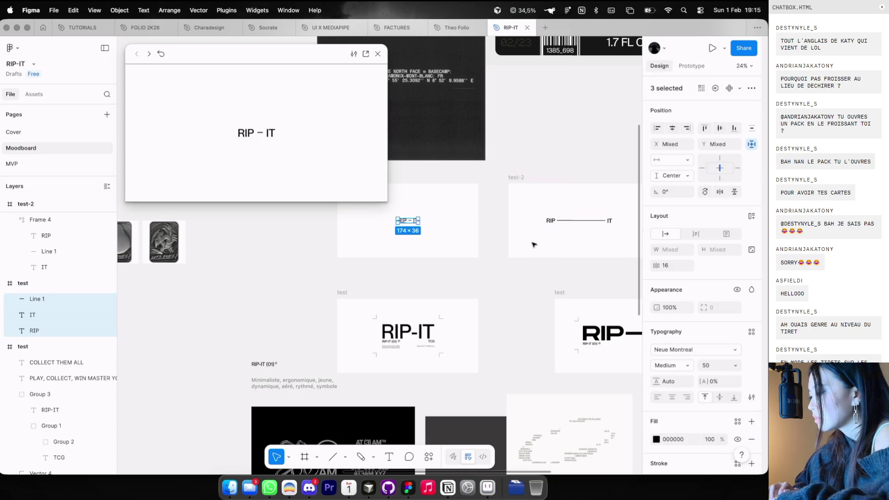
pyautogui.click(583, 222)
pyautogui.press('Delete')
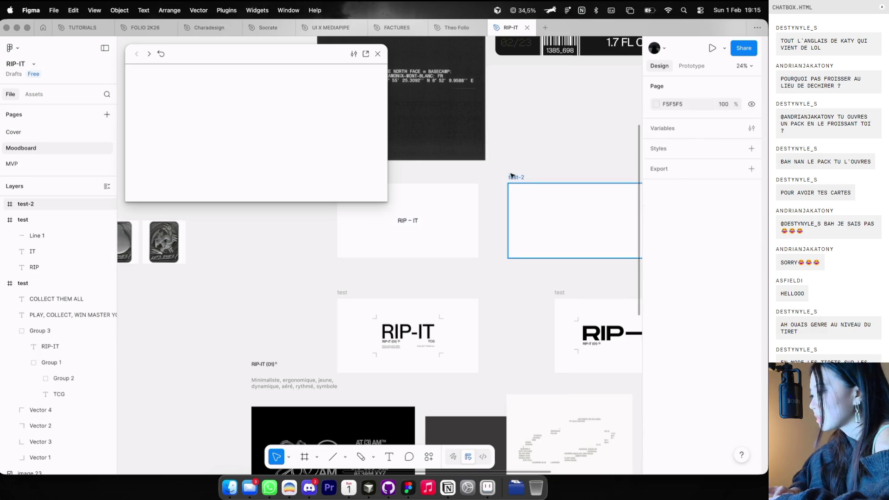
pyautogui.click(516, 177)
pyautogui.press('super+v')
pyautogui.scroll(5, 539, 198)
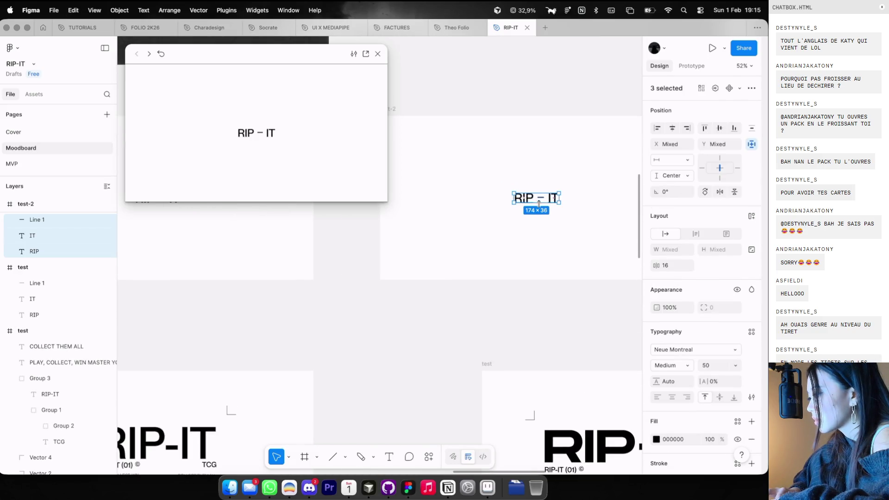
# Stretch test-2's line to 498 px, with RIP at its left end and IT at its right end
pyautogui.doubleClick(540, 198)
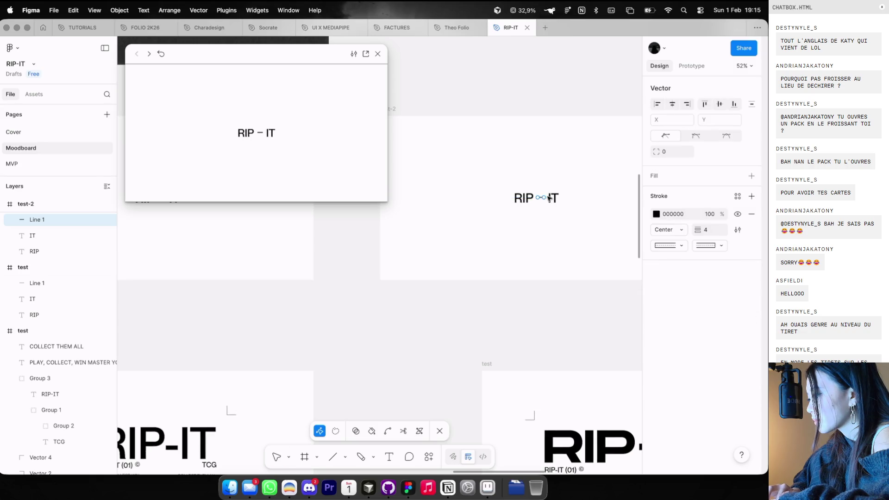
pyautogui.press('Escape')
pyautogui.scroll(3, 587, 200)
pyautogui.moveTo(548, 198); pyautogui.dragTo(634, 198)
pyautogui.moveTo(511, 197); pyautogui.dragTo(417, 196)
pyautogui.scroll(-3, 475, 186)
pyautogui.moveTo(476, 185); pyautogui.dragTo(540, 187)
pyautogui.scroll(-3, 537, 186)
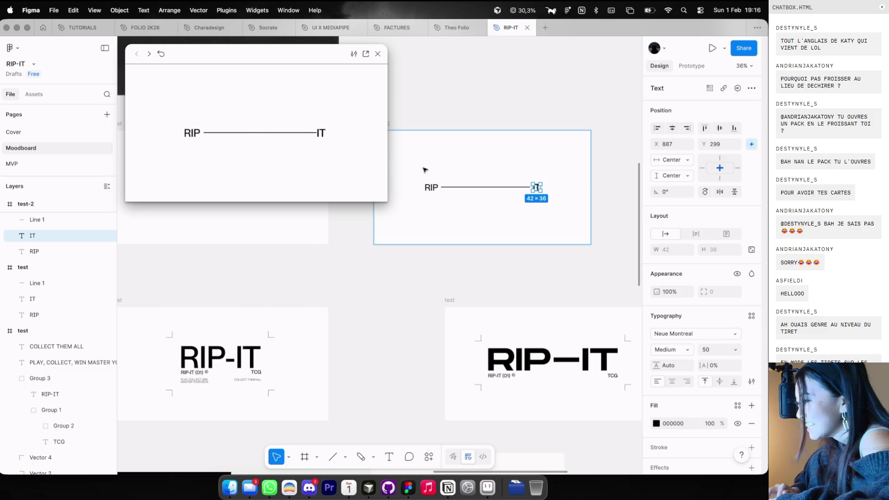
pyautogui.scroll(-2, 425, 177)
pyautogui.hscroll(-5, 424, 178)
pyautogui.click(432, 140)
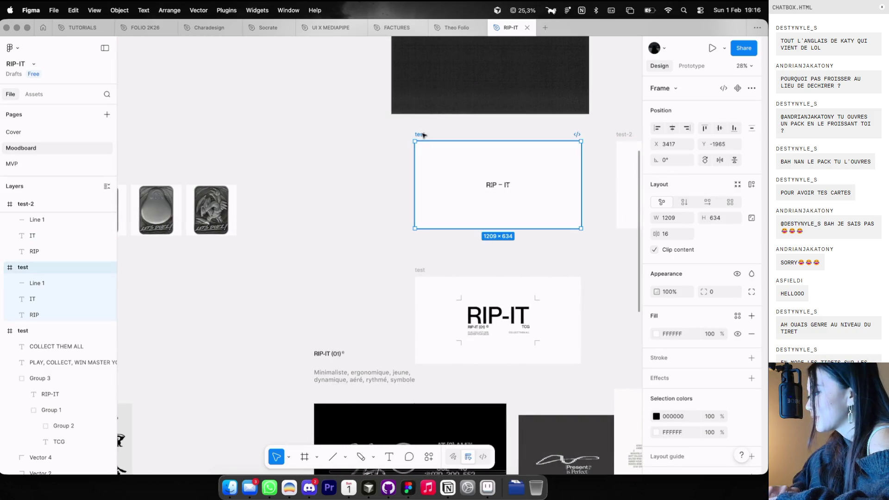
# Try an Ease in and out curve on test's click interaction to test-2 and preview it
pyautogui.click(691, 66)
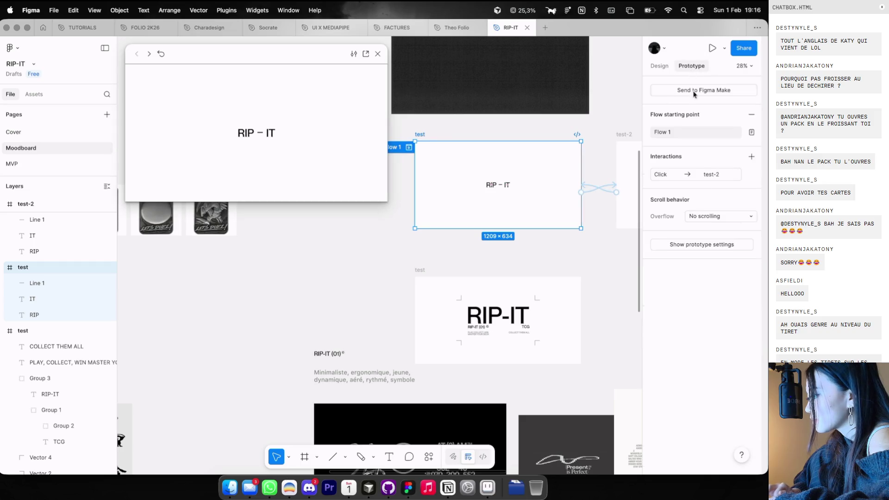
pyautogui.click(685, 175)
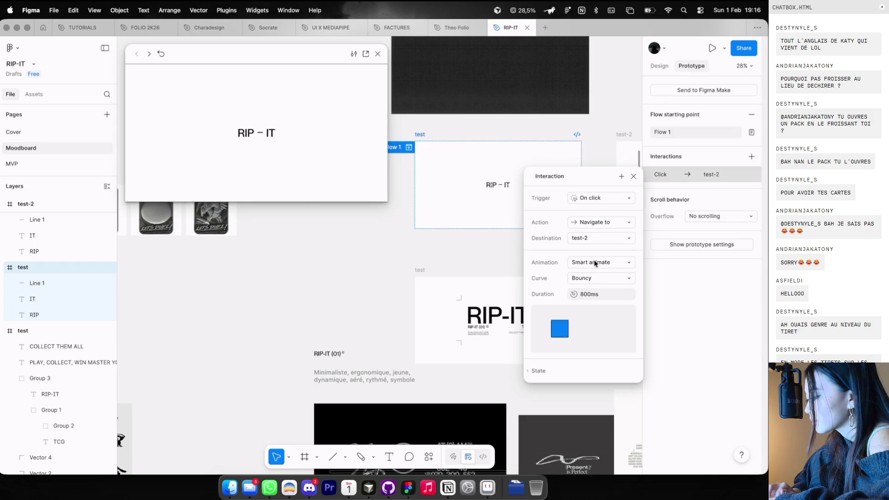
pyautogui.click(594, 278)
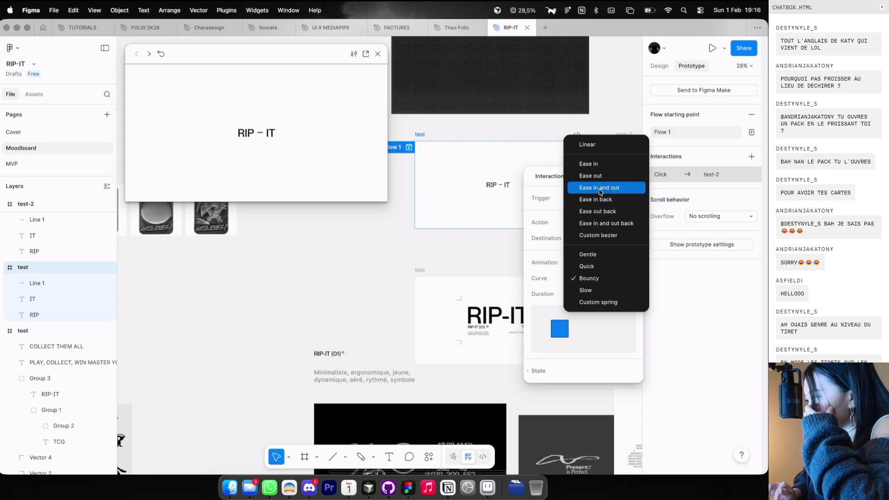
pyautogui.click(600, 191)
pyautogui.click(292, 159)
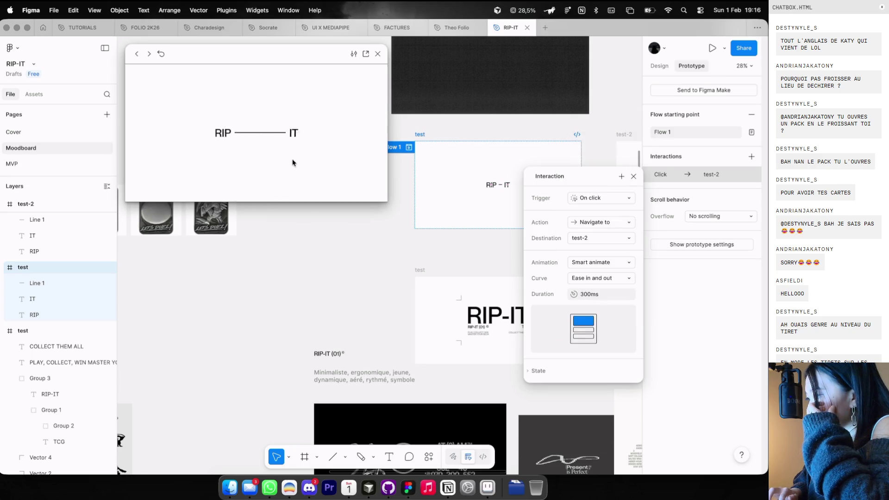
pyautogui.click(292, 162)
pyautogui.click(293, 163)
pyautogui.click(293, 162)
pyautogui.click(292, 162)
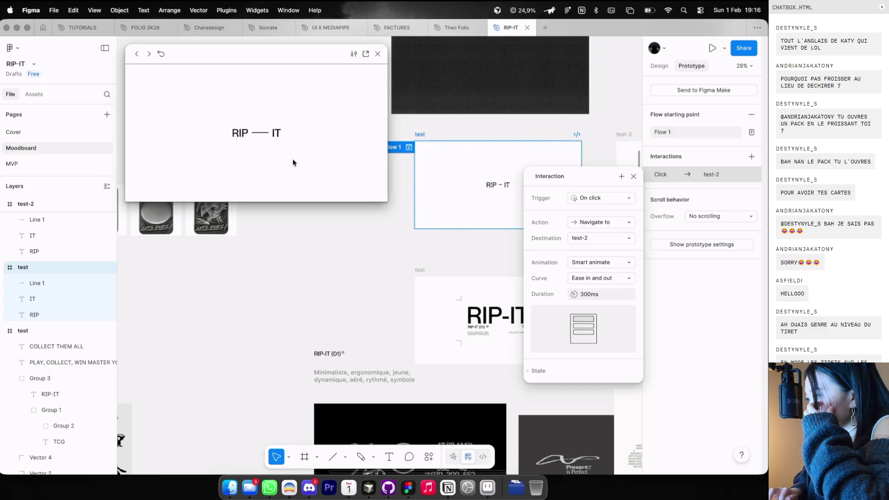
# Restore the Bouncy curve on the test-to-test-2 transition
pyautogui.click(582, 275)
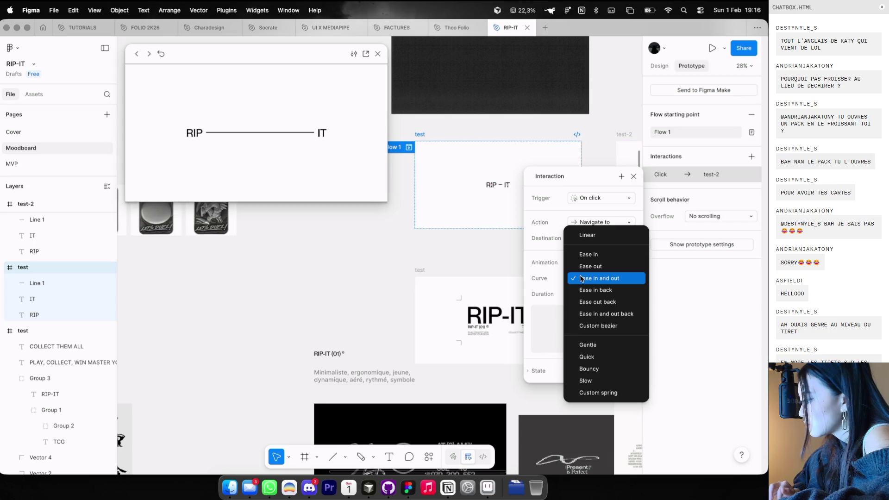
pyautogui.click(580, 369)
pyautogui.scroll(-3, 503, 319)
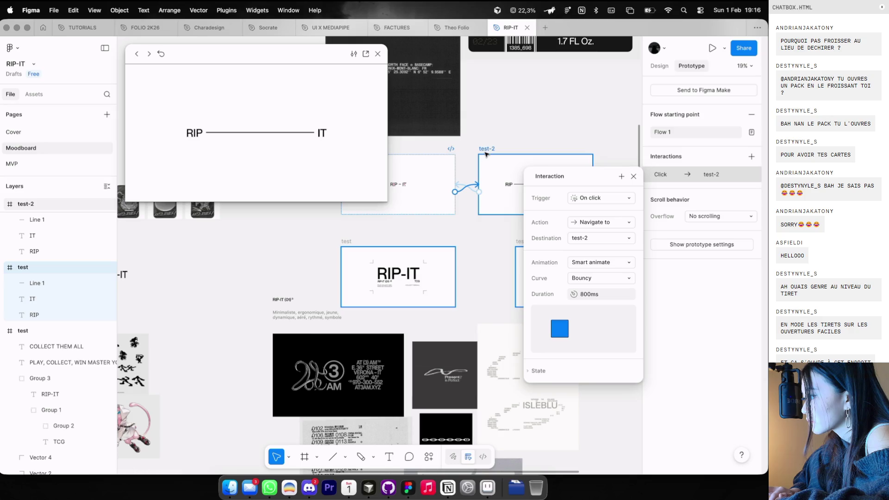
# Set test-2's click interaction back to test to an Ease in and out curve
pyautogui.click(487, 151)
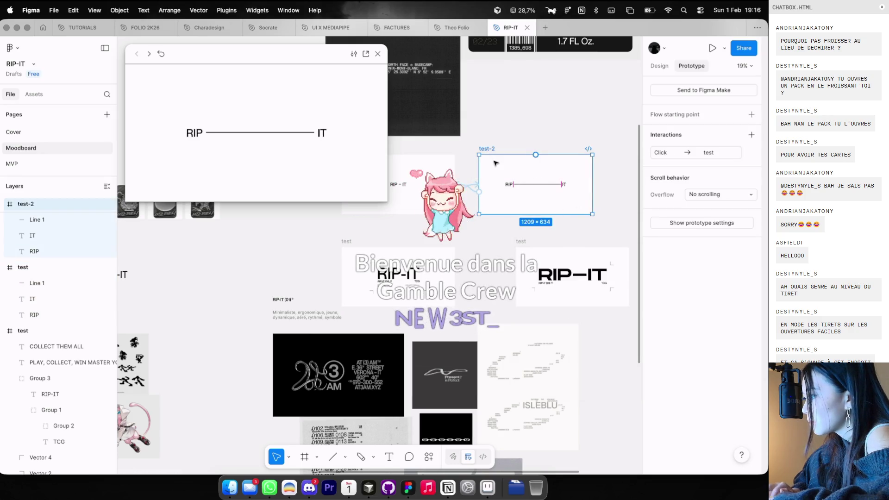
pyautogui.click(694, 152)
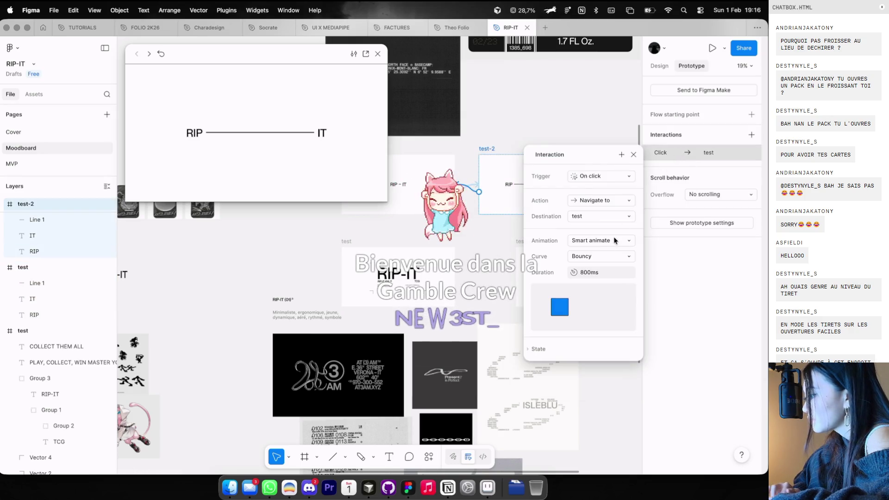
pyautogui.click(597, 256)
pyautogui.click(599, 166)
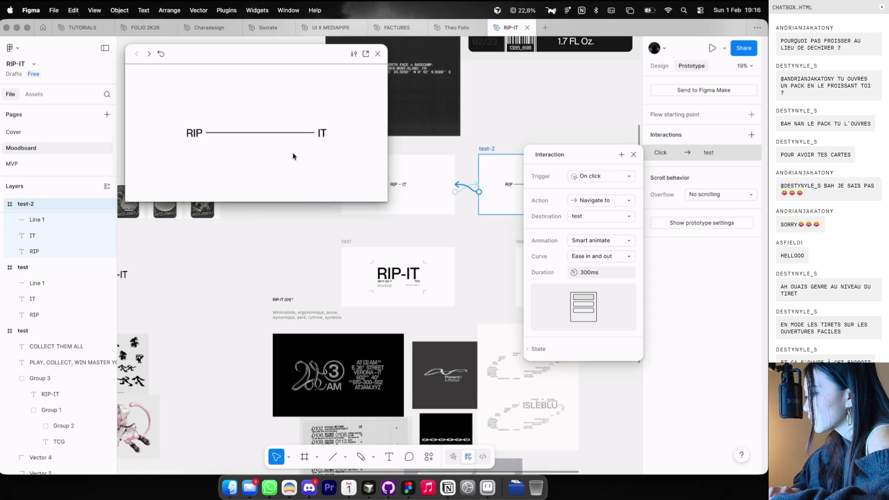
pyautogui.scroll(-5, 335, 139)
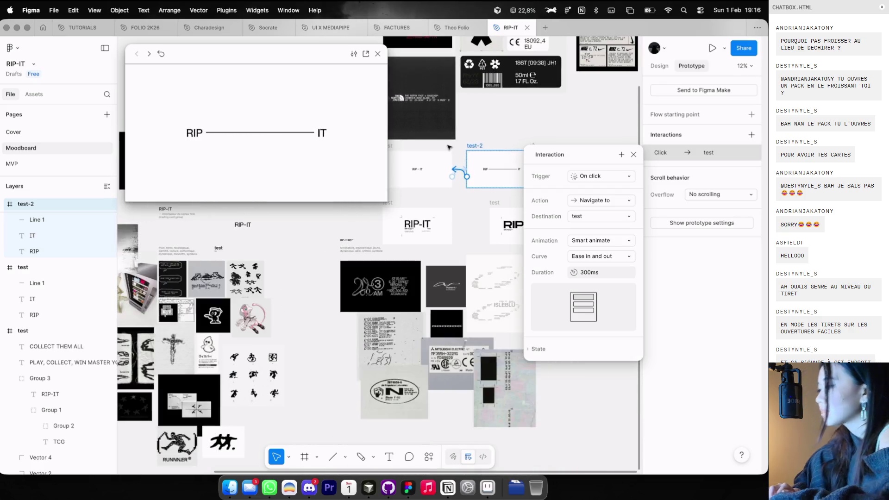
pyautogui.hotkey('ctrl', 'Right')
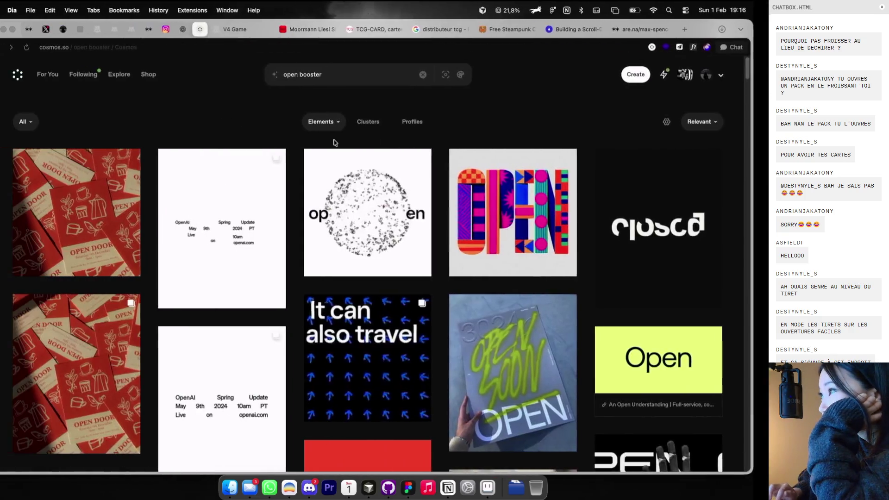
pyautogui.hotkey('ctrl', 'Left')
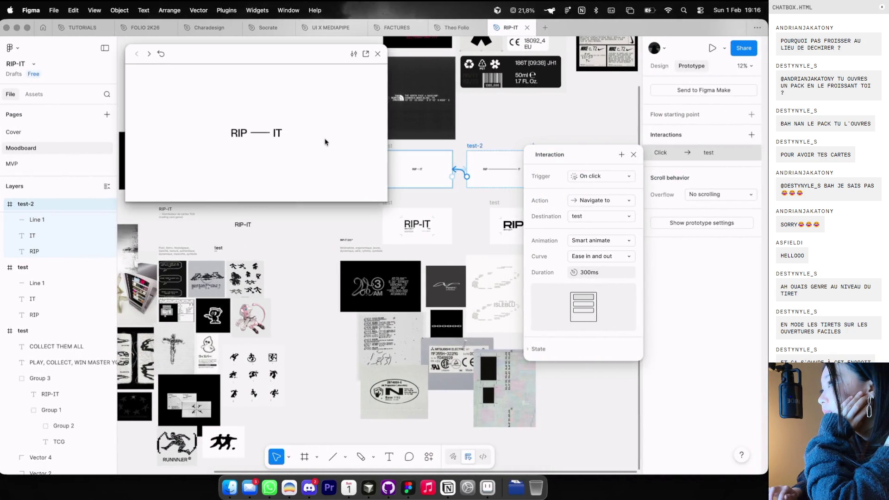
pyautogui.click(326, 141)
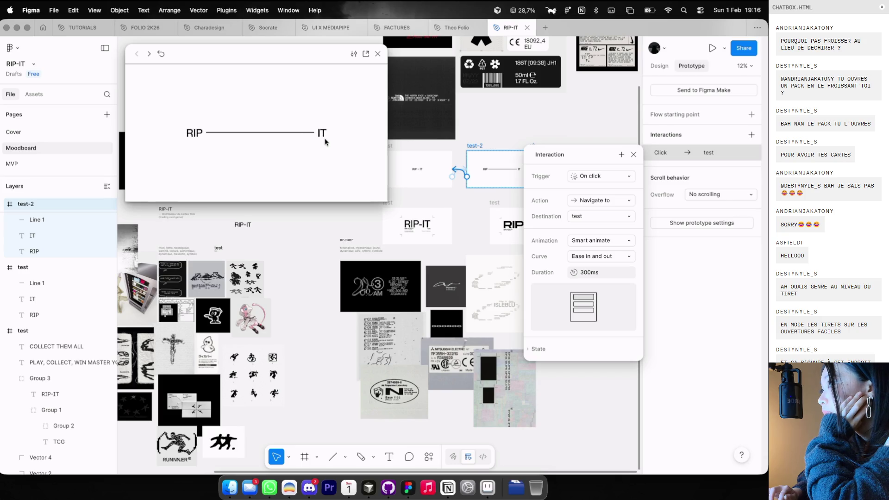
pyautogui.click(325, 142)
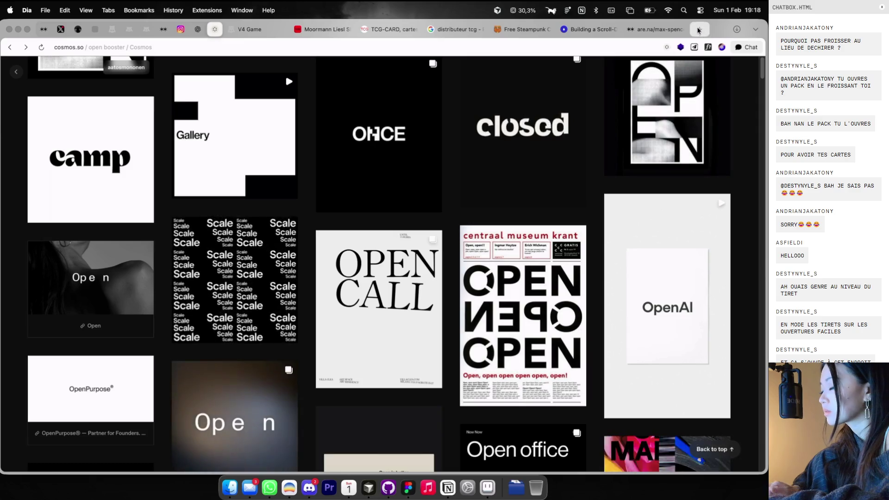
# Google-translate 'lame' and then 'lame d'épée' into English in temporary tabs
pyautogui.click(700, 30)
pyautogui.write('lame en anglais')
pyautogui.press('Return')
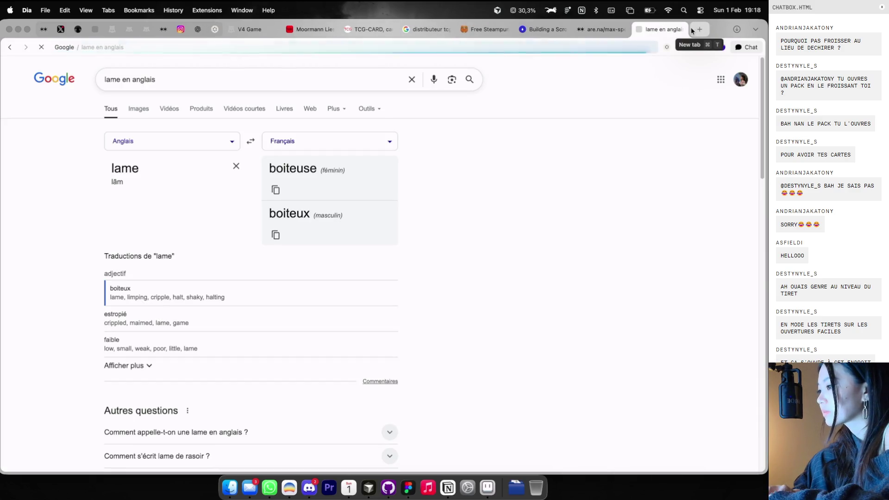
pyautogui.press('super+w')
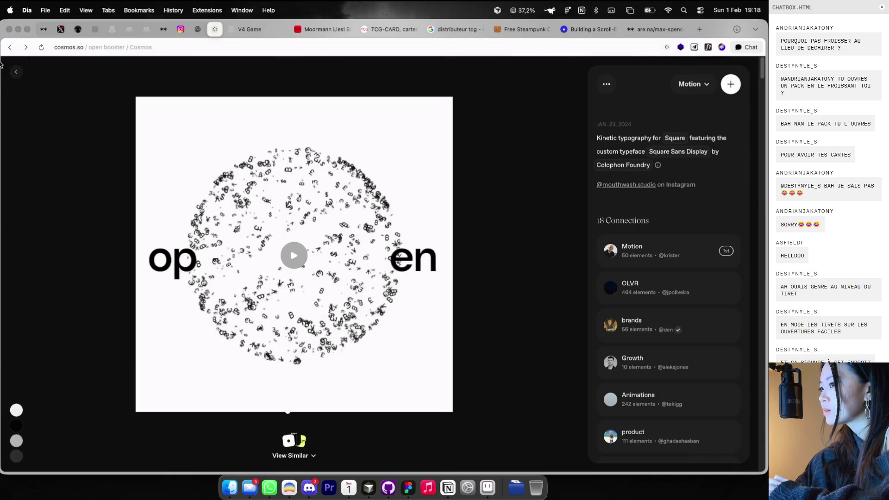
pyautogui.click(16, 71)
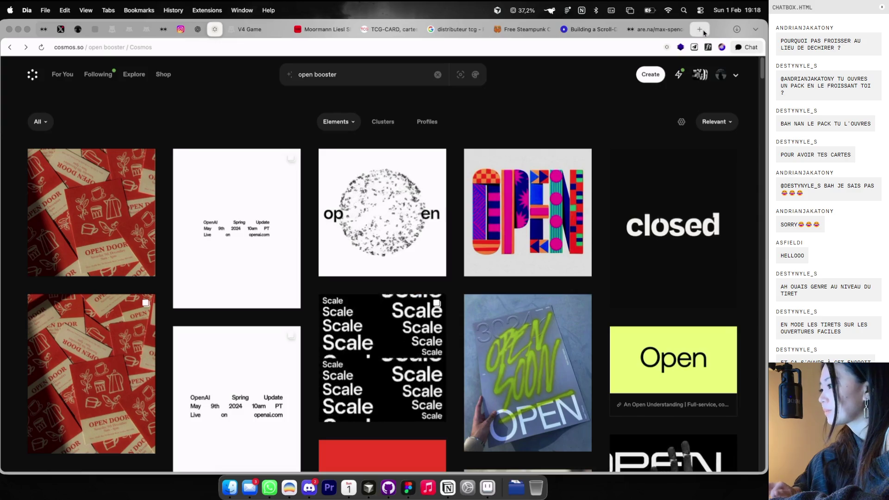
pyautogui.click(703, 32)
pyautogui.write("lame d'épe")
pyautogui.write('e en anglais')
pyautogui.press('Return')
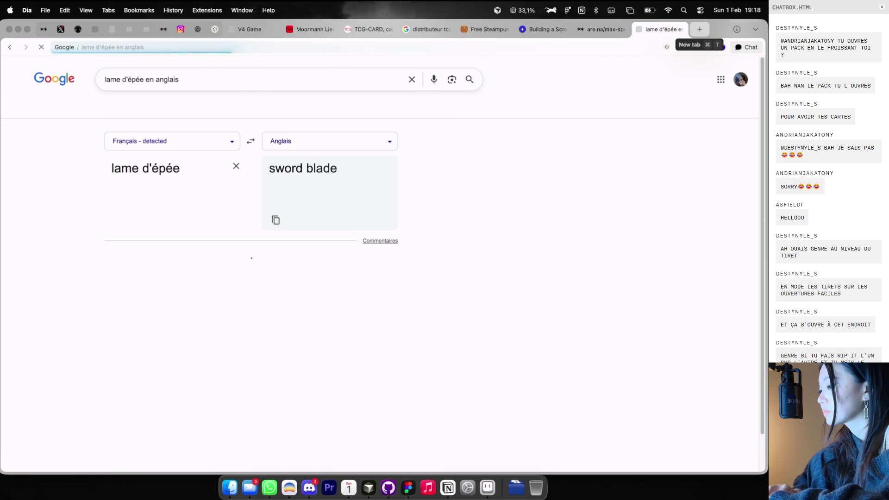
pyautogui.press('super+w')
# Search Cosmos for 'blade symbol'
pyautogui.click(391, 76)
pyautogui.write('blade symbol')
pyautogui.press('Return')
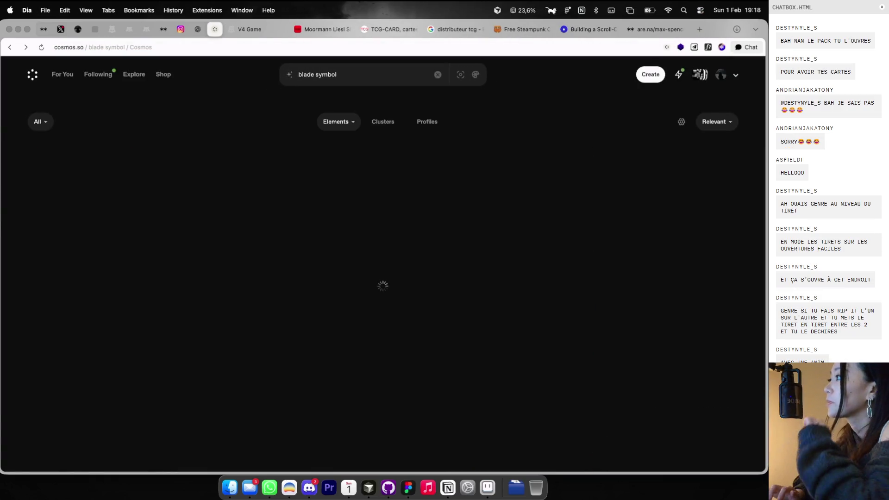
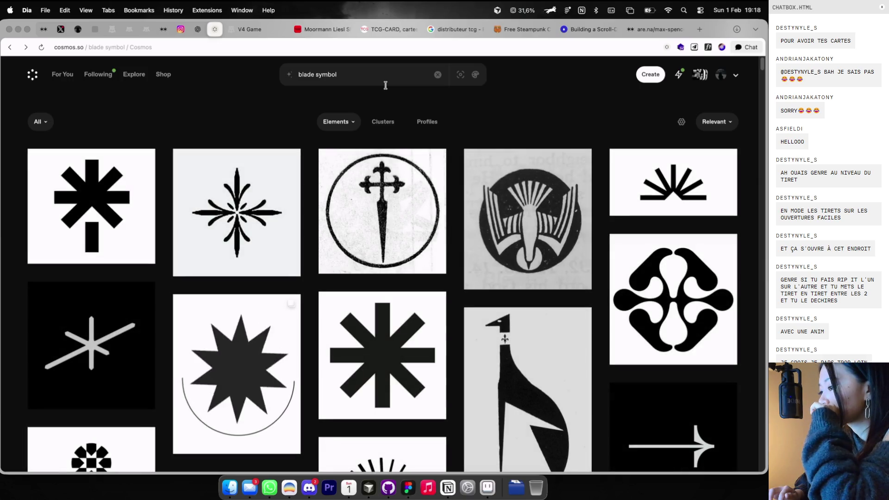
# Switch over to the RIP-IT design file in Figma
pyautogui.scroll(-3, 411, 157)
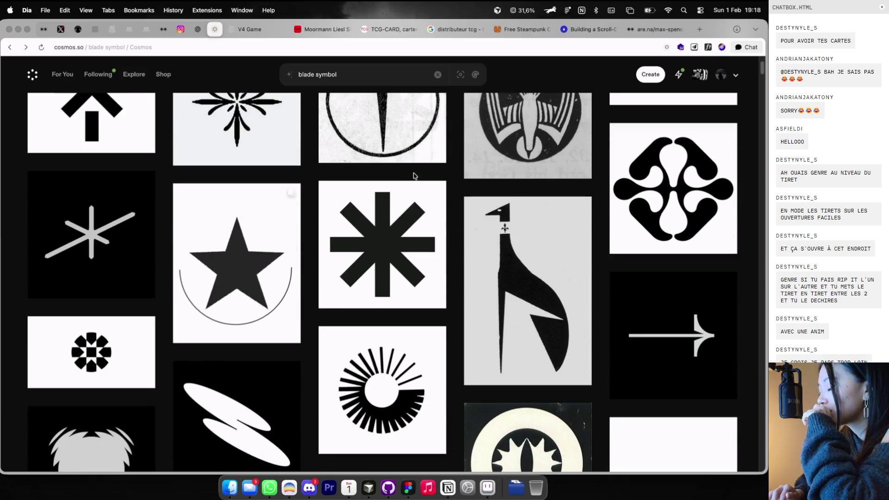
pyautogui.scroll(-4, 414, 175)
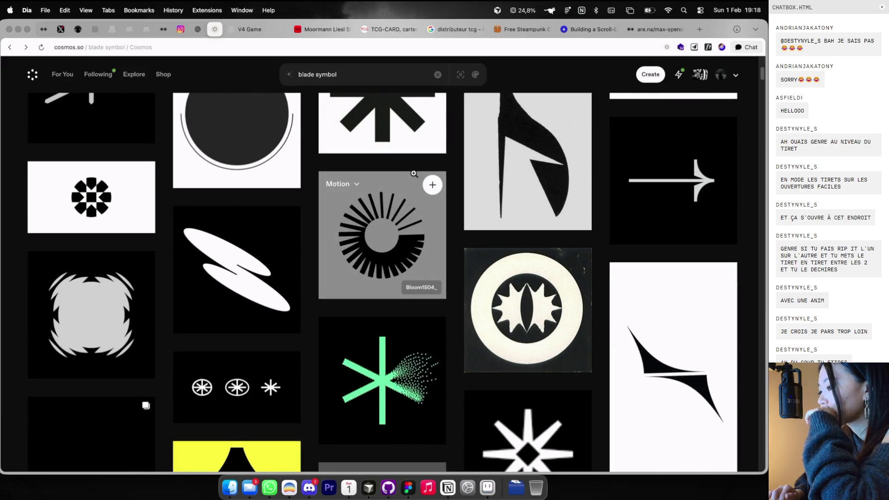
pyautogui.scroll(-4, 413, 175)
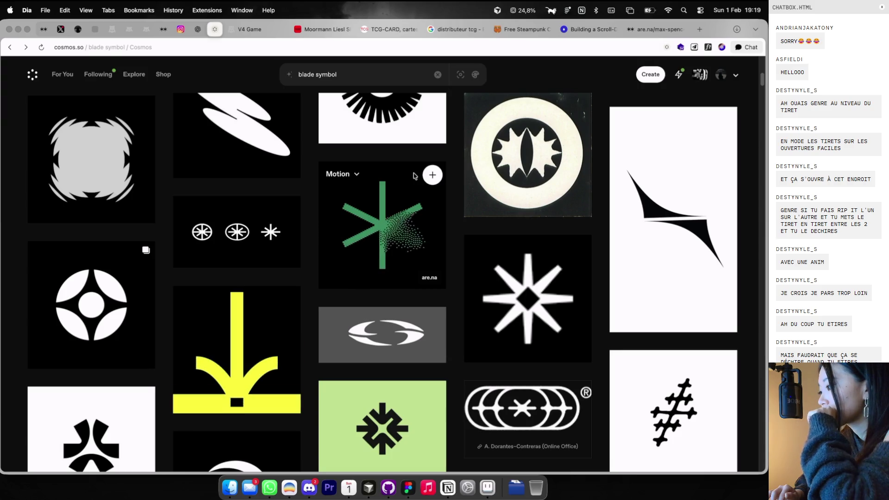
pyautogui.scroll(-3, 413, 175)
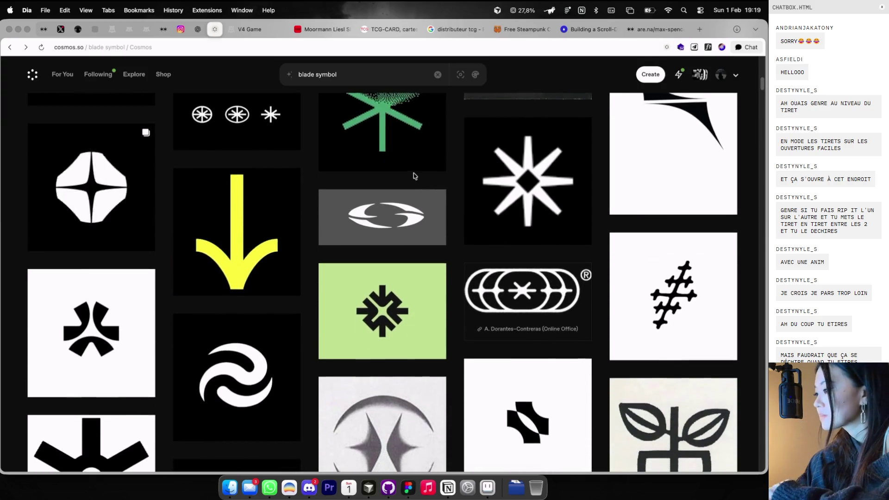
pyautogui.scroll(-4, 414, 175)
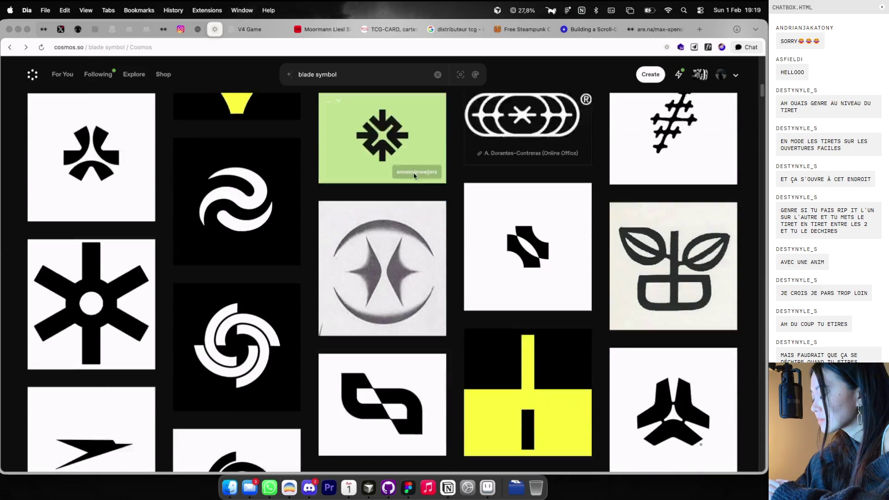
pyautogui.scroll(-10, 414, 175)
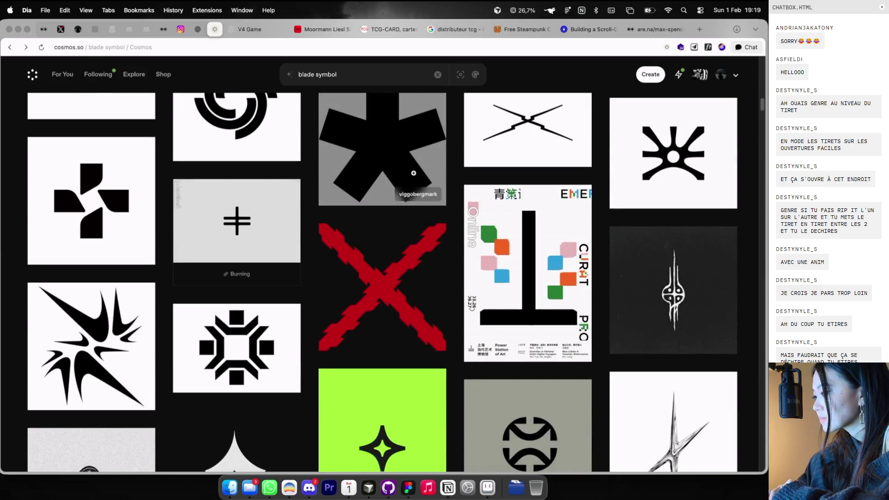
pyautogui.scroll(-6, 413, 174)
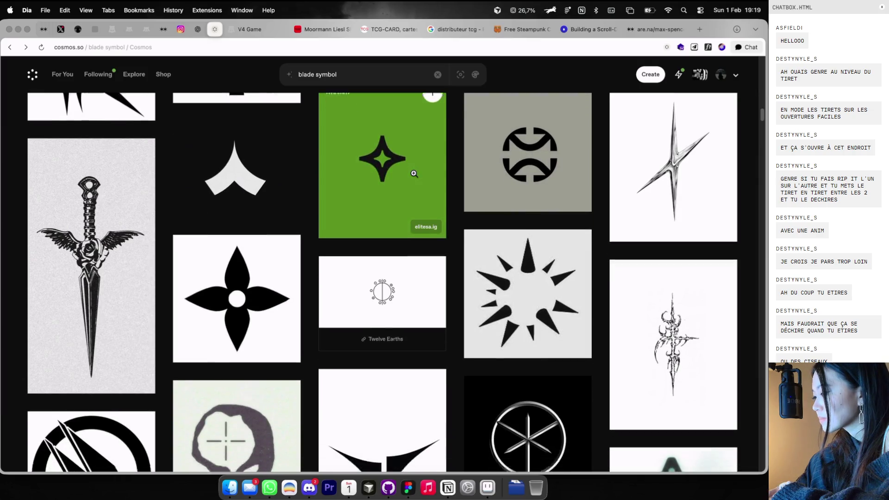
pyautogui.scroll(-10, 413, 173)
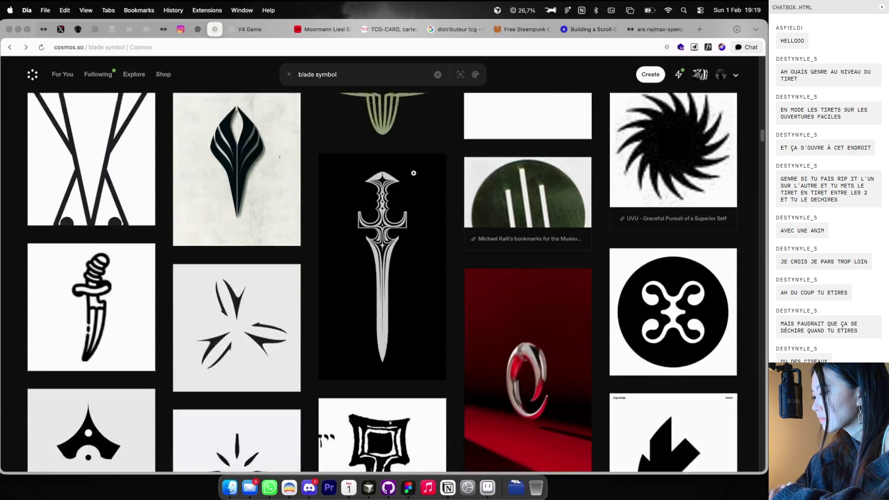
pyautogui.hotkey('ctrl', 'Right')
# Pan across the Moodboard page and zoom in on the green Scyther illustration, Pencil ready
pyautogui.scroll(5, 284, 199)
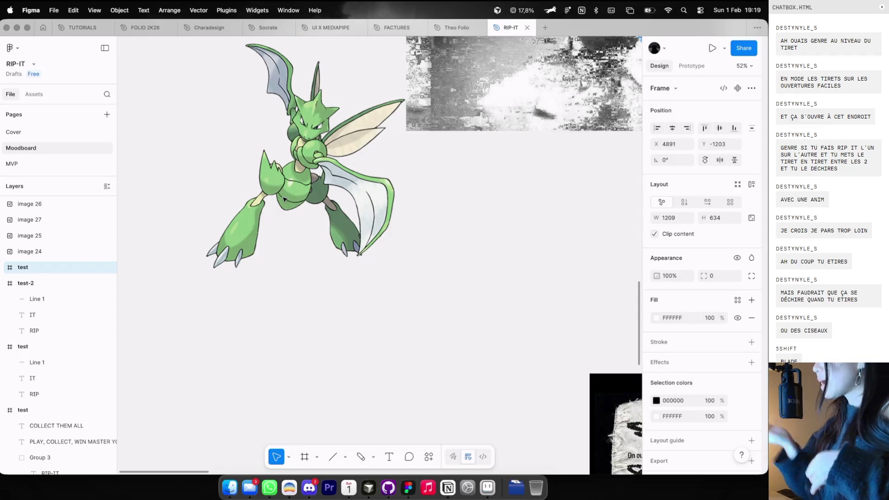
pyautogui.scroll(5, 285, 199)
pyautogui.hscroll(10, 285, 199)
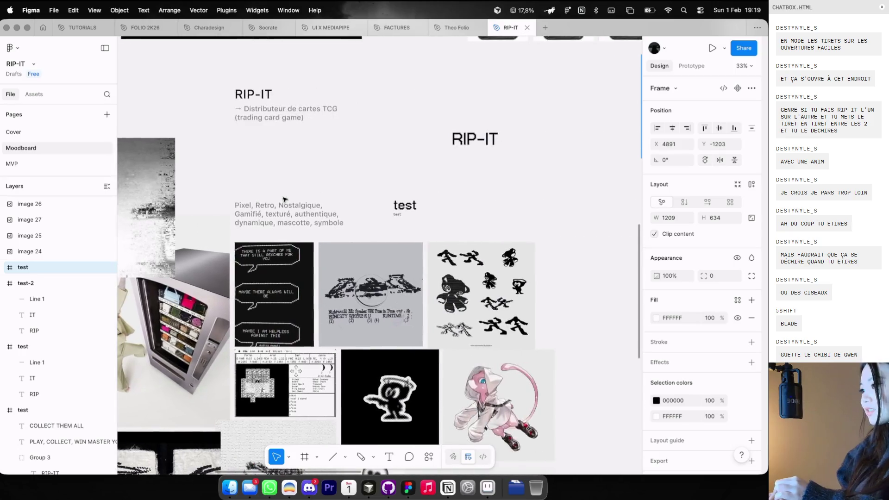
pyautogui.scroll(-5, 384, 223)
pyautogui.scroll(2, 385, 223)
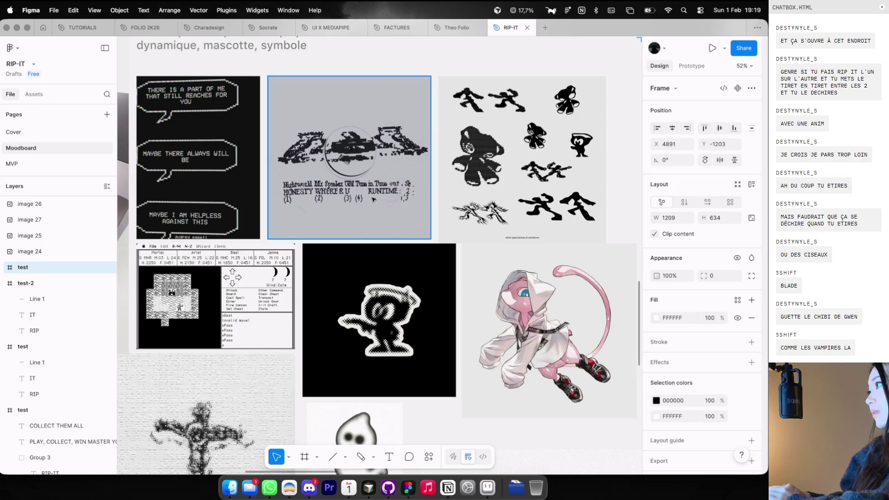
pyautogui.hscroll(-5, 373, 199)
pyautogui.scroll(-5, 373, 199)
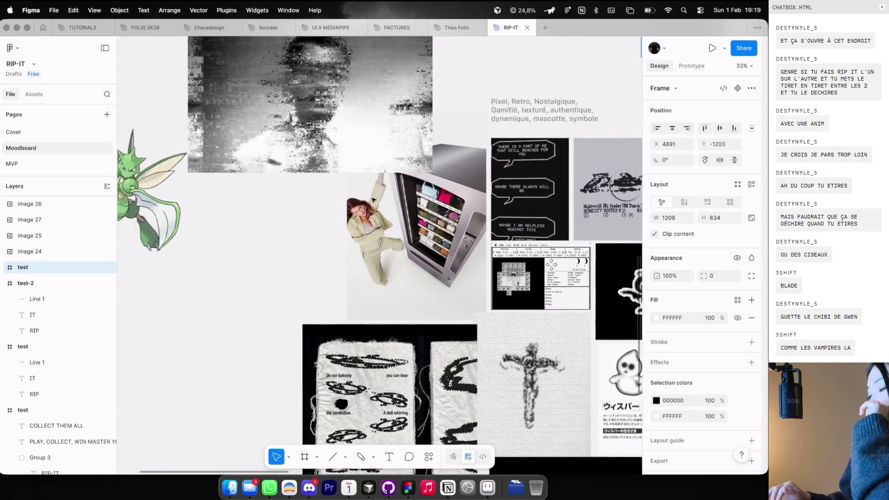
pyautogui.hscroll(-5, 373, 199)
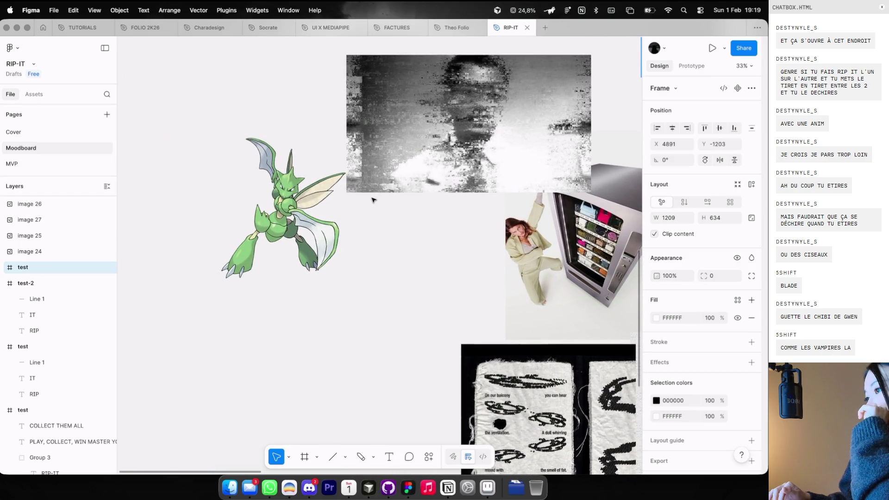
pyautogui.scroll(2, 354, 185)
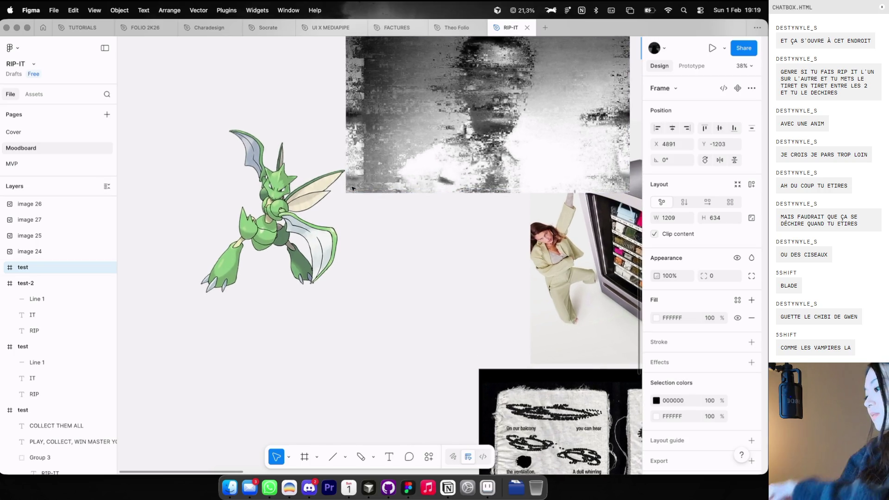
pyautogui.hotkey('shift', 'p')
pyautogui.scroll(6, 266, 184)
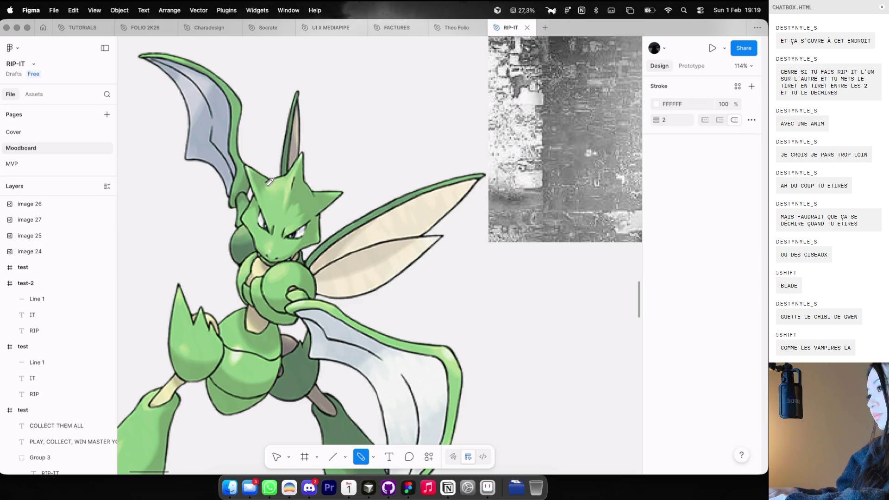
# Trace a pen path around the Scyther's head, removing a misplaced point
pyautogui.press('p')
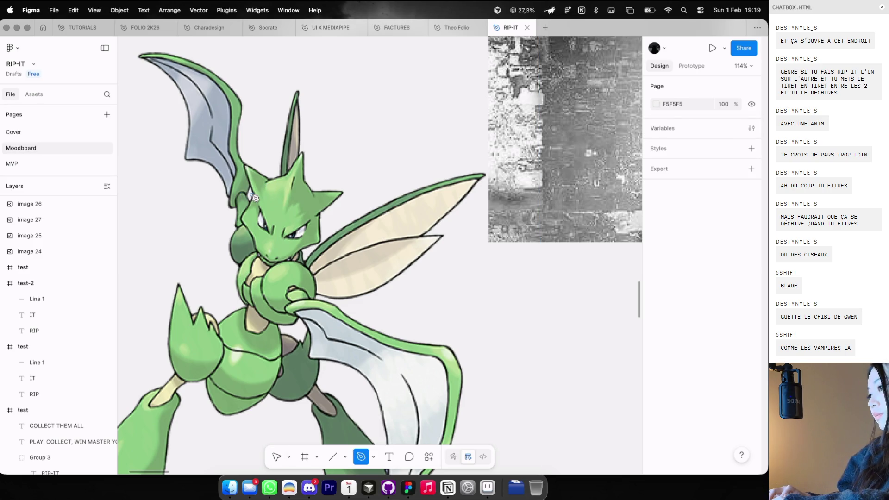
pyautogui.click(254, 196)
pyautogui.click(246, 162)
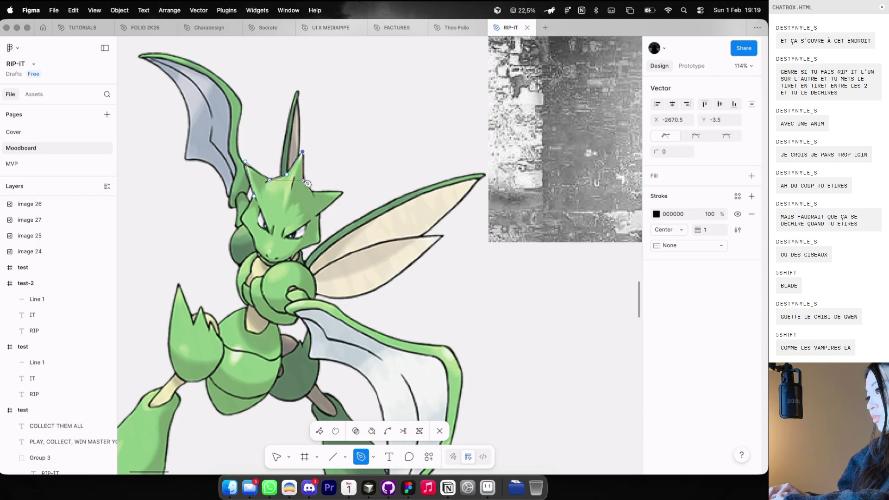
pyautogui.click(343, 196)
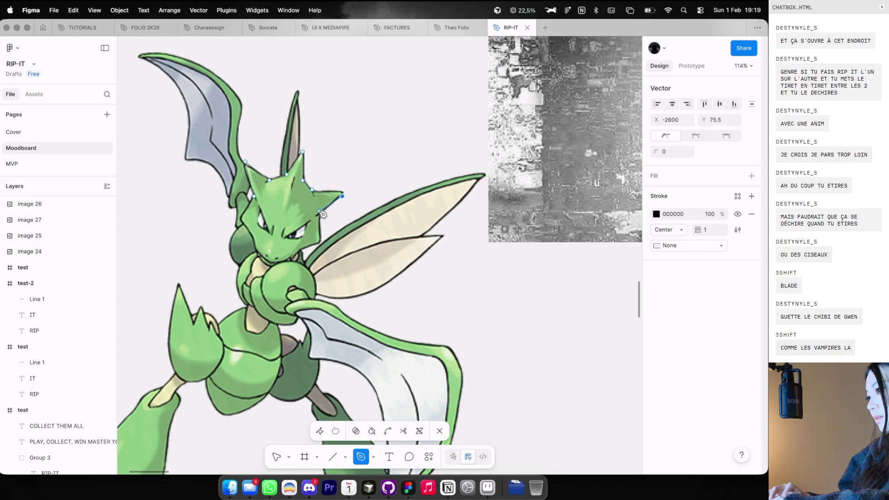
pyautogui.click(304, 249)
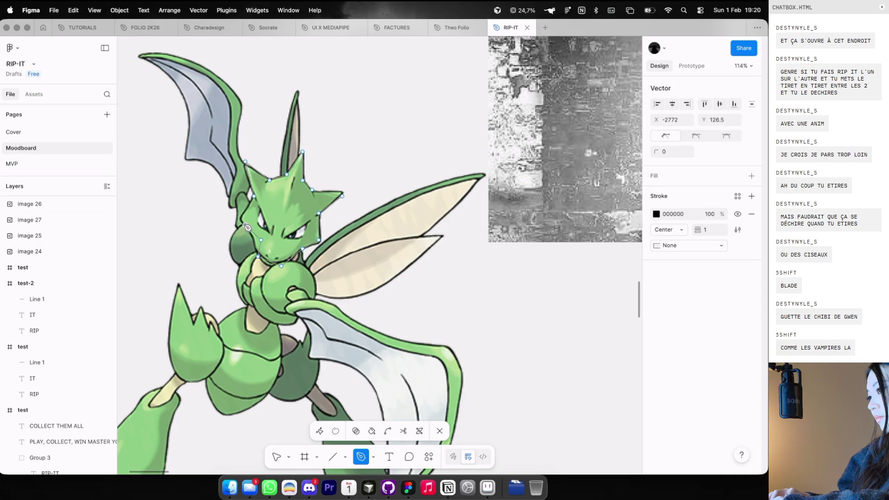
pyautogui.press('BackSpace')
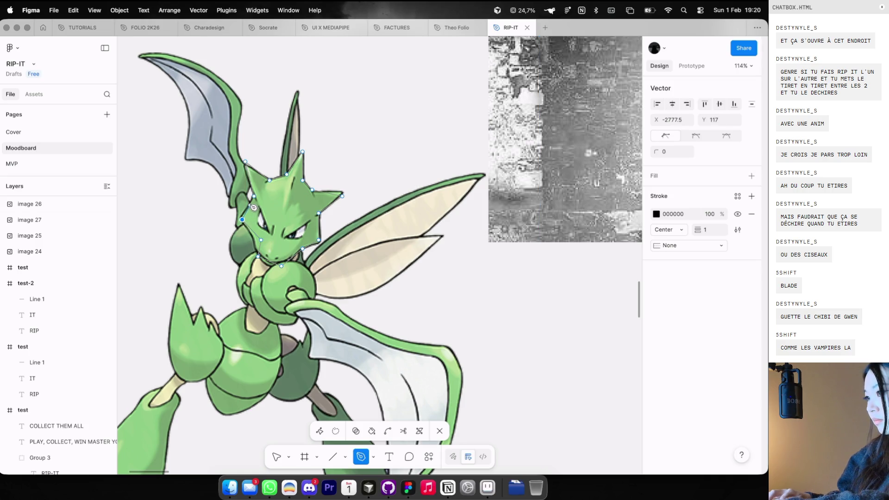
pyautogui.hotkey('shift', 'p')
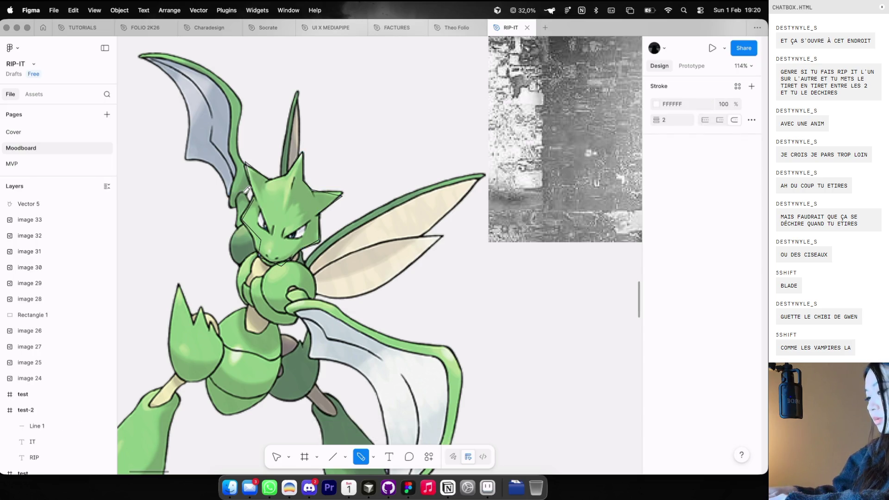
pyautogui.press('Escape')
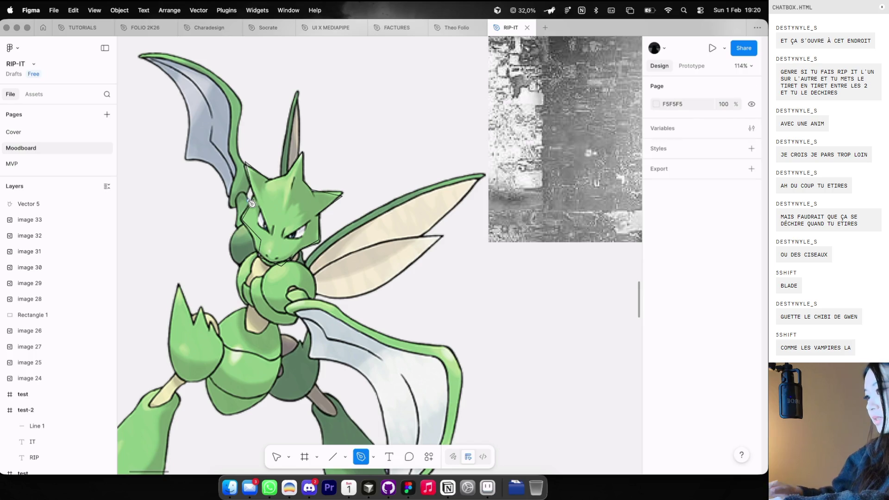
# Extend the traced Vector 5 path along Scyther's curved blade arm and finish it
pyautogui.doubleClick(253, 205)
pyautogui.click(241, 187)
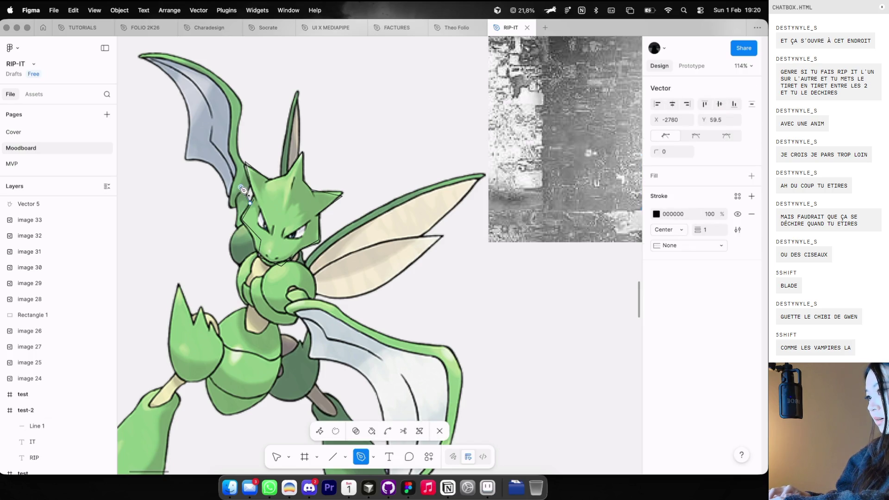
pyautogui.press('super+z')
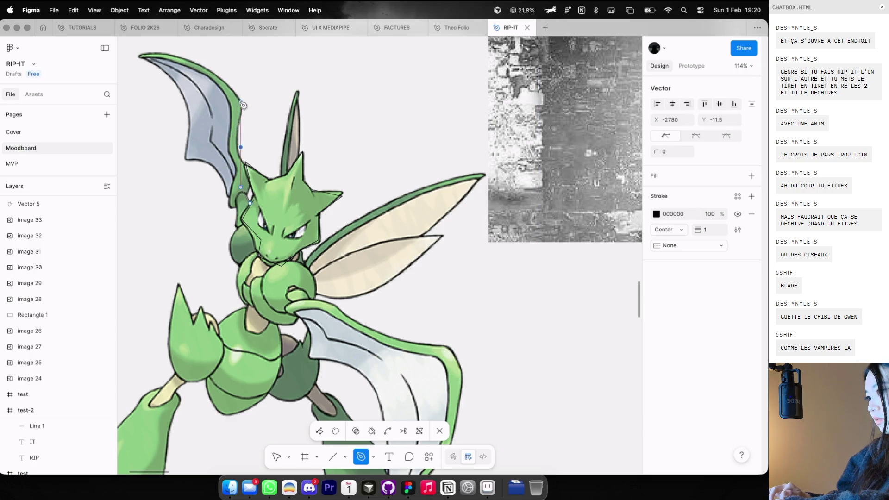
pyautogui.moveTo(154, 79)
pyautogui.mouseDown()
pyautogui.moveTo(199, 116)
pyautogui.moveTo(208, 141)
pyautogui.mouseUp()
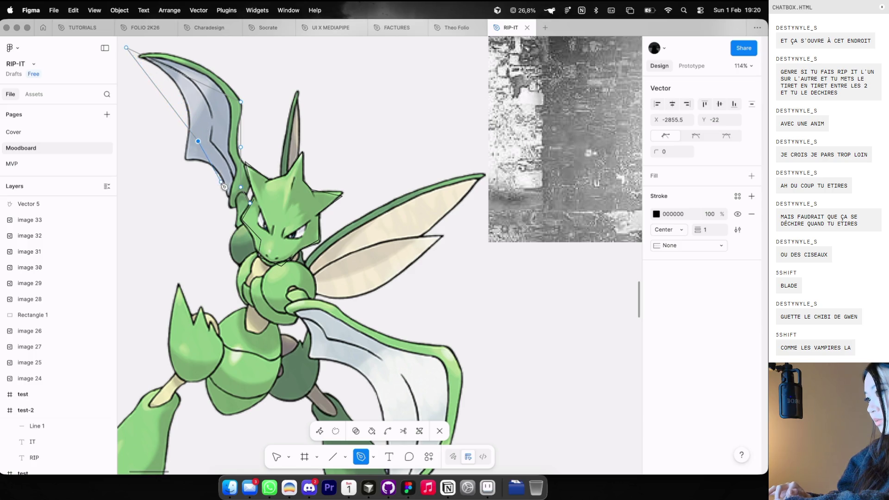
pyautogui.click(225, 192)
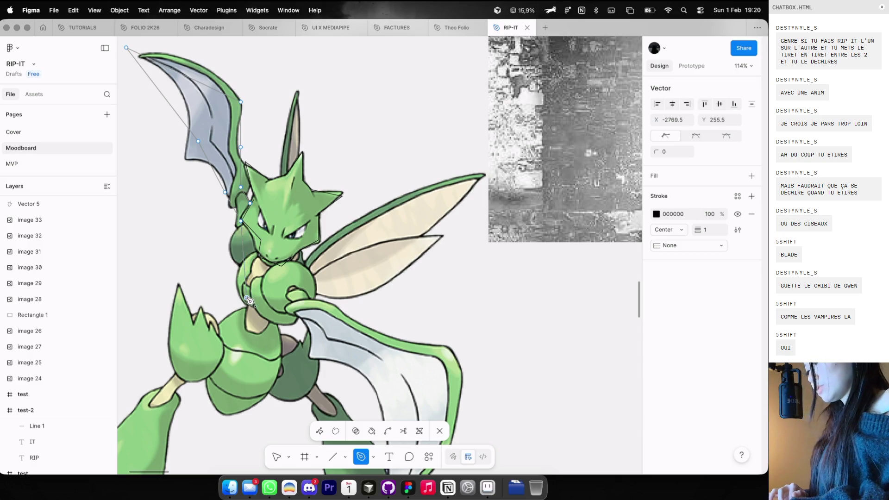
pyautogui.scroll(-5, 249, 301)
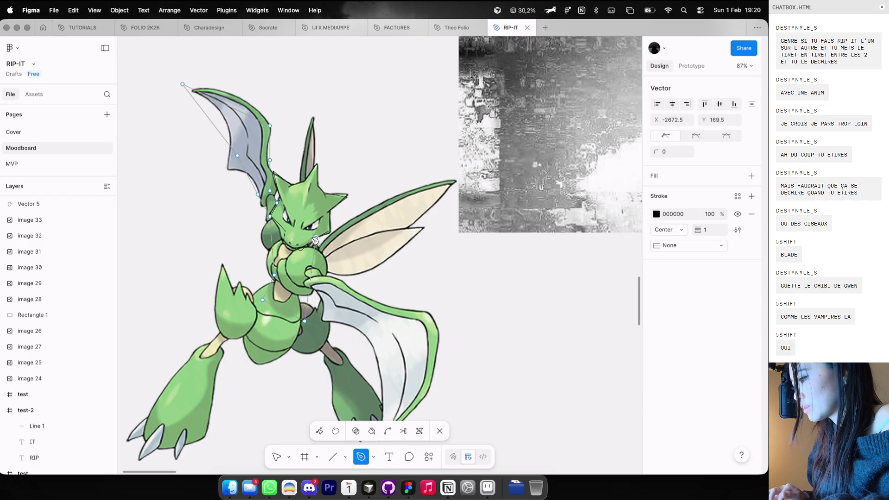
pyautogui.press('Return')
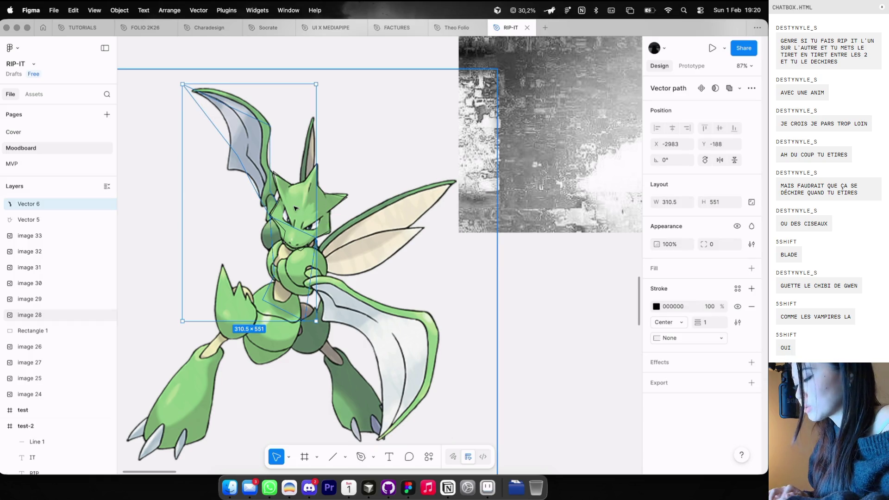
pyautogui.click(279, 166)
# Select the traced Vector 5 and Vector 6 paths, then deselect them
pyautogui.doubleClick(277, 174)
pyautogui.press('Escape')
pyautogui.click(278, 175)
pyautogui.keyDown('shift'); pyautogui.click(273, 157); pyautogui.keyUp('shift')
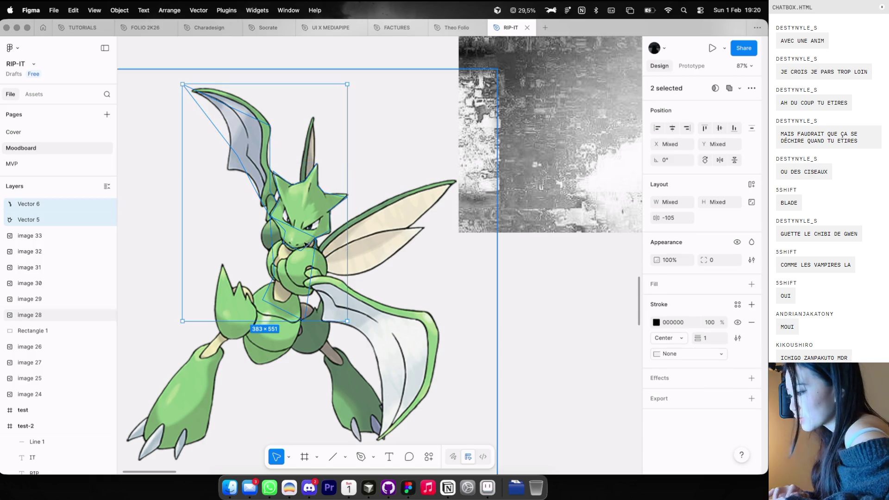
pyautogui.scroll(-5, 315, 255)
pyautogui.press('Escape')
# Start a new text layer on the blank canvas beside the card images
pyautogui.hscroll(6, 348, 206)
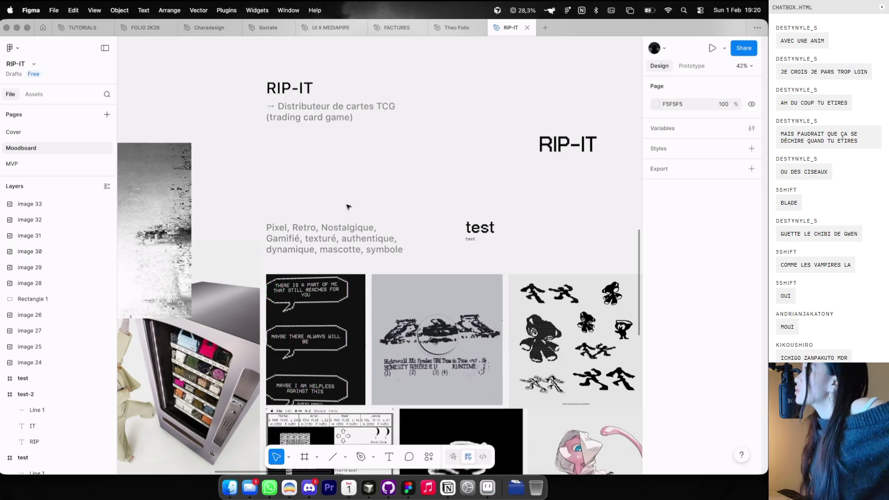
pyautogui.scroll(4, 375, 187)
pyautogui.hscroll(3, 375, 187)
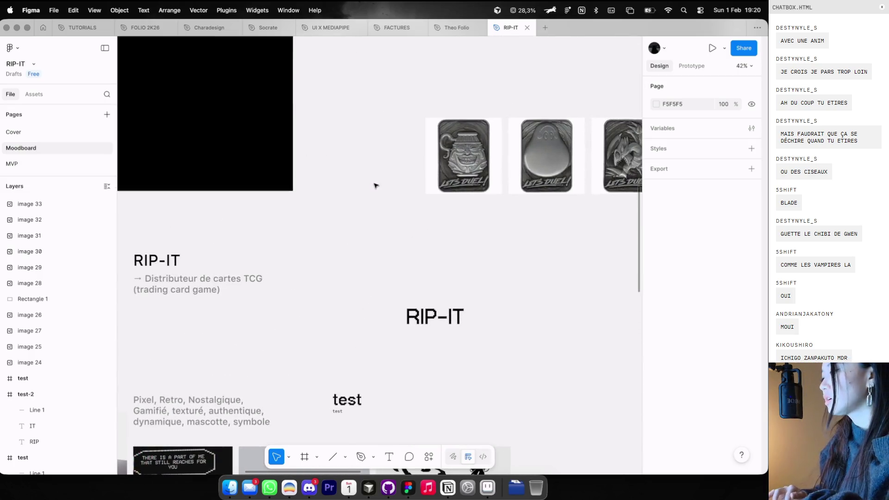
pyautogui.press('t')
pyautogui.click(367, 201)
# Set the new label's font to IBM Plex Mono
pyautogui.scroll(5, 367, 200)
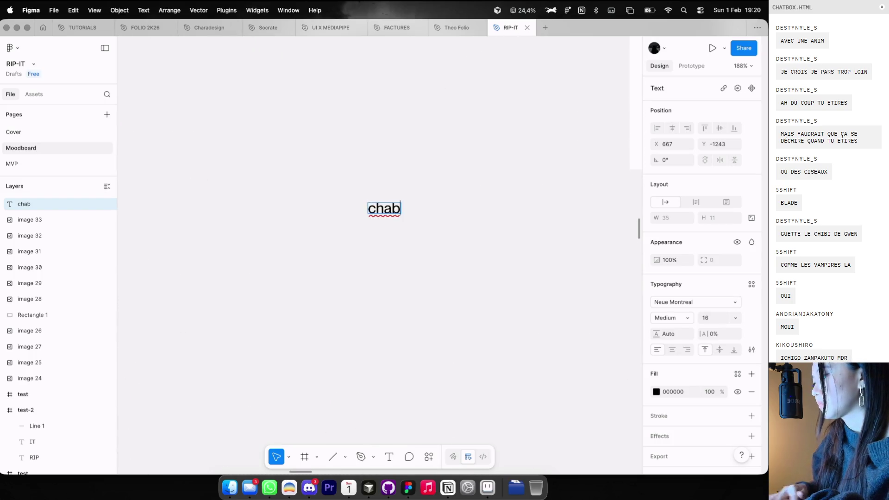
pyautogui.click(695, 302)
pyautogui.write('ibm')
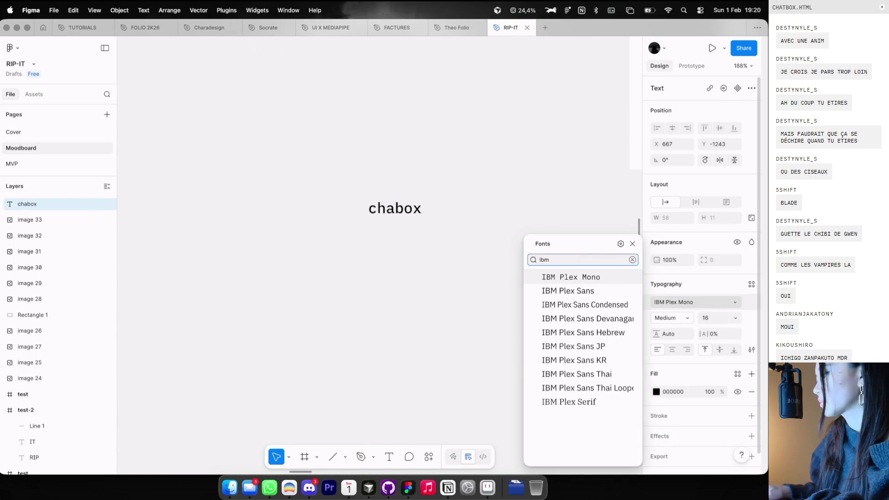
pyautogui.press('Escape')
pyautogui.press('Escape')
pyautogui.scroll(3, 513, 259)
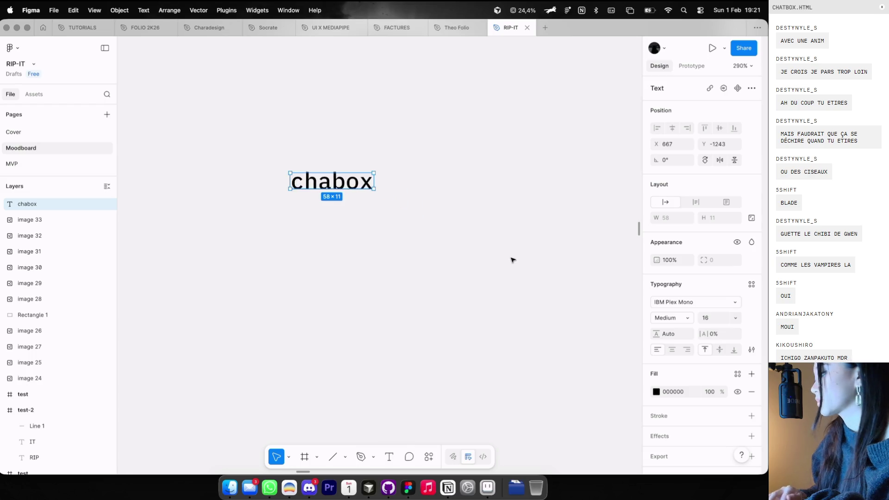
# Correct the label text from 'chabox' to 'CHATBOX' above the RIP-IT title
pyautogui.doubleClick(325, 187)
pyautogui.write('CHATBOX')
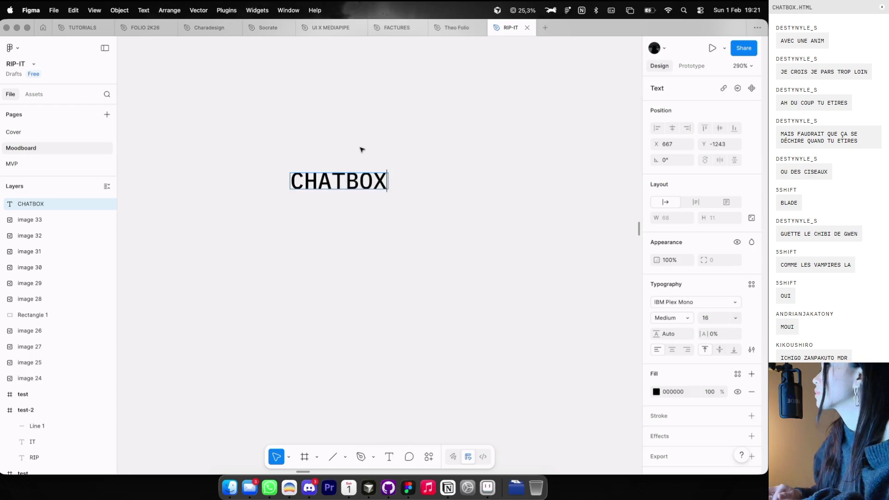
pyautogui.press('Escape')
pyautogui.press('Escape')
pyautogui.moveTo(375, 151); pyautogui.dragTo(437, 212)
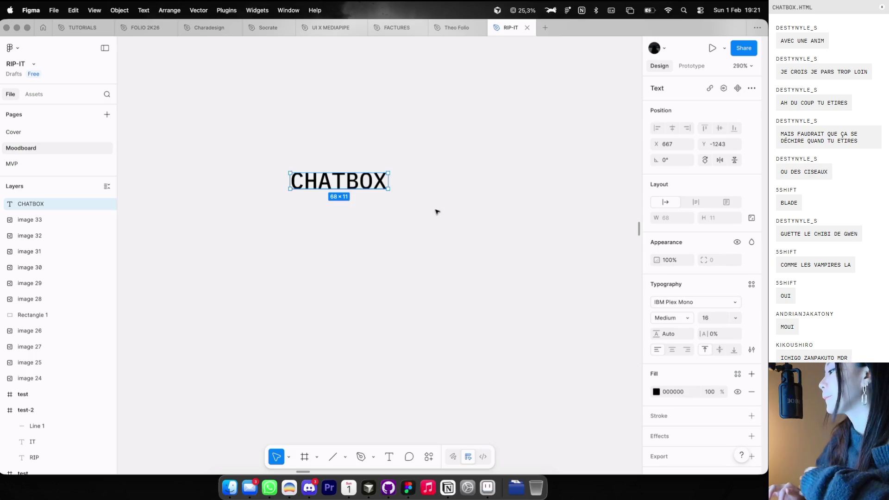
pyautogui.scroll(-10, 468, 202)
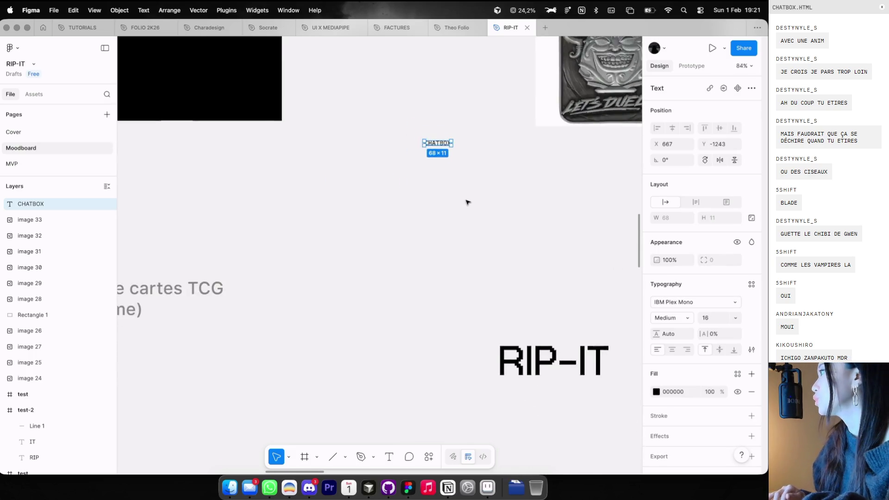
pyautogui.click(468, 203)
pyautogui.scroll(-5, 466, 204)
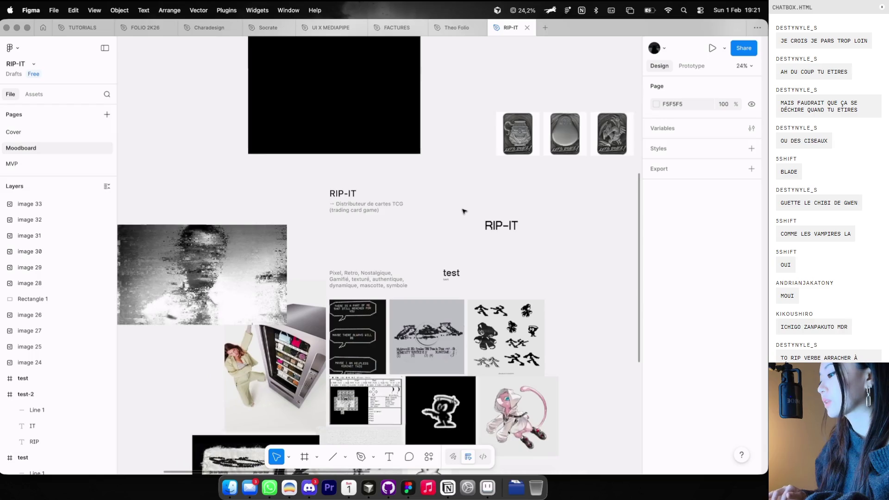
# Paste the blade vector outline onto the black rectangle, then return to the Cosmos results
pyautogui.press('super+v')
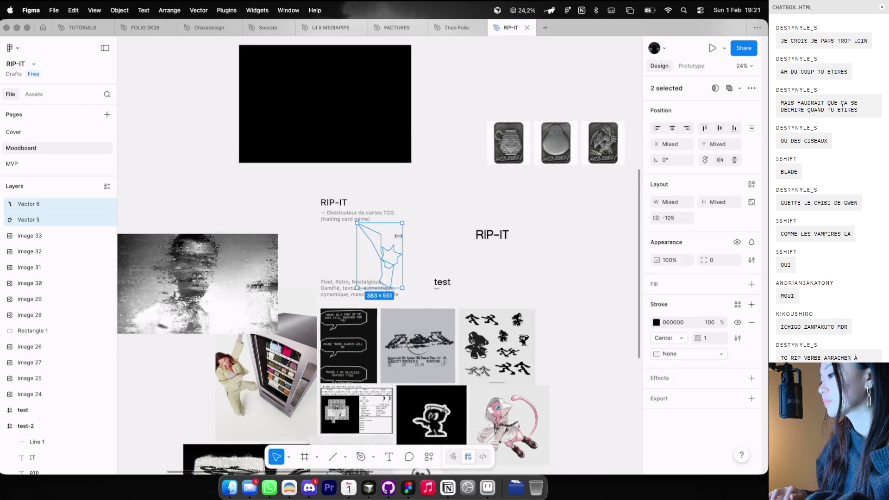
pyautogui.moveTo(383, 260); pyautogui.dragTo(331, 137)
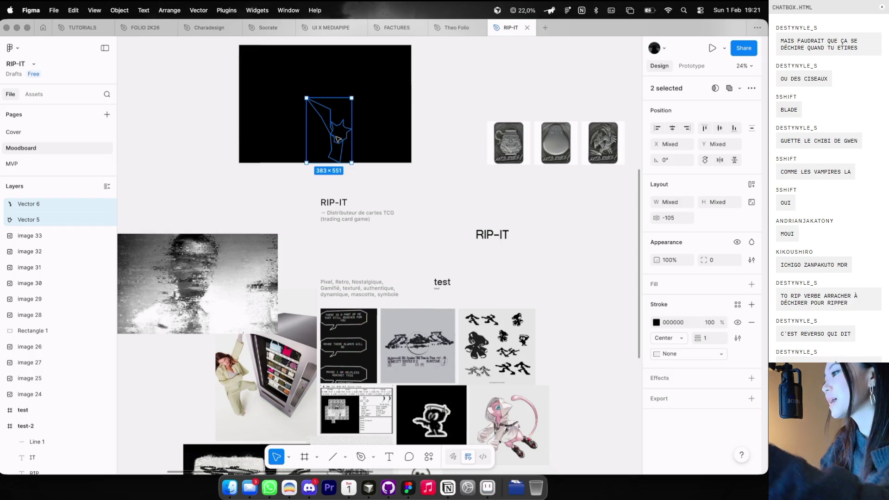
pyautogui.press('Escape')
pyautogui.press('super+Tab')
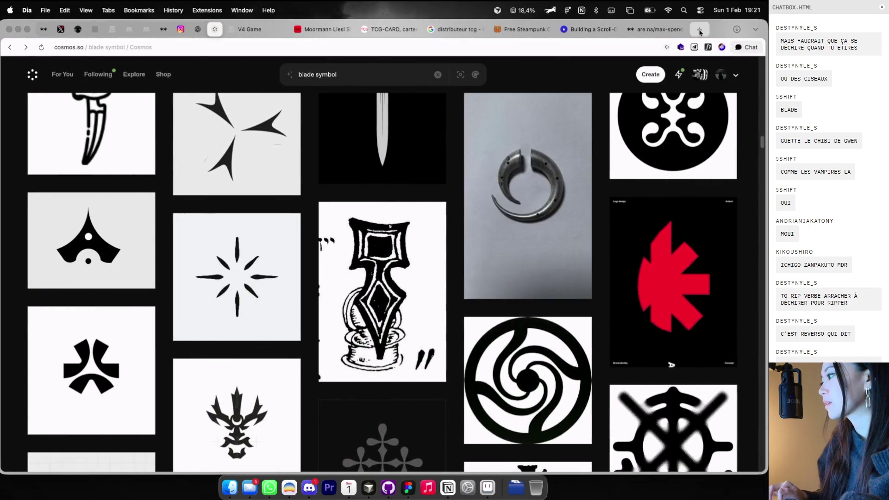
# Search Google Images for 'nike logo' and copy the Wikipedia swoosh image
pyautogui.click(700, 30)
pyautogui.write('nike ')
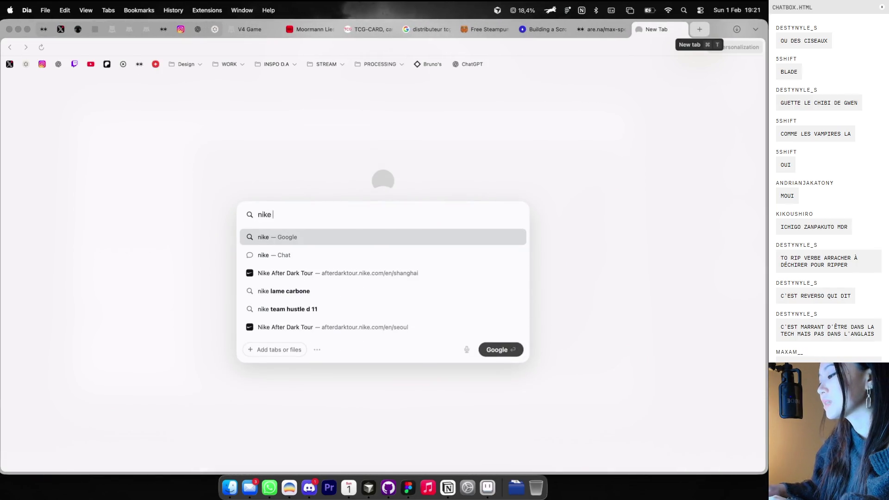
pyautogui.write('logo')
pyautogui.press('Return')
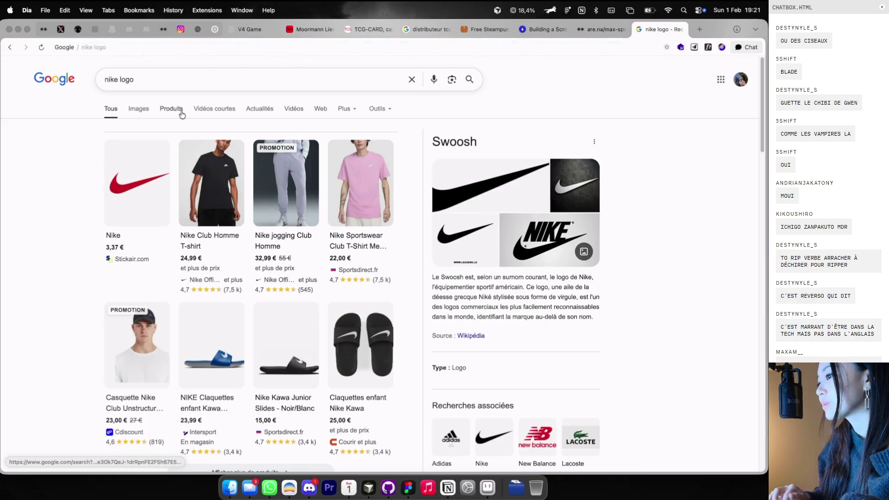
pyautogui.click(146, 112)
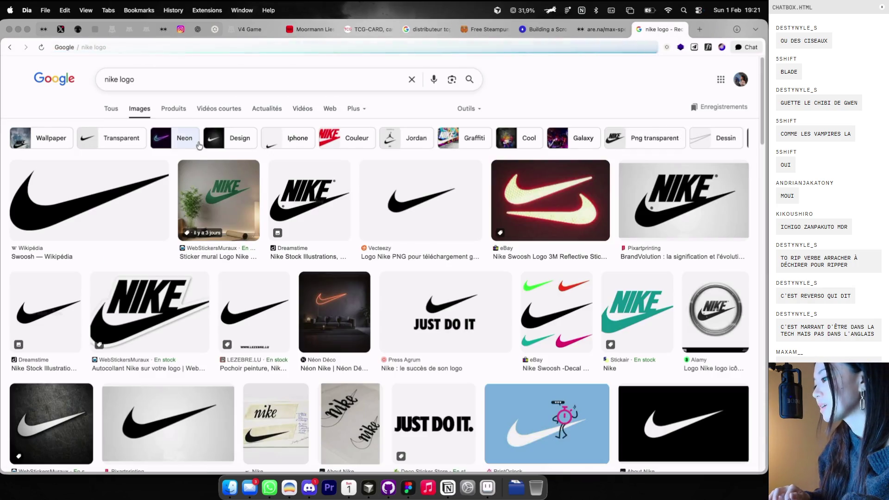
pyautogui.click(160, 177)
pyautogui.rightClick(568, 239)
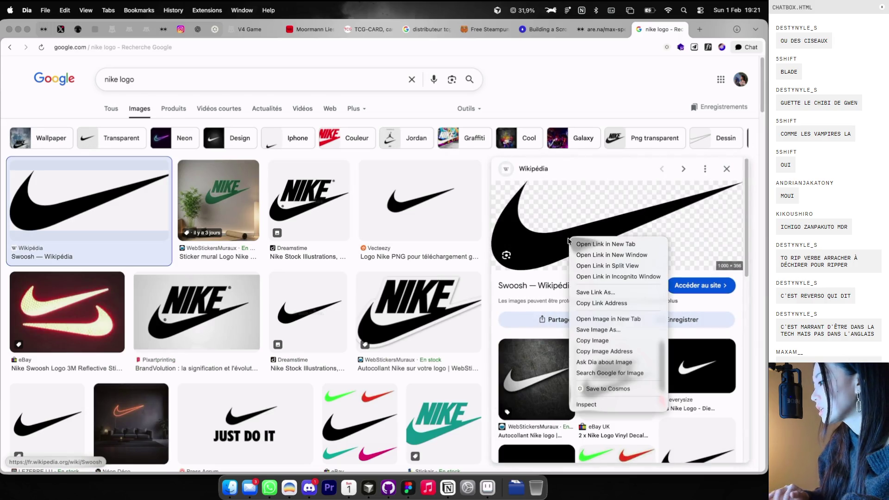
pyautogui.click(592, 340)
pyautogui.click(684, 30)
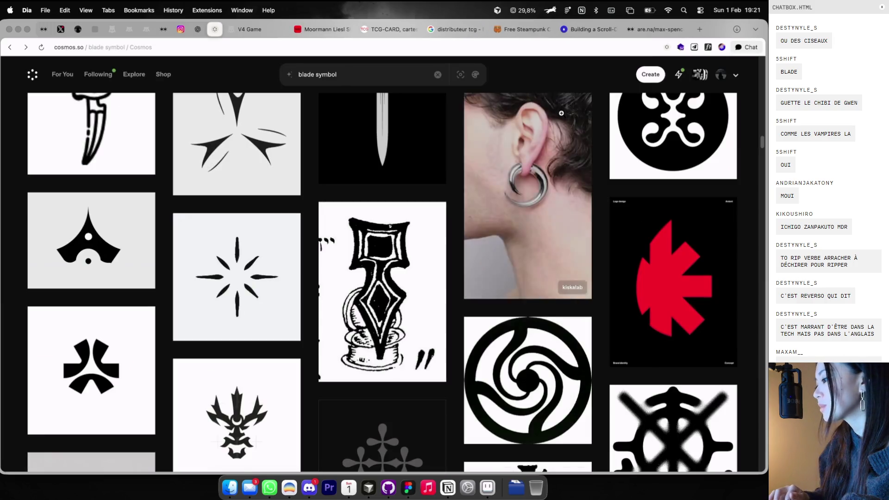
pyautogui.hotkey('ctrl', 'Right')
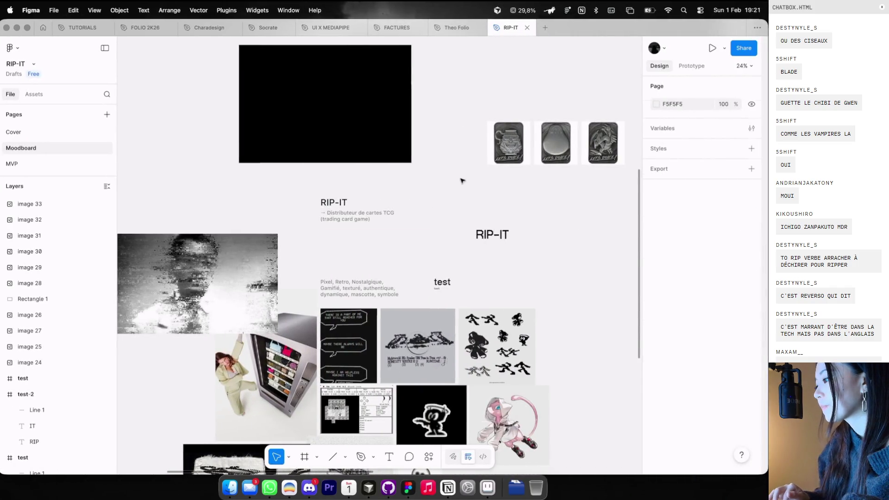
# Paste the Nike swoosh, shrink it to 804×286 and move it to the moodboard's top-left
pyautogui.press('super+v')
pyautogui.moveTo(435, 231)
pyautogui.mouseDown()
pyautogui.moveTo(416, 242)
pyautogui.moveTo(419, 218)
pyautogui.moveTo(323, 249)
pyautogui.mouseUp()
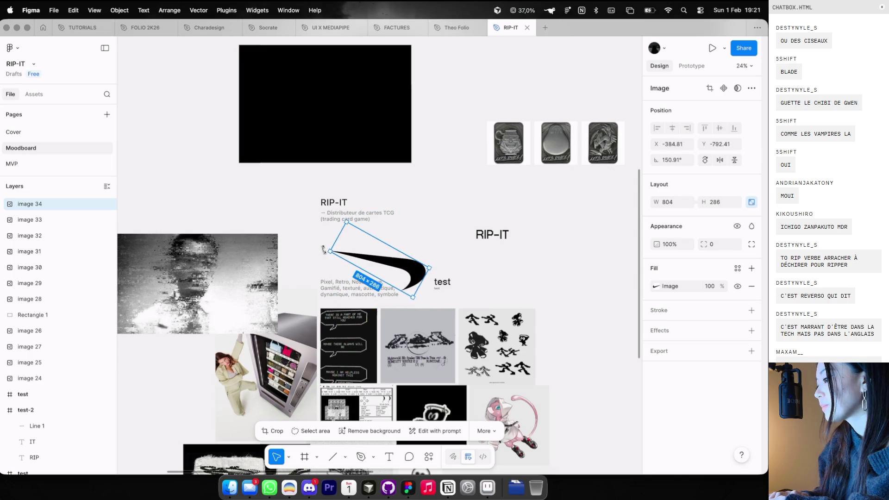
pyautogui.moveTo(404, 269); pyautogui.dragTo(427, 236)
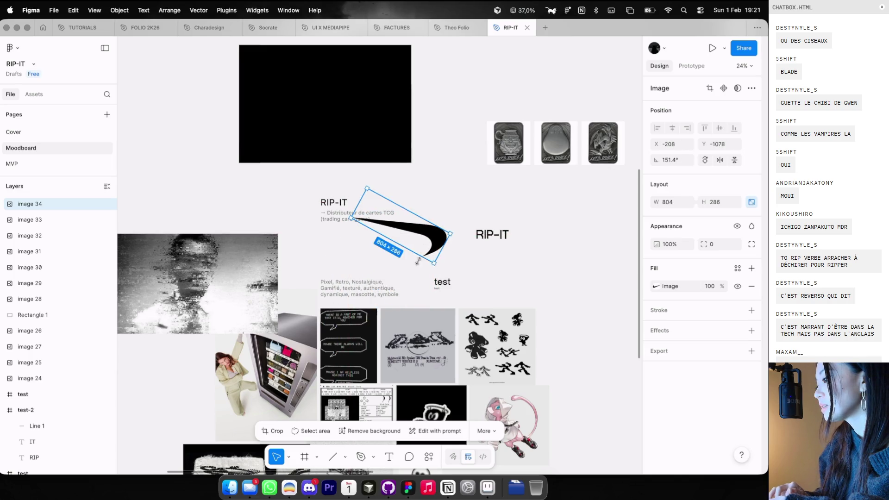
pyautogui.click(419, 264)
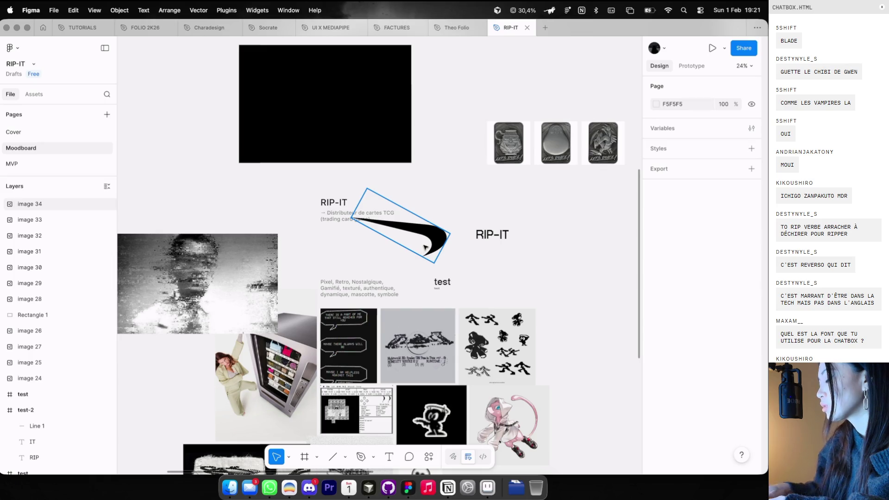
pyautogui.press('p')
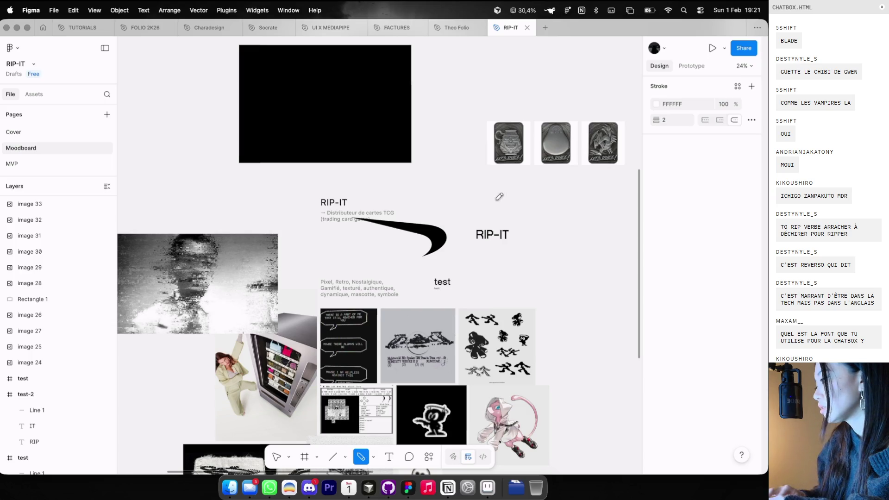
pyautogui.press('Escape')
pyautogui.moveTo(439, 228)
pyautogui.mouseDown()
pyautogui.moveTo(421, 157)
pyautogui.moveTo(192, 155)
pyautogui.mouseUp()
pyautogui.press('Delete')
pyautogui.press('super+z')
pyautogui.hotkey('ctrl', 'Left')
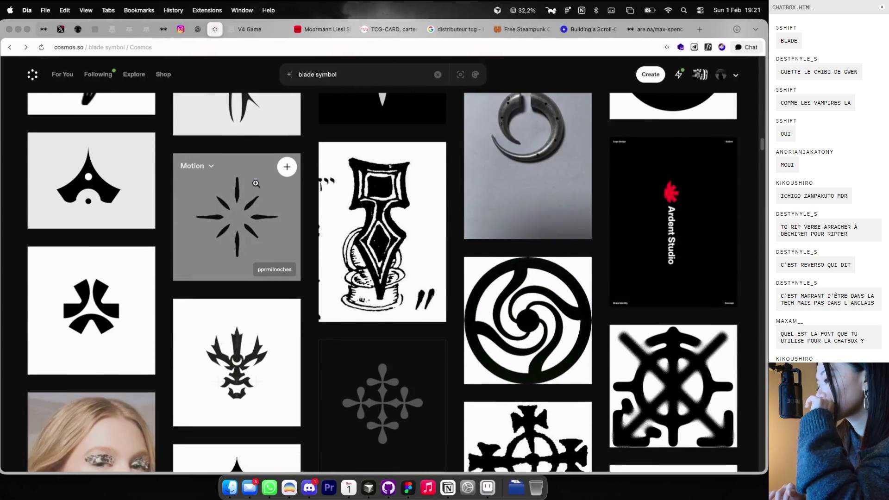
# Scroll through the Cosmos blade symbol results past daggers, shurikens and star symbols
pyautogui.scroll(-5, 256, 184)
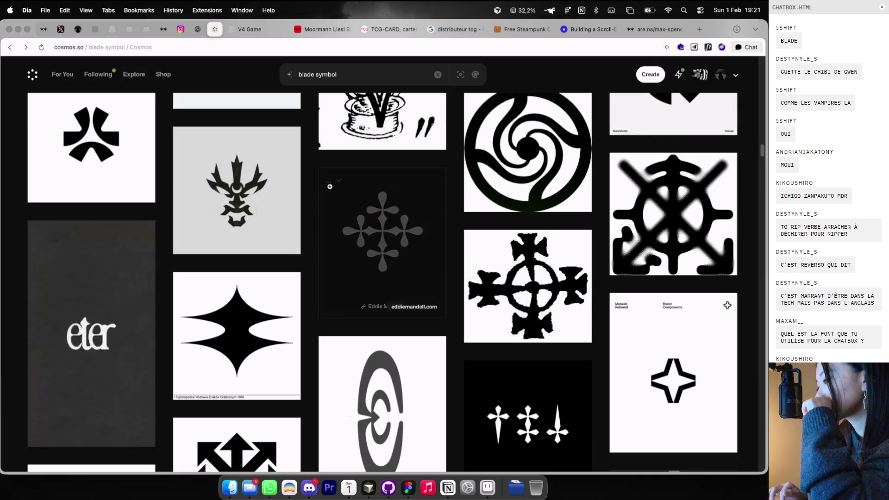
pyautogui.scroll(-5, 328, 181)
pyautogui.scroll(-15, 330, 187)
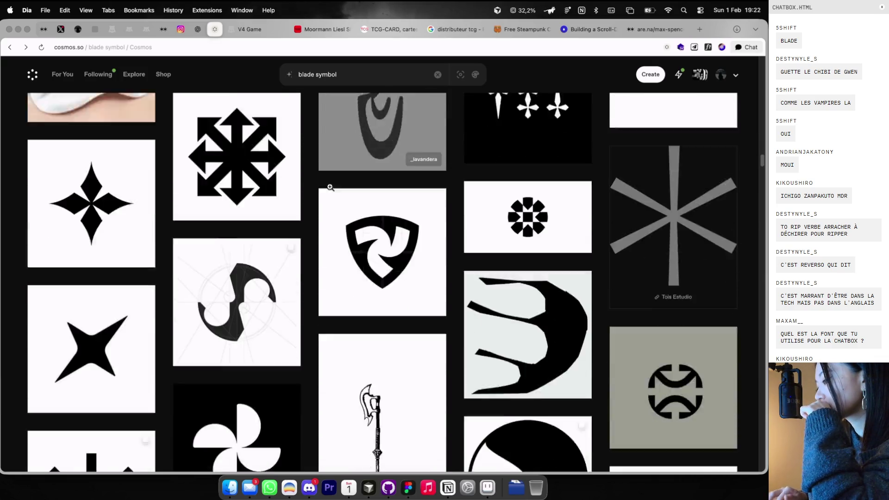
pyautogui.scroll(-15, 330, 187)
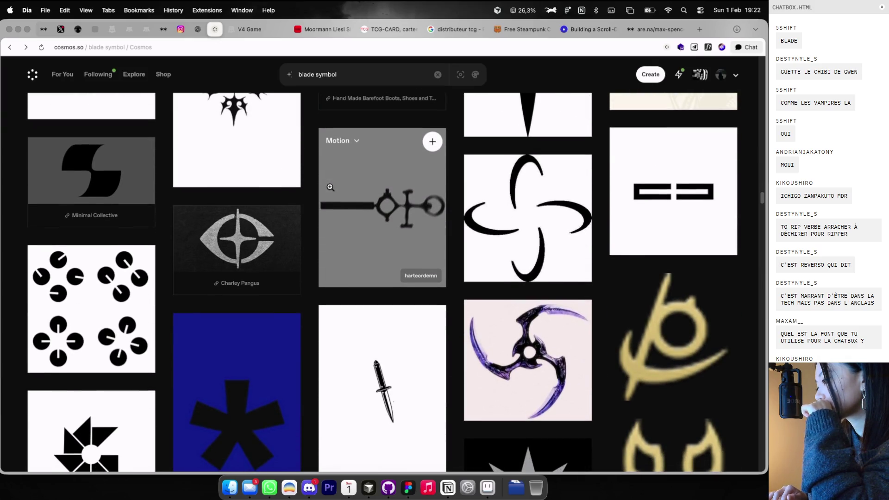
pyautogui.scroll(-3, 330, 187)
pyautogui.scroll(-1, 330, 187)
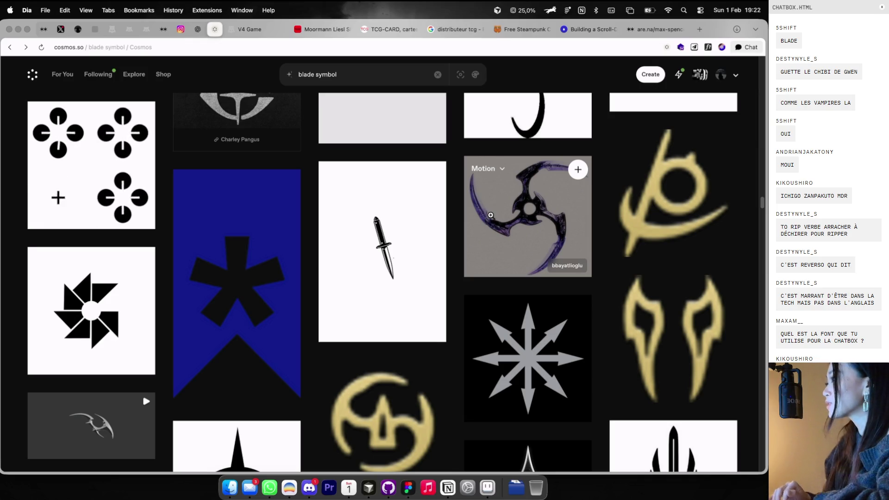
pyautogui.press('super+Tab')
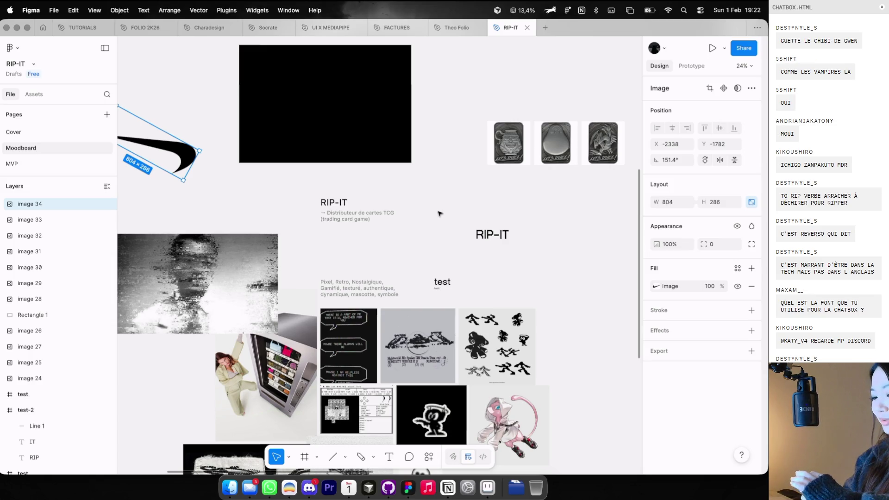
# Copy the purple shuriken image from the Cosmos blade symbol results
pyautogui.hscroll(10, 439, 213)
pyautogui.scroll(-3, 440, 213)
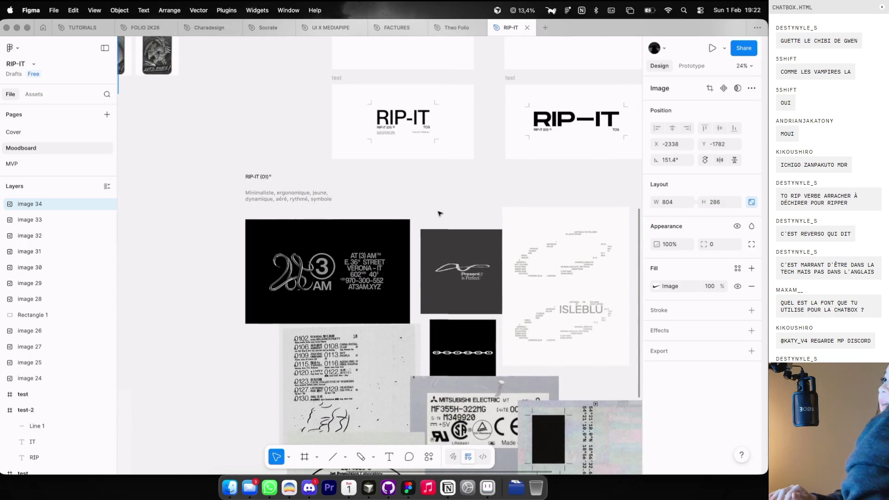
pyautogui.scroll(-5, 439, 213)
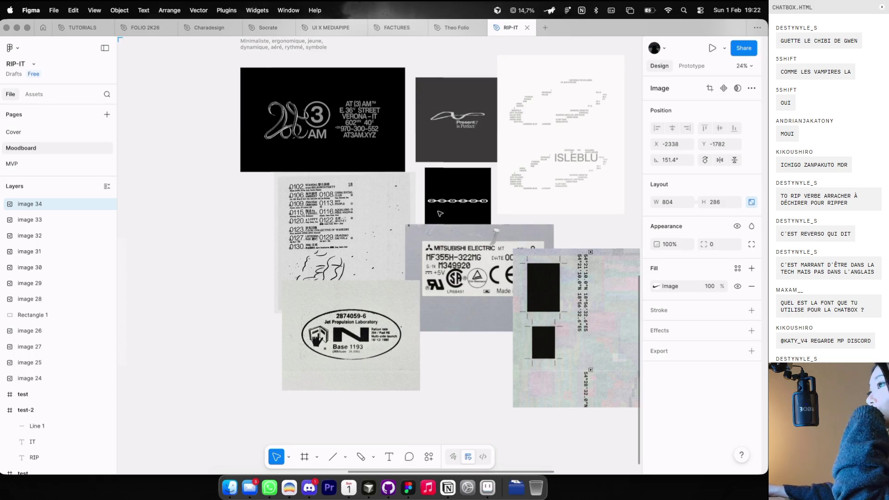
pyautogui.hscroll(-6, 440, 213)
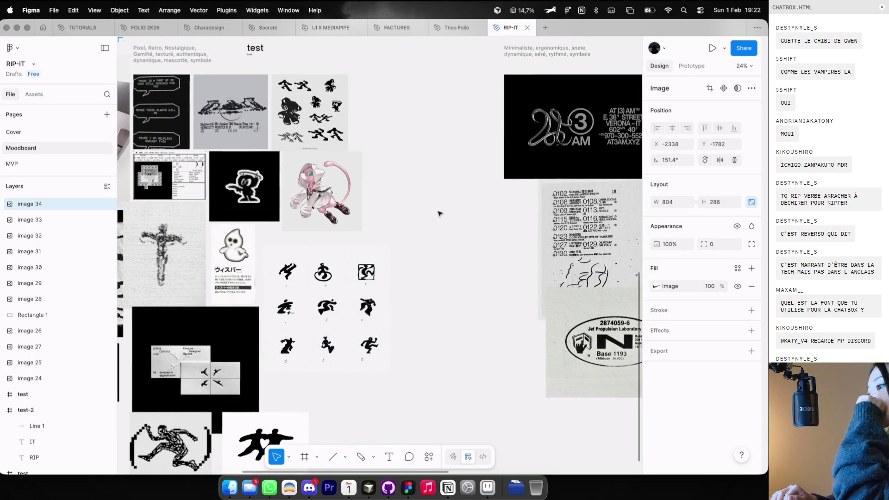
pyautogui.hotkey('ctrl', 'Left')
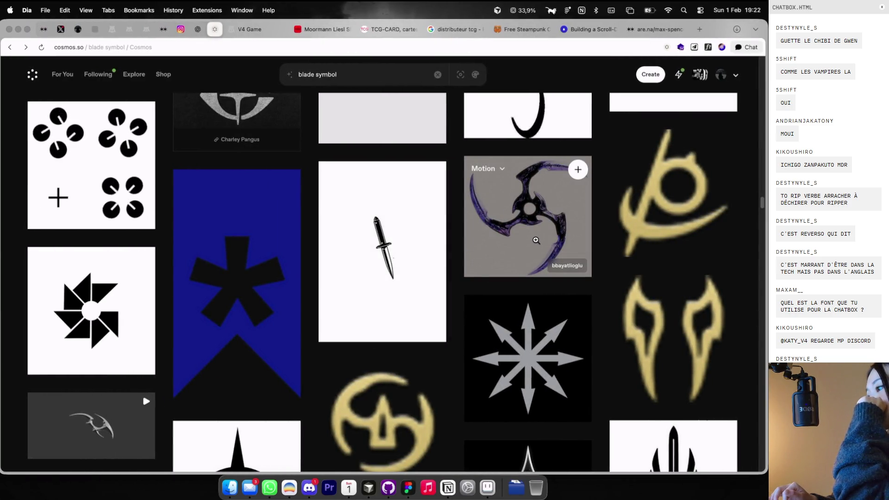
pyautogui.click(537, 237)
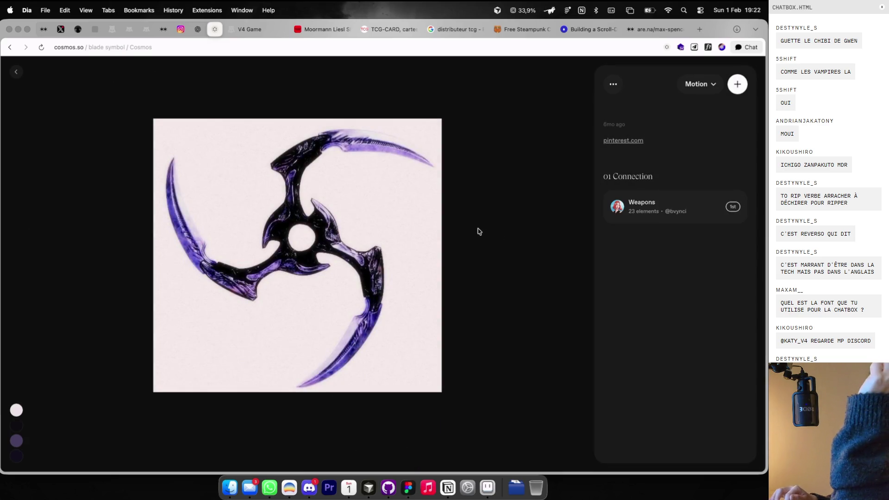
pyautogui.rightClick(373, 241)
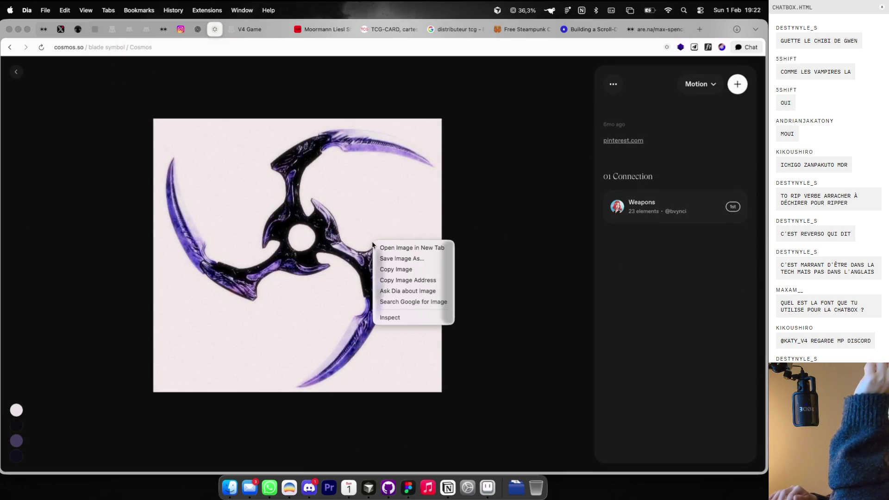
pyautogui.click(386, 270)
# Search Google Images for 'toupie beyblade forme'
pyautogui.click(700, 29)
pyautogui.write('toup')
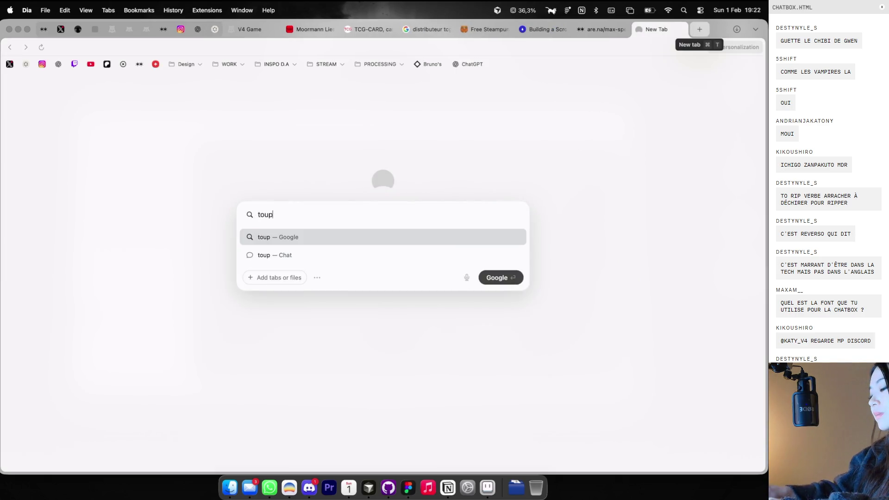
pyautogui.write('ie beyblade forme')
pyautogui.press('Return')
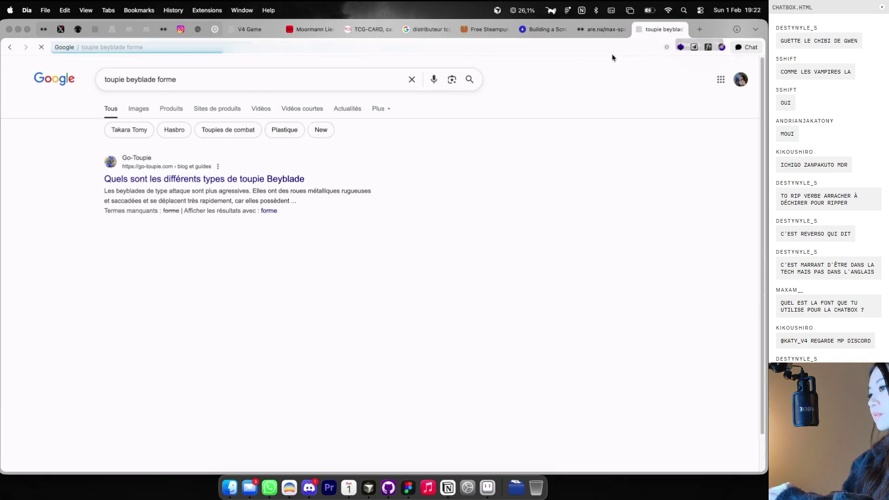
pyautogui.click(135, 108)
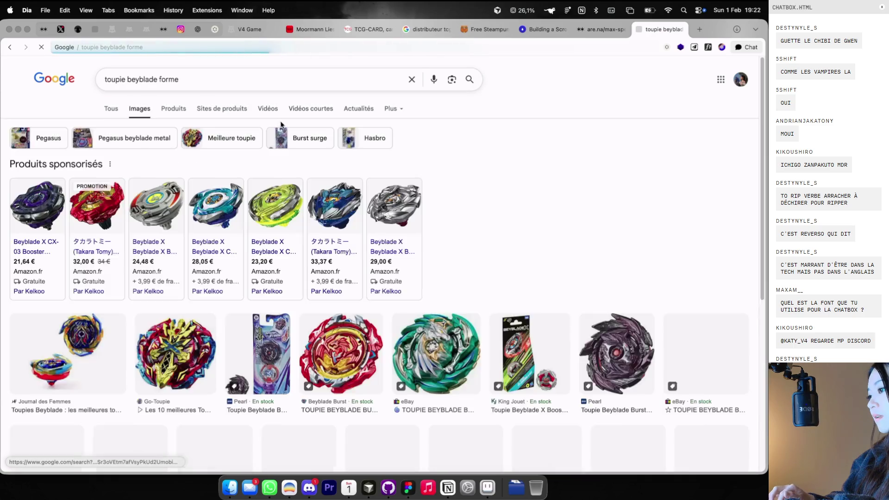
pyautogui.press('super+Tab')
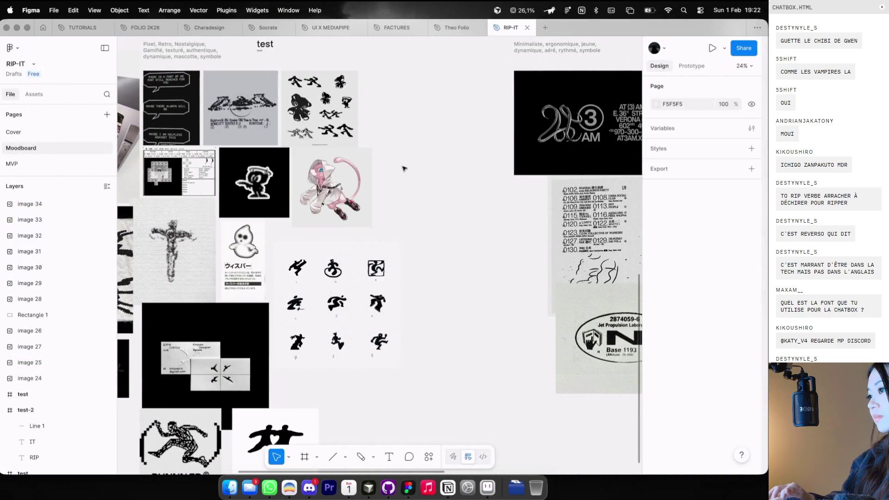
# Paste the shuriken as image 35 (640×607) beside the RIP-IT title
pyautogui.hotkey('ctrl', 'v')
pyautogui.scroll(-3, 445, 372)
pyautogui.moveTo(446, 372)
pyautogui.mouseDown()
pyautogui.moveTo(215, 301)
pyautogui.moveTo(436, 240)
pyautogui.mouseUp()
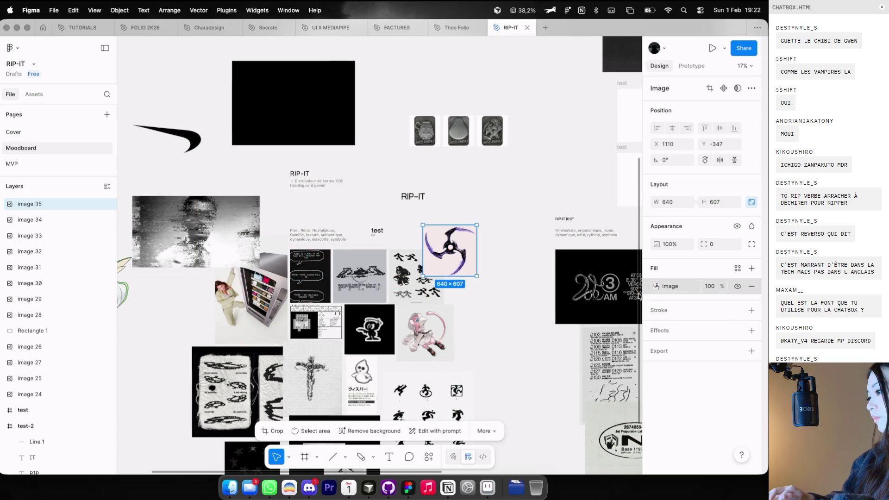
pyautogui.click(656, 287)
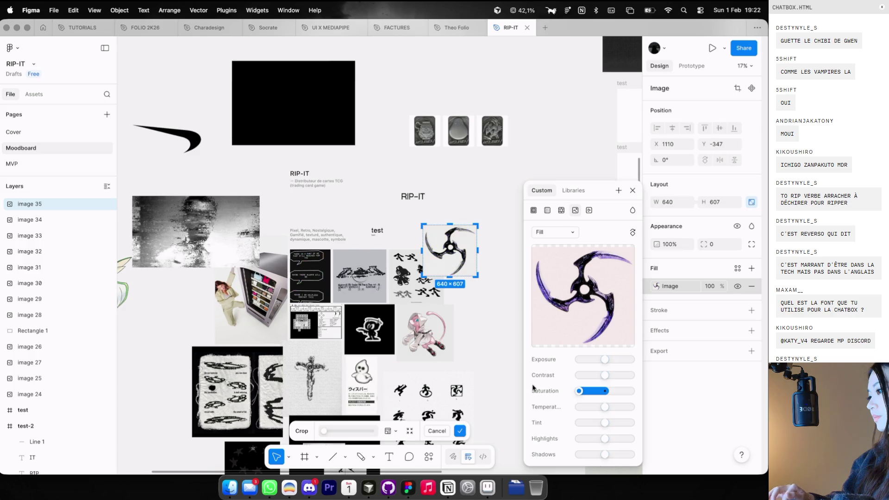
pyautogui.click(460, 200)
pyautogui.press('super+Tab')
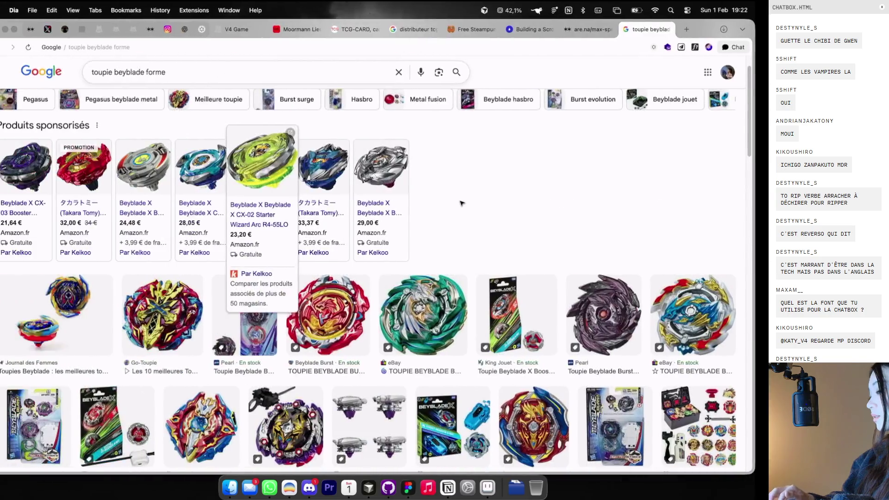
# Preview several beyblade results: eBay, La Grande Récré, WOLBORG, Lucifer and Thermal Pisces
pyautogui.scroll(-3, 404, 274)
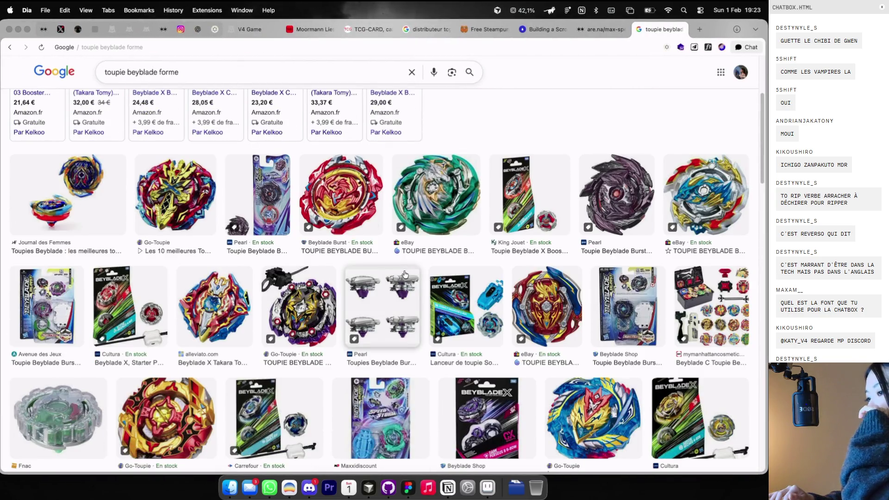
pyautogui.scroll(-2, 404, 273)
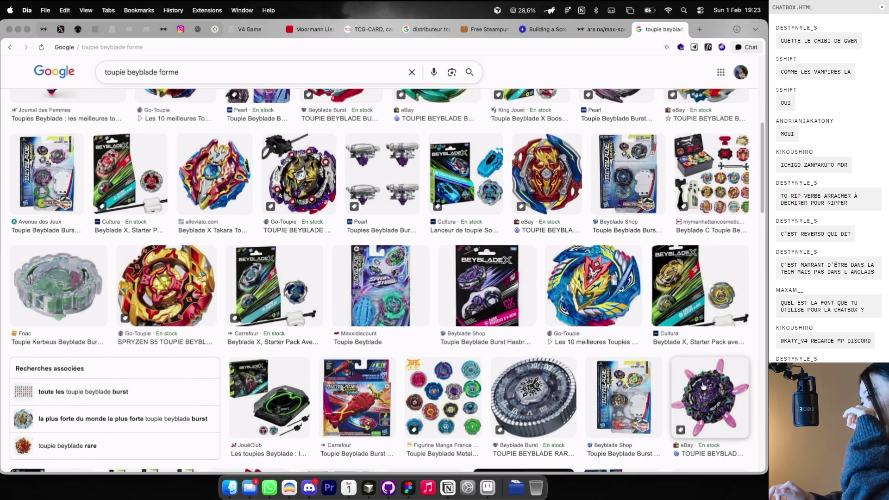
pyautogui.click(699, 389)
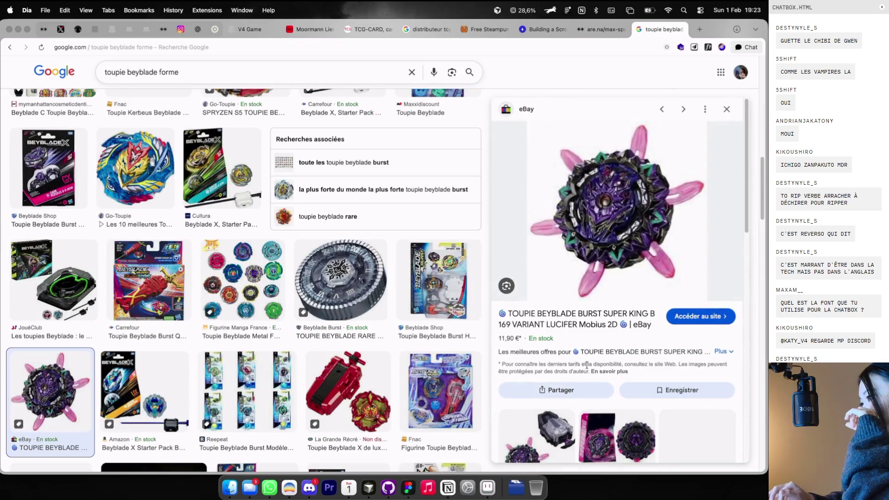
pyautogui.scroll(-3, 551, 278)
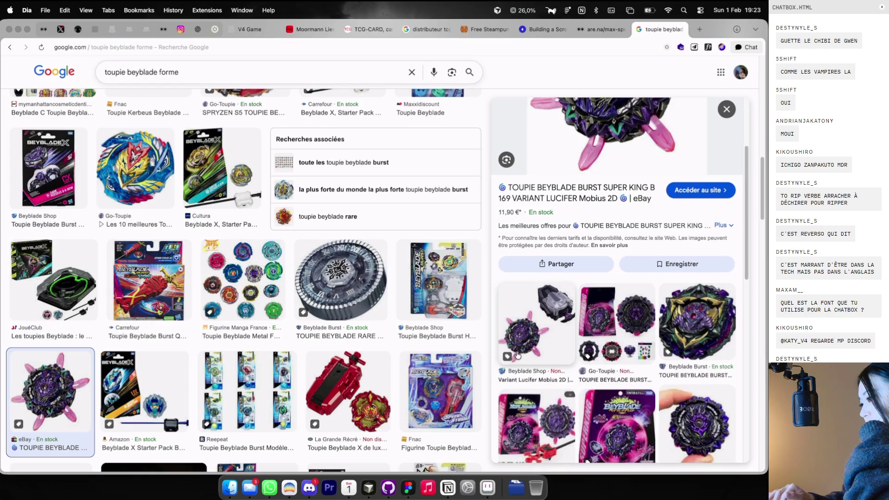
pyautogui.scroll(-2, 364, 358)
pyautogui.click(366, 358)
pyautogui.scroll(-5, 324, 324)
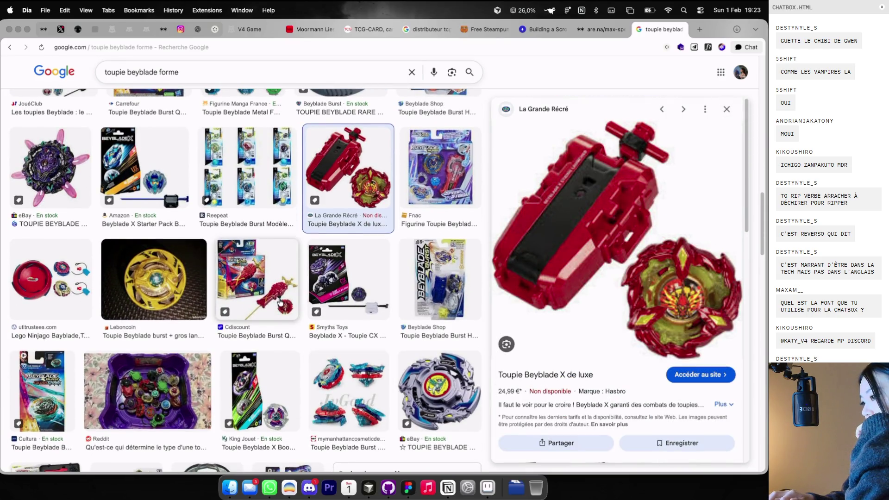
pyautogui.click(431, 396)
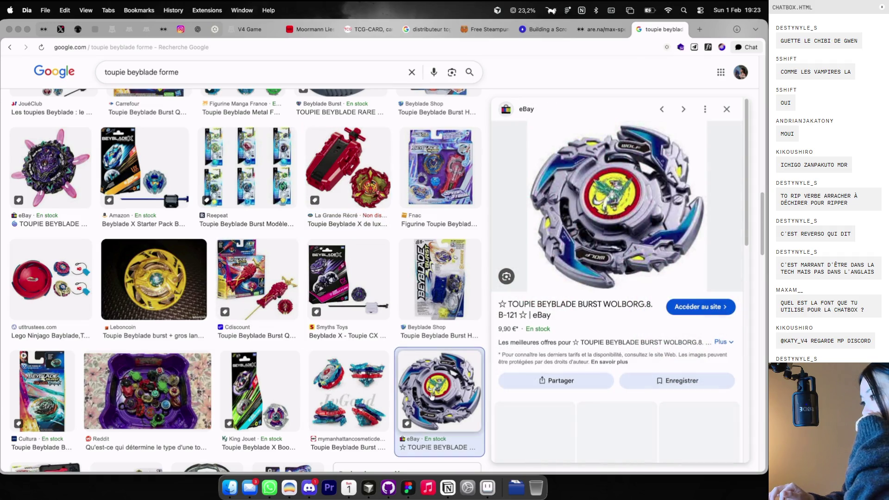
pyautogui.click(51, 172)
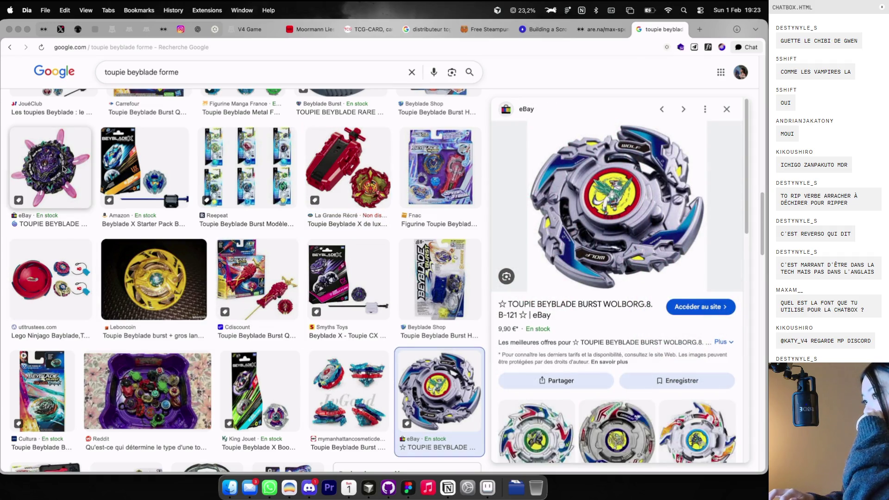
pyautogui.scroll(-7, 163, 227)
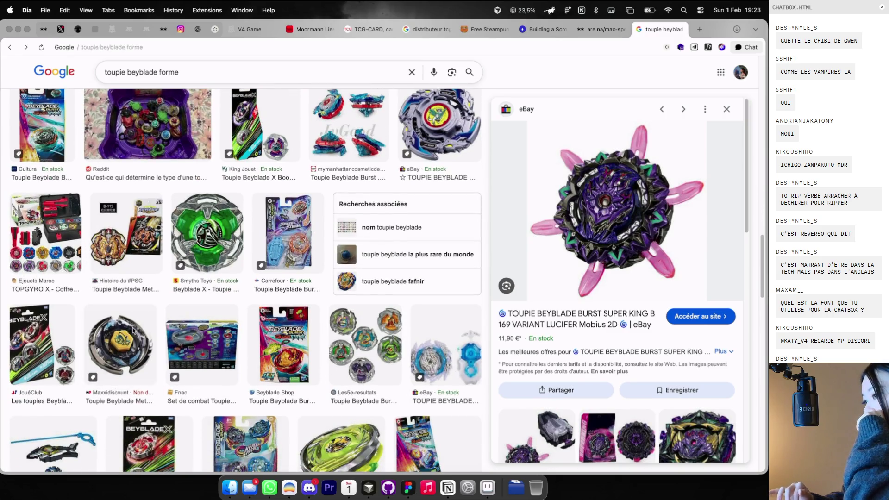
pyautogui.click(133, 331)
# Open the go-toupie.com gold beyblade result and screenshot its central emblem
pyautogui.scroll(-4, 185, 306)
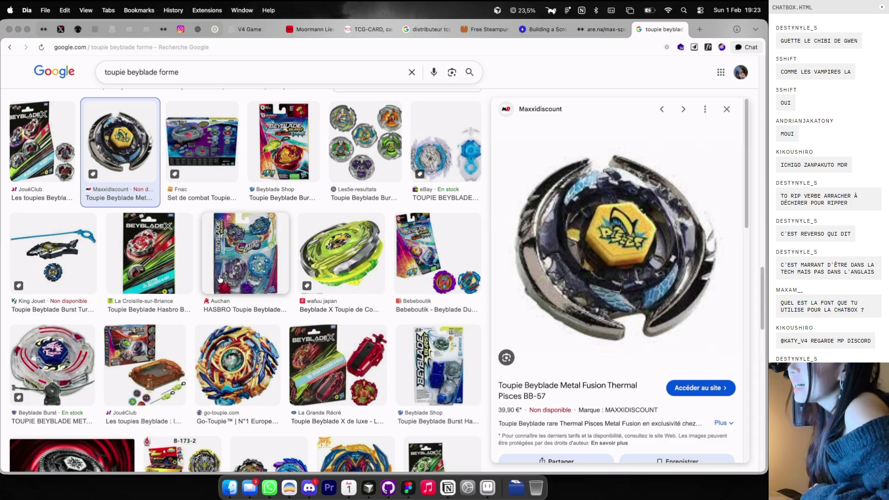
pyautogui.scroll(-1, 242, 269)
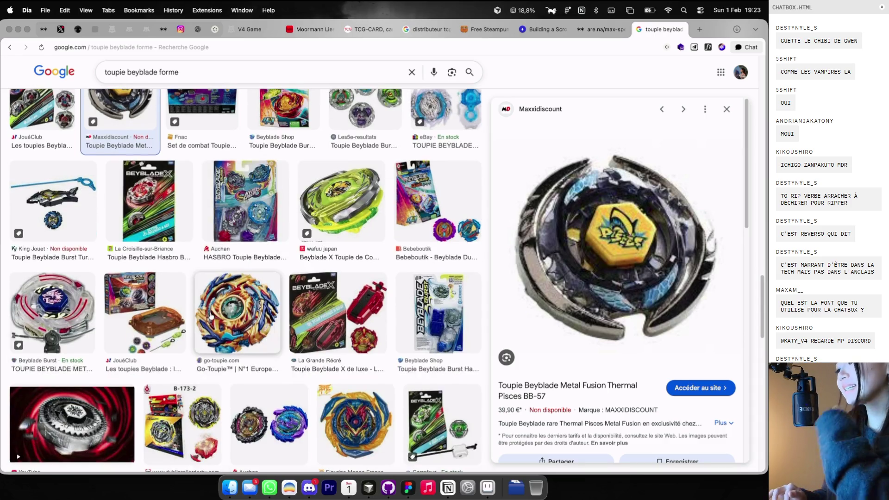
pyautogui.click(229, 294)
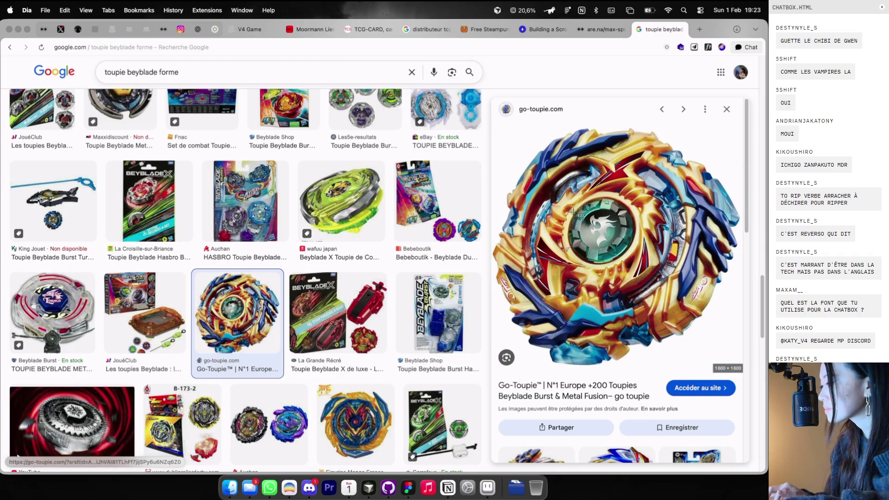
pyautogui.moveTo(613, 246); pyautogui.dragTo(614, 246)
pyautogui.scroll(-5, 616, 246)
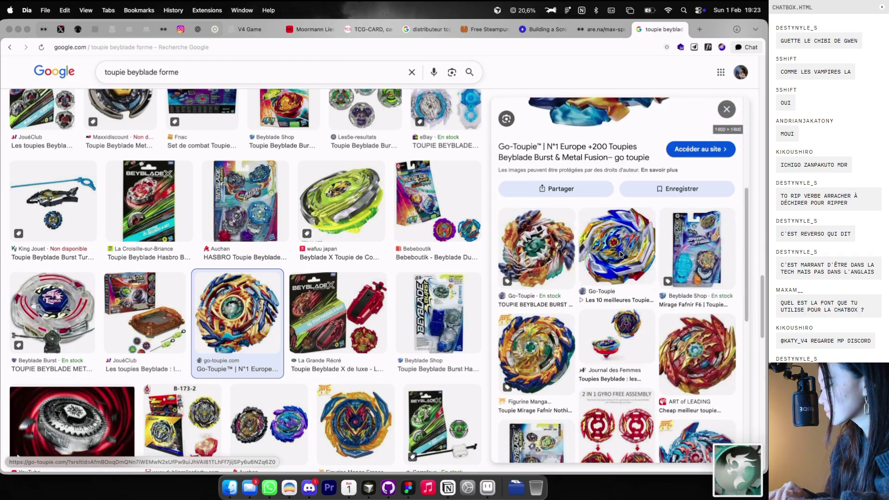
pyautogui.press('super+Tab')
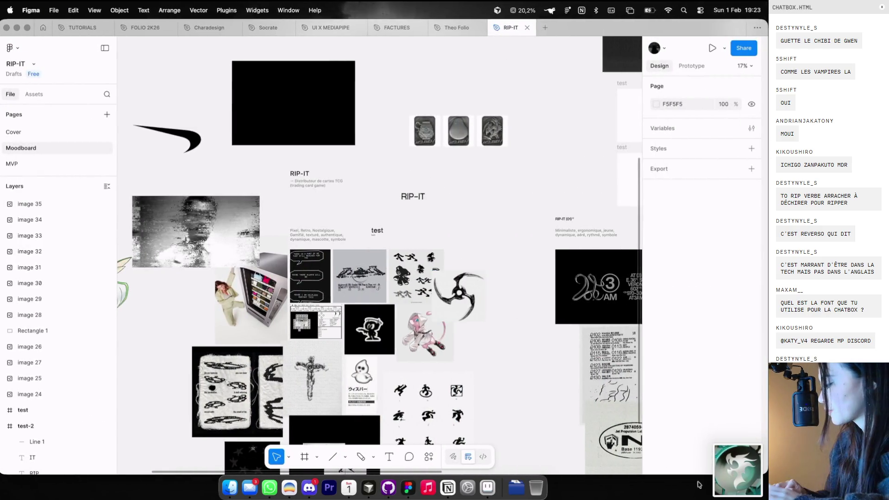
# Place the beyblade emblem screenshot beside the shuriken image, resized to 422×455
pyautogui.moveTo(736, 468)
pyautogui.mouseDown()
pyautogui.moveTo(589, 399)
pyautogui.moveTo(491, 313)
pyautogui.mouseUp()
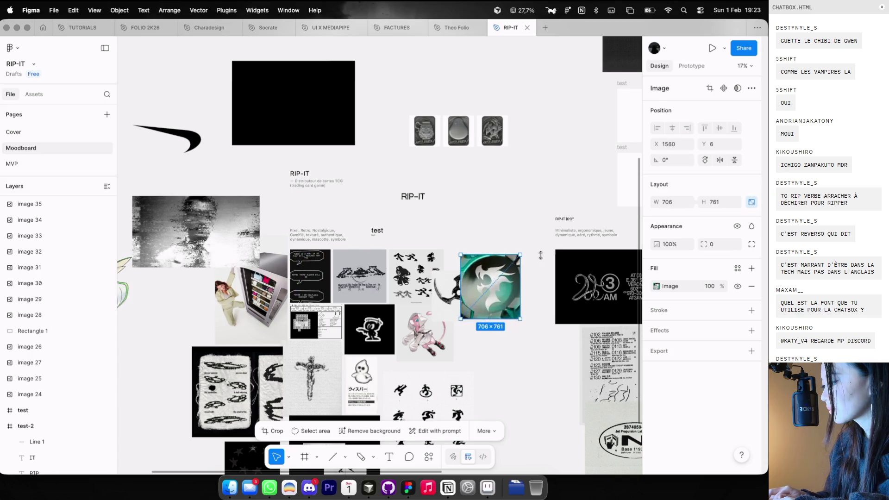
pyautogui.moveTo(541, 255); pyautogui.dragTo(528, 278)
pyautogui.click(528, 277)
pyautogui.press('super+Tab')
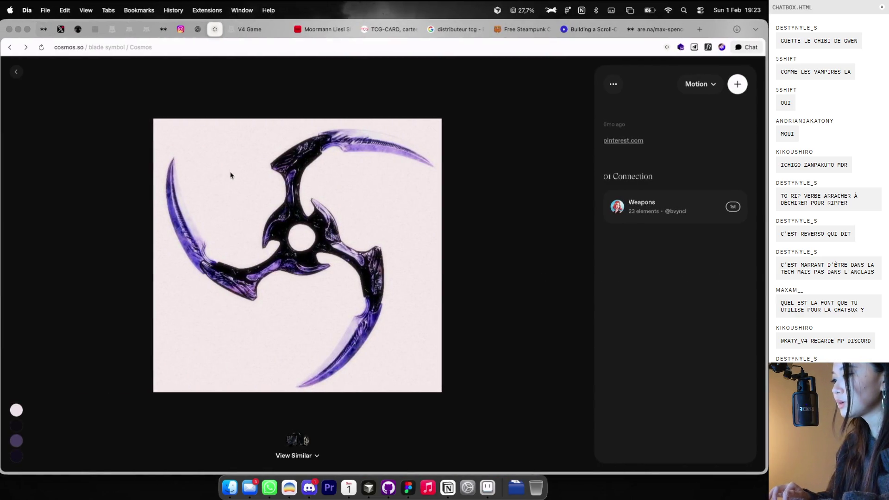
# Close the Cosmos blade detail view and return to the blade symbol results grid
pyautogui.press('Escape')
pyautogui.click(508, 221)
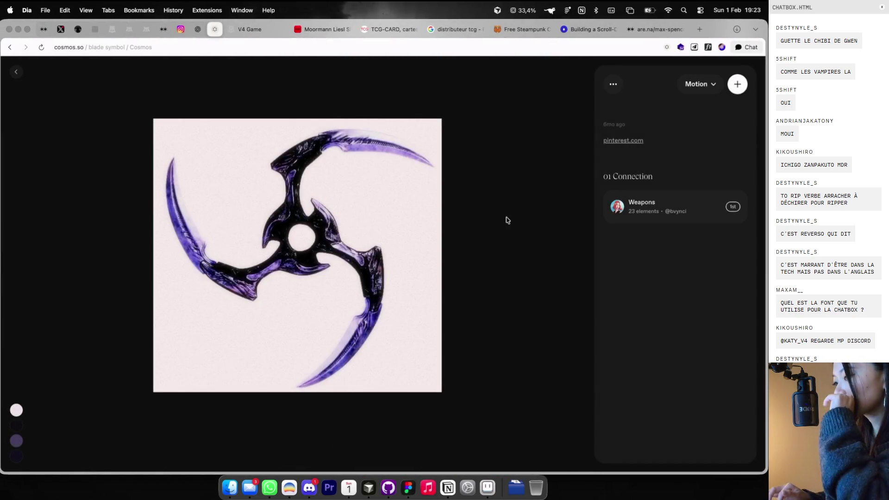
pyautogui.press('Escape')
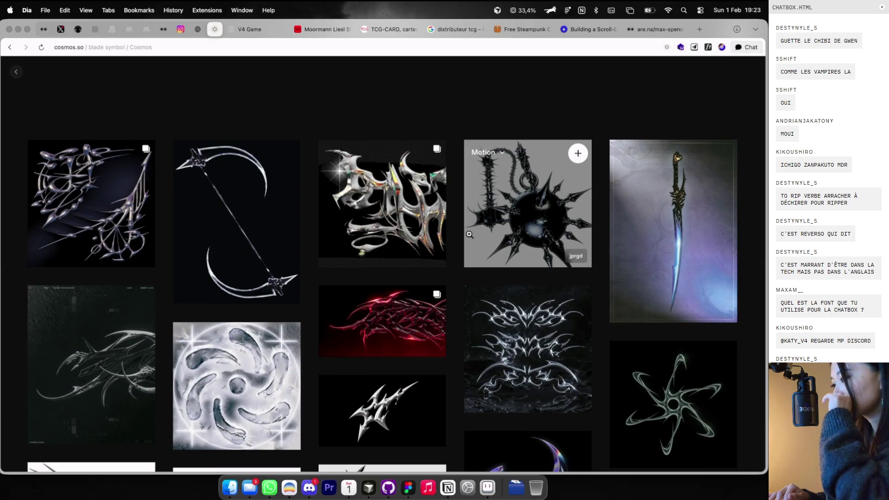
pyautogui.scroll(-1, 469, 234)
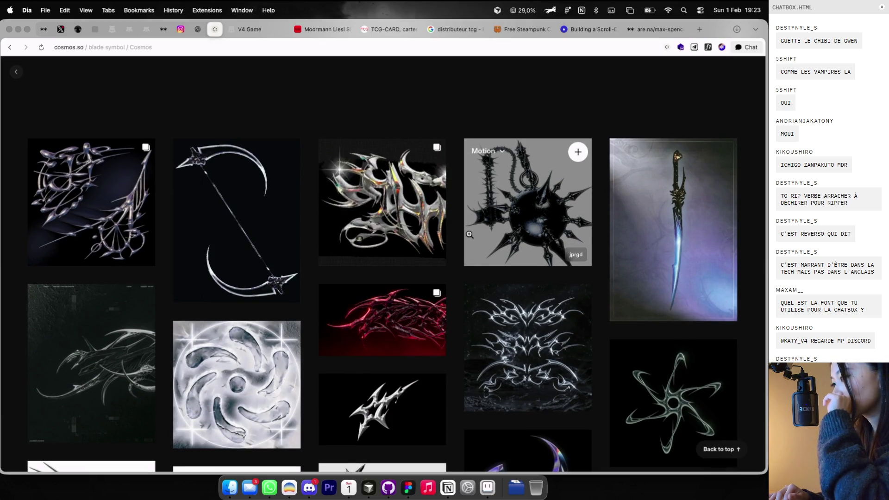
pyautogui.click(699, 29)
# Search 'reaper', then 'essence reaver' images, and preview the Essence Reaver wiki image
pyautogui.write('reaper')
pyautogui.press('Return')
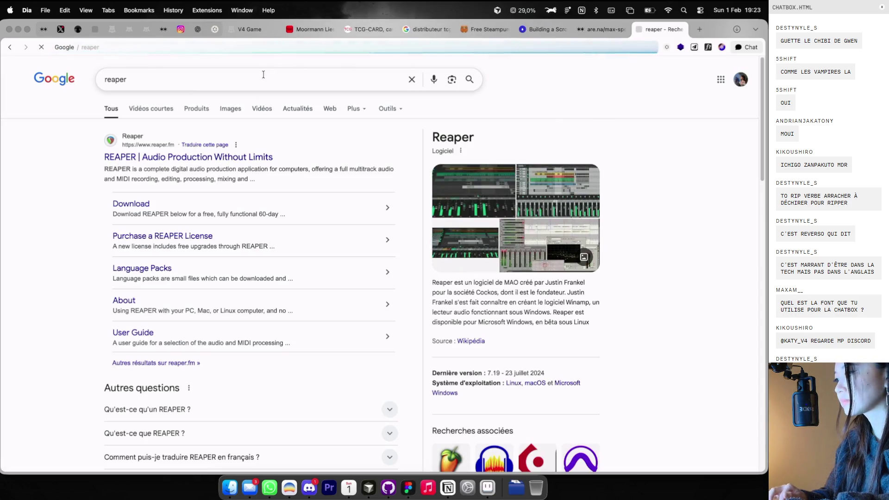
pyautogui.write('essence reaver')
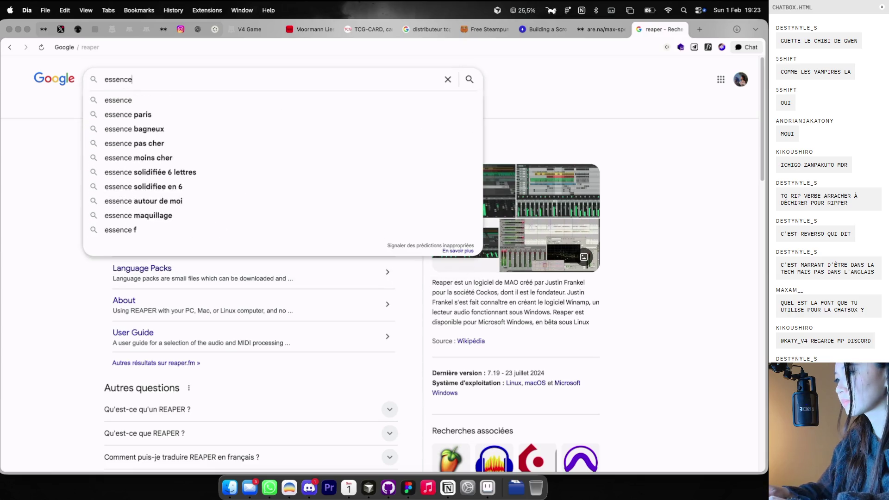
pyautogui.press('Return')
pyautogui.click(134, 111)
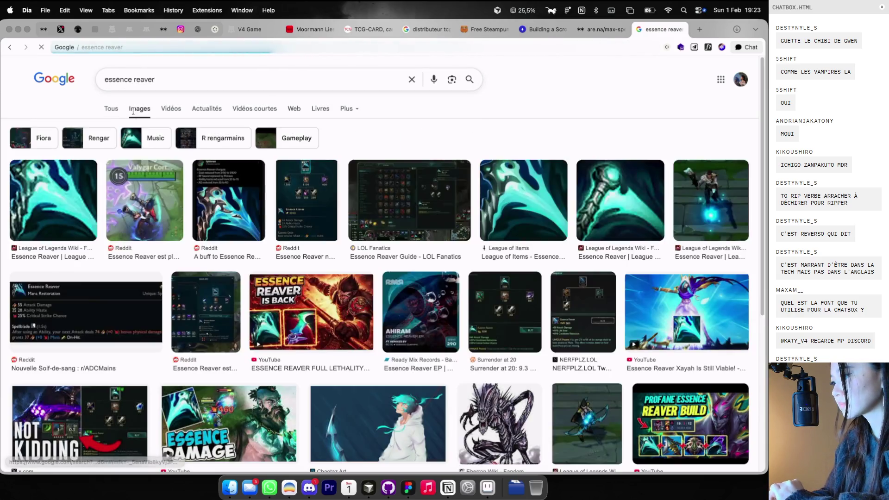
pyautogui.click(620, 202)
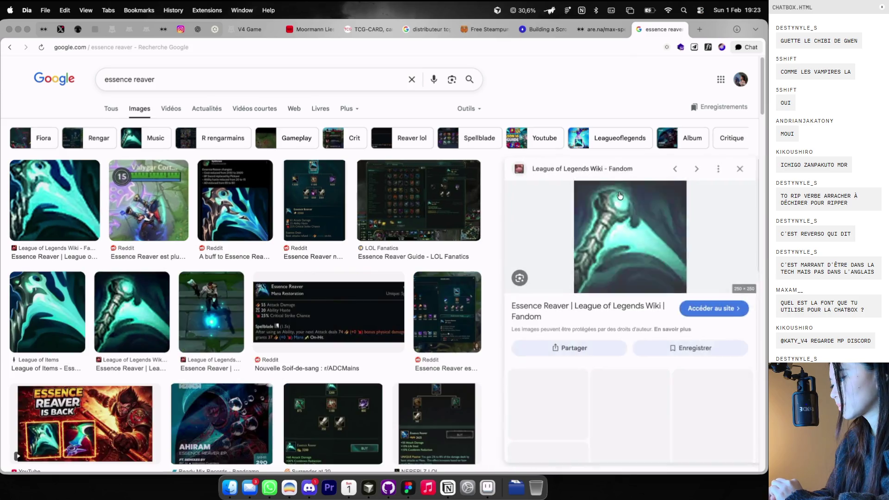
pyautogui.scroll(-5, 315, 226)
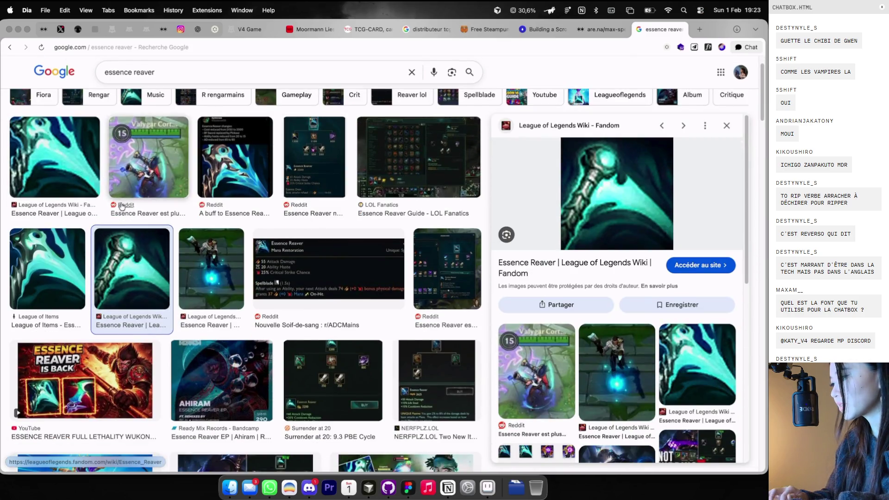
pyautogui.scroll(-8, 438, 267)
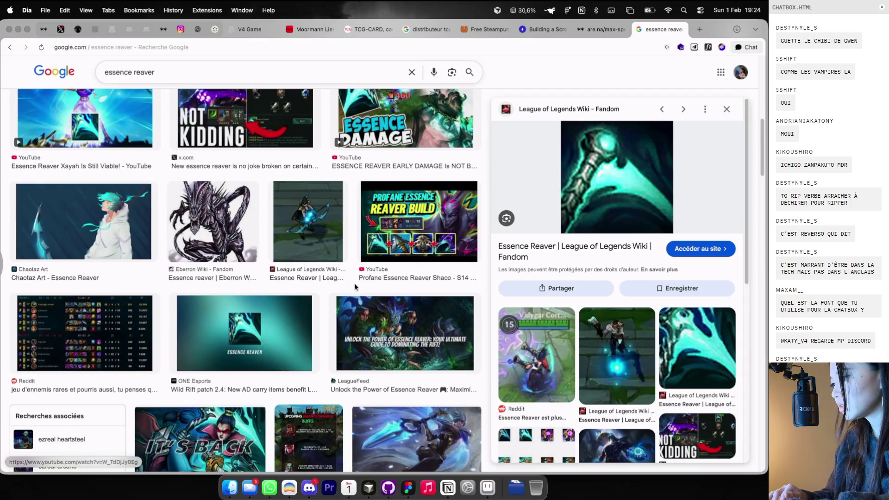
pyautogui.scroll(10, 355, 287)
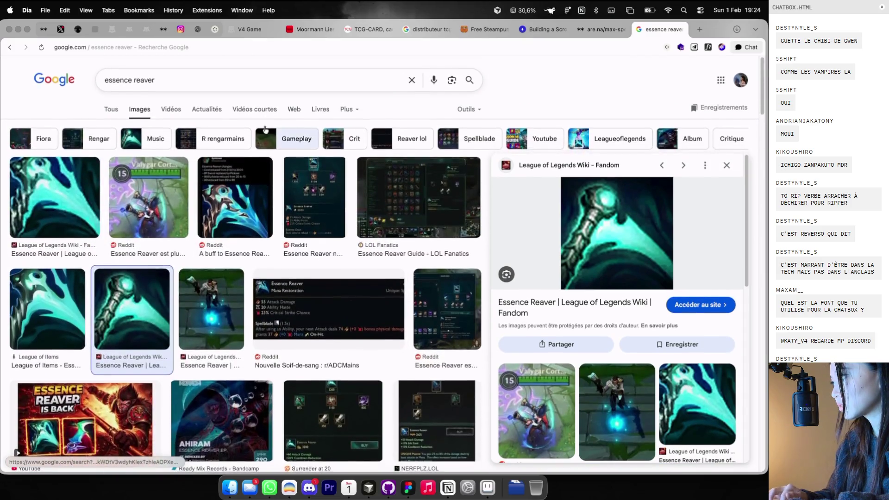
# Refine the image search to 'essence reaver png' and scroll the results
pyautogui.click(278, 79)
pyautogui.write('^png')
pyautogui.press('Return')
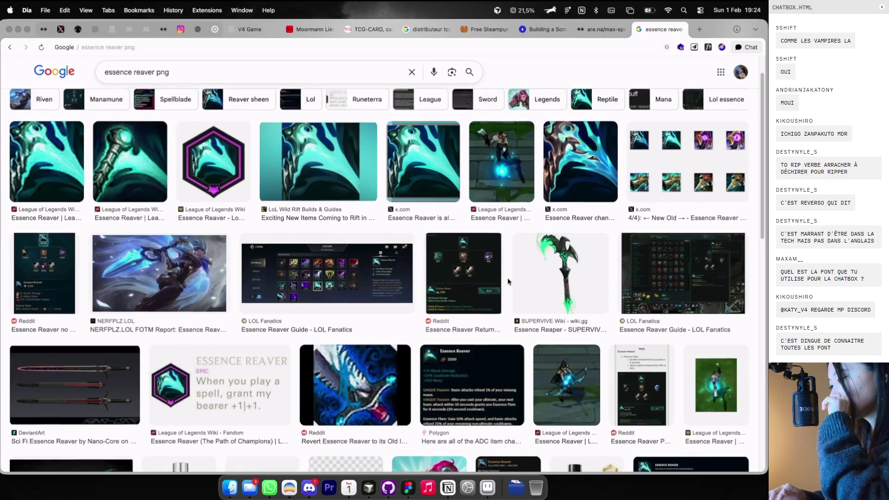
pyautogui.scroll(-2, 509, 283)
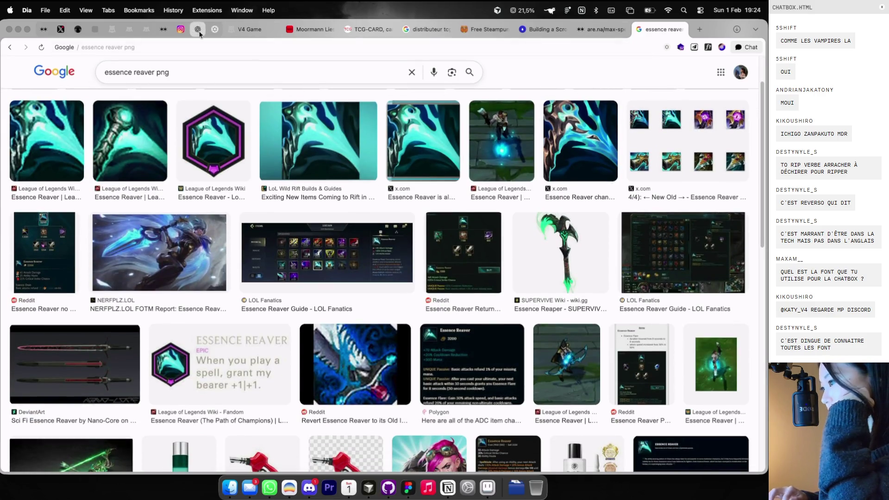
pyautogui.click(198, 30)
# Open the spiky silver blade tile on the Cosmos blade symbol page and copy its image
pyautogui.click(213, 29)
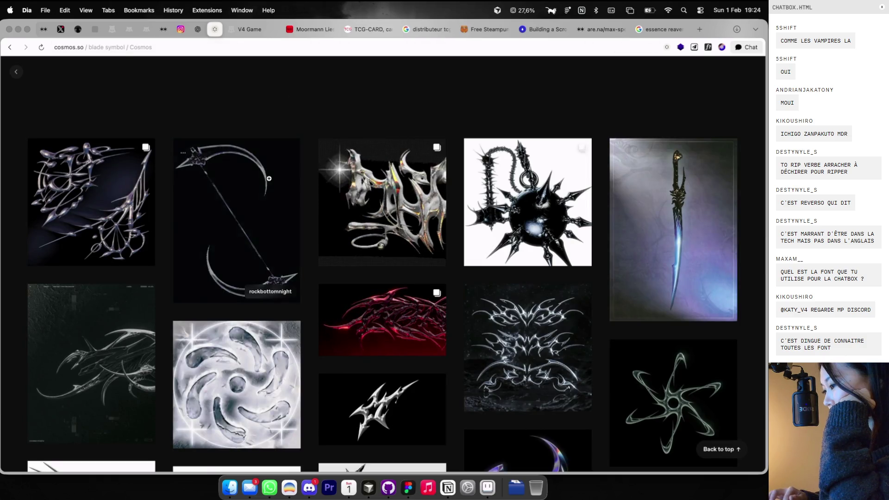
pyautogui.scroll(-2, 261, 184)
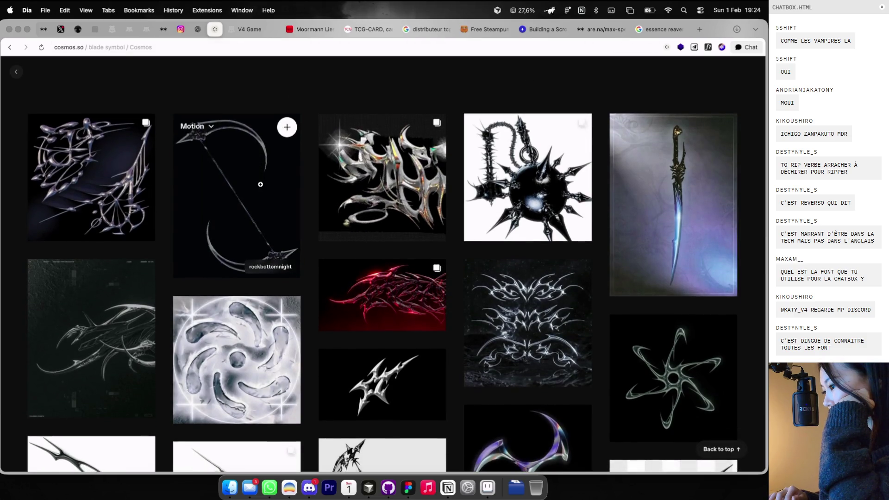
pyautogui.scroll(-2, 260, 184)
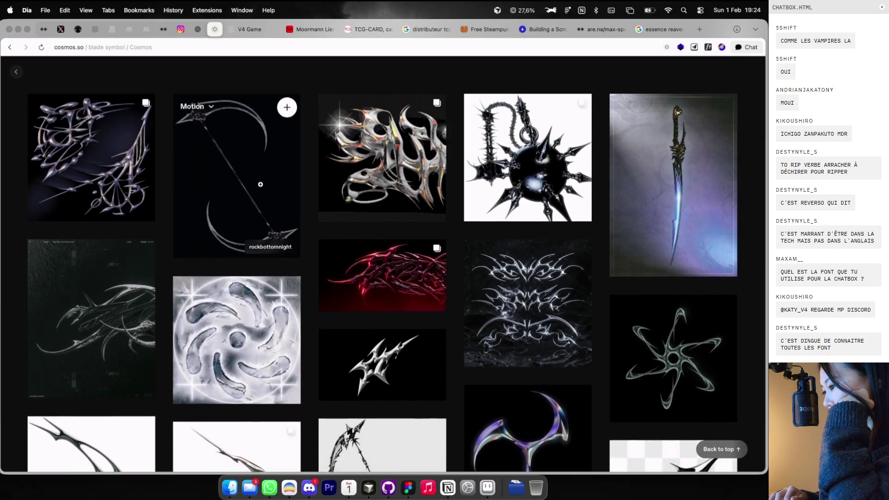
pyautogui.scroll(-1, 260, 184)
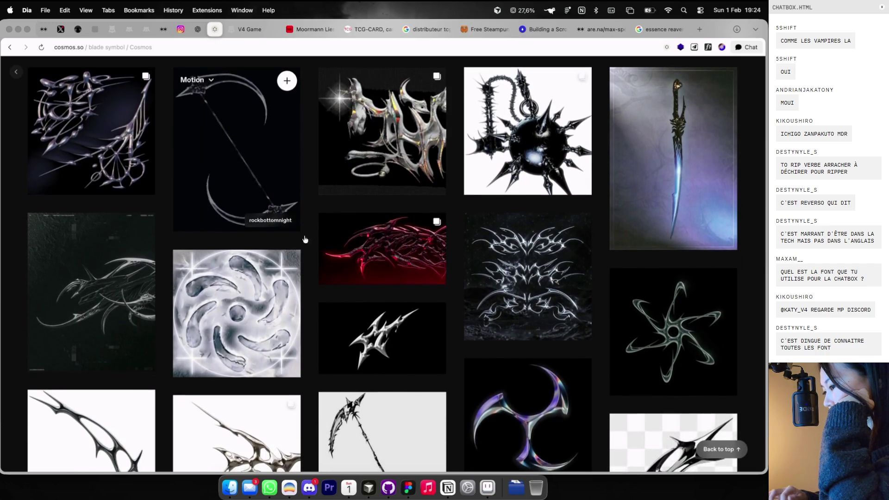
pyautogui.click(371, 345)
pyautogui.rightClick(270, 207)
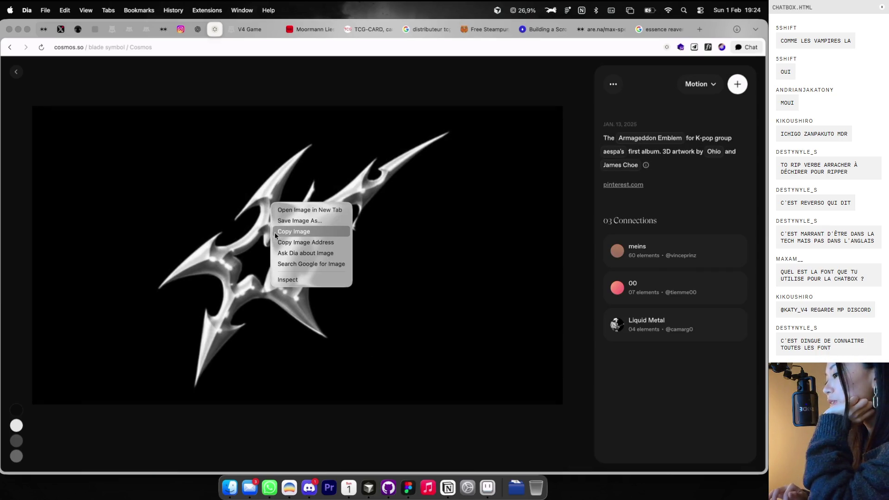
pyautogui.click(24, 70)
pyautogui.press('super+Tab')
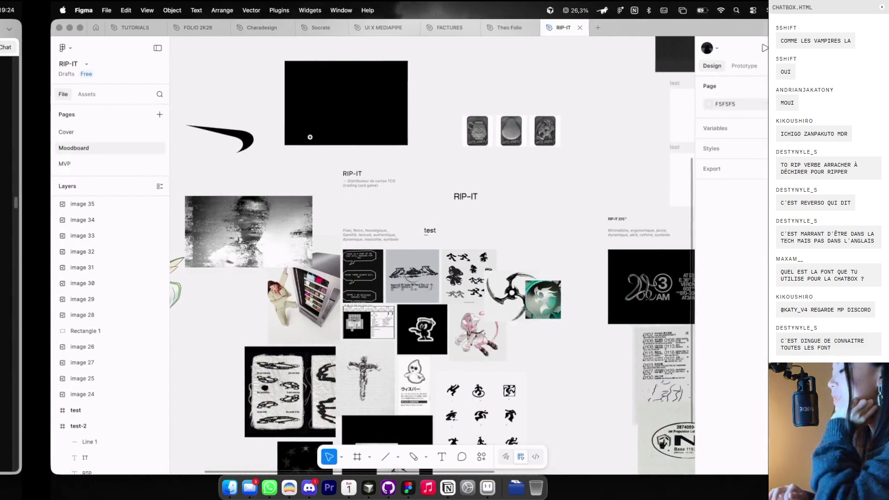
# Paste the spiky silver blade (image 36, 1200×675) onto the moodboard and shift it right
pyautogui.hscroll(3, 337, 154)
pyautogui.scroll(-3, 337, 154)
pyautogui.press('super+v')
pyautogui.scroll(2, 477, 200)
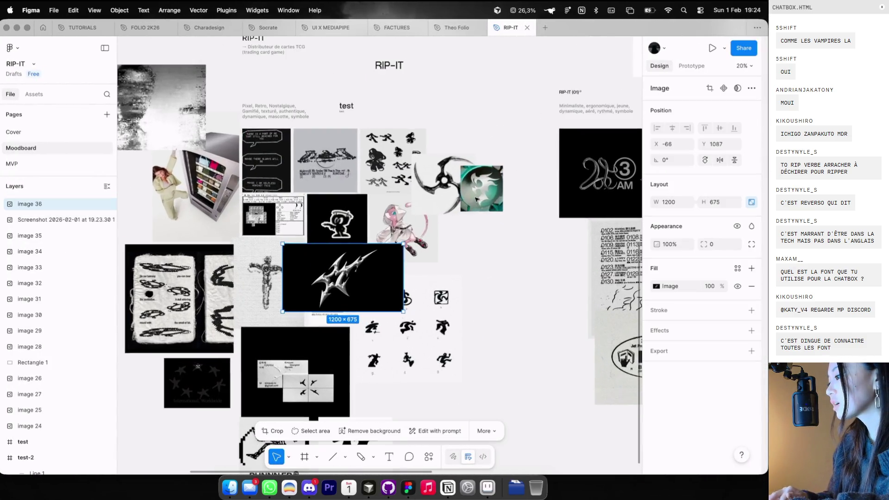
pyautogui.moveTo(396, 262); pyautogui.dragTo(480, 269)
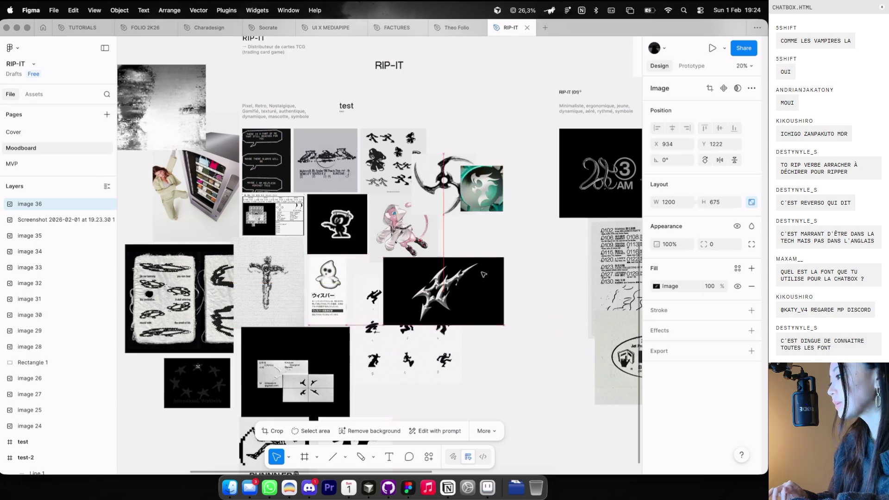
# Move the teal screenshot image down and to the left on the moodboard
pyautogui.hscroll(5, 323, 266)
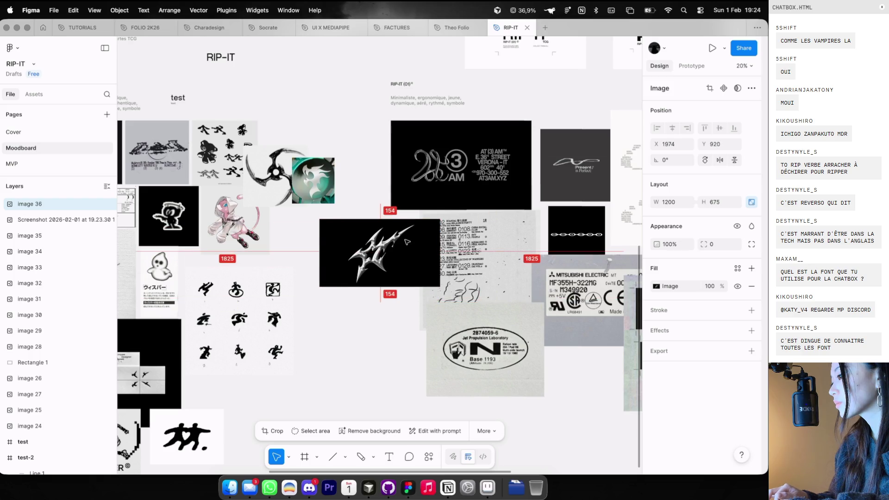
pyautogui.scroll(5, 411, 241)
pyautogui.scroll(2, 388, 229)
pyautogui.moveTo(388, 229); pyautogui.dragTo(342, 324)
pyautogui.press('super+Tab')
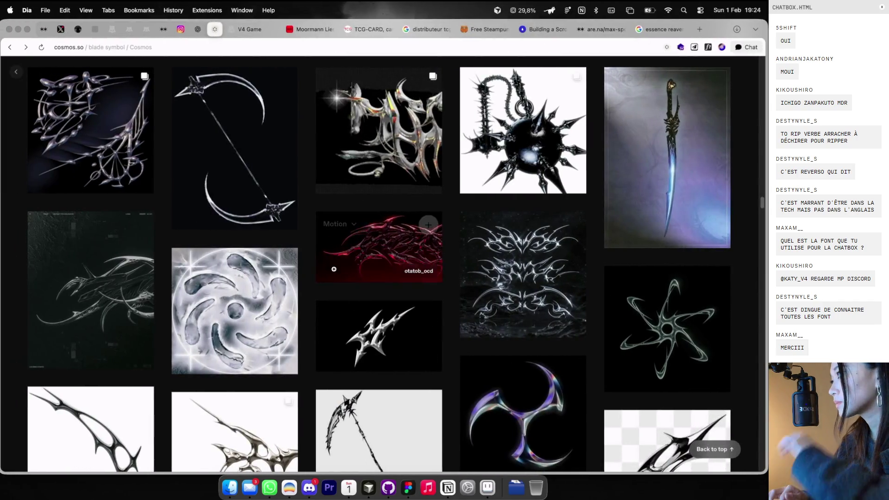
# Copy the white sculpted blade image from Cosmos and paste it into Figma as image 37
pyautogui.scroll(-5, 336, 271)
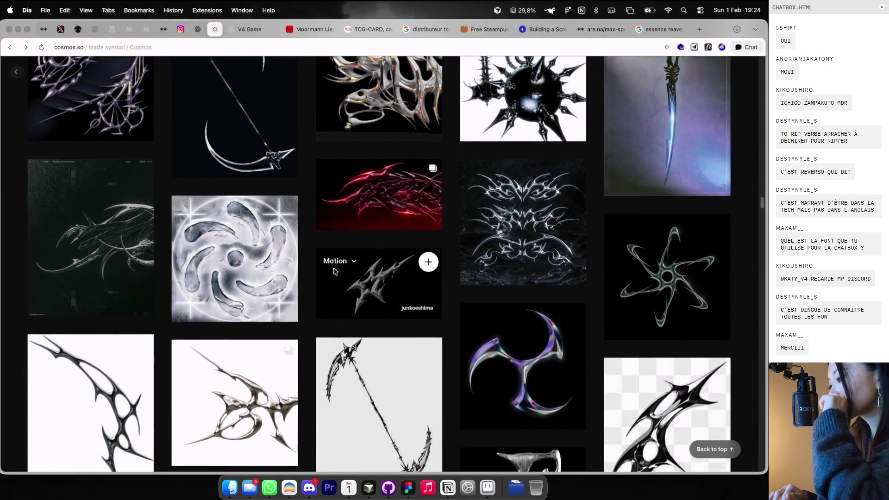
pyautogui.scroll(-2, 334, 268)
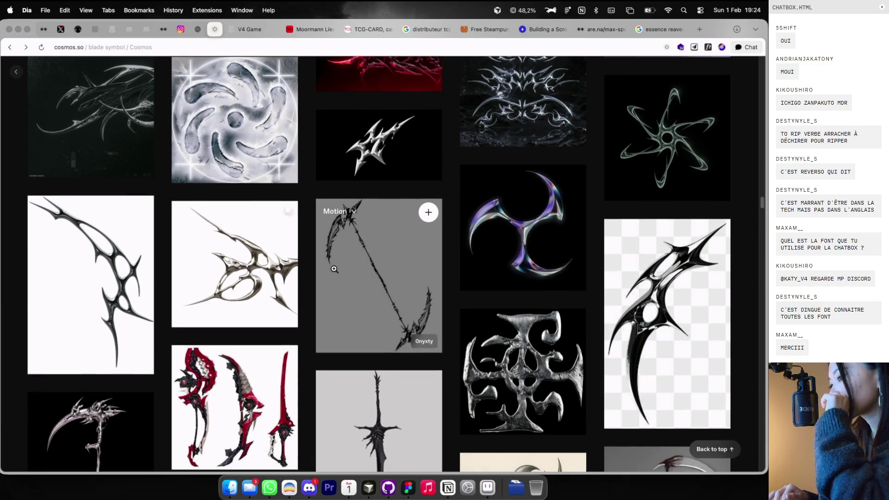
pyautogui.scroll(-3, 334, 269)
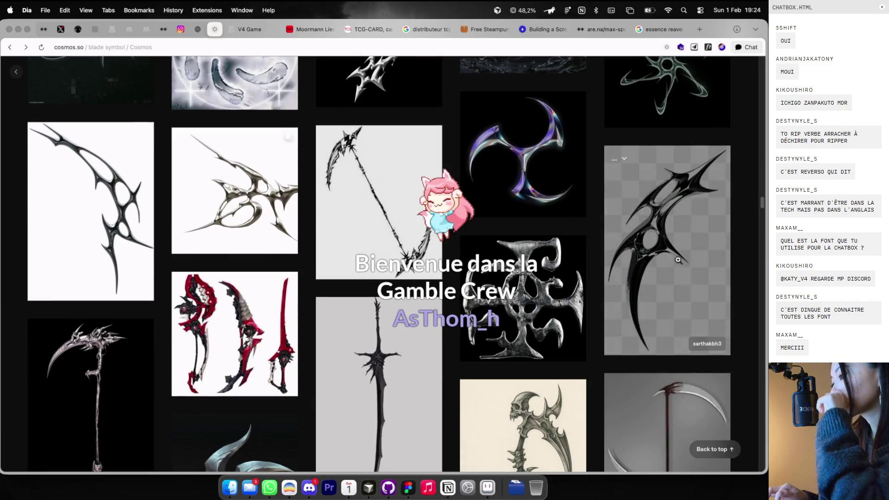
pyautogui.click(665, 260)
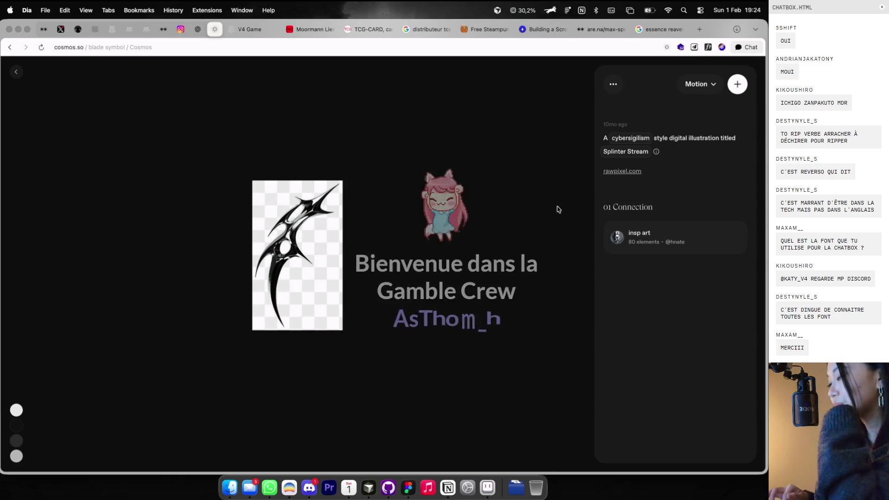
pyautogui.scroll(-10, 471, 216)
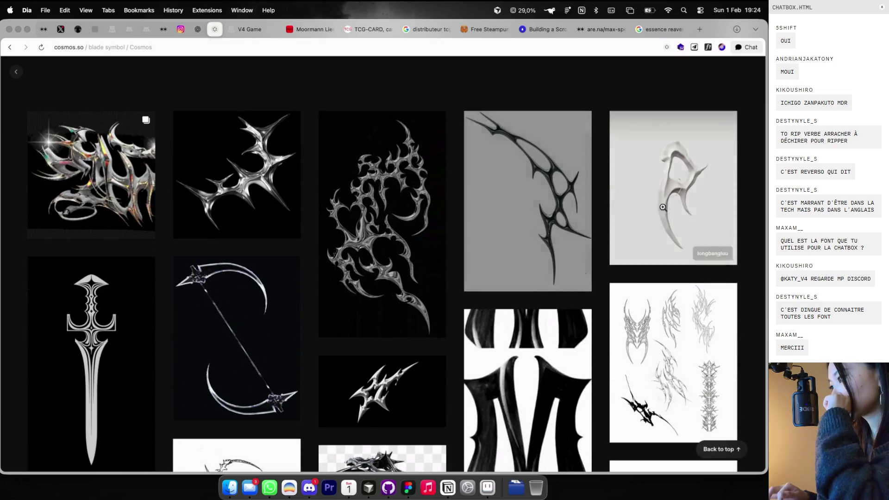
pyautogui.click(616, 199)
pyautogui.rightClick(319, 232)
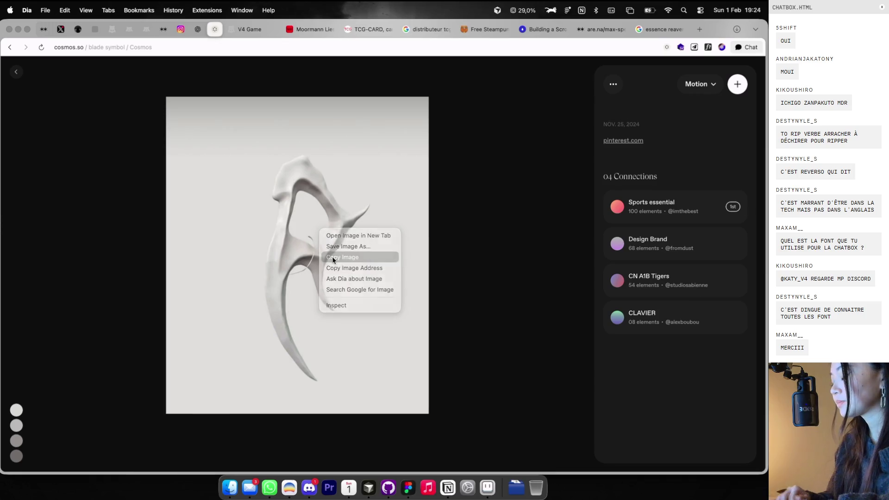
pyautogui.click(333, 257)
pyautogui.press('super+Tab')
pyautogui.press('super+v')
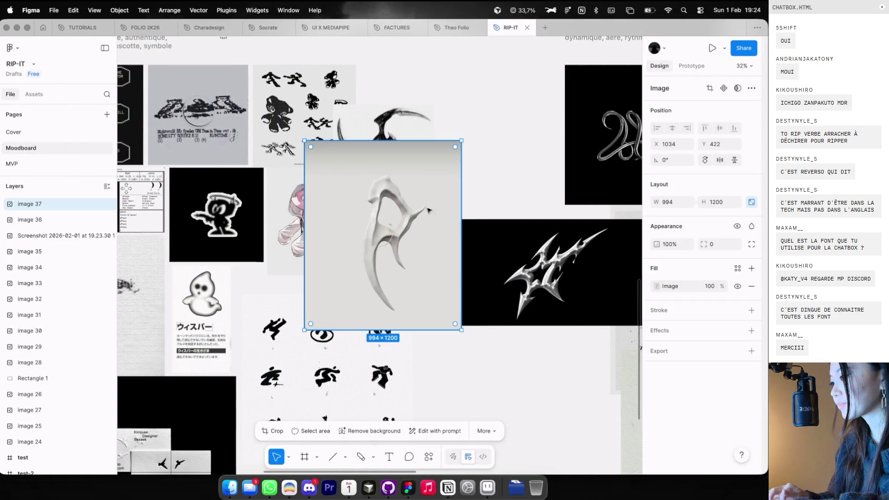
# Shrink the white blade to 738×891, copy and delete the teal screenshot, then reposition the blade
pyautogui.moveTo(460, 147); pyautogui.dragTo(414, 189)
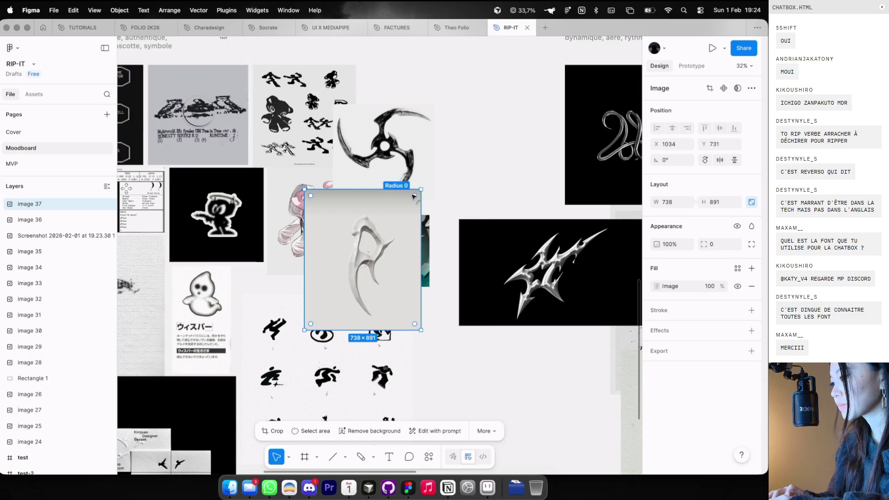
pyautogui.moveTo(368, 259); pyautogui.dragTo(456, 145)
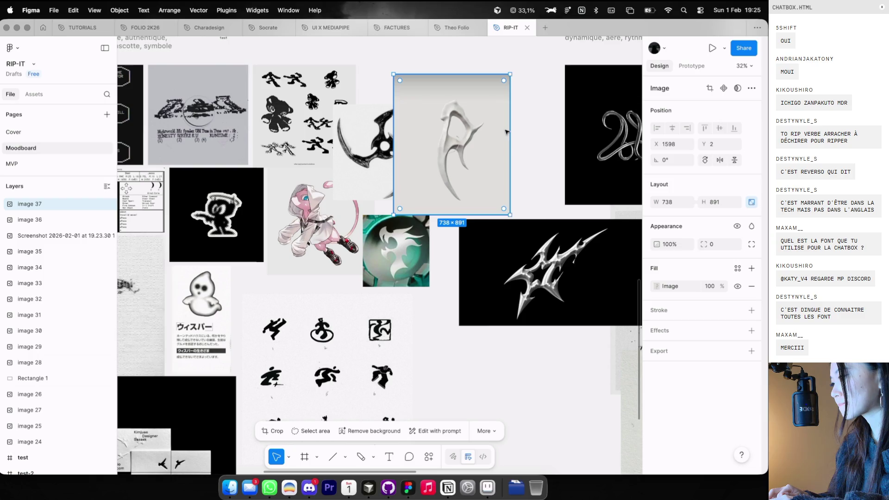
pyautogui.click(406, 248)
pyautogui.press('shift+super+c')
pyautogui.press('Delete')
pyautogui.click(415, 140)
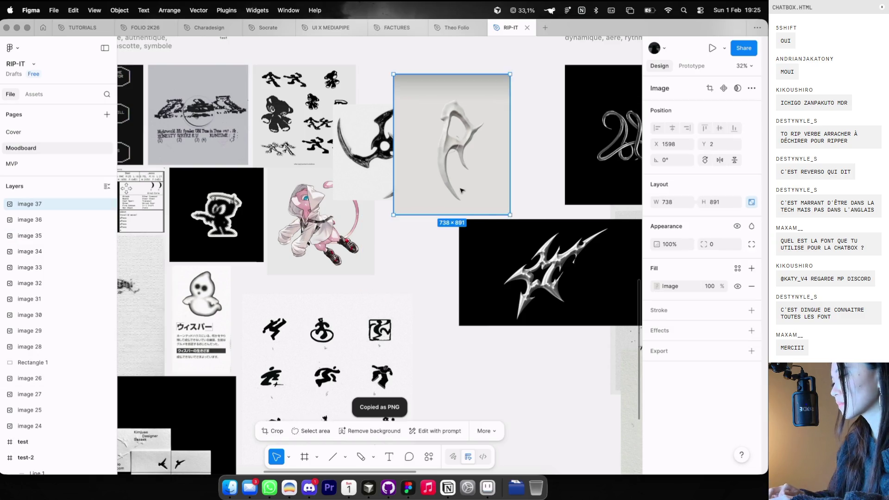
pyautogui.moveTo(416, 140); pyautogui.dragTo(371, 232)
pyautogui.hotkey('ctrl', 'Left')
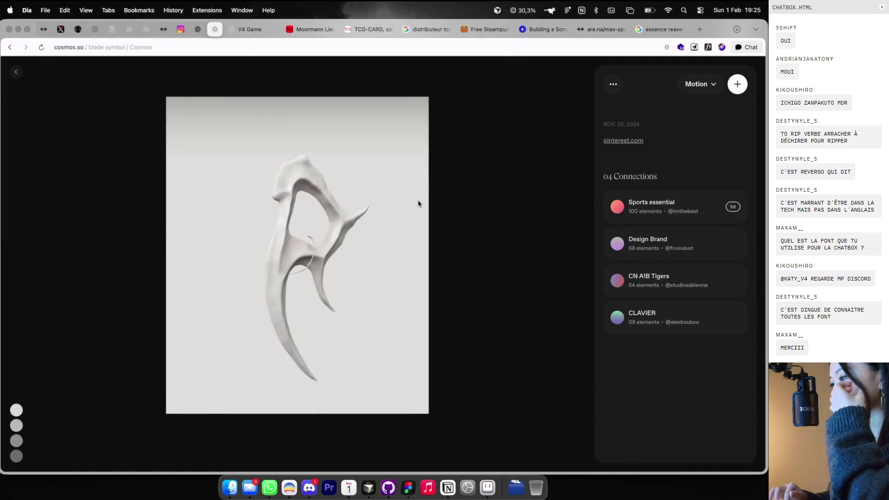
# Close the white blade detail view in Cosmos and scroll further through the grid
pyautogui.press('Escape')
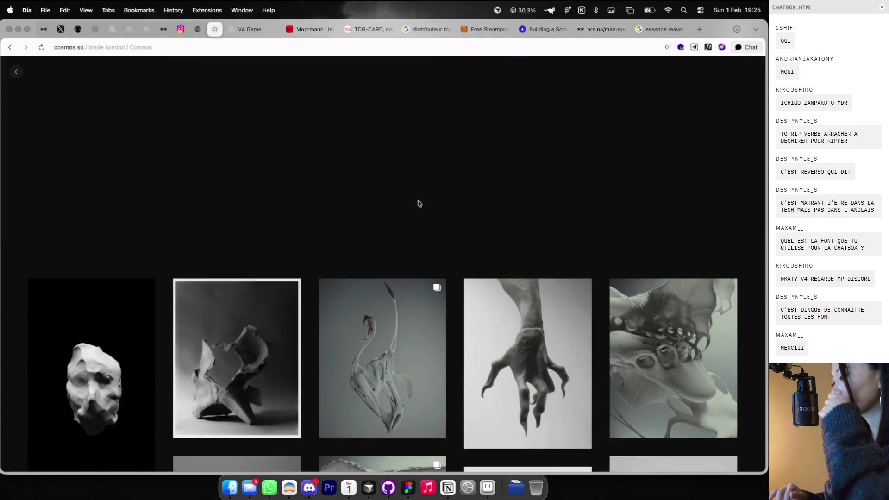
pyautogui.scroll(-10, 418, 201)
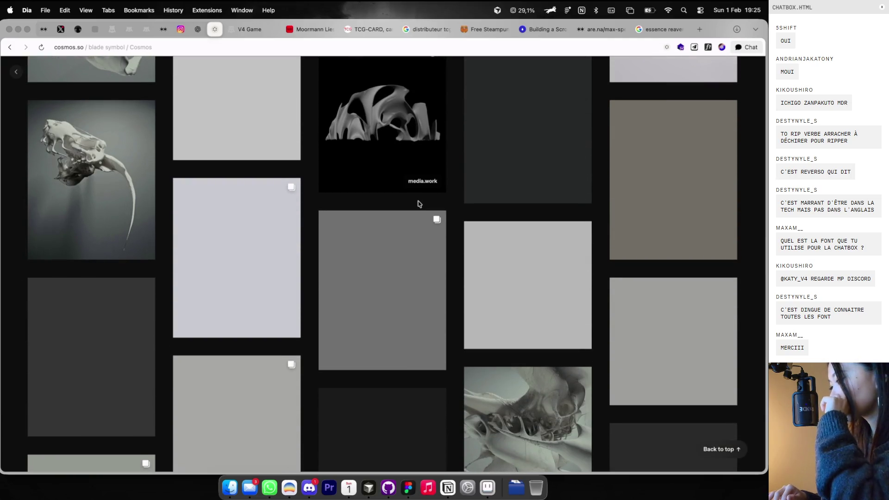
pyautogui.hotkey('ctrl', 'Right')
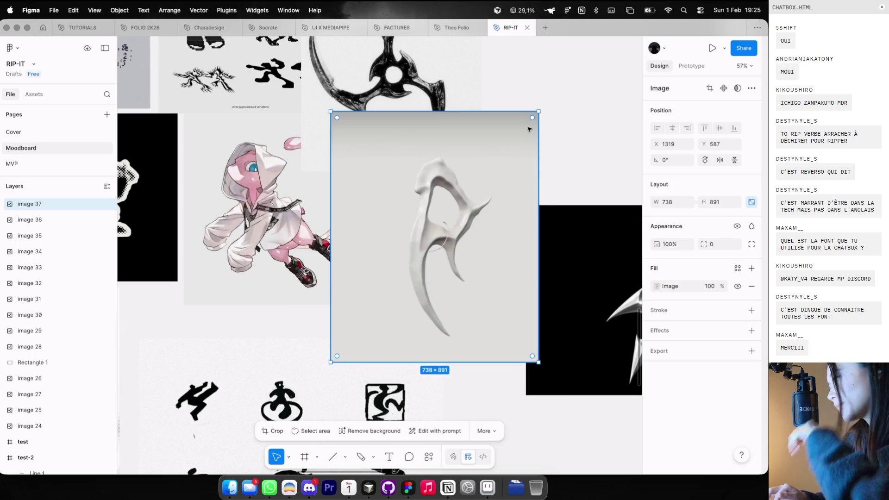
# Rotate the white blade image -60° to X 1044, Y 522 and screenshot that area
pyautogui.press('shift+super+c')
pyautogui.moveTo(378, 147)
pyautogui.mouseDown()
pyautogui.moveTo(333, 222)
pyautogui.moveTo(373, 304)
pyautogui.moveTo(528, 222)
pyautogui.moveTo(503, 242)
pyautogui.mouseUp()
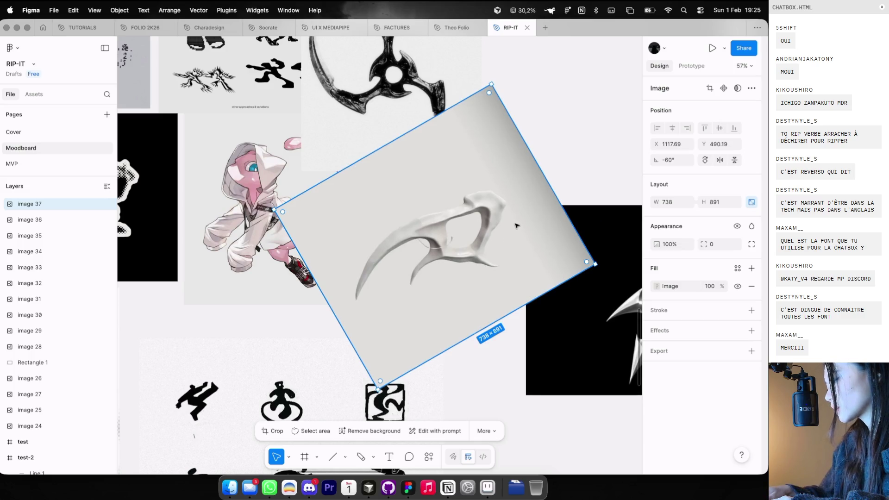
pyautogui.moveTo(520, 209)
pyautogui.mouseDown()
pyautogui.moveTo(484, 216)
pyautogui.moveTo(506, 213)
pyautogui.moveTo(500, 219)
pyautogui.mouseUp()
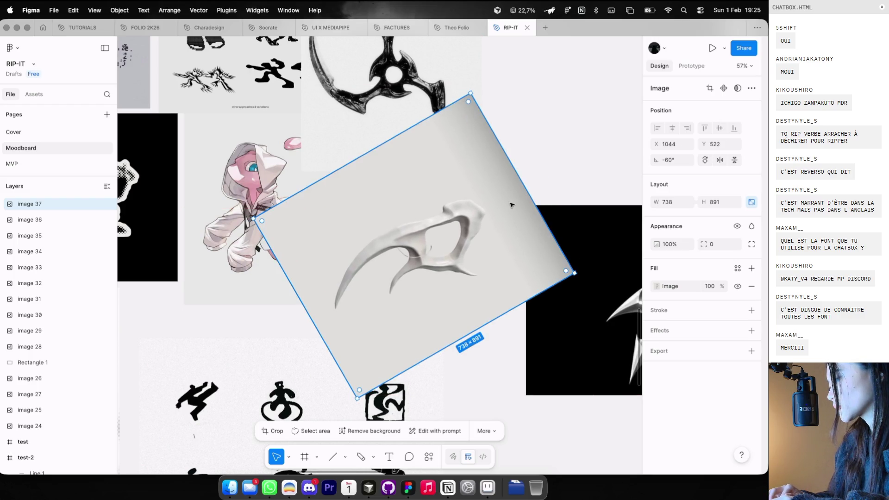
pyautogui.click(573, 140)
pyautogui.moveTo(347, 222); pyautogui.dragTo(516, 327)
pyautogui.hotkey('ctrl', 'Left')
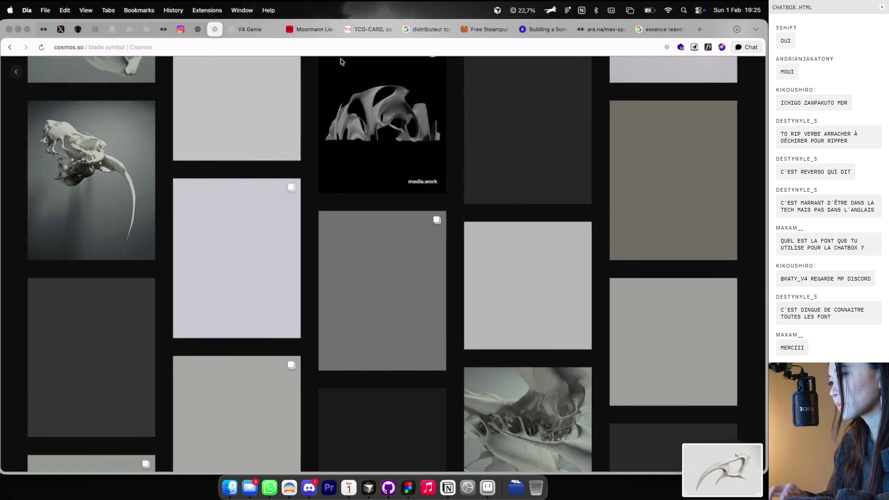
# Start a new ChatGPT chat with the blade screenshot, requesting a monochrome PNG: black shape on white
pyautogui.click(197, 29)
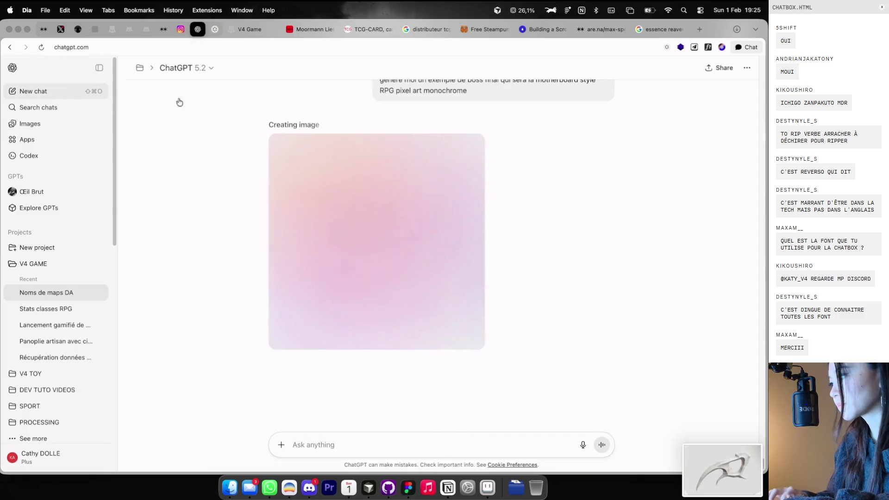
pyautogui.click(33, 90)
pyautogui.moveTo(530, 268); pyautogui.dragTo(523, 260)
pyautogui.write('fais m')
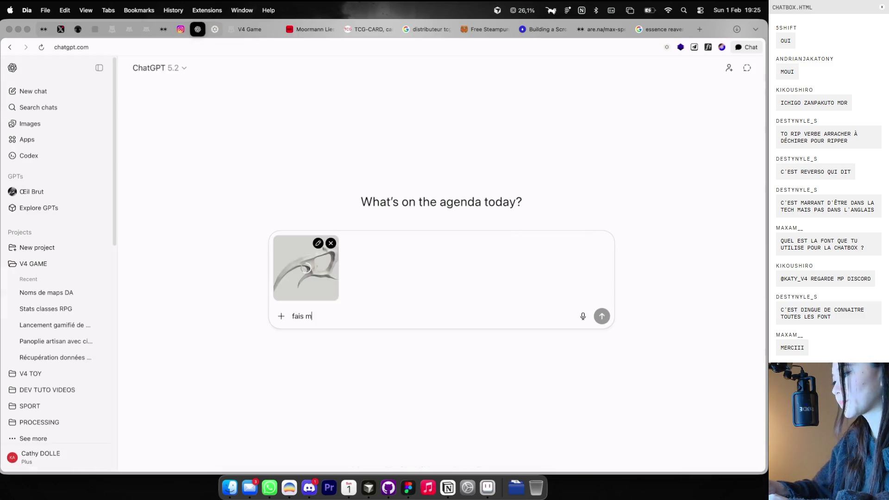
pyautogui.write('oi')
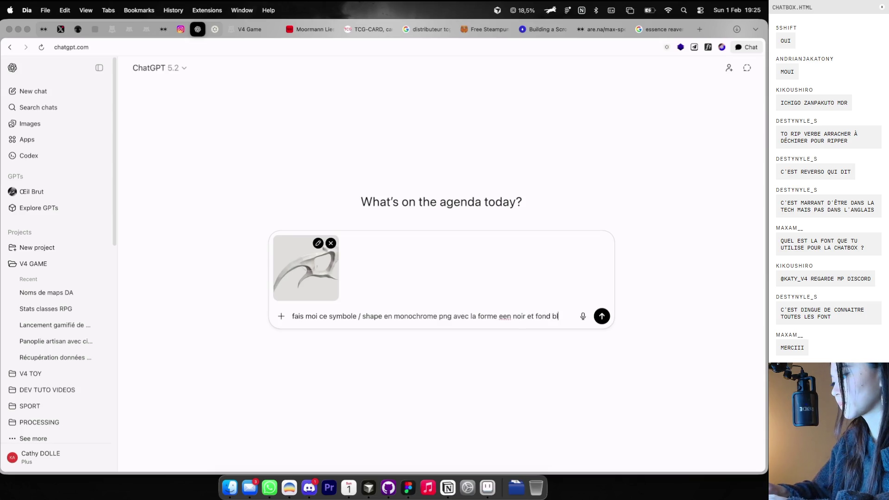
pyautogui.write('anc')
pyautogui.press('Return')
pyautogui.press('super+Tab')
pyautogui.scroll(-3, 378, 262)
# Shift the group of 11 moodboard images and the rotated blade image to the right
pyautogui.moveTo(378, 262)
pyautogui.mouseDown()
pyautogui.moveTo(391, 278)
pyautogui.moveTo(379, 102)
pyautogui.moveTo(390, 98)
pyautogui.moveTo(354, 274)
pyautogui.mouseUp()
pyautogui.scroll(5, 334, 207)
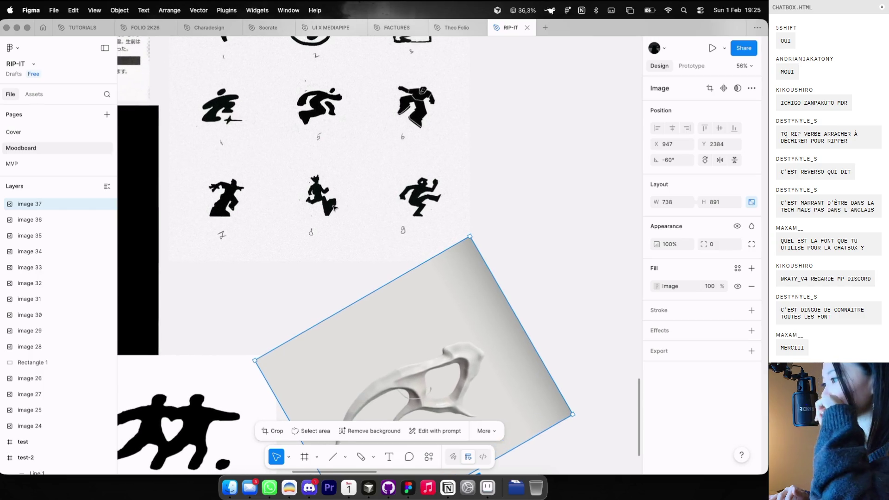
pyautogui.scroll(5, 334, 207)
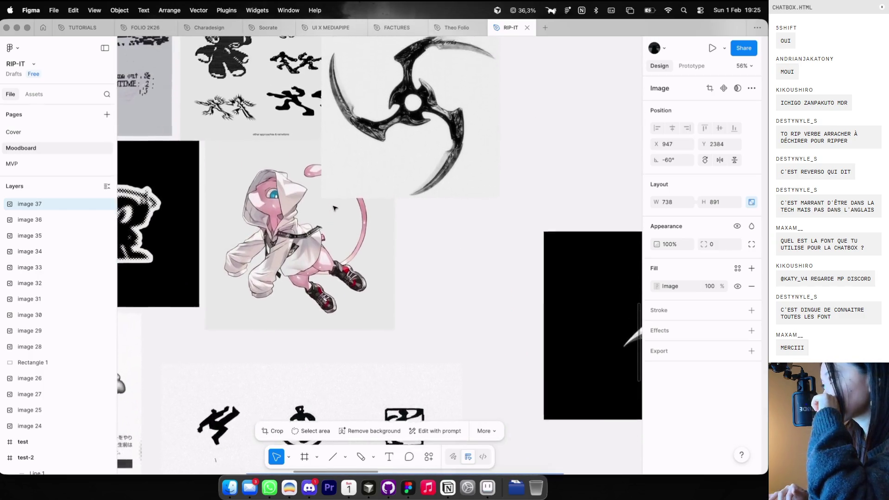
pyautogui.scroll(-5, 335, 208)
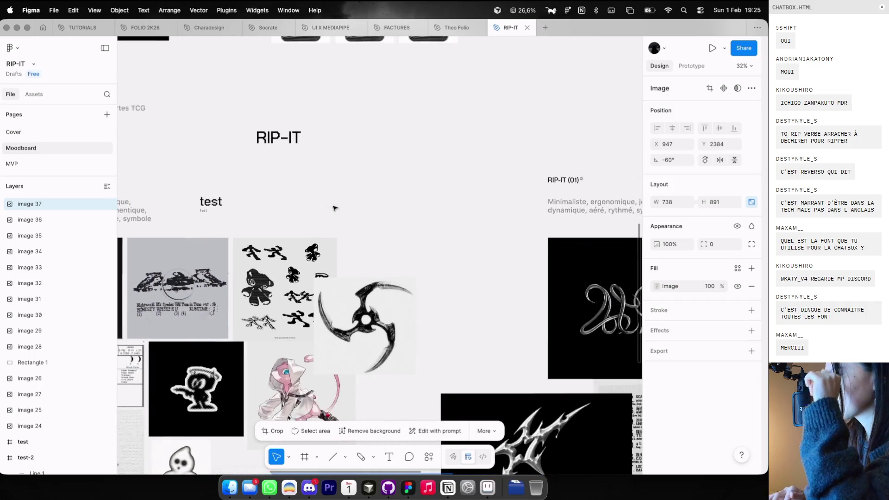
pyautogui.scroll(-5, 335, 208)
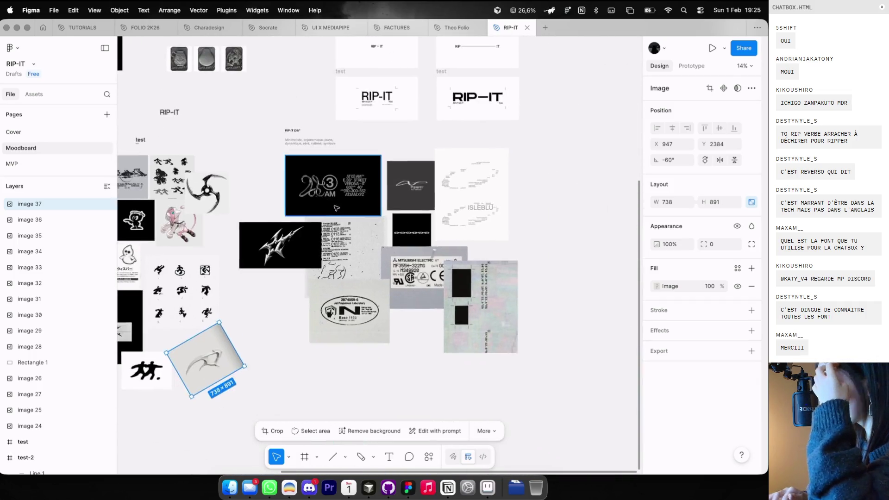
pyautogui.scroll(-1, 337, 209)
pyautogui.moveTo(546, 356)
pyautogui.mouseDown()
pyautogui.moveTo(381, 234)
pyautogui.moveTo(232, 95)
pyautogui.mouseUp()
pyautogui.moveTo(279, 165); pyautogui.dragTo(337, 173)
pyautogui.moveTo(199, 334); pyautogui.dragTo(577, 176)
pyautogui.scroll(8, 576, 176)
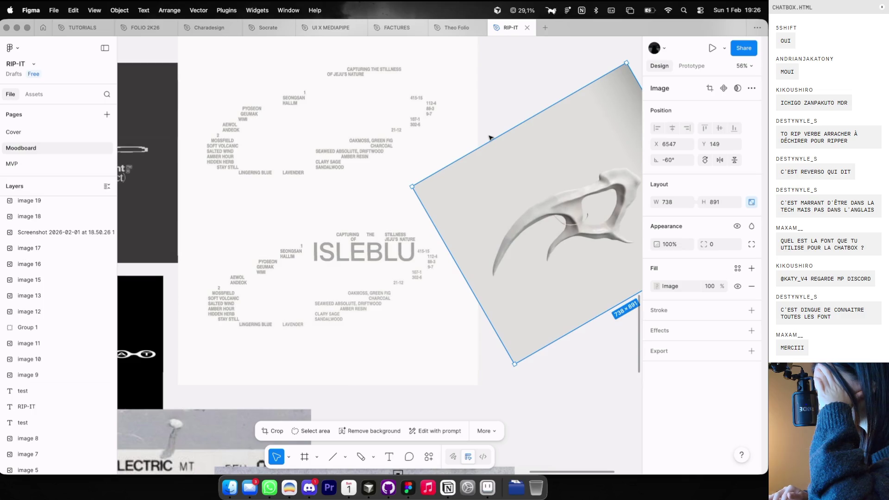
pyautogui.hscroll(2, 489, 137)
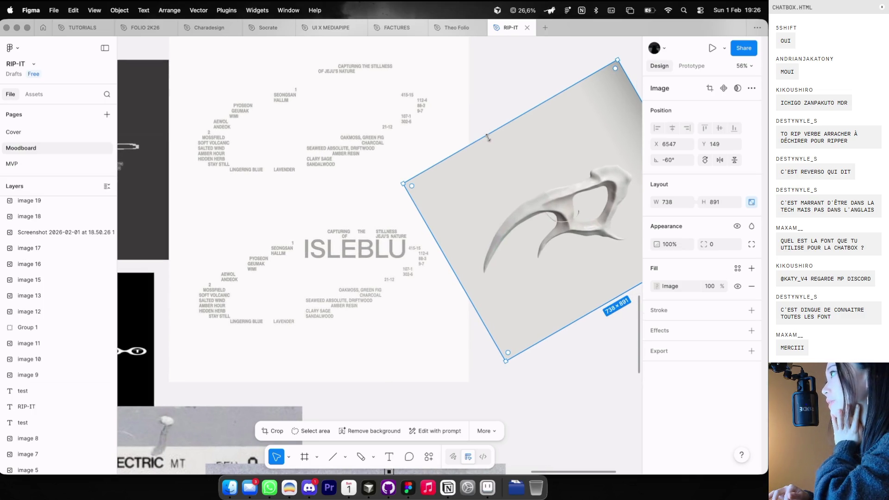
pyautogui.hotkey('ctrl', 'z')
# Preview the RIP – IT test frame's animation, then select the dash between RIP and IT
pyautogui.scroll(-5, 488, 137)
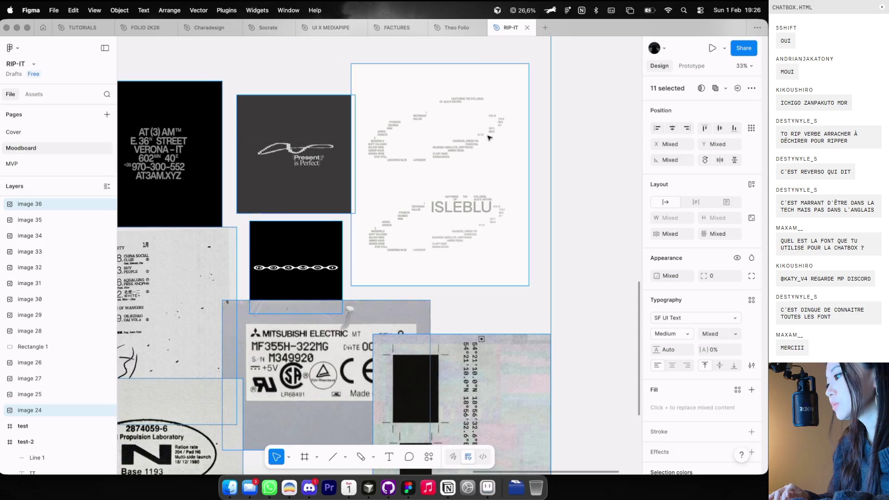
pyautogui.scroll(-5, 489, 136)
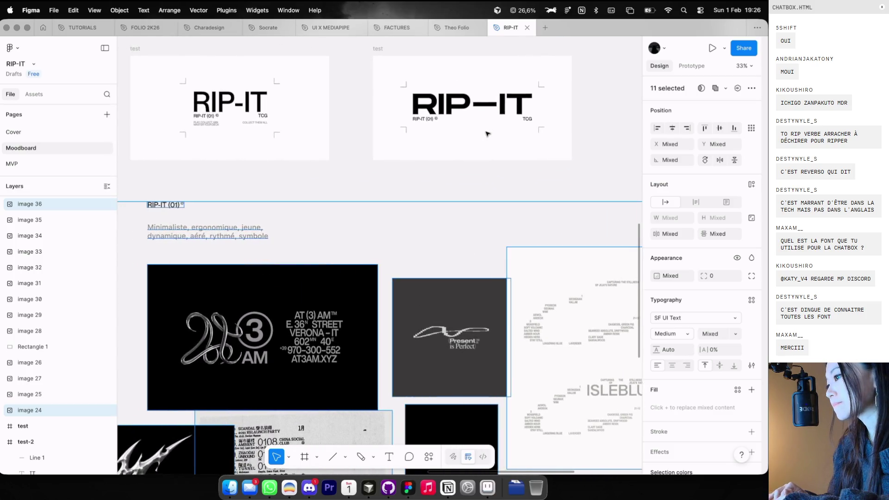
pyautogui.click(346, 118)
pyautogui.hotkey('shift', 'space')
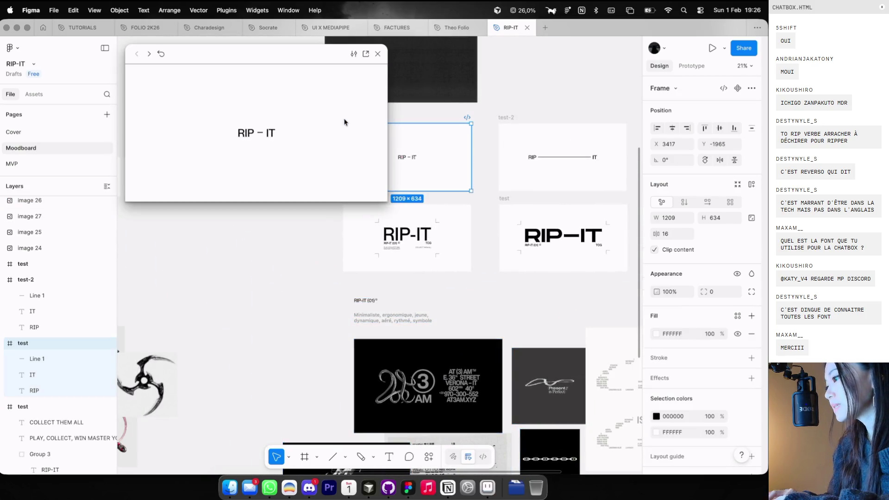
pyautogui.click(378, 53)
pyautogui.scroll(10, 416, 148)
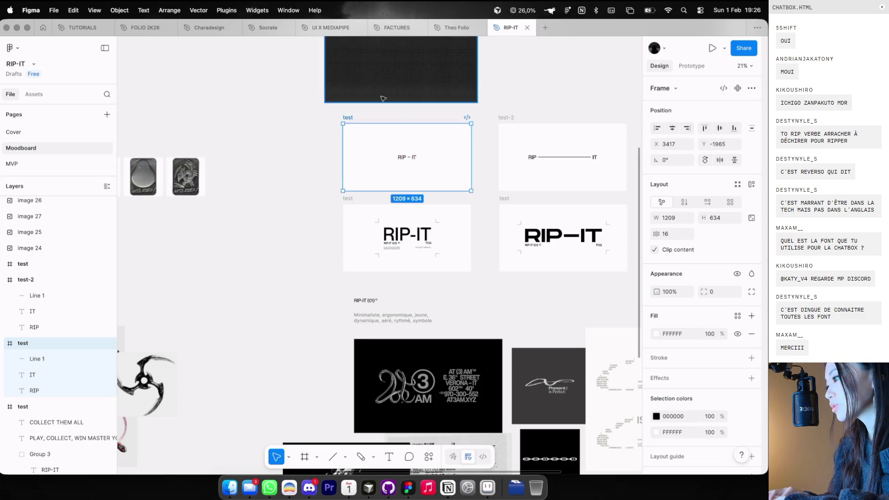
pyautogui.click(430, 173)
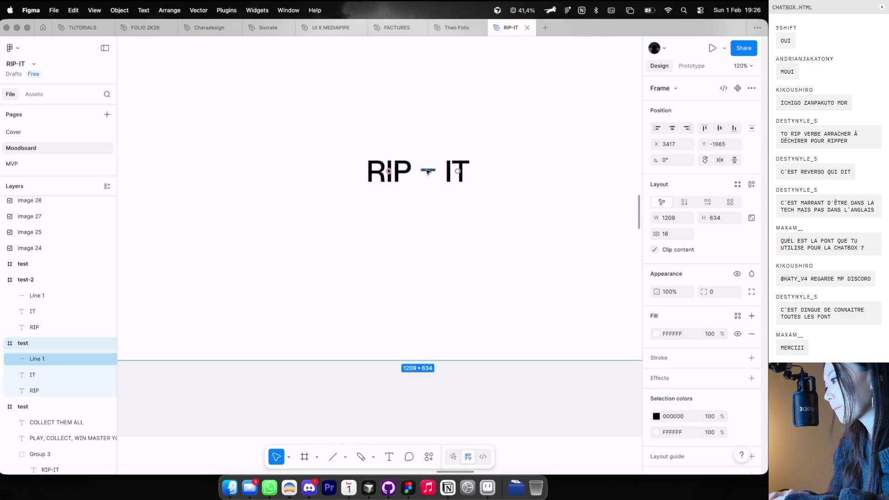
# Lengthen the dash between RIP and IT and select RIP, dash and IT together
pyautogui.scroll(4, 435, 172)
pyautogui.hotkey('ctrl', 'g')
pyautogui.hotkey('ctrl', 'z')
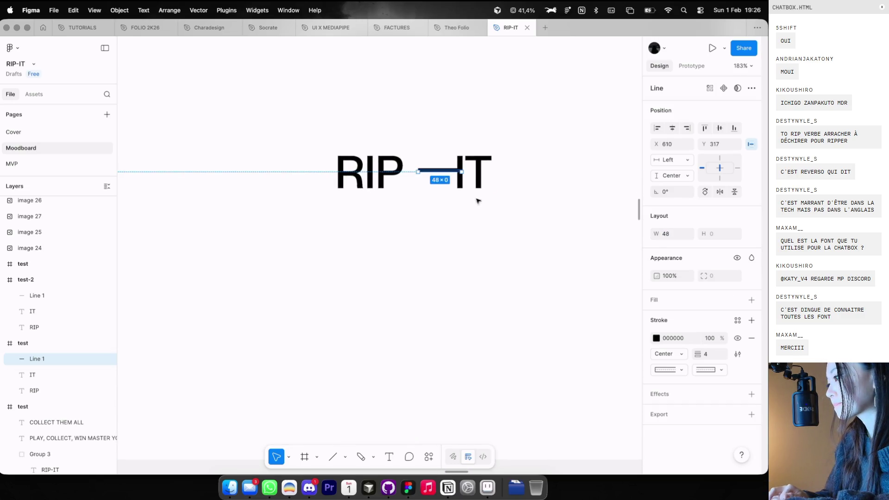
pyautogui.click(471, 182)
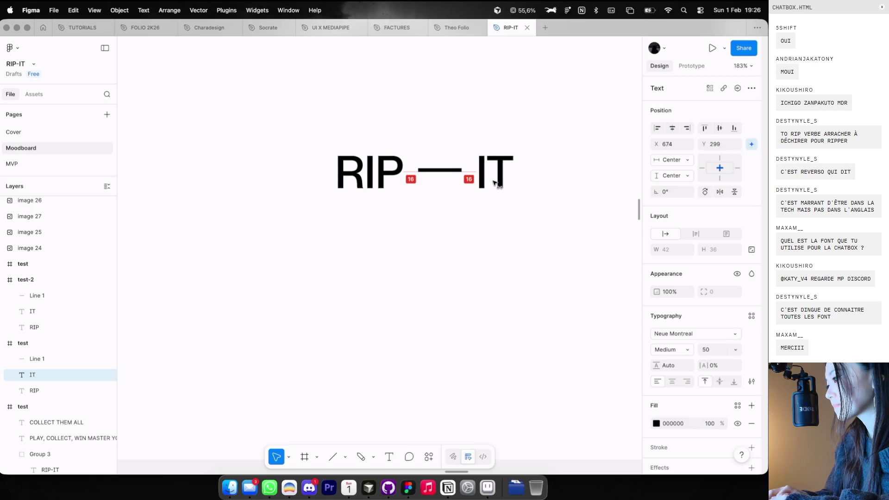
pyautogui.scroll(-10, 485, 198)
pyautogui.moveTo(412, 193); pyautogui.dragTo(552, 218)
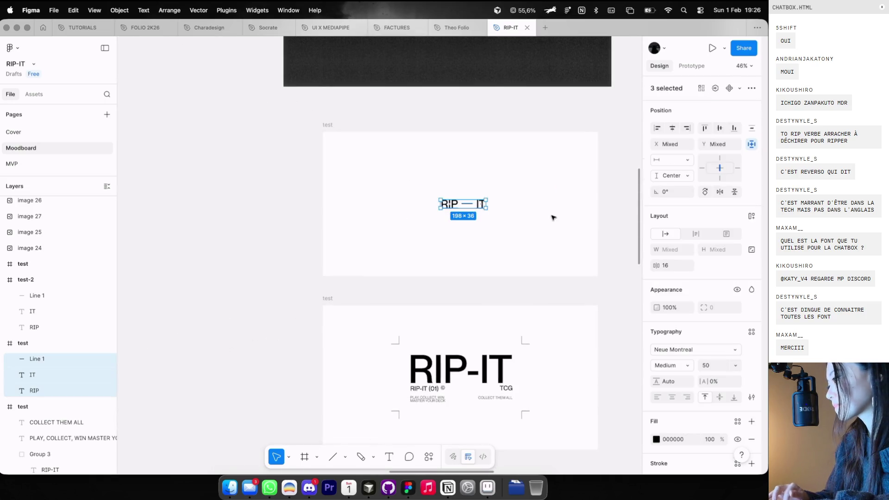
pyautogui.hscroll(4, 377, 204)
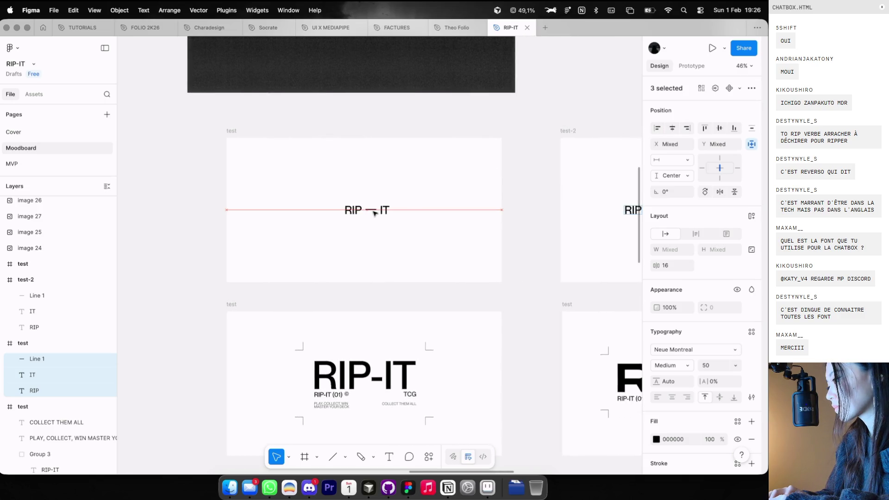
# Preview the test frame's animation, undoing an accidental frame move afterwards
pyautogui.click(198, 146)
pyautogui.click(230, 131)
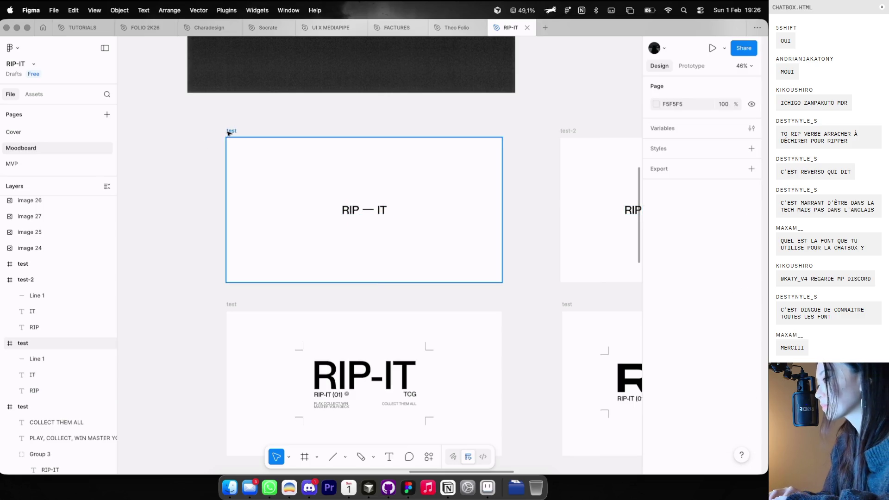
pyautogui.hotkey('shift', 'space')
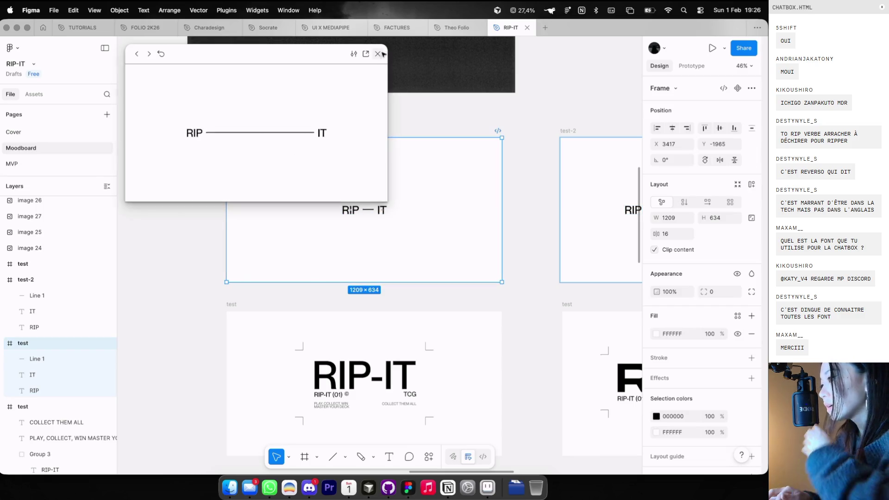
pyautogui.click(378, 54)
pyautogui.scroll(-5, 388, 188)
pyautogui.scroll(-2, 387, 189)
pyautogui.hotkey('ctrl', 'z')
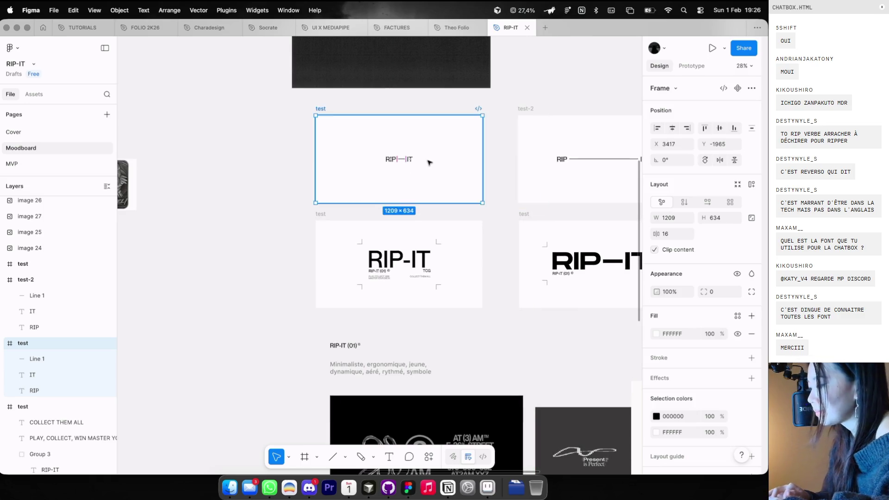
pyautogui.press('Escape')
pyautogui.scroll(-3, 307, 186)
pyautogui.scroll(5, 288, 199)
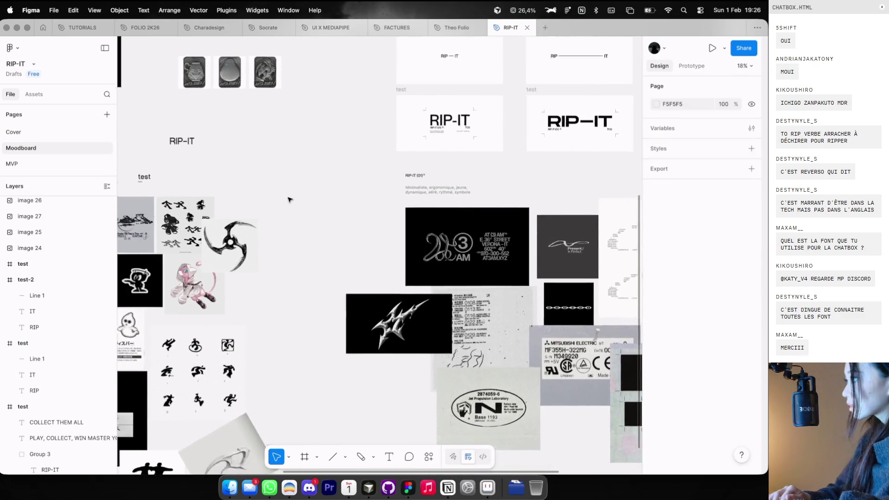
# Pan and zoom the canvas out to about 27% to show the RIP-IT frames and three card images
pyautogui.scroll(4, 264, 230)
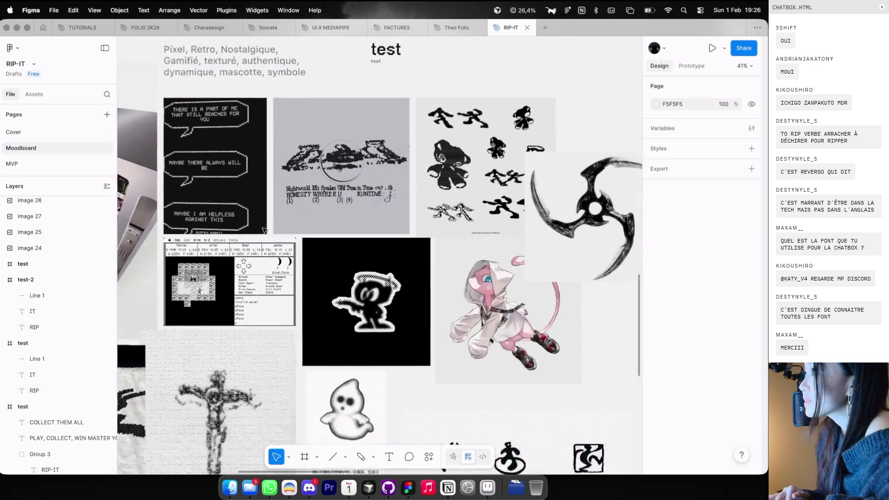
pyautogui.hscroll(-6, 295, 193)
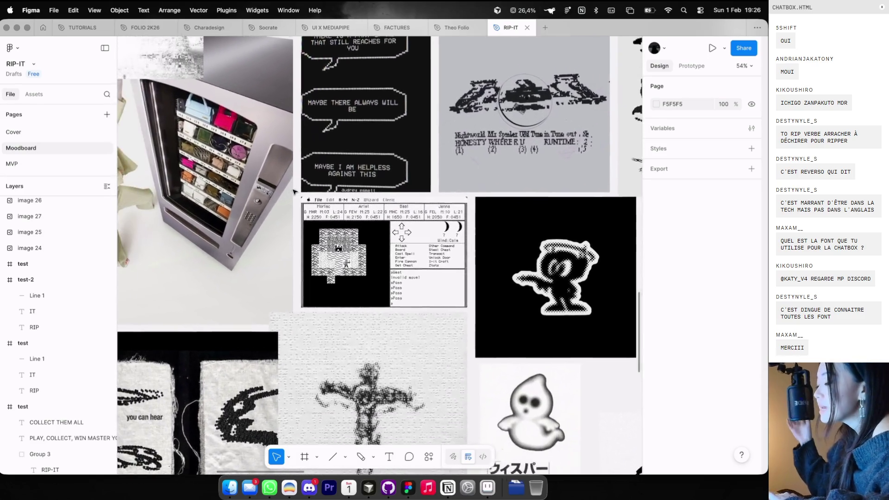
pyautogui.hscroll(-3, 295, 163)
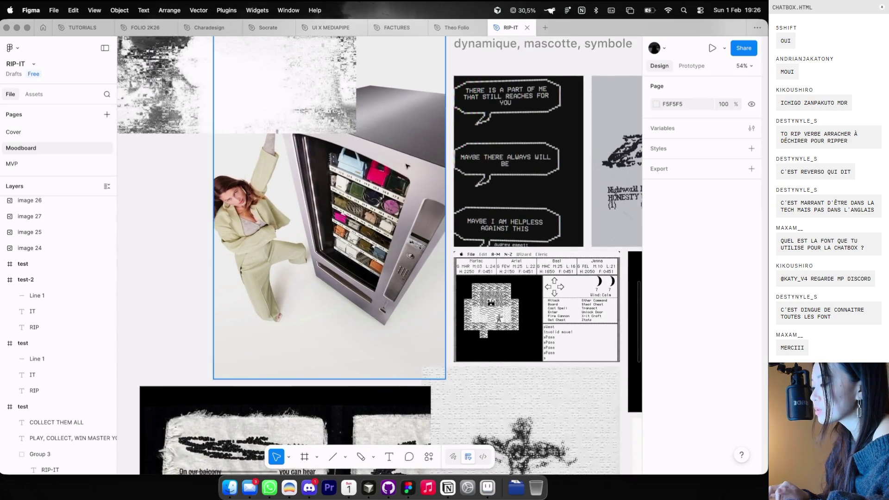
pyautogui.scroll(-3, 358, 154)
pyautogui.scroll(-5, 359, 162)
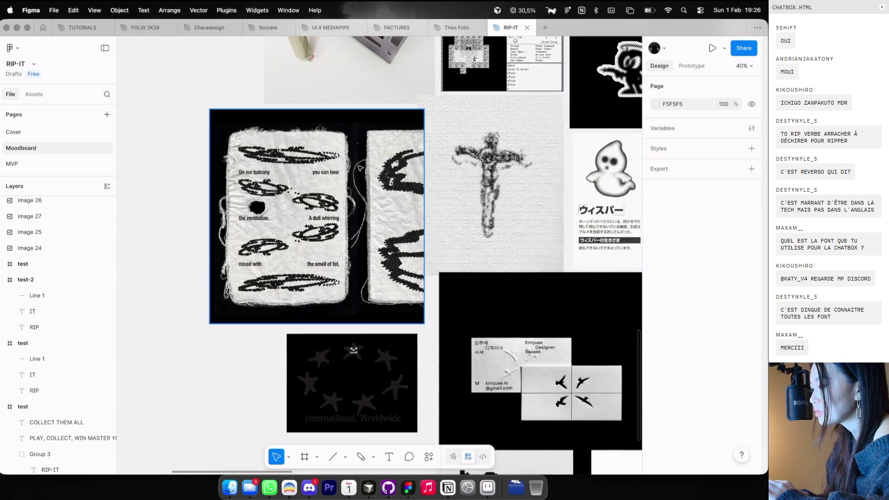
pyautogui.scroll(3, 355, 164)
pyautogui.scroll(-5, 354, 165)
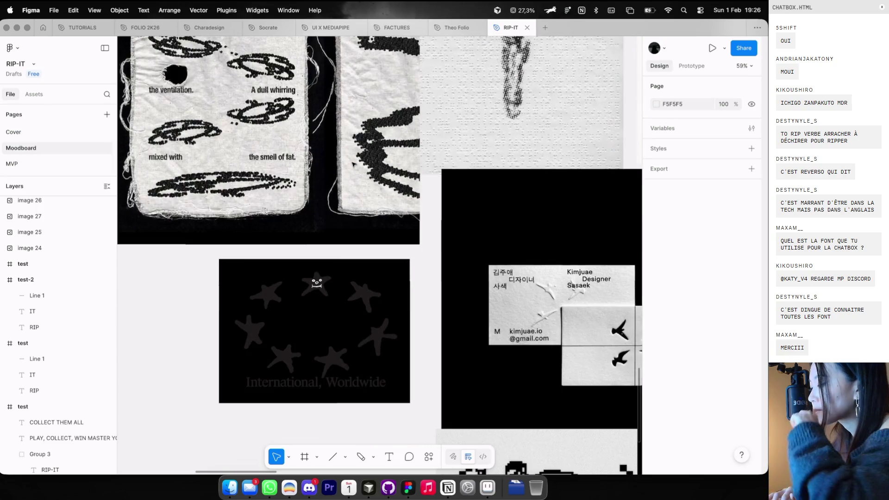
pyautogui.scroll(-5, 354, 164)
pyautogui.hscroll(5, 353, 164)
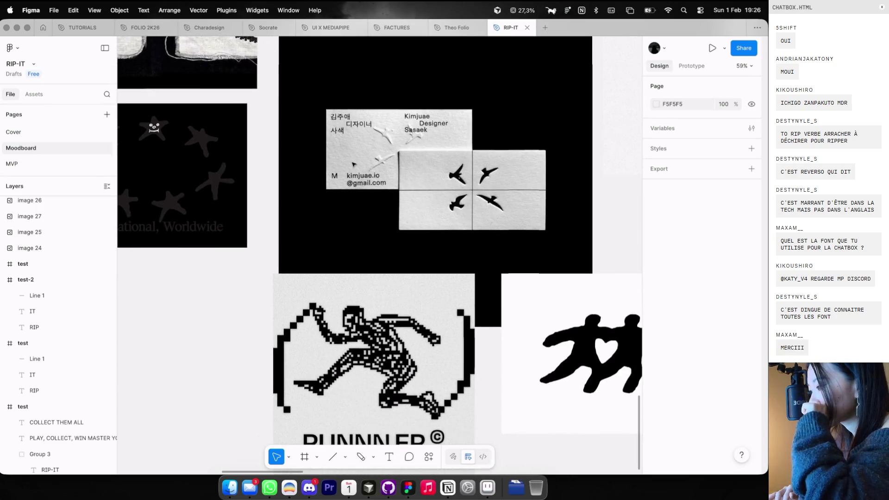
pyautogui.scroll(10, 354, 164)
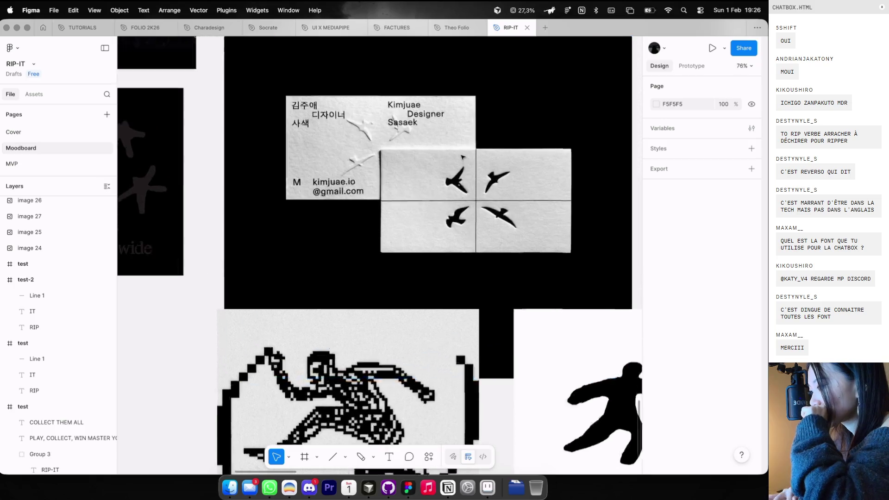
pyautogui.scroll(1, 461, 158)
pyautogui.hscroll(-1, 461, 158)
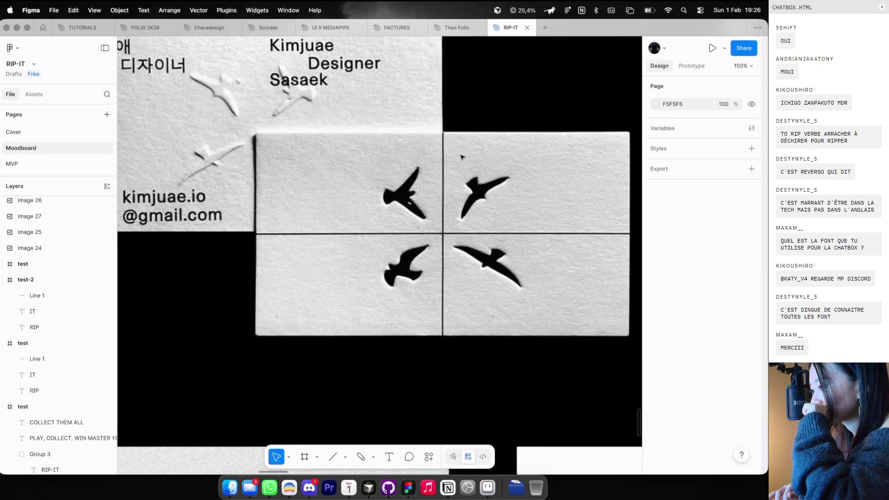
pyautogui.scroll(-10, 461, 158)
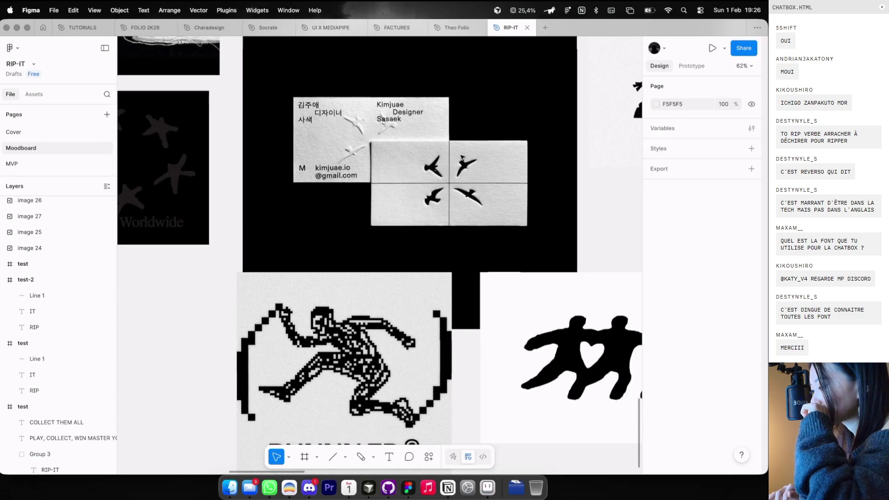
pyautogui.scroll(-2, 461, 157)
pyautogui.scroll(10, 461, 158)
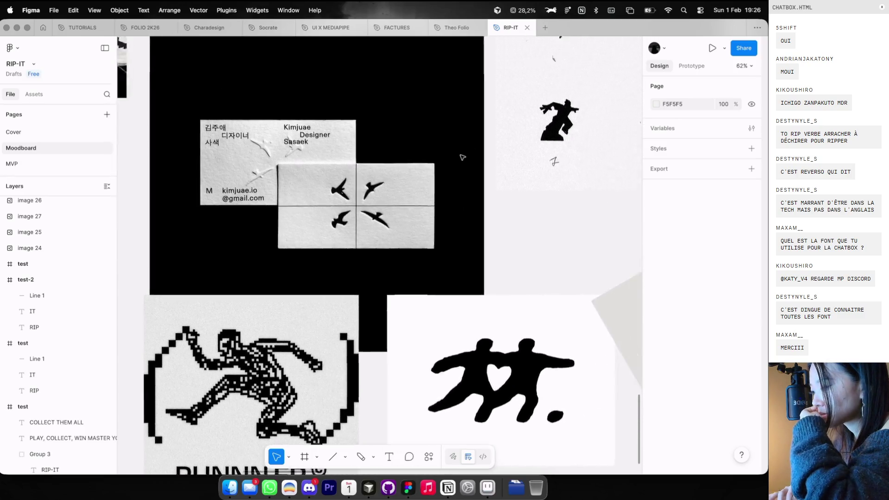
pyautogui.scroll(-3, 461, 157)
pyautogui.scroll(10, 461, 158)
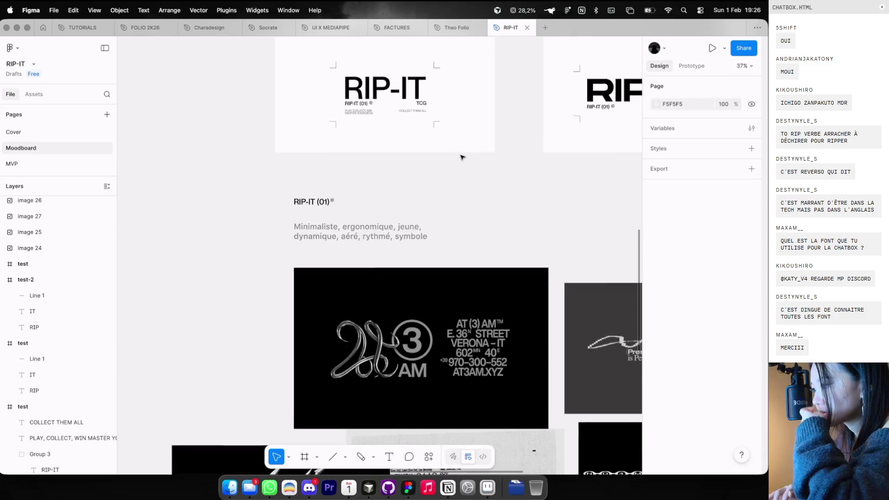
pyautogui.scroll(-3, 461, 157)
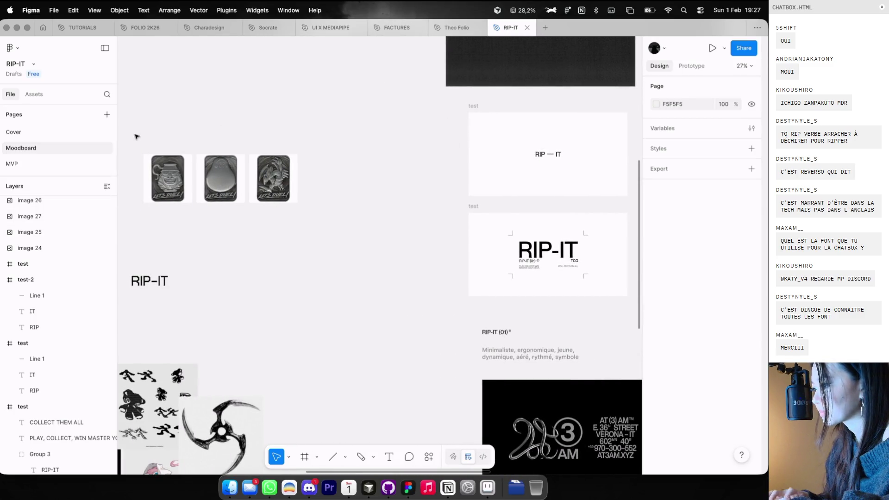
# Move the three card images left and up, and duplicate the RIP — IT test frame
pyautogui.moveTo(135, 136); pyautogui.dragTo(306, 209)
pyautogui.moveTo(220, 178); pyautogui.dragTo(131, 157)
pyautogui.moveTo(471, 110); pyautogui.dragTo(311, 108)
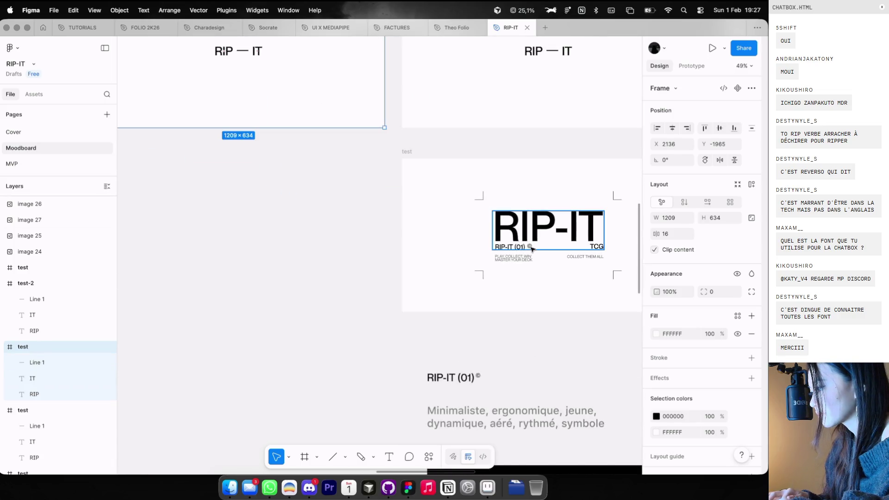
# Copy the © symbol from RIP-IT (01) and paste it into the duplicated RIP — IT frame
pyautogui.doubleClick(530, 248)
pyautogui.scroll(5, 531, 248)
pyautogui.doubleClick(531, 248)
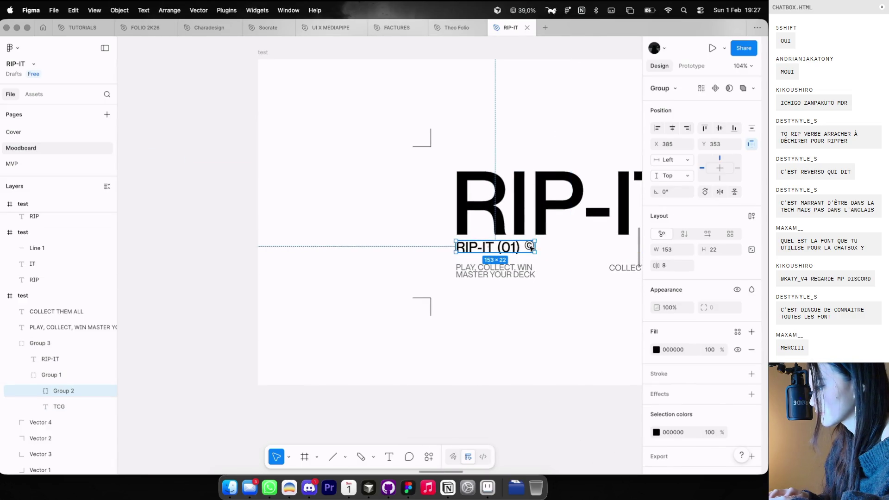
pyautogui.doubleClick(531, 248)
pyautogui.scroll(-10, 531, 249)
pyautogui.scroll(-3, 531, 249)
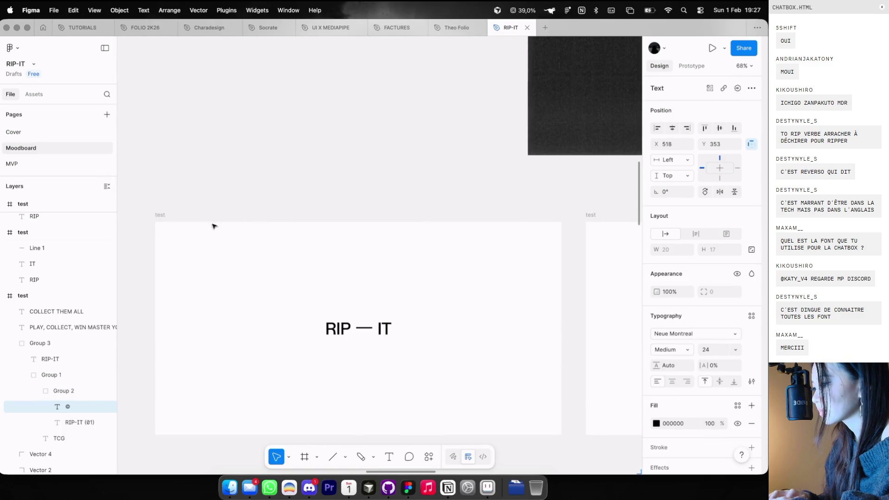
pyautogui.click(169, 220)
pyautogui.hotkey('ctrl', 'v')
pyautogui.click(214, 230)
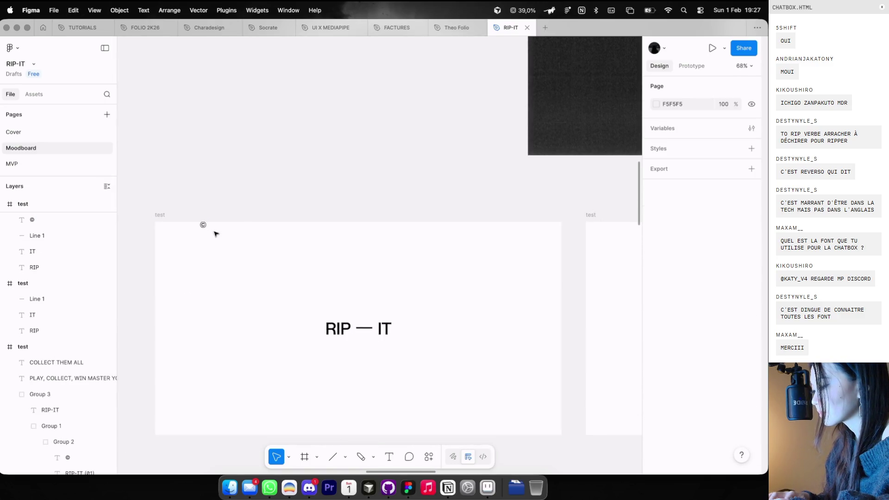
# Place the © right after IT and group it with RIP, the dash and IT
pyautogui.moveTo(203, 225)
pyautogui.mouseDown()
pyautogui.moveTo(403, 338)
pyautogui.moveTo(393, 308)
pyautogui.mouseUp()
pyautogui.scroll(5, 401, 333)
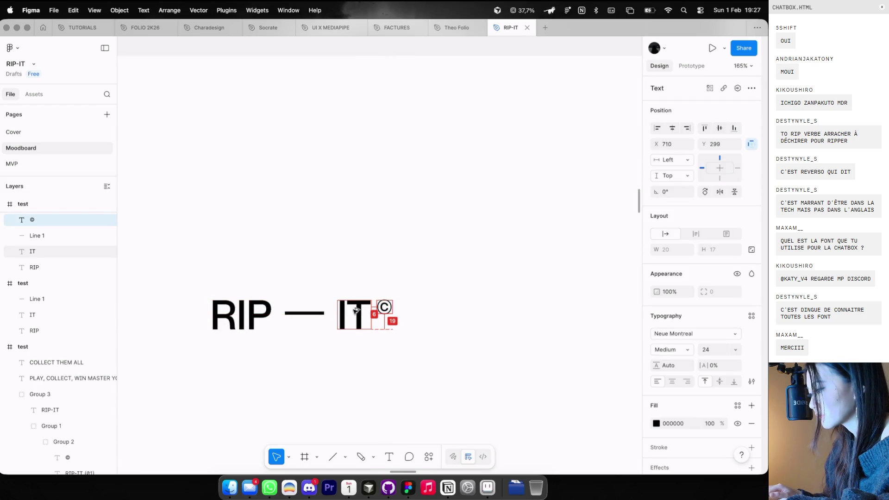
pyautogui.click(397, 239)
pyautogui.scroll(-10, 397, 240)
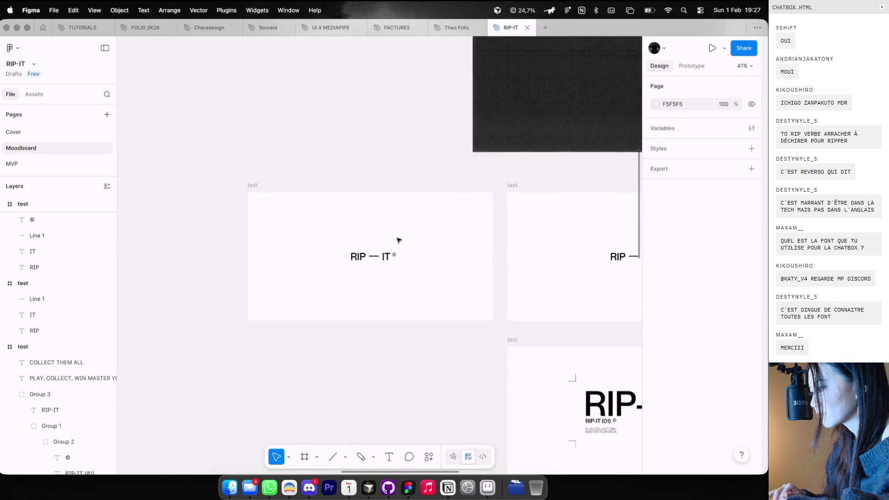
pyautogui.moveTo(407, 257); pyautogui.dragTo(342, 234)
pyautogui.press('super+g')
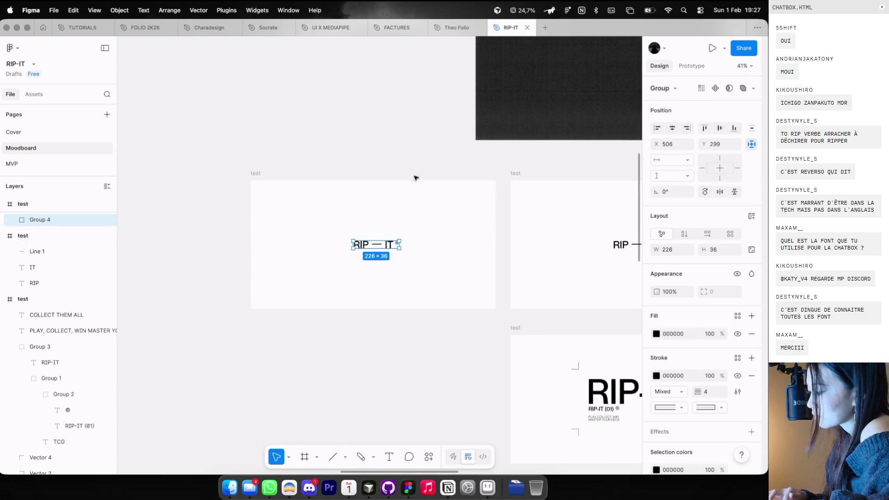
# Copy the COLLECT THEM ALL text into the RIP — IT © frame, just under the wordmark
pyautogui.scroll(-5, 415, 178)
pyautogui.click(375, 243)
pyautogui.scroll(-3, 407, 246)
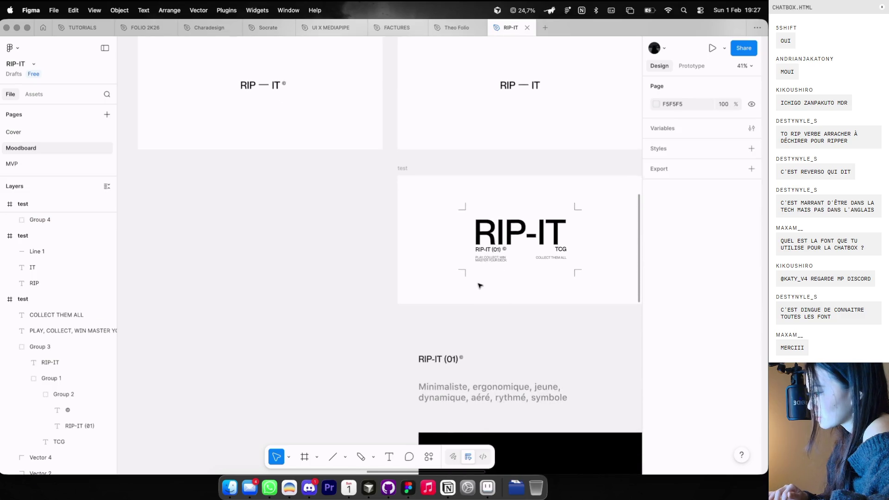
pyautogui.click(534, 257)
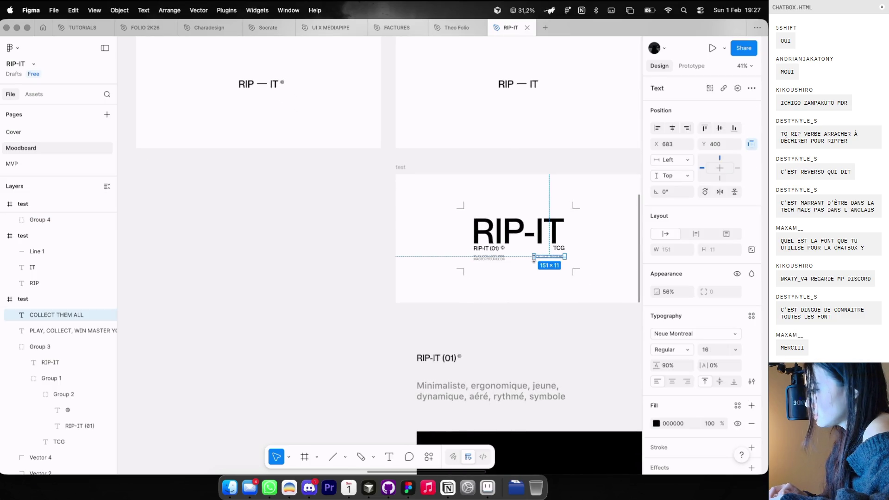
pyautogui.scroll(3, 324, 135)
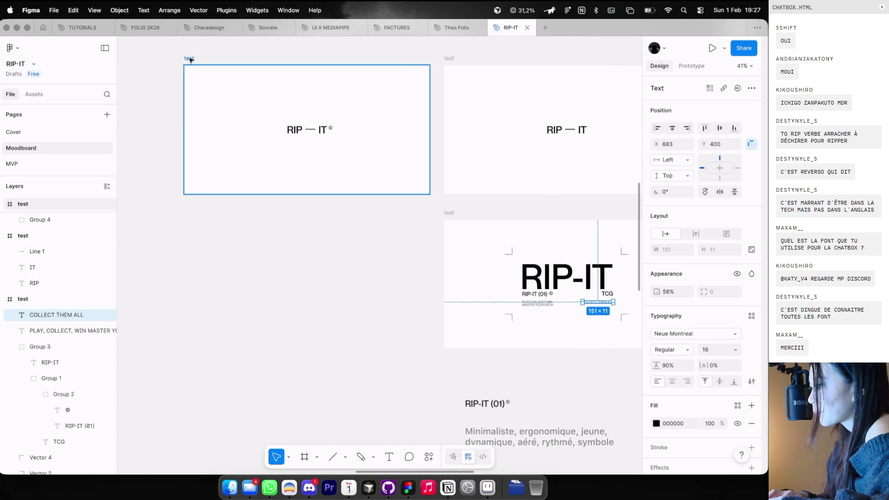
pyautogui.click(189, 59)
pyautogui.scroll(2, 268, 83)
pyautogui.hotkey('ctrl', 'v')
pyautogui.scroll(3, 294, 149)
pyautogui.moveTo(391, 169); pyautogui.dragTo(353, 150)
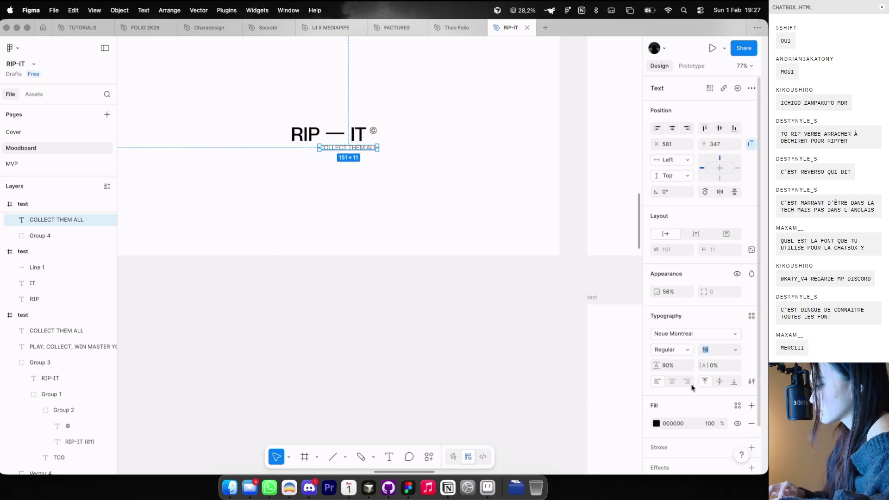
# Reduce the tagline's font size to 10 and shift it left to line up under RIP
pyautogui.click(708, 351)
pyautogui.write('10')
pyautogui.press('Return')
pyautogui.click(450, 199)
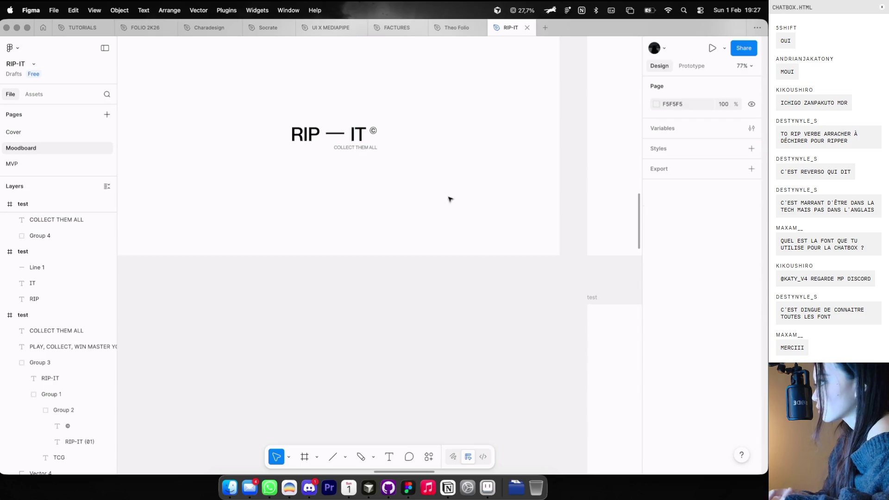
pyautogui.click(360, 147)
pyautogui.click(359, 174)
pyautogui.moveTo(359, 148); pyautogui.dragTo(307, 148)
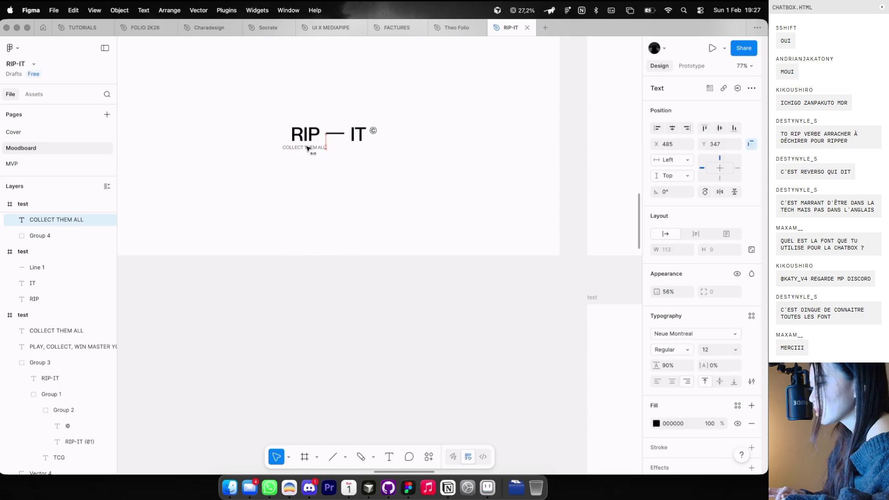
pyautogui.scroll(-3, 315, 148)
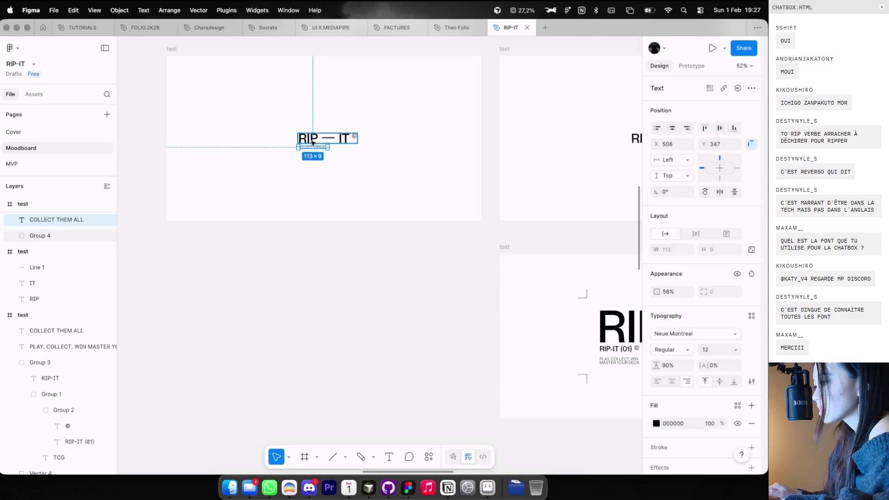
pyautogui.click(350, 209)
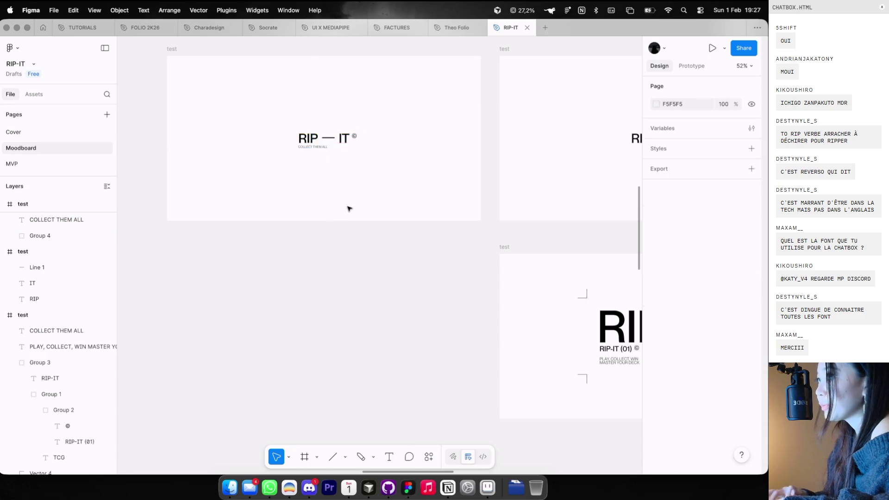
pyautogui.scroll(-5, 349, 209)
pyautogui.scroll(-5, 349, 207)
pyautogui.scroll(3, 349, 206)
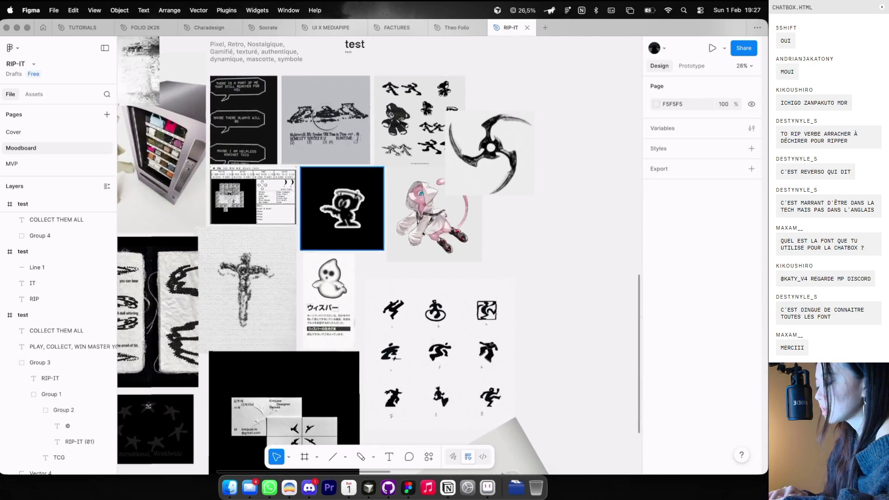
# Copy the generated black blade symbol image from ChatGPT's full-size view
pyautogui.scroll(3, 413, 107)
pyautogui.press('super+Tab')
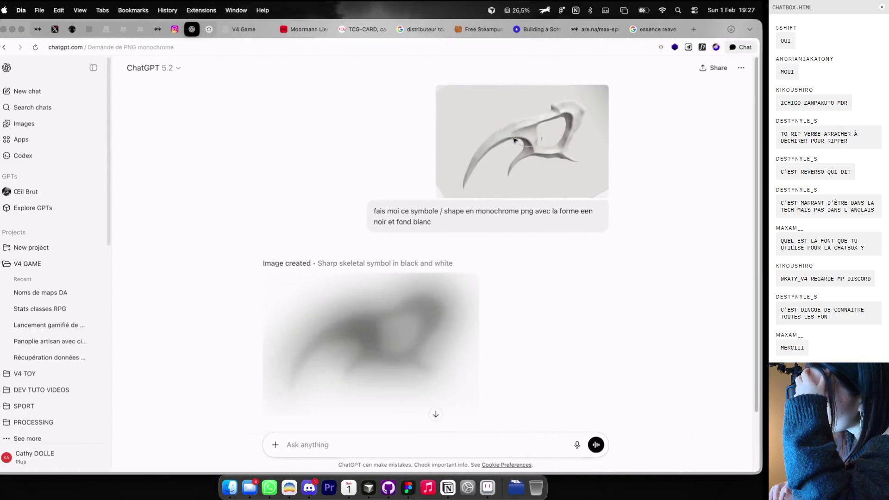
pyautogui.click(402, 277)
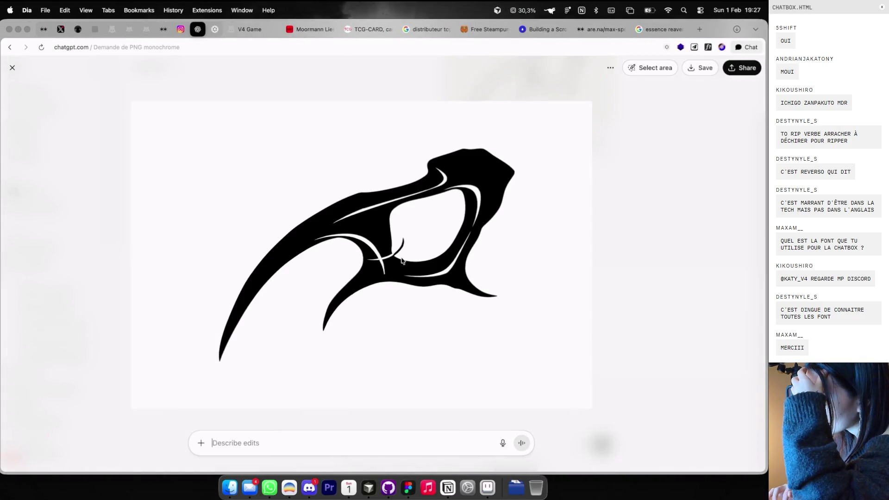
pyautogui.rightClick(402, 260)
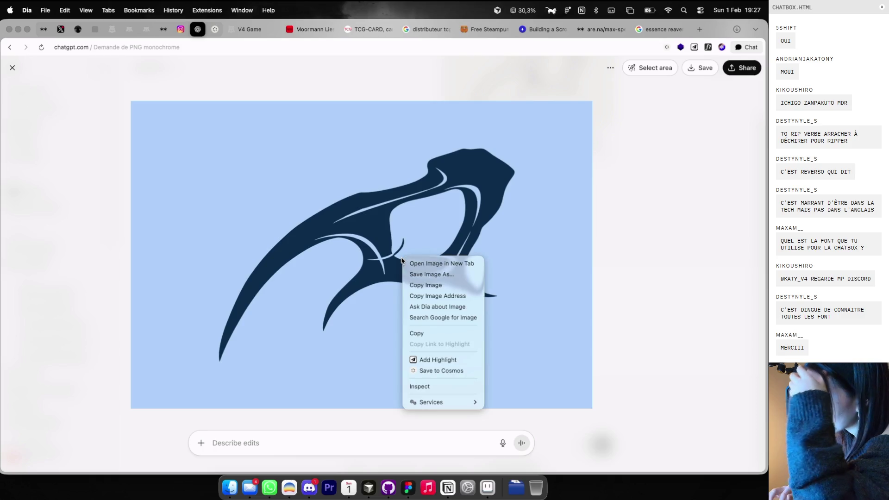
pyautogui.click(416, 285)
pyautogui.click(604, 251)
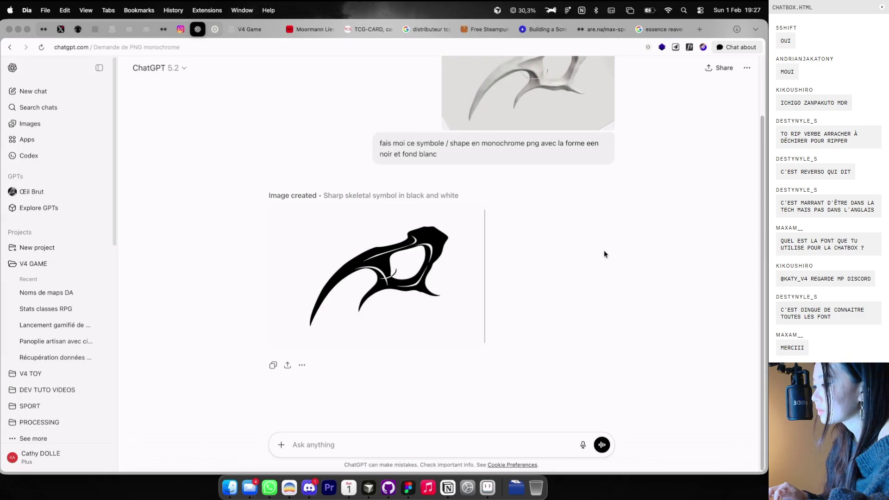
pyautogui.press('super+Tab')
pyautogui.press('super+Tab')
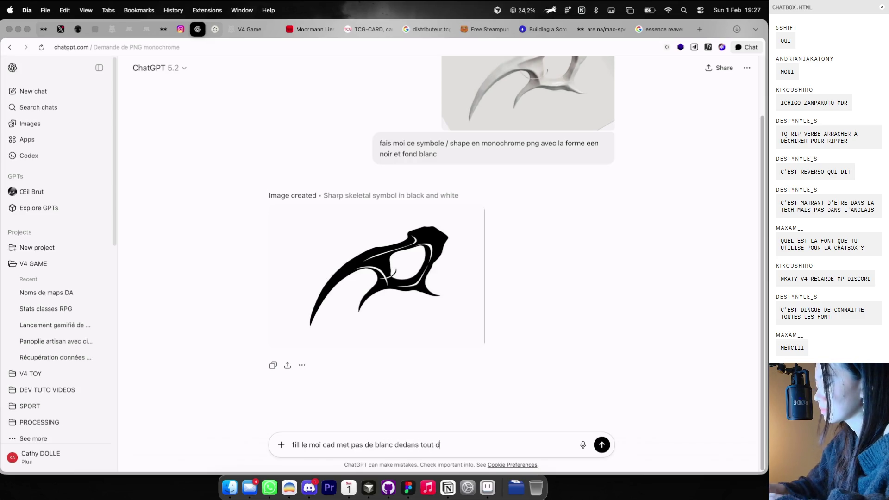
# Ask ChatGPT to fill the blade symbol solid black with no white inside
pyautogui.write('oir')
pyautogui.press('Return')
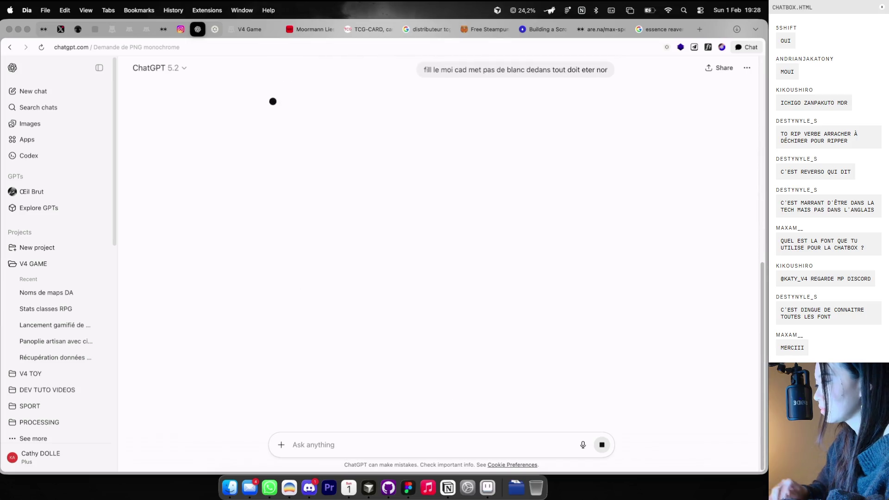
pyautogui.press('super+Tab')
pyautogui.scroll(3, 370, 296)
pyautogui.keyDown('ctrl'); pyautogui.scroll(-5, 383, 275); pyautogui.keyUp('ctrl')
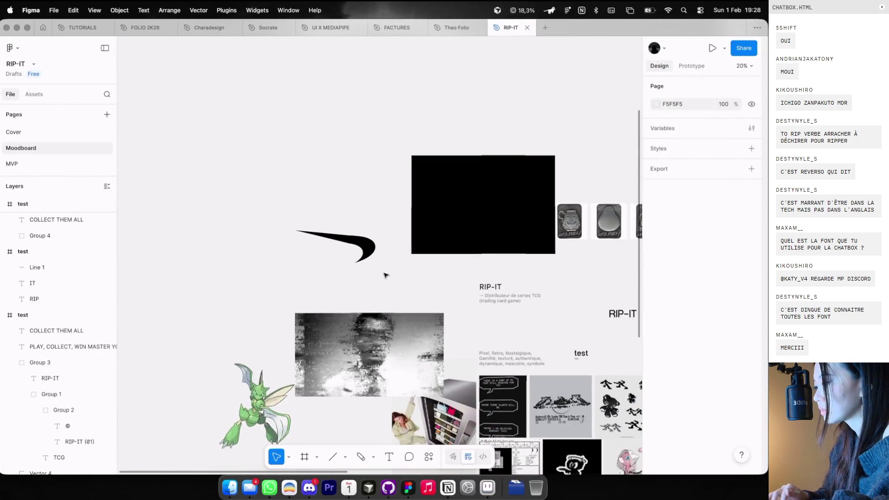
# Paste the blade symbol onto the Figma canvas as image 38 and launch Adobe Illustrator via Spotlight
pyautogui.hscroll(-3, 382, 254)
pyautogui.press('super+v')
pyautogui.press('super+space')
pyautogui.write('illus')
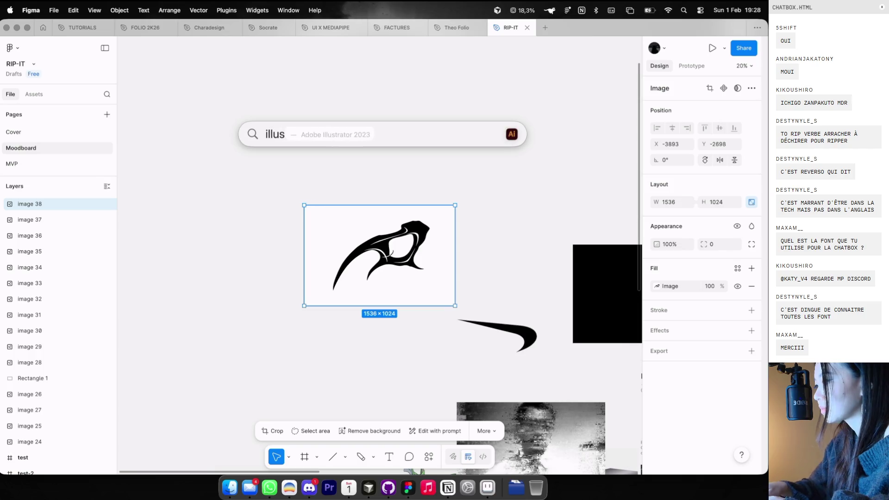
pyautogui.press('Return')
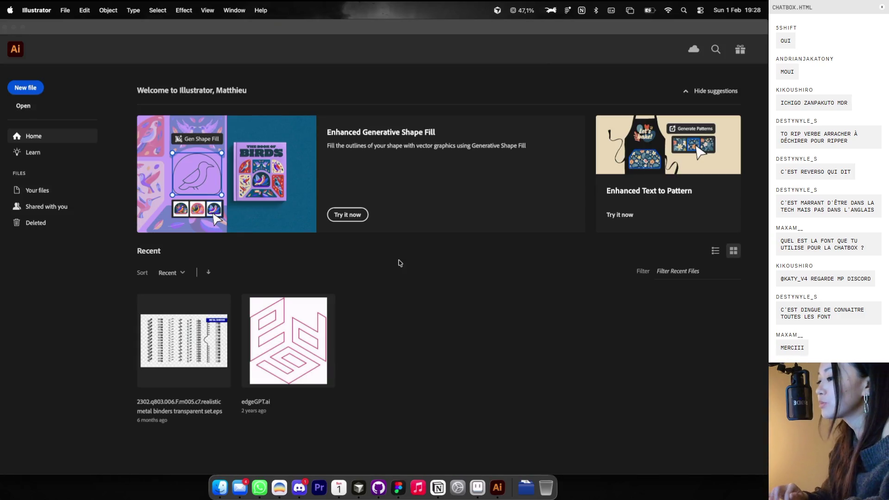
# Create a new Letter-size Illustrator document and arrange its window beside Figma
pyautogui.click(26, 88)
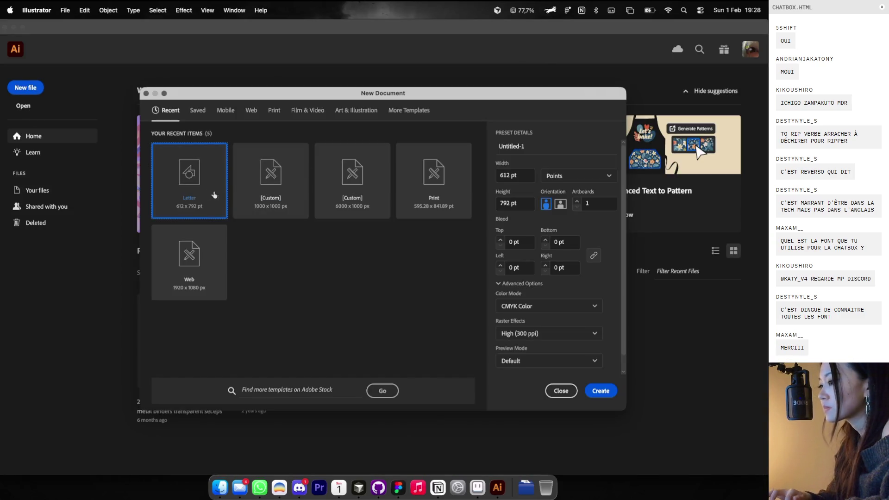
pyautogui.press('Escape')
pyautogui.hotkey('ctrl', 'Up')
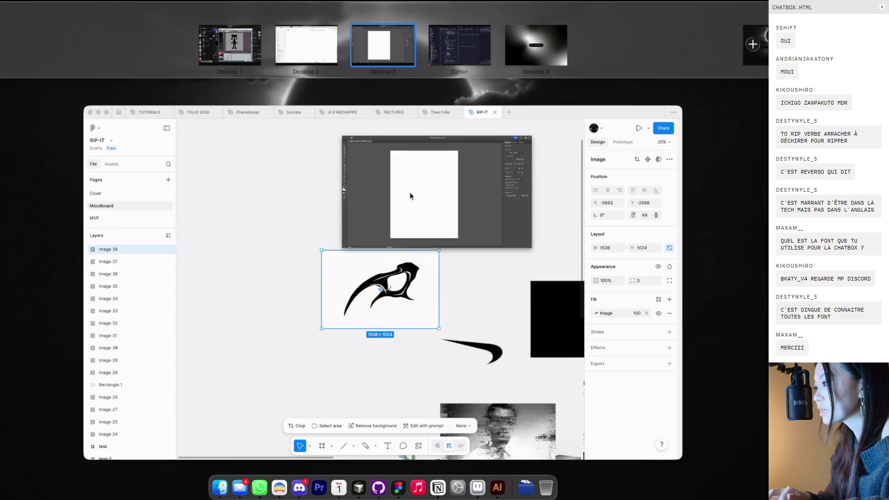
pyautogui.moveTo(410, 196)
pyautogui.mouseDown()
pyautogui.moveTo(528, 53)
pyautogui.moveTo(398, 48)
pyautogui.mouseUp()
pyautogui.hotkey('ctrl', 'Left')
pyautogui.hotkey('ctrl', 'Left')
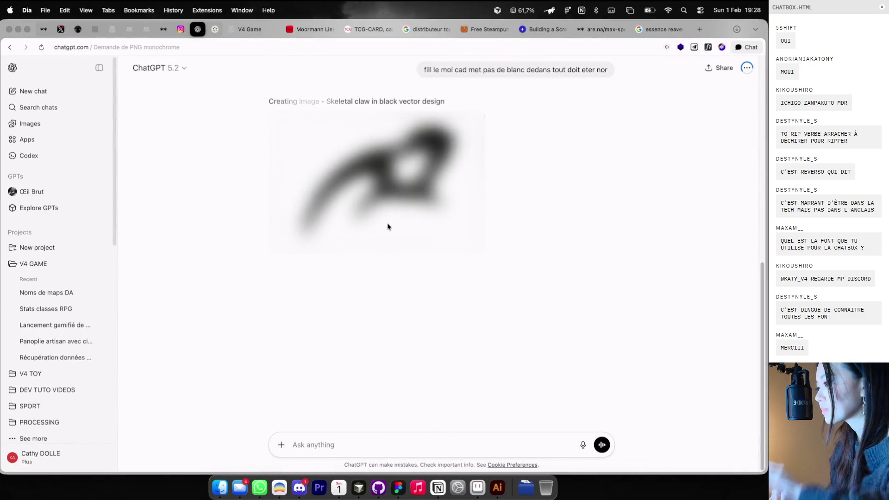
# Copy ChatGPT's solid-black claw image and paste it onto the Illustrator canvas
pyautogui.click(413, 173)
pyautogui.rightClick(443, 175)
pyautogui.click(463, 207)
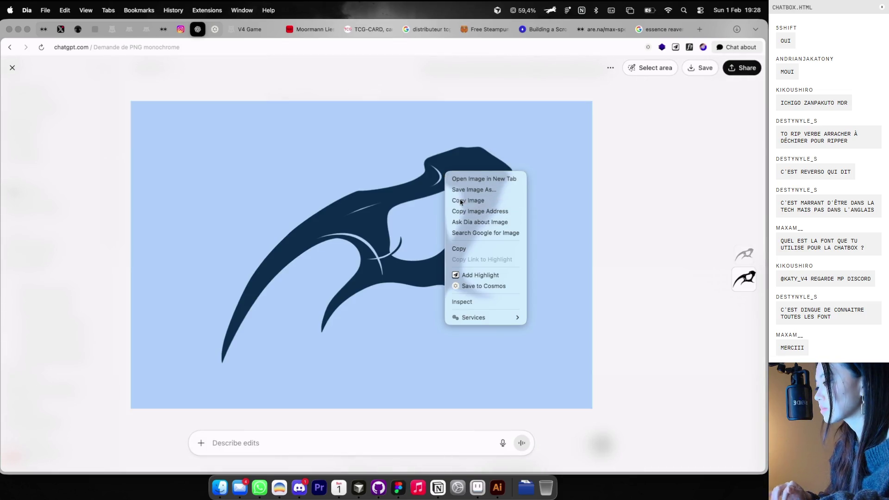
pyautogui.hotkey('ctrl', 'Right')
pyautogui.hotkey('ctrl', 'Right')
pyautogui.click(452, 203)
pyautogui.press('super+v')
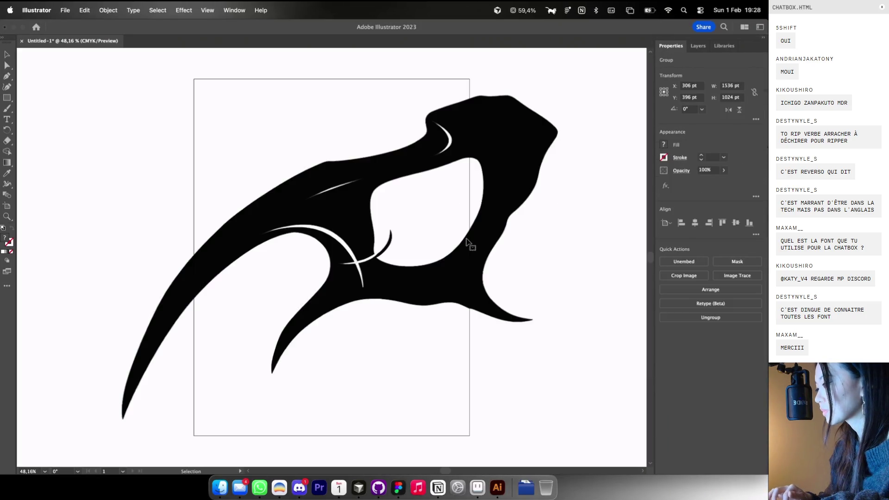
# Image Trace the claw with the Black and White Logo preset and paste it into Figma's moodboard
pyautogui.scroll(-3, 468, 242)
pyautogui.click(737, 276)
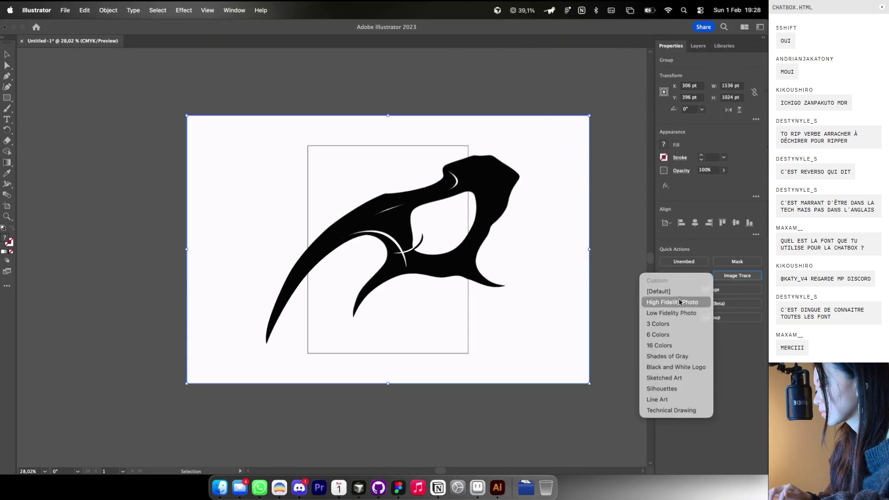
pyautogui.click(665, 367)
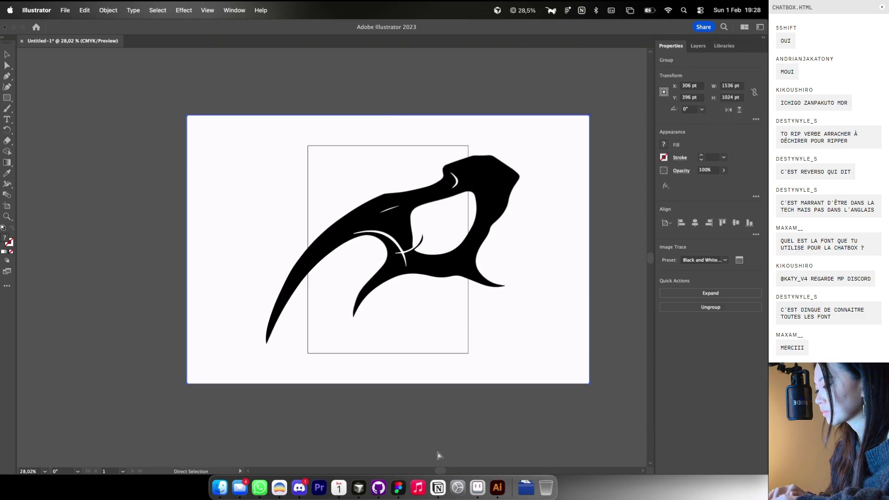
pyautogui.click(398, 487)
pyautogui.press('super+v')
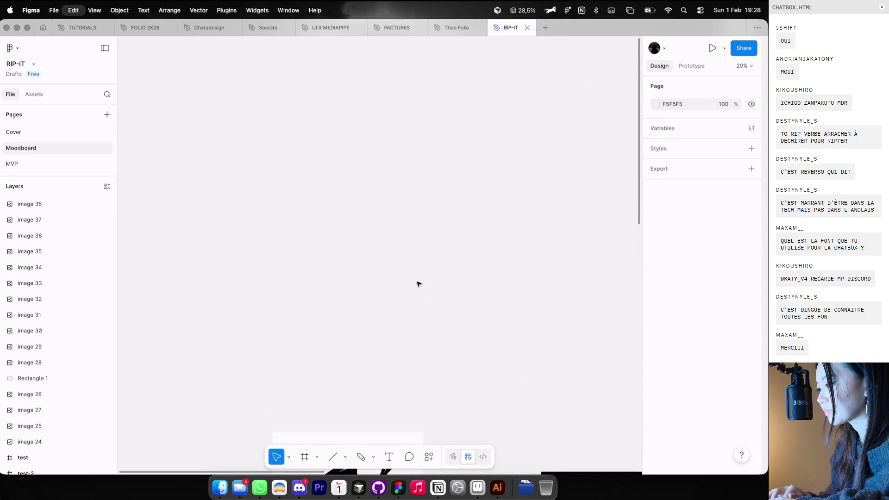
# Drill into the pasted claw group and delete its white-fill vector shape
pyautogui.scroll(5, 361, 193)
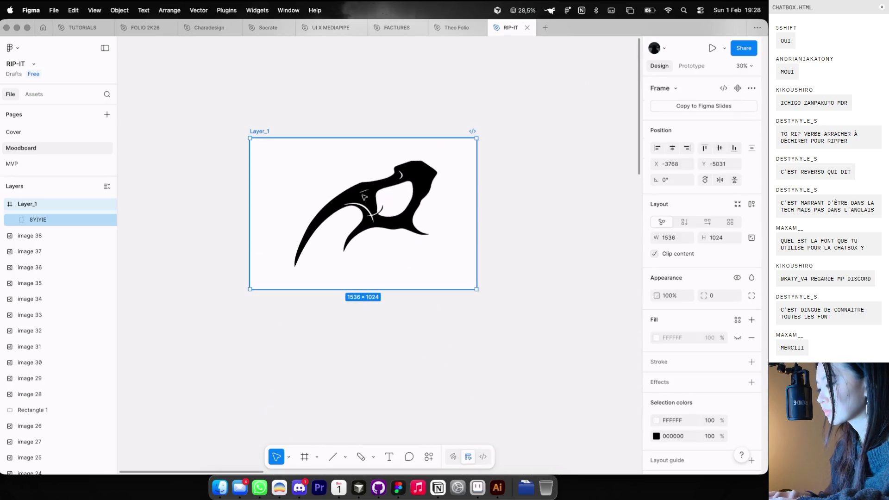
pyautogui.doubleClick(361, 193)
pyautogui.click(360, 193)
pyautogui.scroll(3, 366, 194)
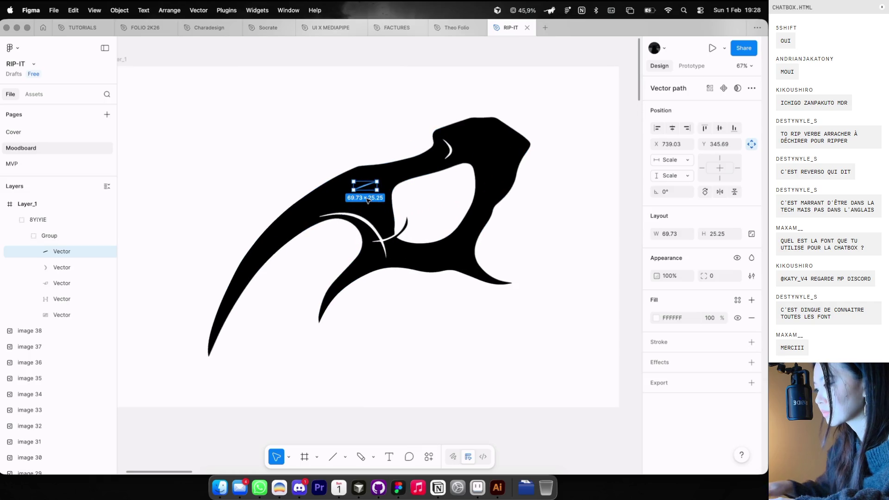
pyautogui.press('Escape')
pyautogui.click(370, 225)
pyautogui.doubleClick(370, 225)
pyautogui.scroll(3, 370, 224)
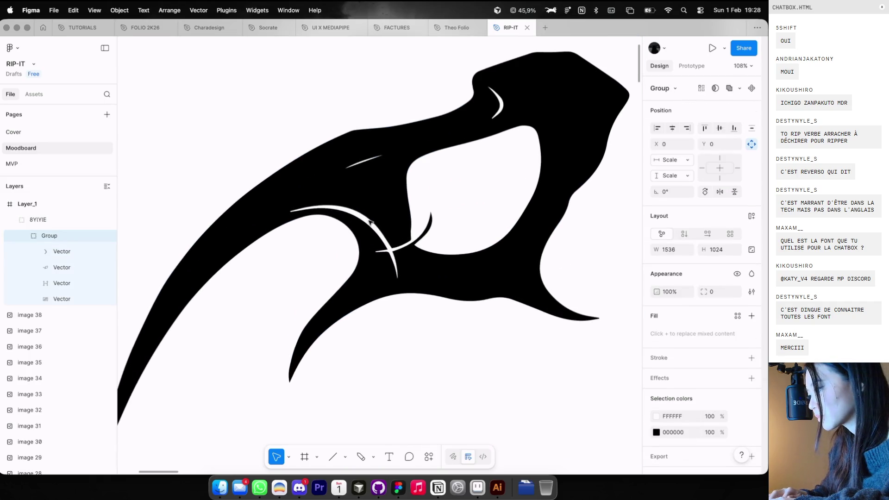
pyautogui.doubleClick(370, 222)
pyautogui.press('Delete')
# Enter point editing on the black claw, undo an accidental point move, and exit unchanged
pyautogui.click(369, 221)
pyautogui.doubleClick(369, 221)
pyautogui.doubleClick(368, 221)
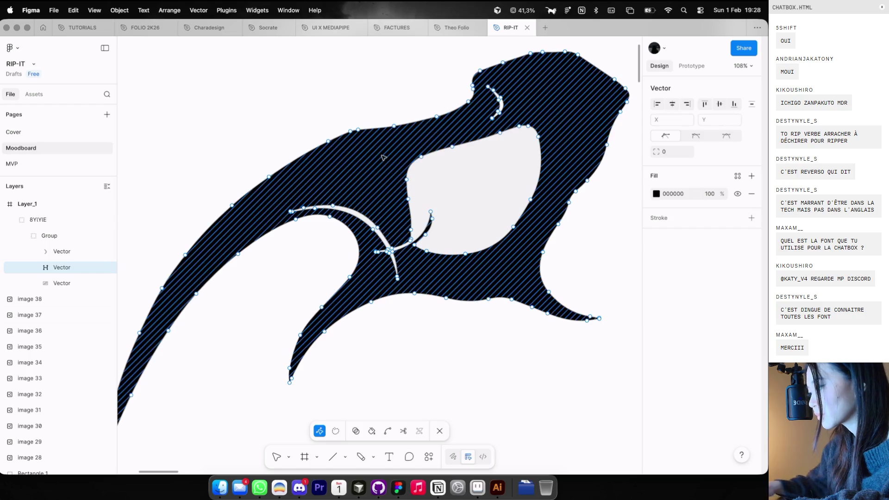
pyautogui.moveTo(490, 85); pyautogui.dragTo(500, 109)
pyautogui.scroll(5, 498, 108)
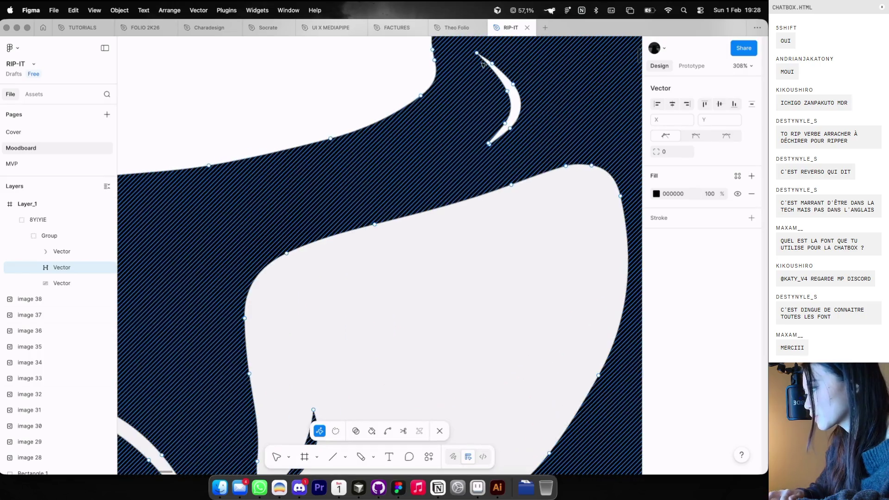
pyautogui.hotkey('ctrl', 'z')
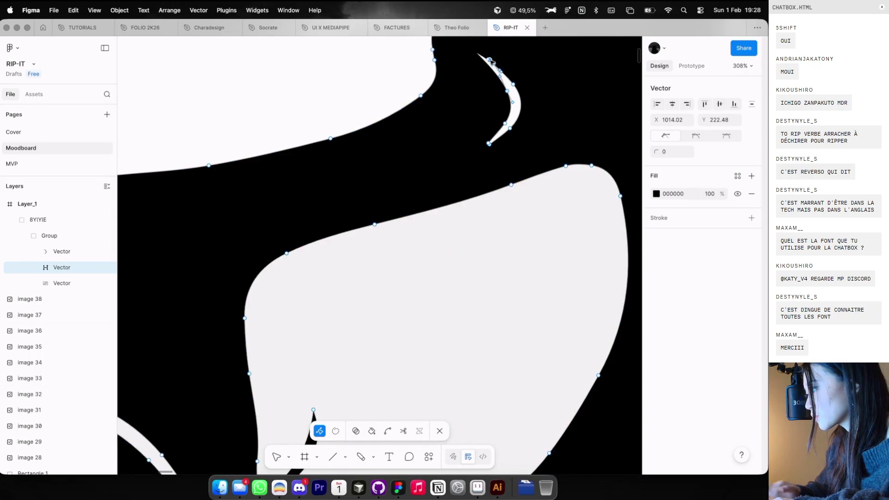
pyautogui.click(488, 143)
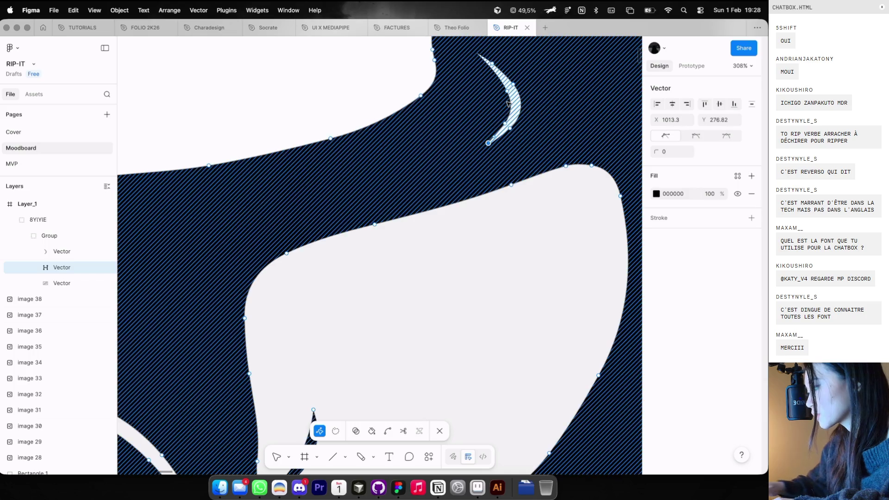
pyautogui.click(505, 123)
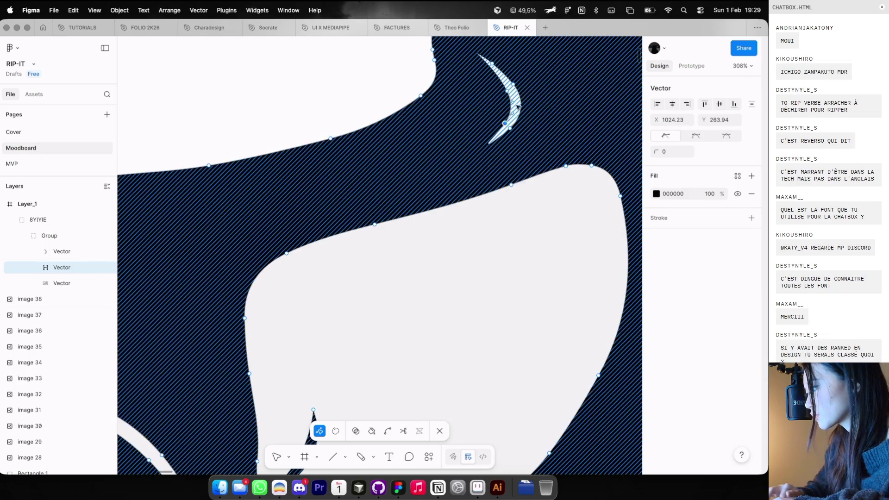
pyautogui.click(509, 94)
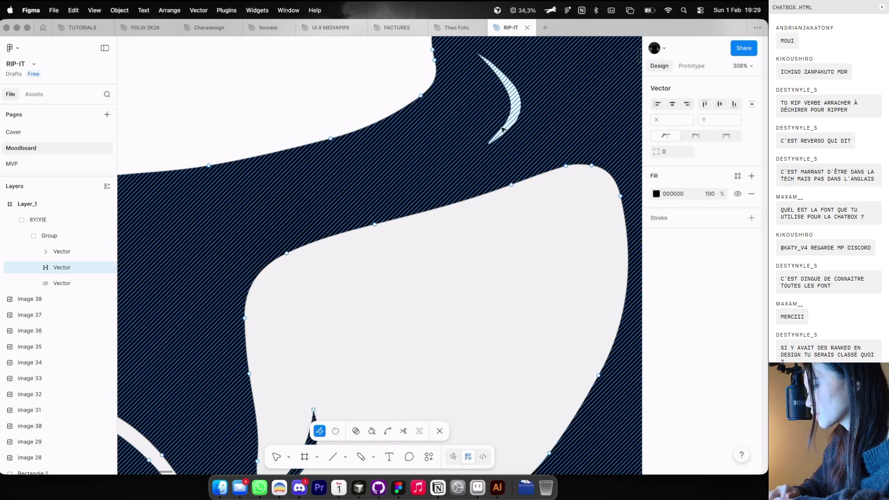
pyautogui.scroll(-5, 503, 129)
pyautogui.press('Escape')
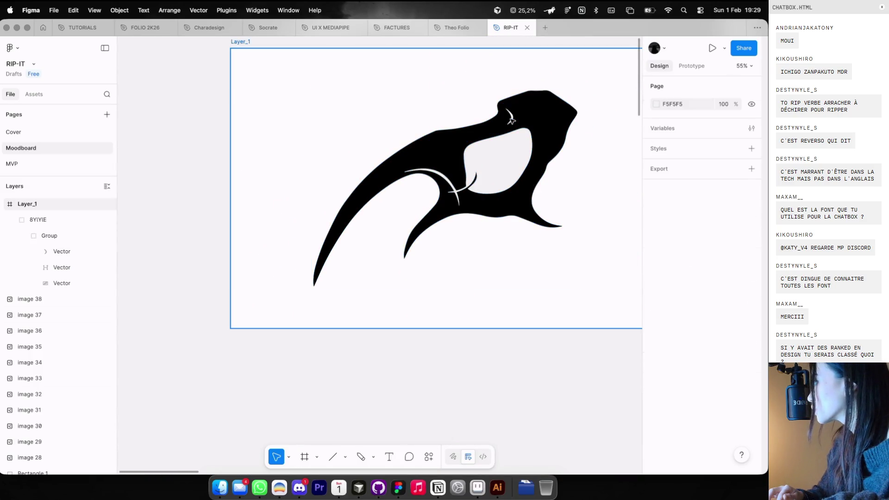
# Hide the frame's layout guides with Ctrl+G and pick the Pencil tool
pyautogui.scroll(2, 484, 134)
pyautogui.scroll(3, 479, 138)
pyautogui.hotkey('ctrl', 'g')
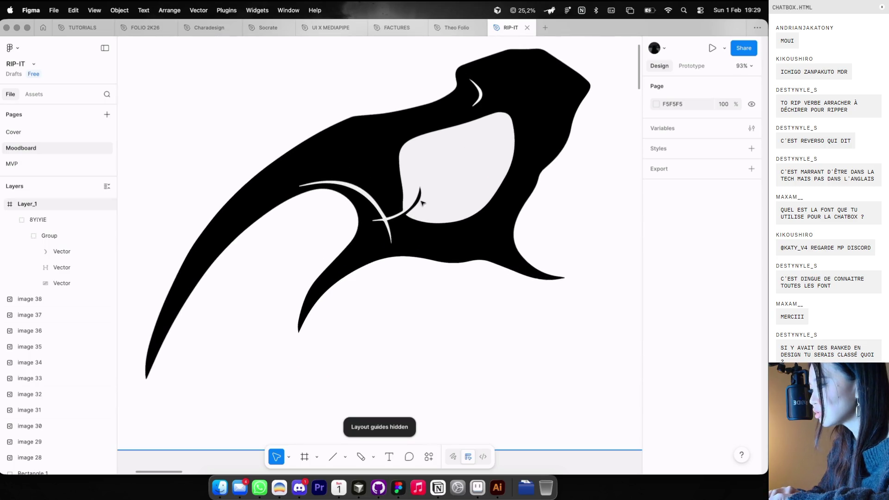
pyautogui.hotkey('shift', 'p')
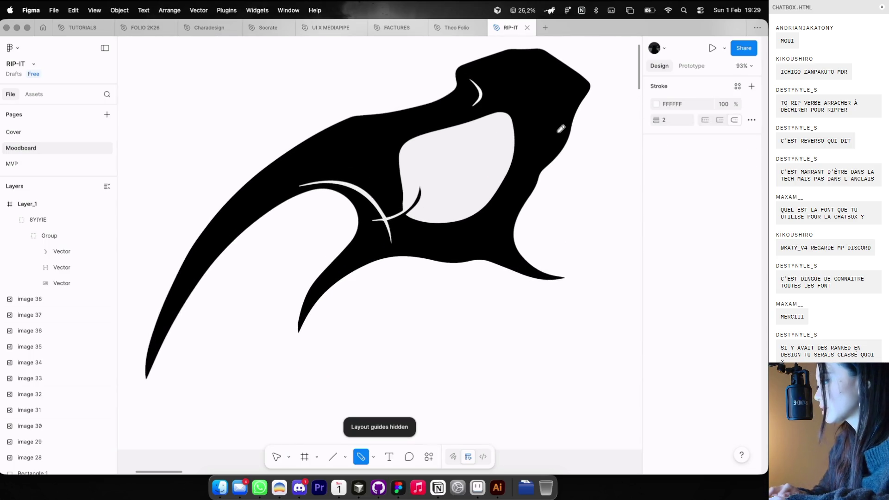
# Set the pencil stroke to black and paint over the small white crescent and another mark
pyautogui.click(656, 103)
pyautogui.click(536, 327)
pyautogui.press('Escape')
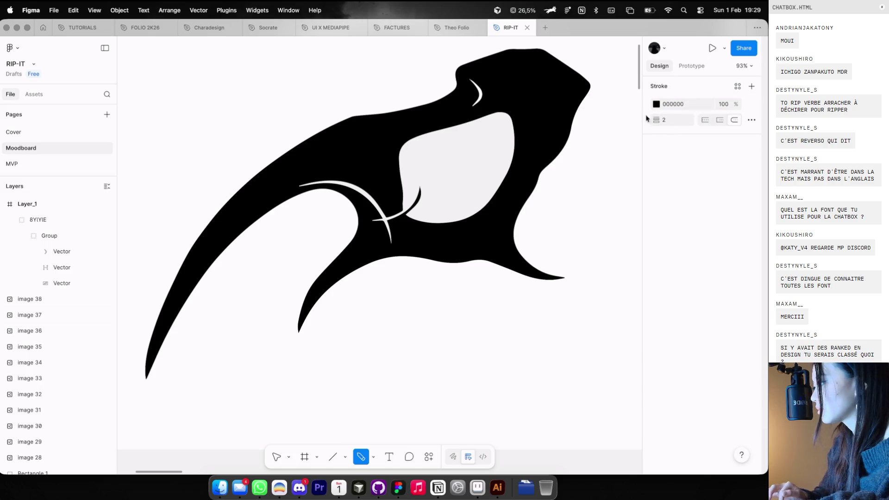
pyautogui.moveTo(495, 84); pyautogui.dragTo(483, 77)
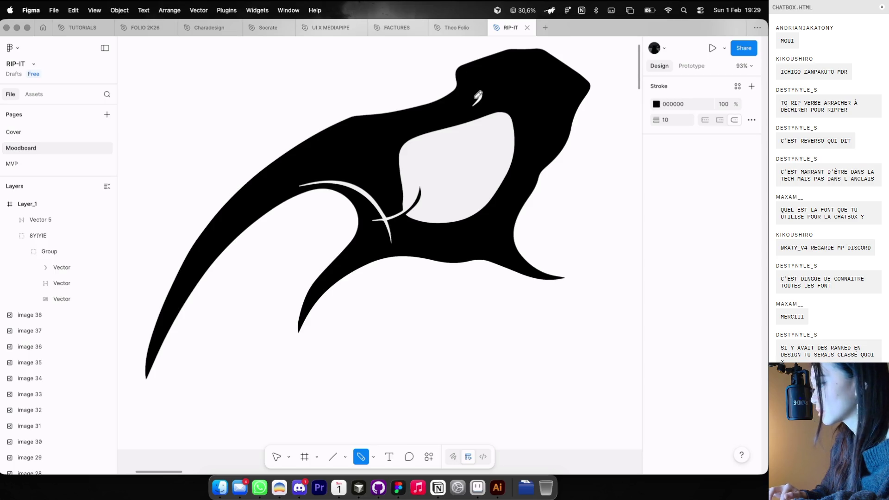
pyautogui.moveTo(308, 182); pyautogui.dragTo(301, 184)
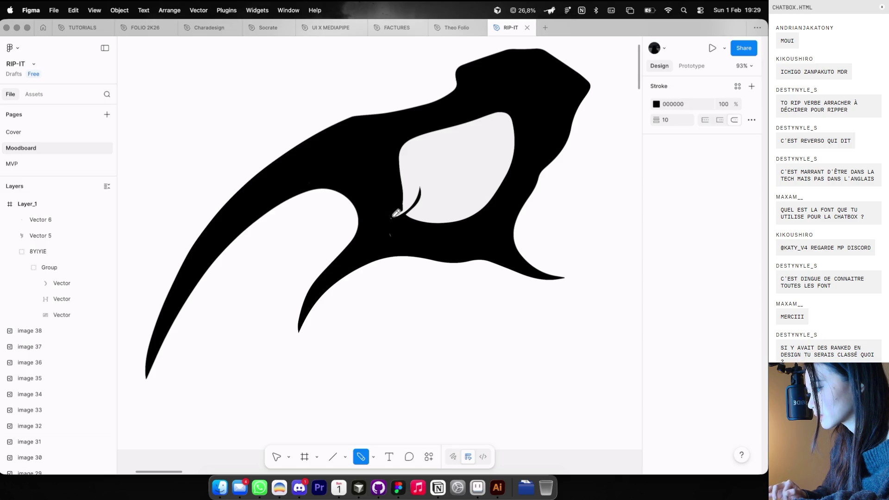
# Cover the white slivers and the inner hole's white edges with black pencil strokes
pyautogui.scroll(5, 398, 212)
pyautogui.click(404, 209)
pyautogui.click(417, 194)
pyautogui.moveTo(417, 194); pyautogui.dragTo(438, 231)
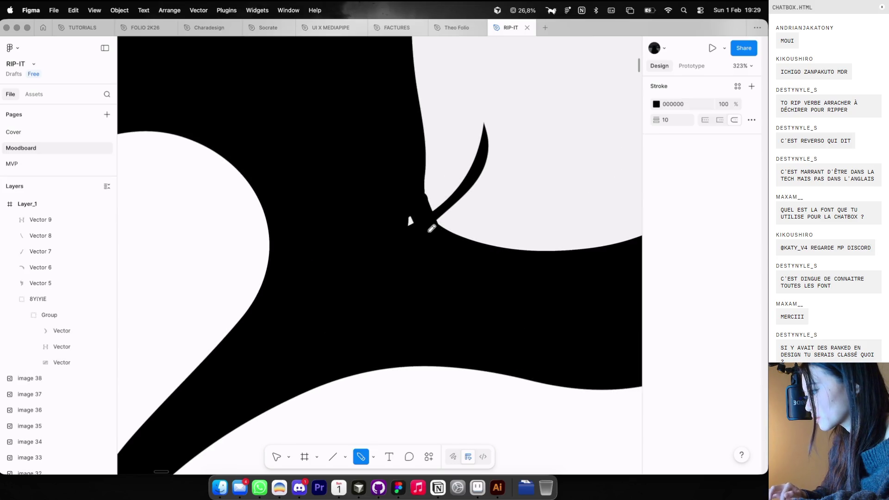
pyautogui.scroll(5, 417, 188)
pyautogui.moveTo(398, 258); pyautogui.dragTo(424, 285)
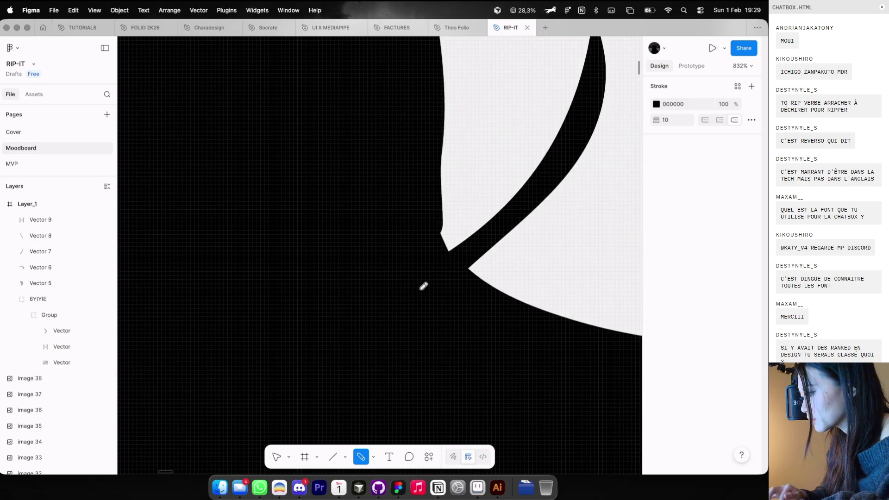
pyautogui.scroll(-5, 432, 238)
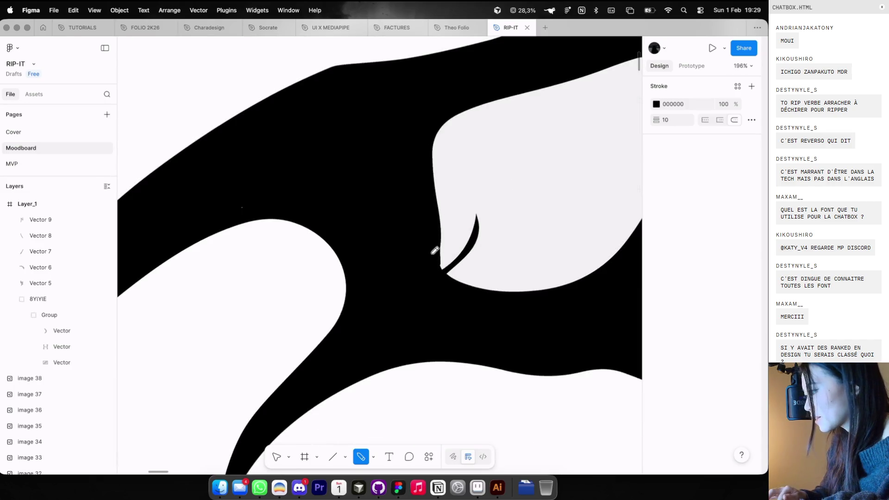
pyautogui.moveTo(438, 237); pyautogui.dragTo(444, 271)
pyautogui.scroll(-4, 495, 278)
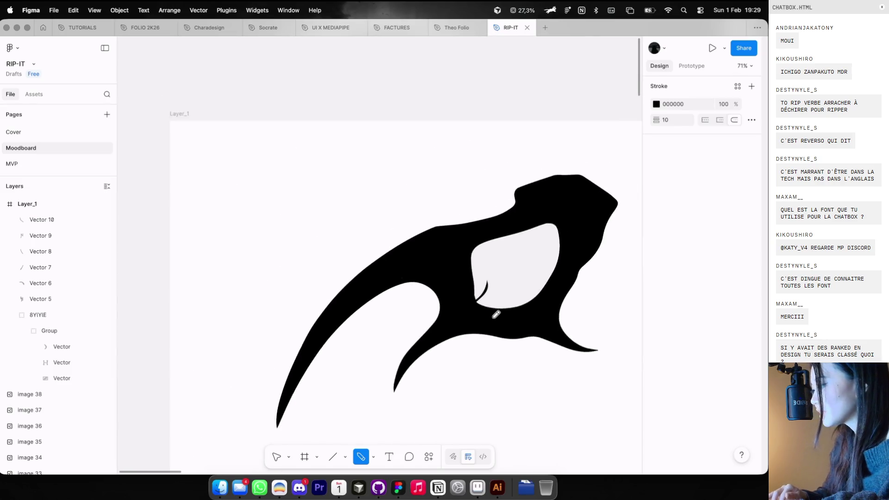
pyautogui.scroll(3, 436, 227)
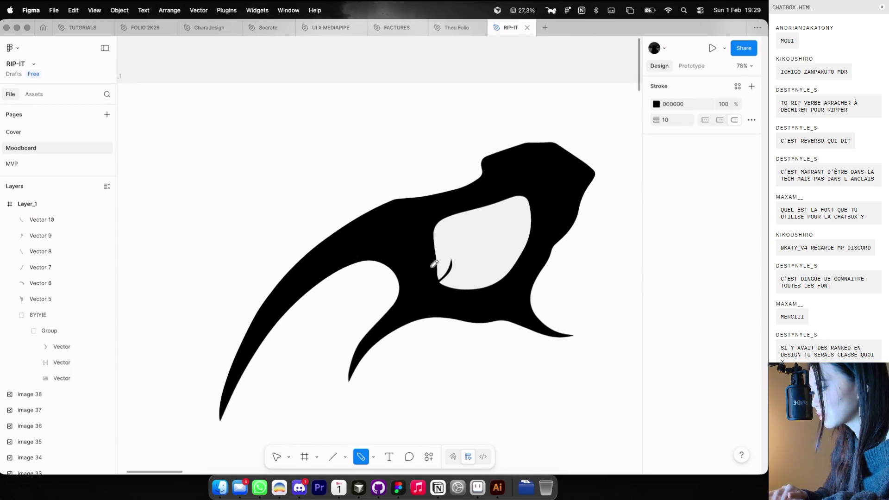
pyautogui.moveTo(427, 249); pyautogui.dragTo(439, 281)
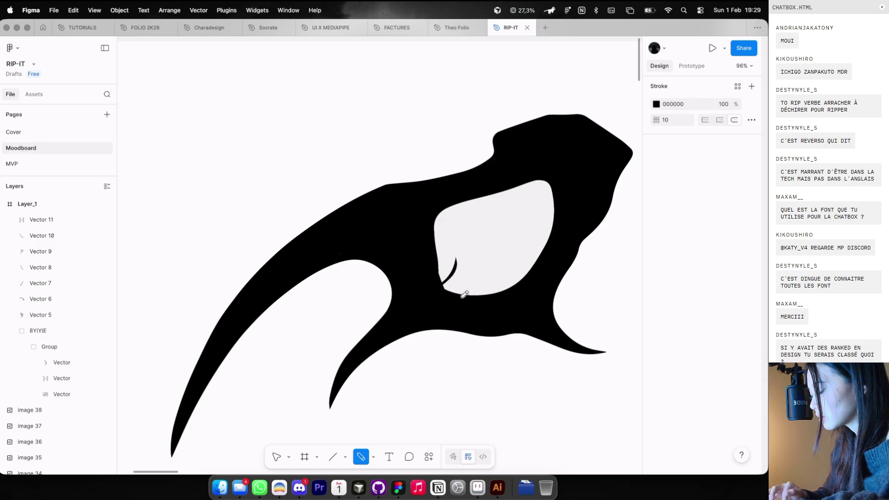
# Undo two strokes and redraw a black stroke along the hole's left edge
pyautogui.press('super+z')
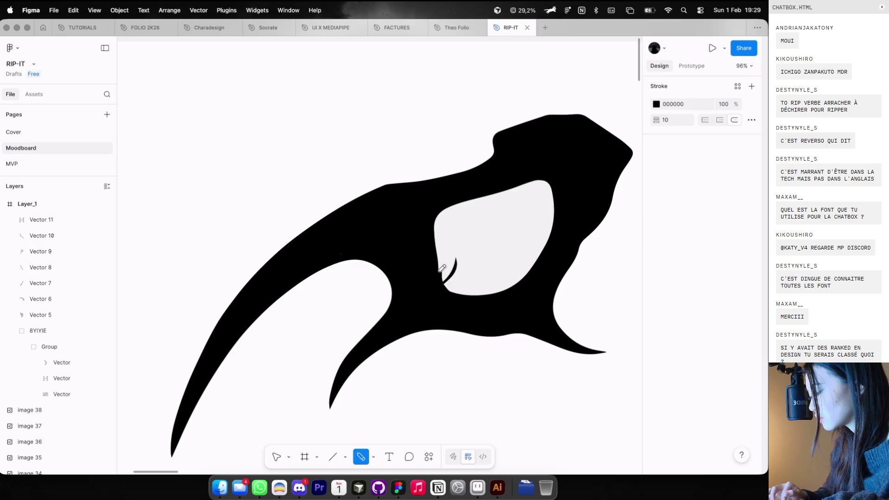
pyautogui.press('super+z')
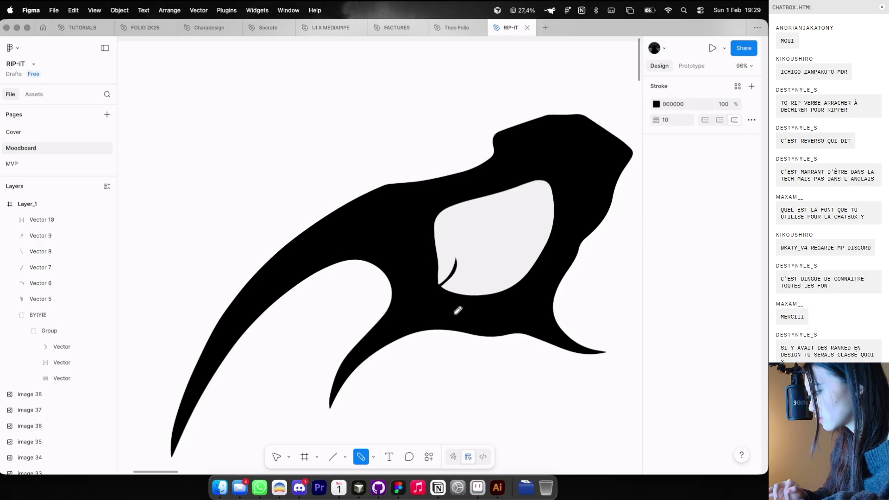
pyautogui.moveTo(442, 283); pyautogui.dragTo(420, 222)
pyautogui.scroll(3, 459, 304)
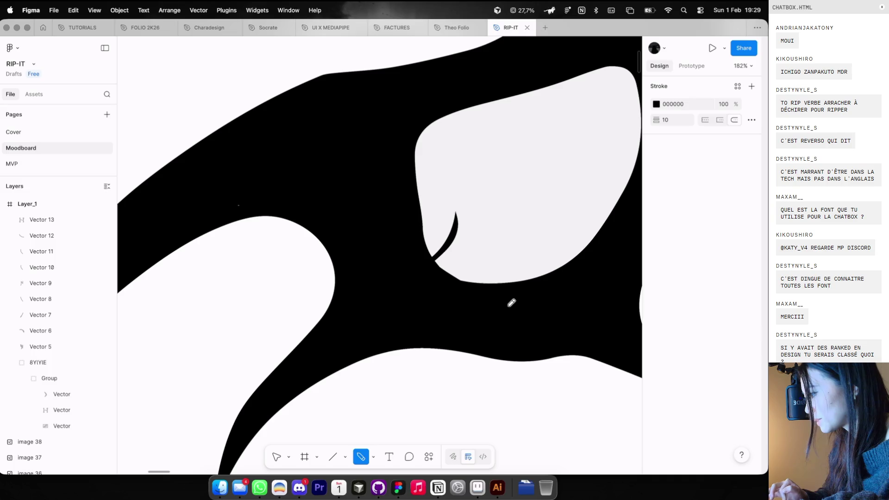
pyautogui.moveTo(441, 277); pyautogui.dragTo(544, 274)
pyautogui.press('super+z')
# Replace the last pencil stroke with one along the opening's left edge
pyautogui.scroll(-5, 480, 260)
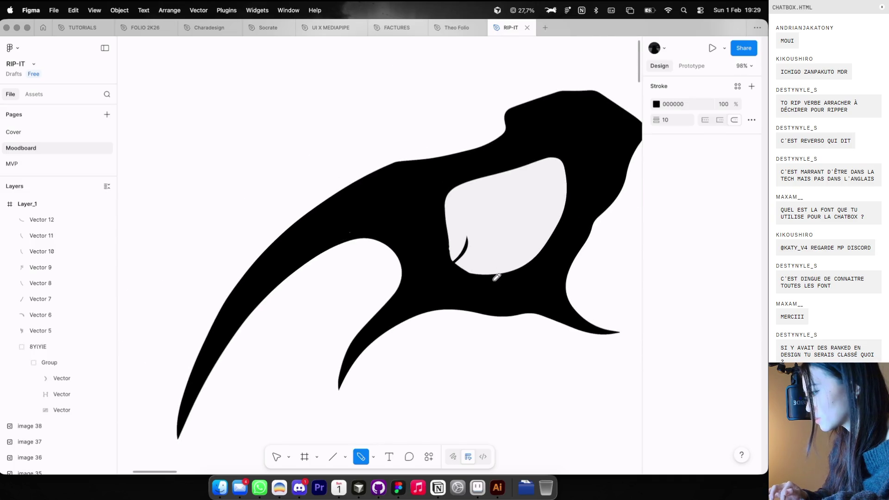
pyautogui.scroll(3, 452, 231)
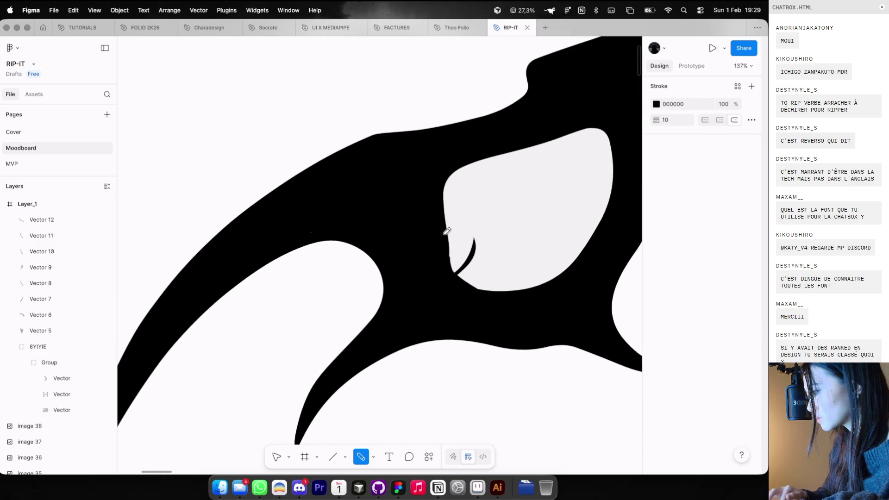
pyautogui.scroll(3, 450, 235)
pyautogui.press('super+z')
pyautogui.scroll(-3, 487, 296)
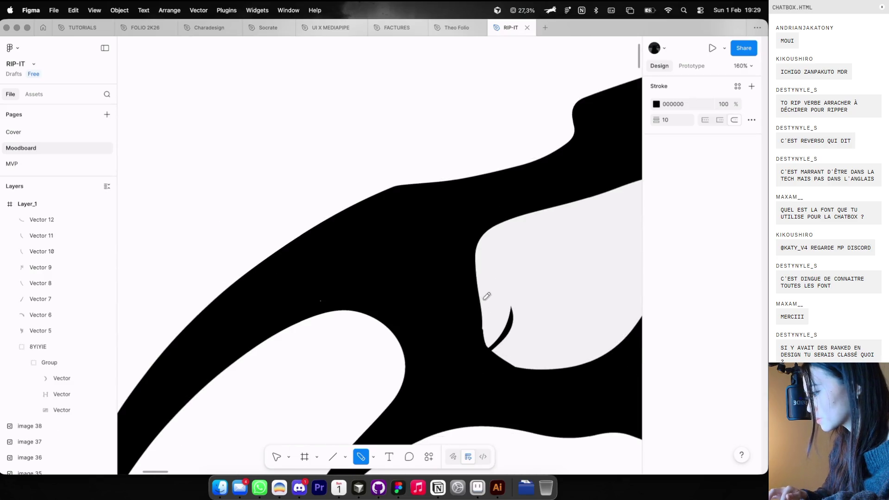
pyautogui.moveTo(477, 293); pyautogui.dragTo(486, 348)
pyautogui.scroll(-5, 556, 399)
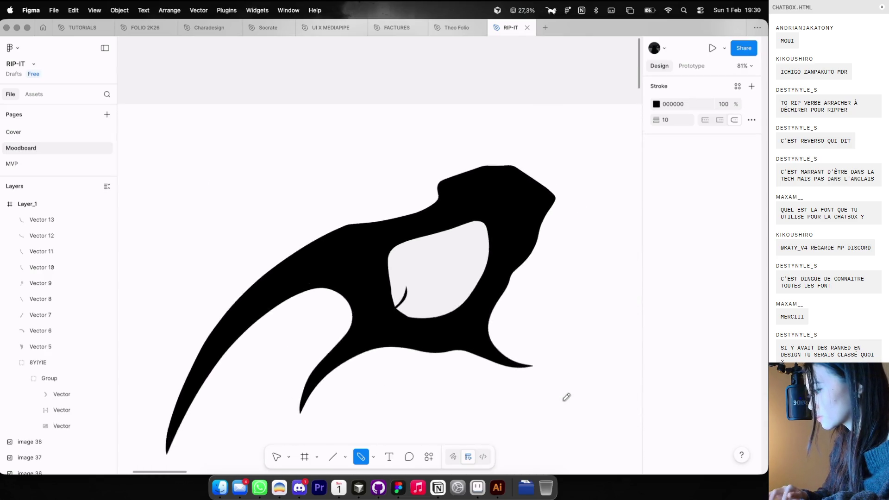
pyautogui.scroll(-2, 566, 397)
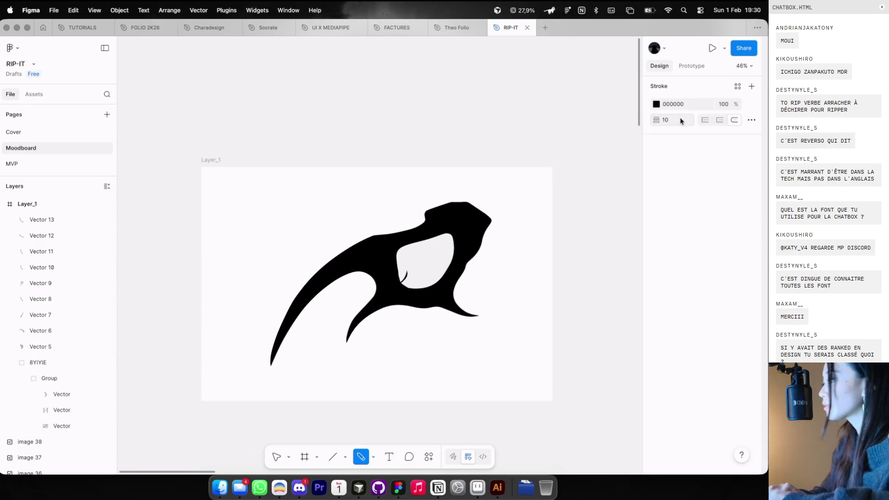
# Set the stroke colour to white and draw a highlight stroke inside the blade's opening
pyautogui.click(655, 104)
pyautogui.moveTo(532, 241); pyautogui.dragTo(403, 135)
pyautogui.scroll(5, 371, 204)
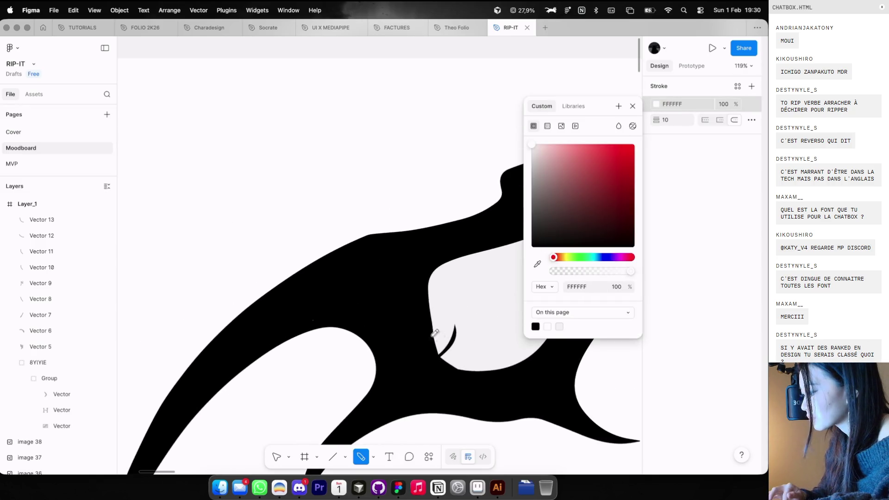
pyautogui.moveTo(439, 356); pyautogui.dragTo(455, 331)
pyautogui.scroll(3, 456, 330)
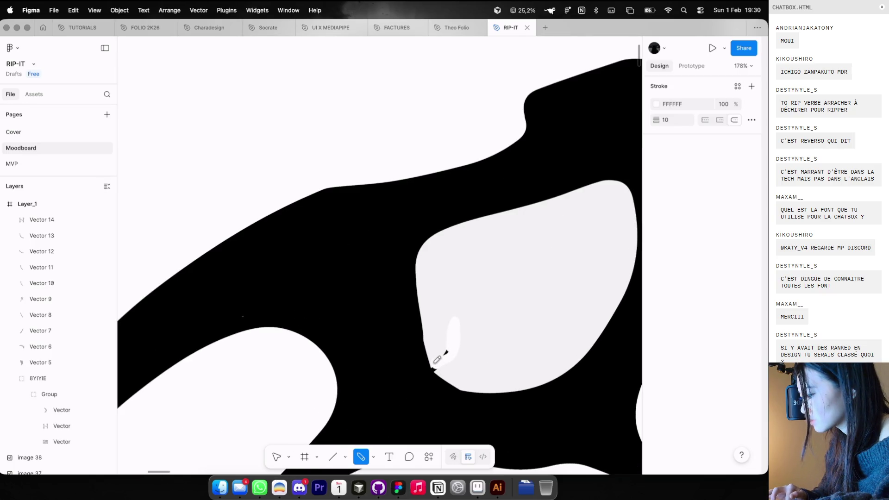
pyautogui.scroll(-10, 448, 351)
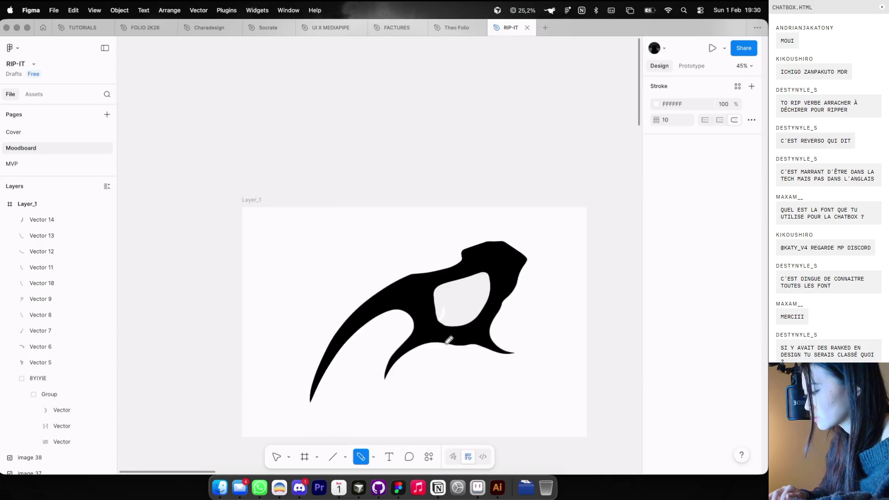
# Screenshot the finished blade drawing and switch to Illustrator
pyautogui.press('v')
pyautogui.click(440, 277)
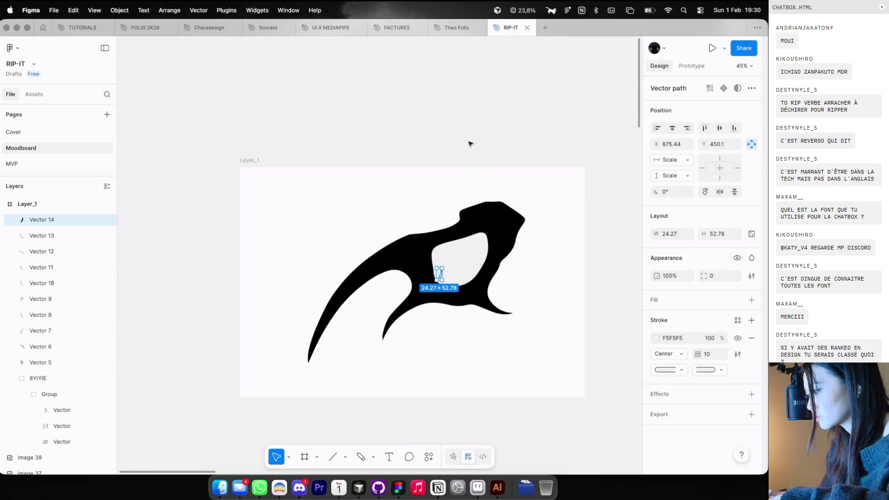
pyautogui.click(467, 147)
pyautogui.scroll(-2, 466, 151)
pyautogui.moveTo(321, 168); pyautogui.dragTo(533, 325)
pyautogui.click(497, 487)
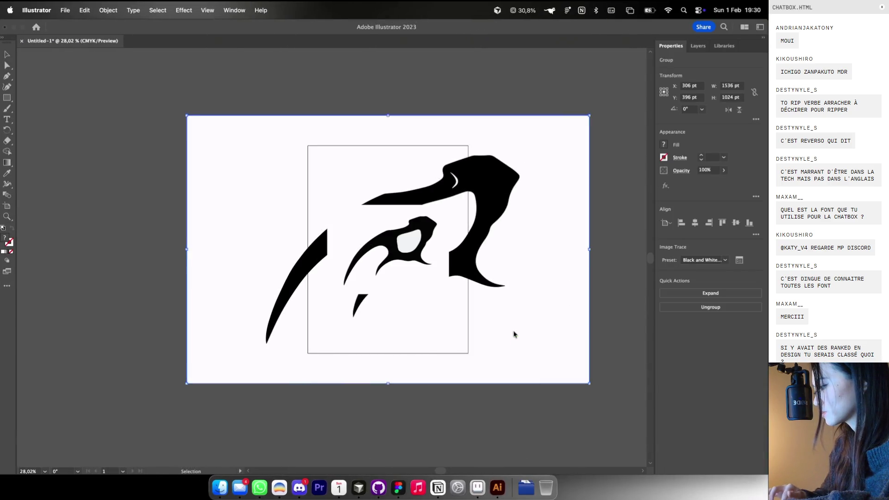
# Delete the earlier traced group and trace the screenshot with the Black and White Logo preset
pyautogui.hotkey('ctrl', 'z')
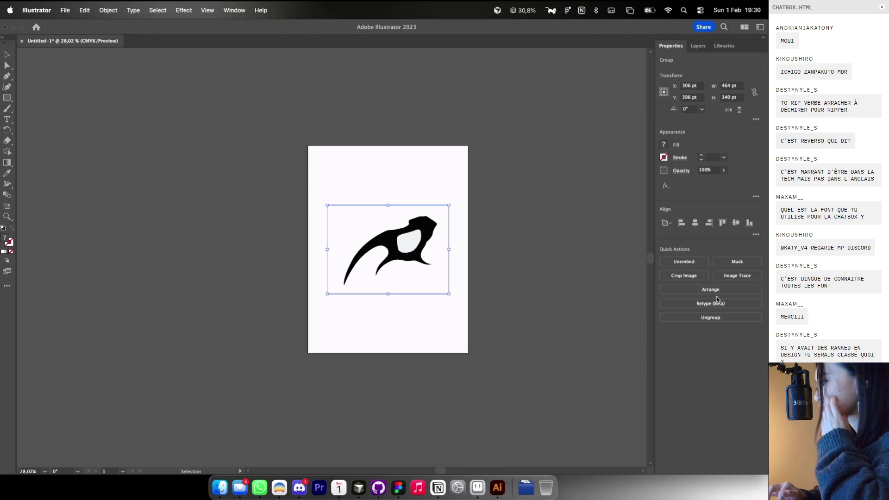
pyautogui.click(727, 279)
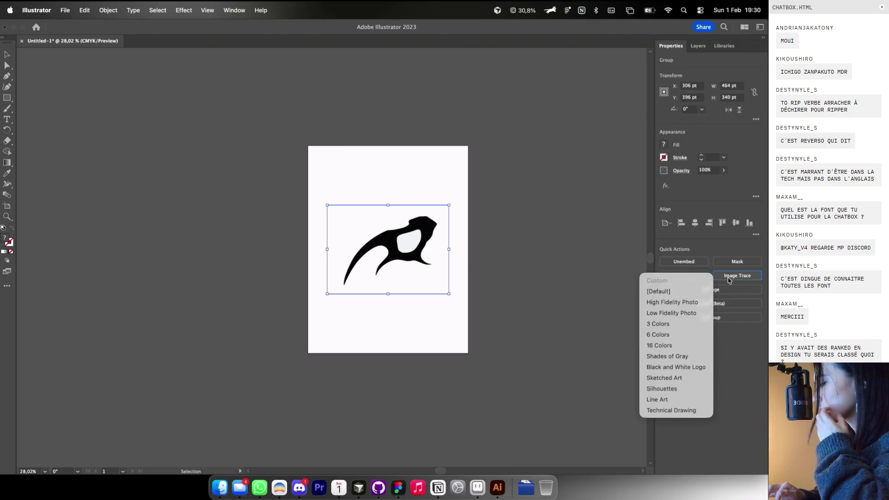
pyautogui.click(669, 367)
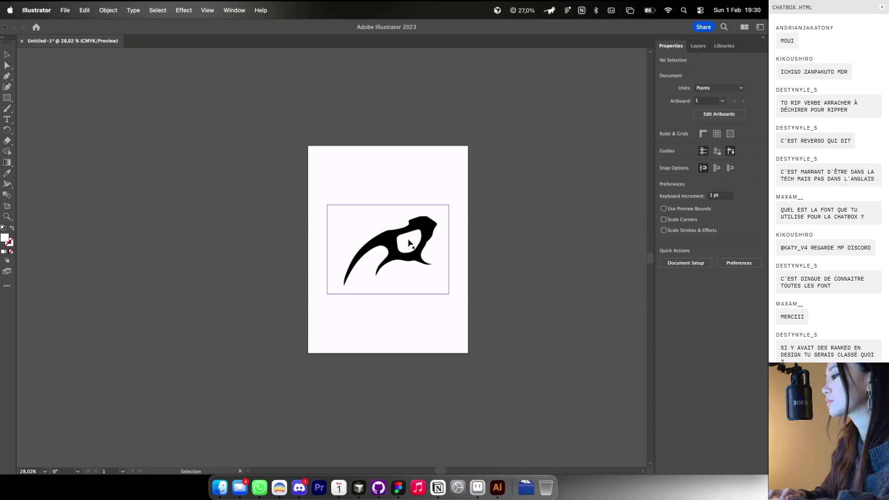
# Back in Figma, select the imported Layer_1 logo frame and drill into its group
pyautogui.click(398, 487)
pyautogui.click(403, 324)
pyautogui.press('Escape')
pyautogui.scroll(-3, 403, 324)
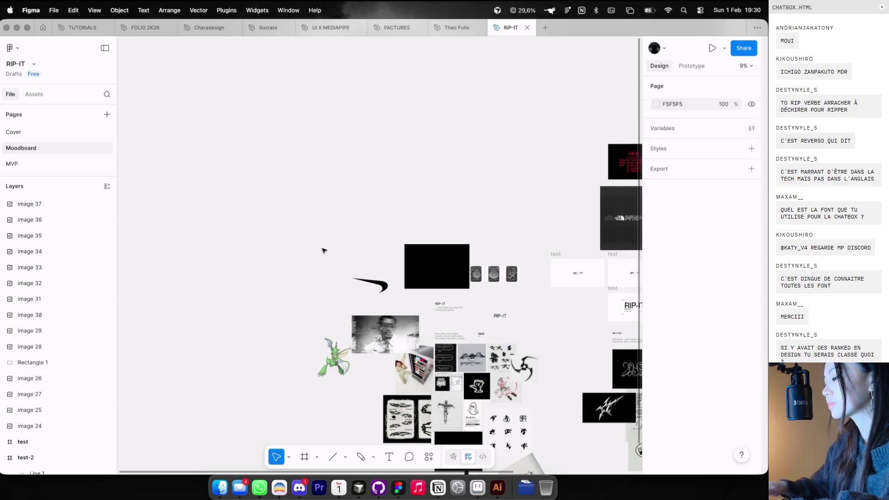
pyautogui.click(323, 249)
pyautogui.scroll(5, 381, 258)
pyautogui.doubleClick(404, 257)
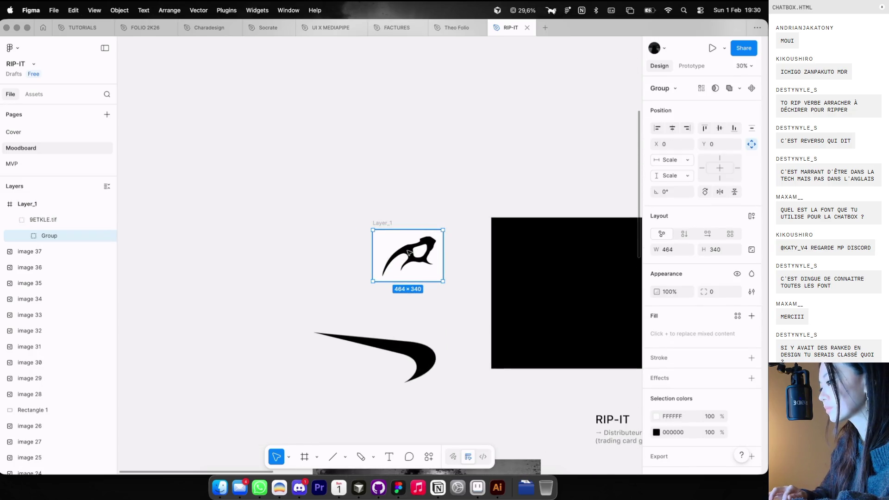
# Delete the imported Layer_1 logo frame and paste the blade vector onto the canvas
pyautogui.doubleClick(404, 257)
pyautogui.click(383, 224)
pyautogui.press('Delete')
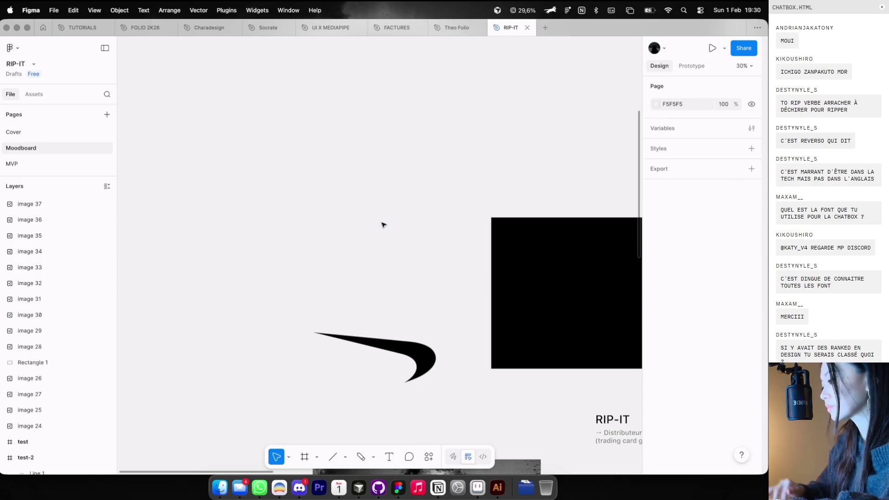
pyautogui.scroll(-10, 383, 225)
pyautogui.hscroll(6, 383, 224)
pyautogui.scroll(4, 383, 225)
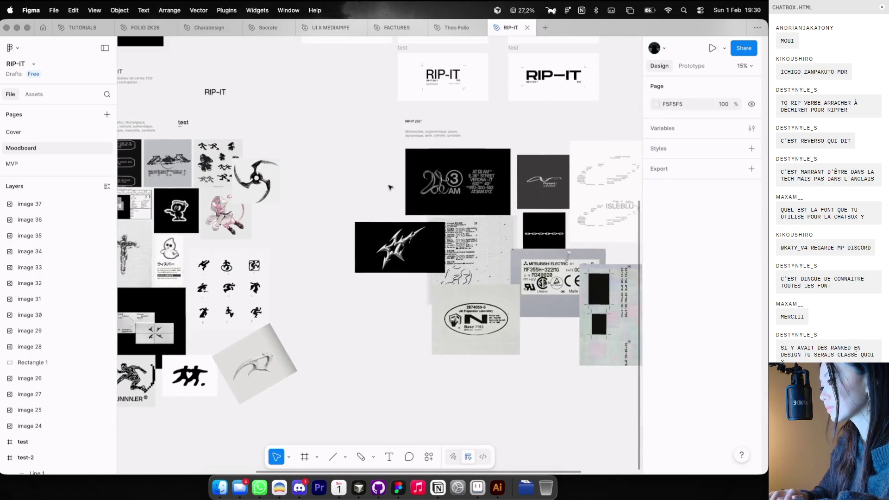
pyautogui.press('cmd+v')
# Reposition the pasted blade vector, undoing a move and placing it in the lower test frame
pyautogui.moveTo(384, 250); pyautogui.dragTo(309, 151)
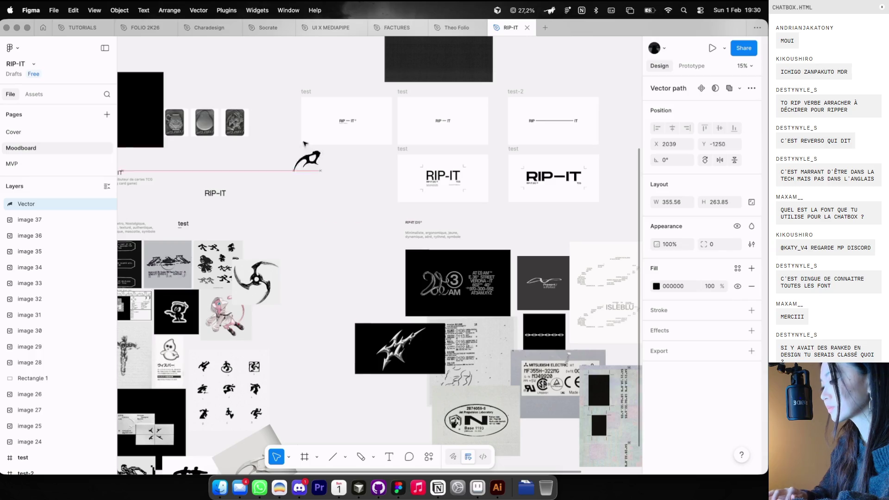
pyautogui.scroll(5, 306, 150)
pyautogui.press('cmd+z')
pyautogui.moveTo(526, 417); pyautogui.dragTo(266, 233)
pyautogui.scroll(-3, 268, 232)
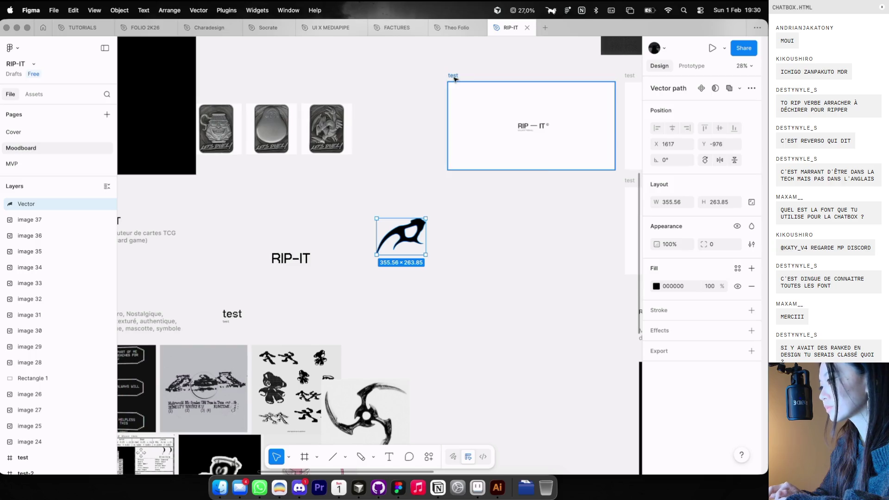
pyautogui.click(422, 251)
pyautogui.moveTo(423, 251)
pyautogui.mouseDown()
pyautogui.moveTo(479, 251)
pyautogui.moveTo(472, 245)
pyautogui.mouseUp()
pyautogui.scroll(6, 489, 231)
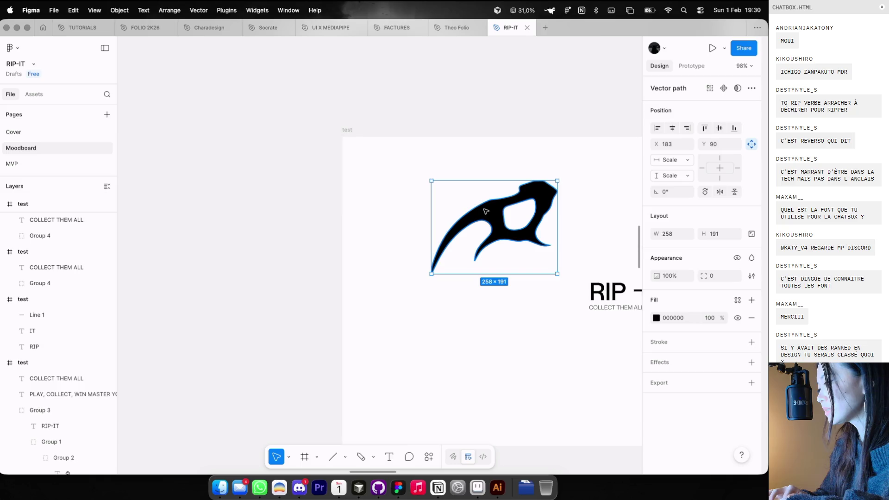
pyautogui.click(565, 178)
pyautogui.scroll(4, 529, 187)
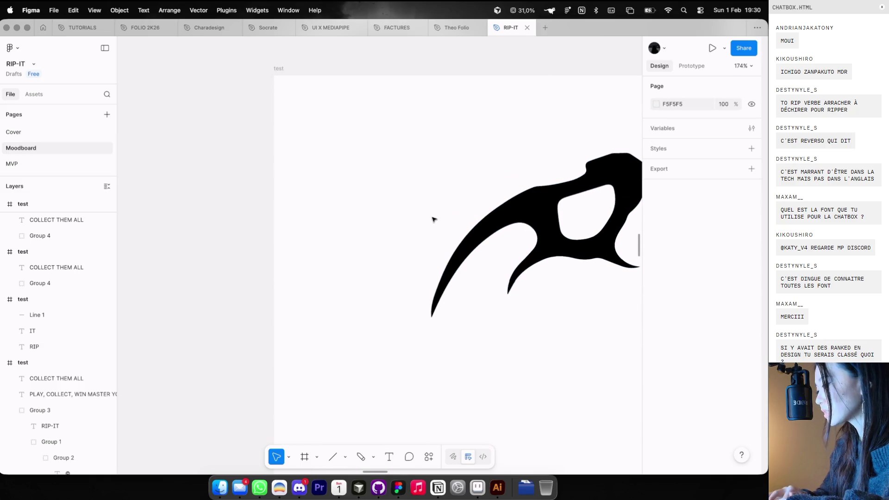
# Enlarge the blade vector to 475×291 and set it beside the RIP-IT title
pyautogui.hotkey('shift', 'p')
pyautogui.moveTo(443, 197); pyautogui.dragTo(490, 306)
pyautogui.hotkey('ctrl', 'z')
pyautogui.scroll(-3, 514, 224)
pyautogui.click(514, 224)
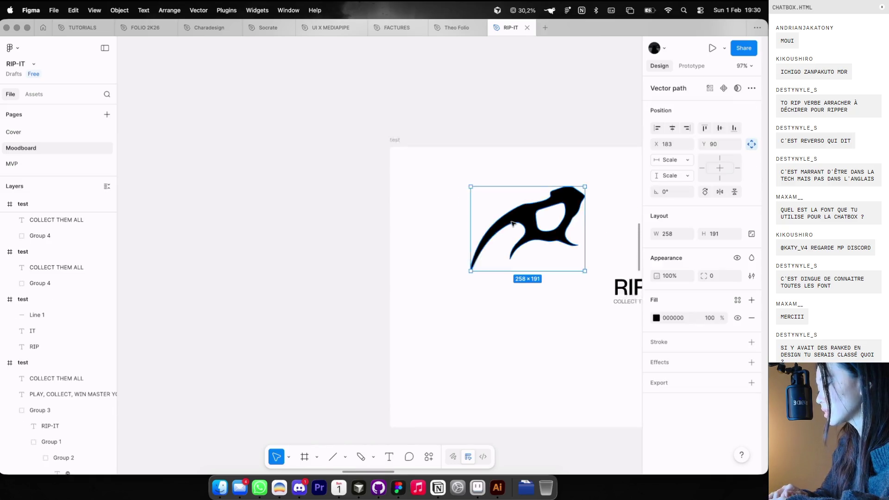
pyautogui.scroll(-5, 505, 229)
pyautogui.moveTo(498, 227)
pyautogui.mouseDown()
pyautogui.moveTo(477, 239)
pyautogui.moveTo(522, 214)
pyautogui.moveTo(533, 226)
pyautogui.moveTo(504, 257)
pyautogui.moveTo(552, 199)
pyautogui.moveTo(506, 221)
pyautogui.moveTo(555, 269)
pyautogui.moveTo(422, 264)
pyautogui.moveTo(453, 251)
pyautogui.moveTo(456, 223)
pyautogui.moveTo(442, 232)
pyautogui.moveTo(378, 224)
pyautogui.mouseUp()
# Shift the RIP-IT text further left next to the blade
pyautogui.scroll(-5, 452, 241)
pyautogui.scroll(3, 377, 224)
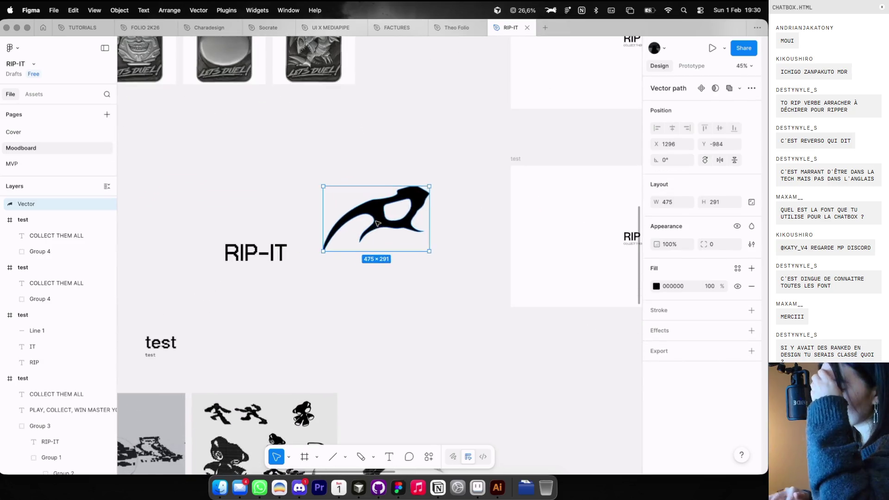
pyautogui.moveTo(254, 253); pyautogui.dragTo(183, 250)
pyautogui.press('super+Tab')
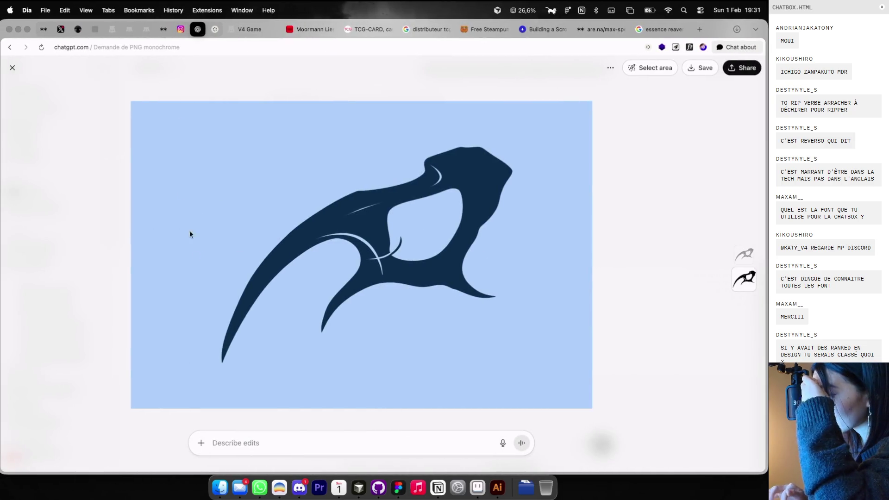
# Browse the Are.na feed and web design channel, then return to the Cosmos blade symbol results
pyautogui.click(163, 29)
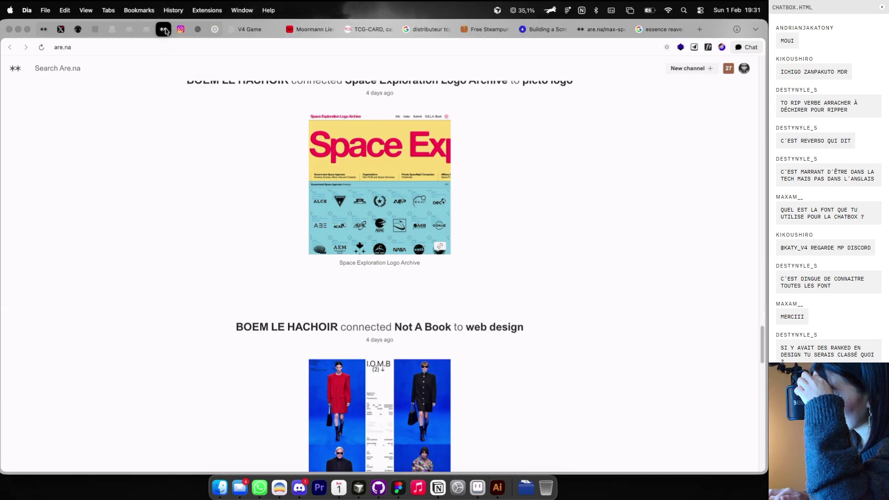
pyautogui.scroll(-2, 267, 168)
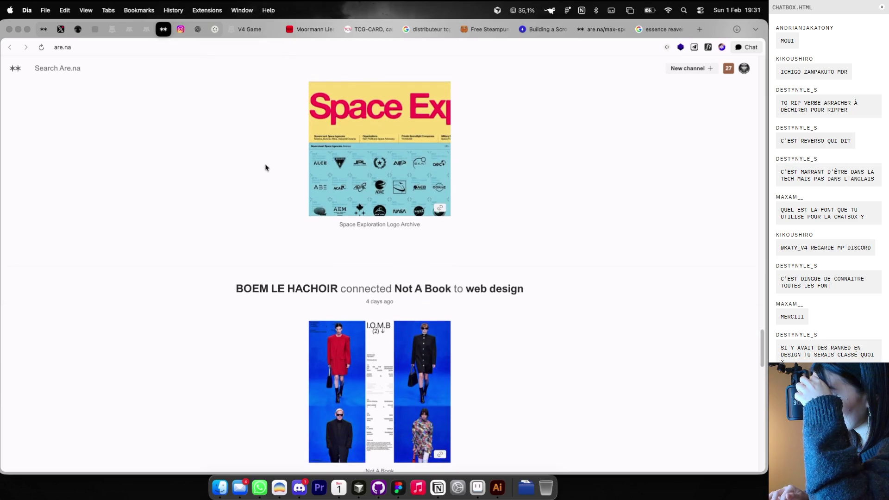
pyautogui.scroll(-5, 266, 167)
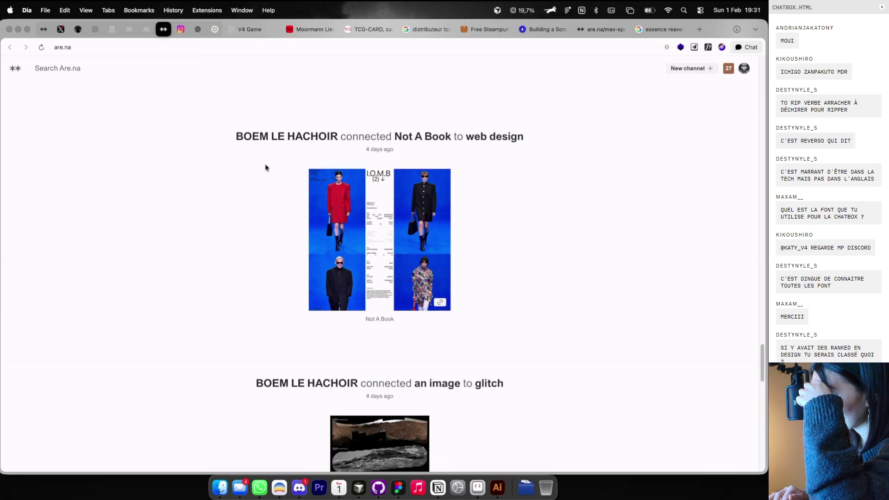
pyautogui.scroll(-1, 276, 161)
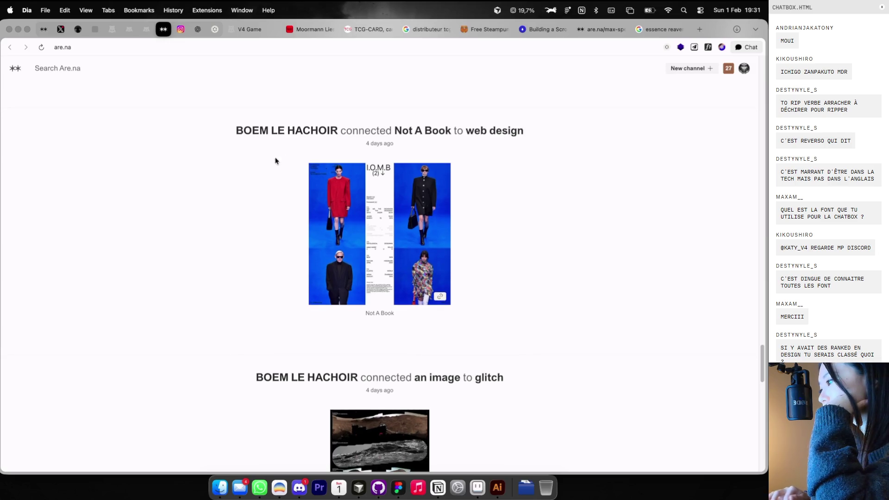
pyautogui.click(475, 132)
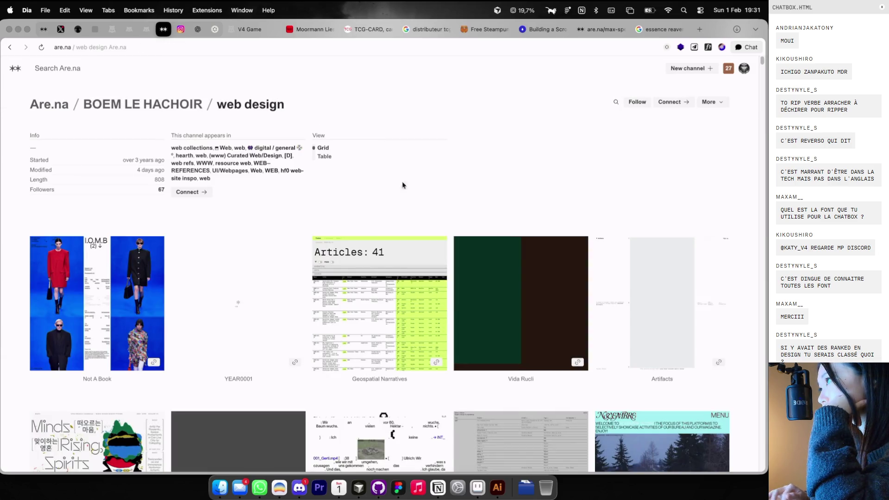
pyautogui.scroll(-10, 384, 208)
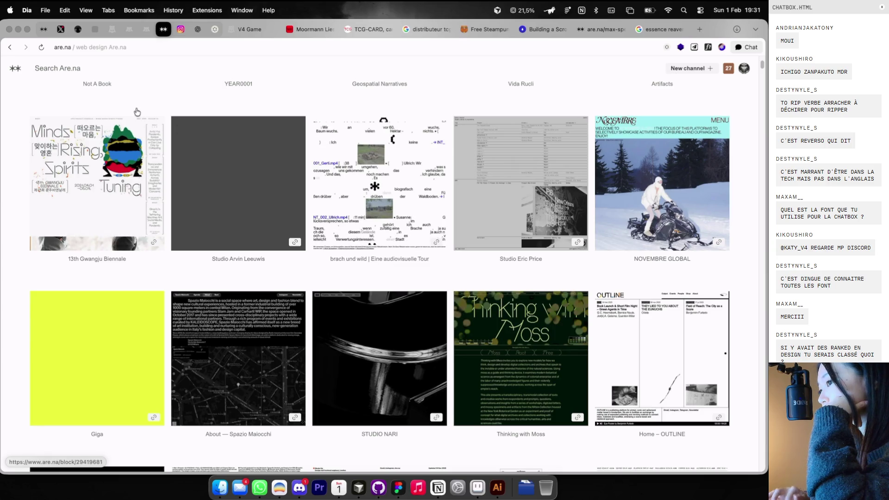
pyautogui.press('super+bracketleft')
pyautogui.click(234, 29)
pyautogui.click(215, 29)
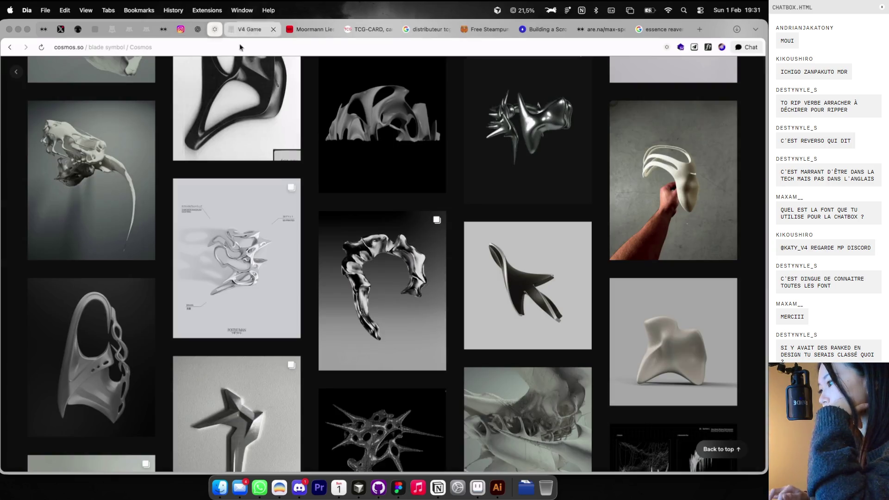
pyautogui.scroll(-4, 342, 224)
pyautogui.scroll(5, 343, 224)
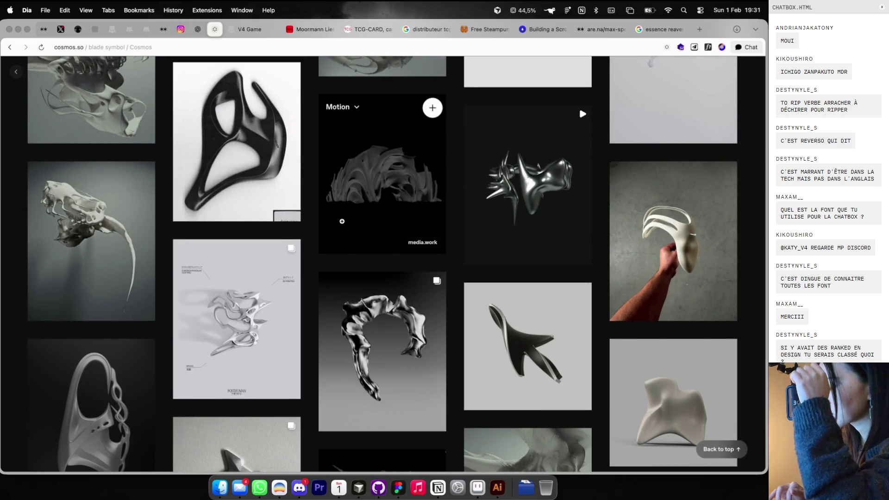
# Screenshot the Cosmos blade sculpture and place it on the moodboard at 366×720
pyautogui.click(245, 158)
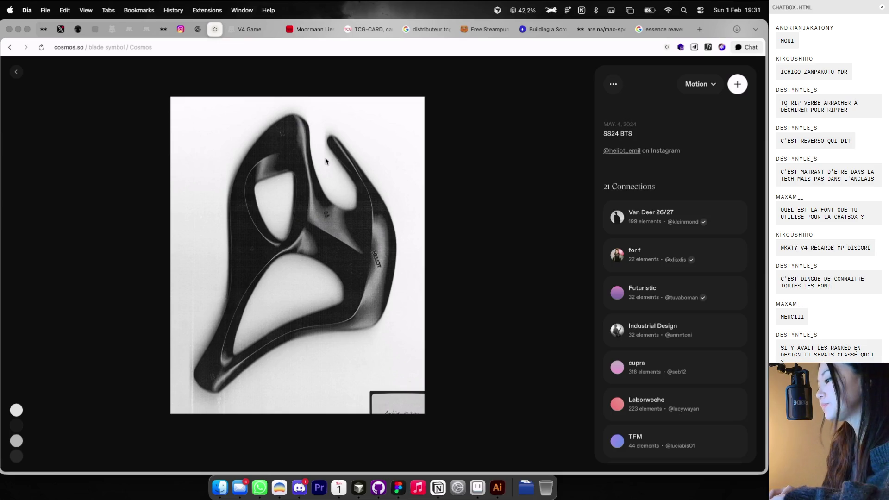
pyautogui.moveTo(318, 124); pyautogui.dragTo(421, 317)
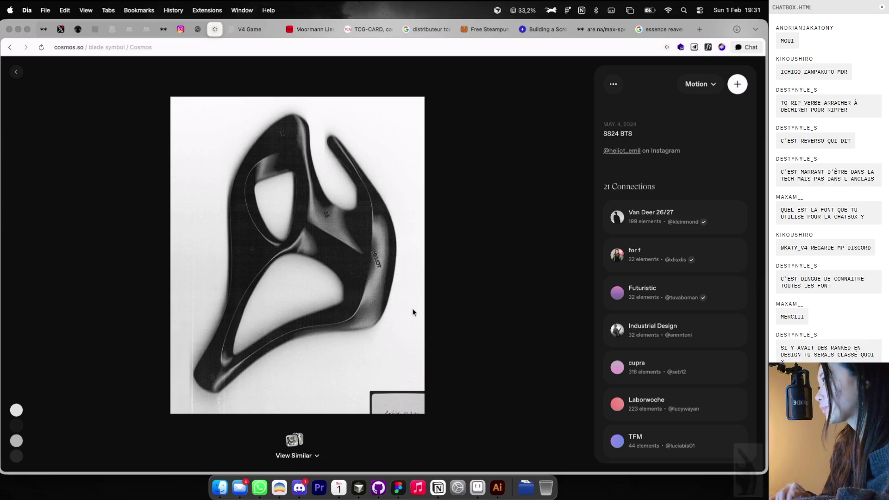
pyautogui.press('super+Tab')
pyautogui.moveTo(747, 470)
pyautogui.mouseDown()
pyautogui.moveTo(442, 391)
pyautogui.moveTo(439, 326)
pyautogui.mouseUp()
pyautogui.moveTo(417, 379); pyautogui.dragTo(376, 356)
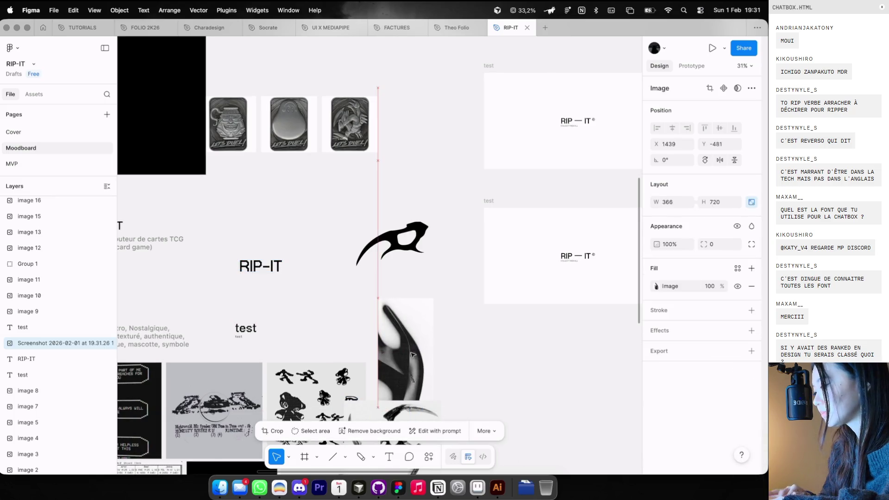
# Zoom around the new blade screenshot below the dragon symbol, then switch back to the browser
pyautogui.scroll(5, 415, 343)
pyautogui.scroll(5, 415, 342)
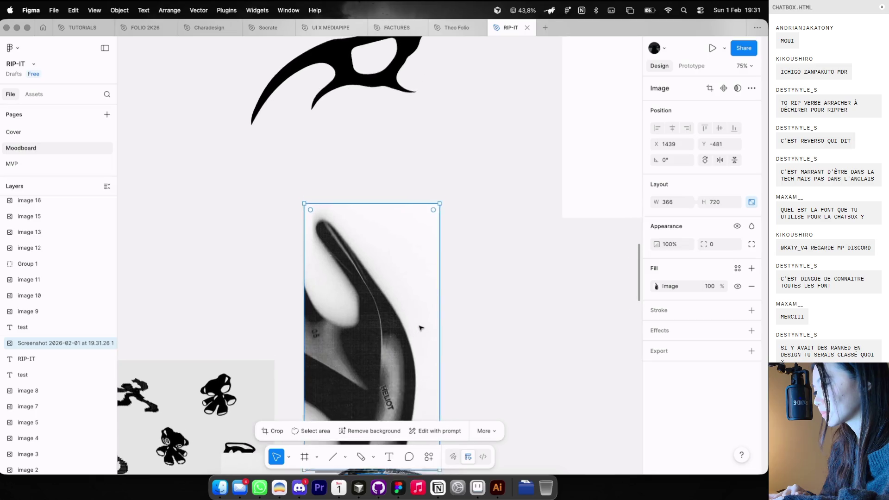
pyautogui.scroll(-5, 419, 326)
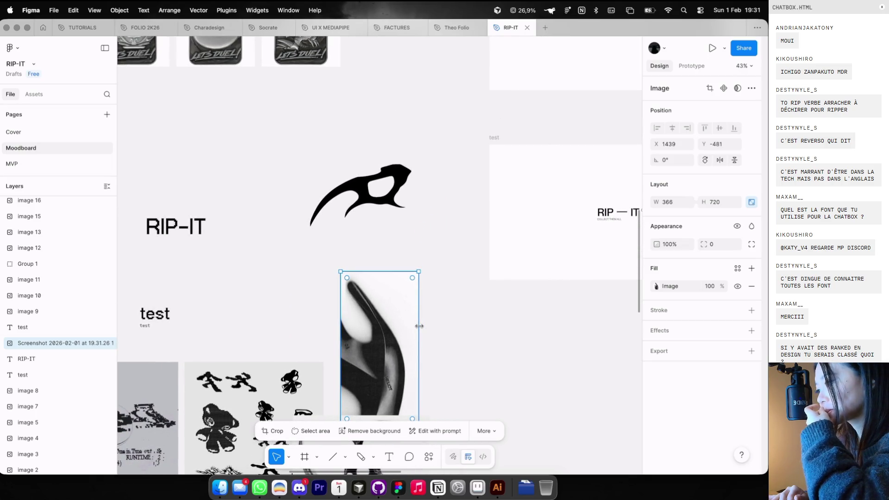
pyautogui.hotkey('ctrl', 'Left')
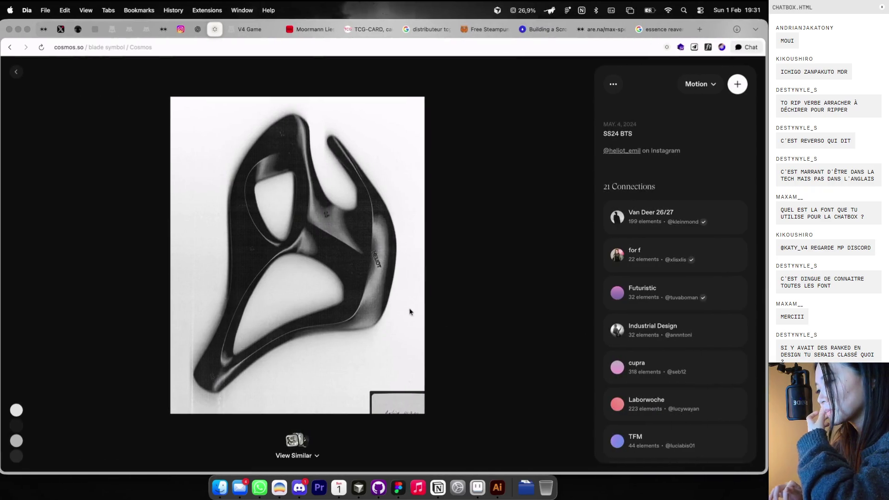
# Close Cosmos's sculpture detail, scroll the similar blade shapes, and return to Figma
pyautogui.hotkey('ctrl', 'Right')
pyautogui.hotkey('ctrl', 'Left')
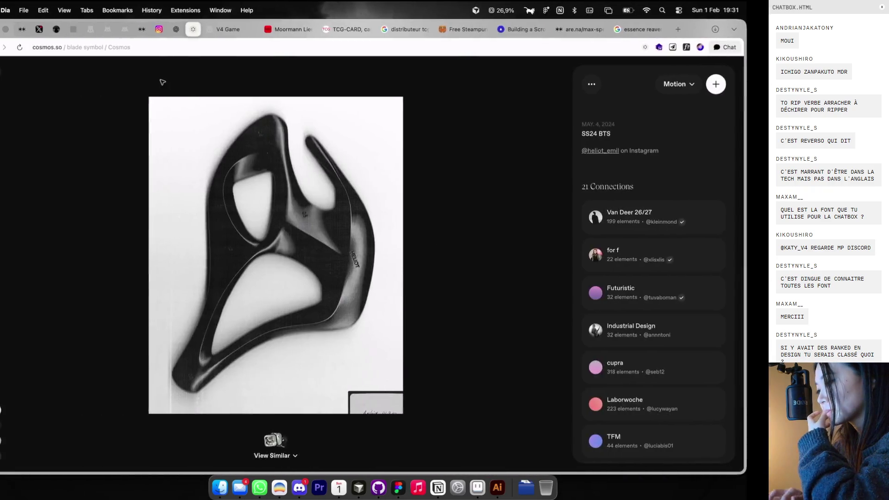
pyautogui.click(101, 157)
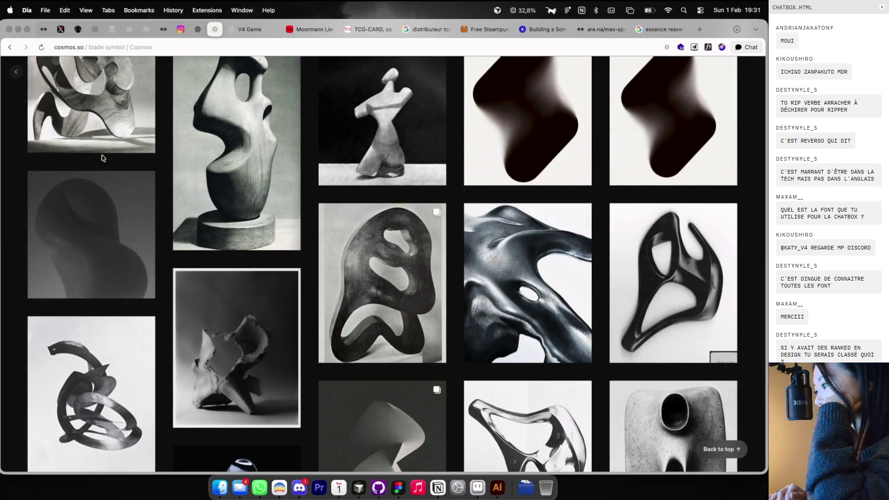
pyautogui.scroll(-5, 103, 158)
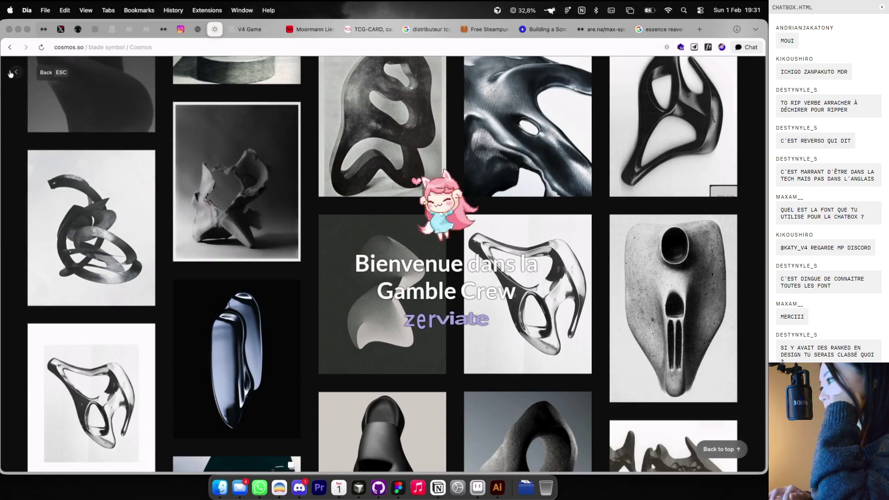
pyautogui.scroll(-10, 35, 70)
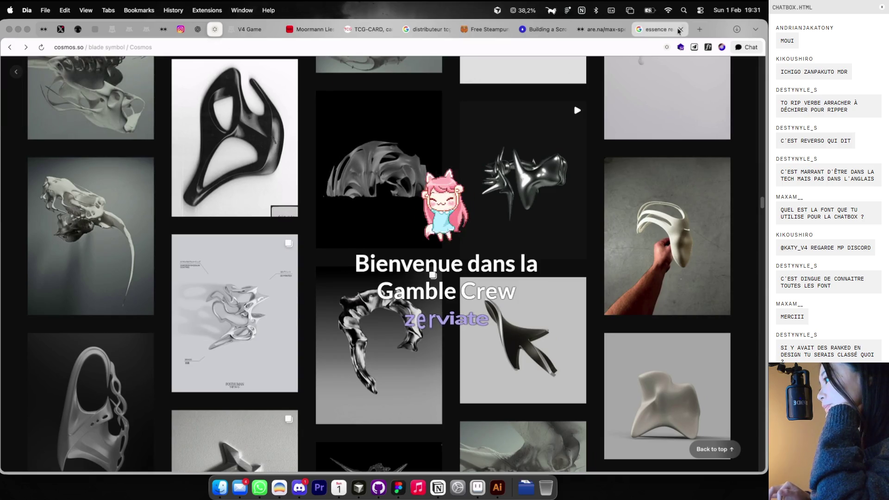
pyautogui.hotkey('ctrl', 'Right')
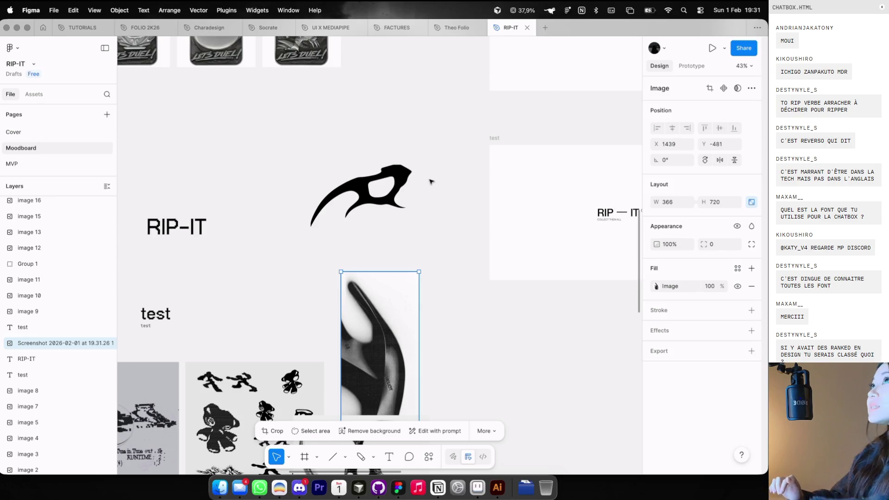
# Move the black dragon blade symbol into the RIP — IT frame
pyautogui.hscroll(10, 373, 139)
pyautogui.scroll(-3, 366, 132)
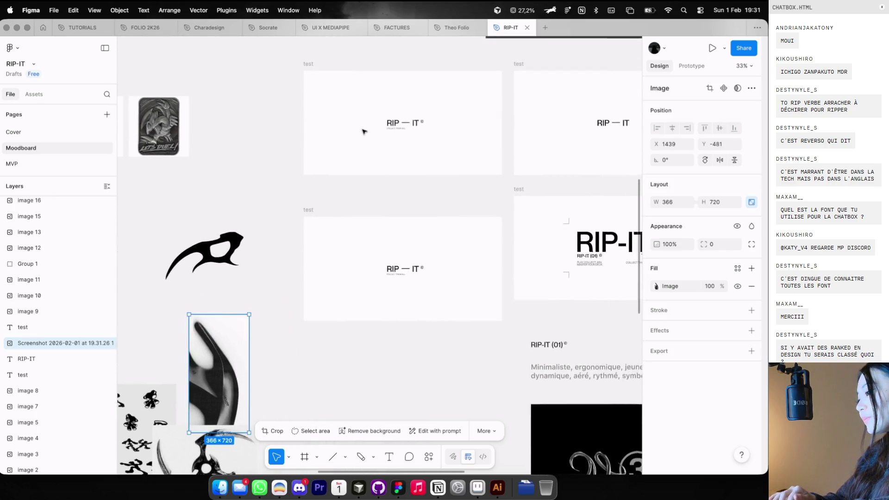
pyautogui.hscroll(3, 365, 132)
pyautogui.scroll(-2, 365, 132)
pyautogui.hscroll(-10, 365, 131)
pyautogui.scroll(8, 364, 132)
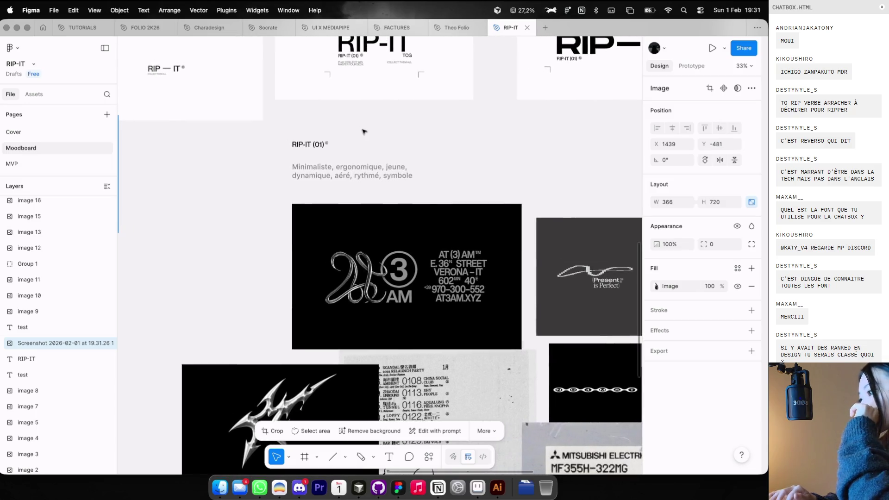
pyautogui.scroll(2, 365, 132)
pyautogui.hscroll(-2, 365, 132)
pyautogui.moveTo(268, 252)
pyautogui.mouseDown()
pyautogui.moveTo(310, 180)
pyautogui.moveTo(376, 104)
pyautogui.moveTo(380, 121)
pyautogui.mouseUp()
# Tilt the dragon symbol, flip it vertically and horizontally, and shrink it to about 292×179
pyautogui.scroll(3, 371, 114)
pyautogui.moveTo(407, 94); pyautogui.dragTo(408, 90)
pyautogui.hotkey('ctrl', 'g')
pyautogui.hotkey('shift', 'h')
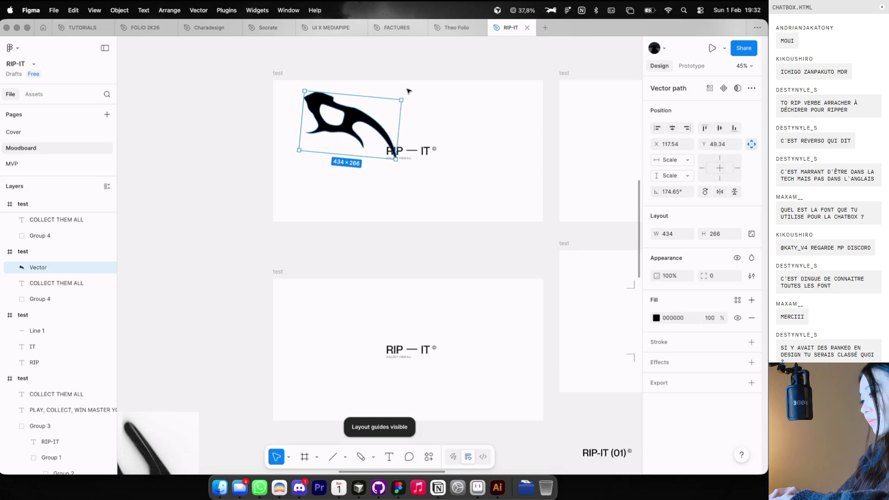
pyautogui.hotkey('shift', 'v')
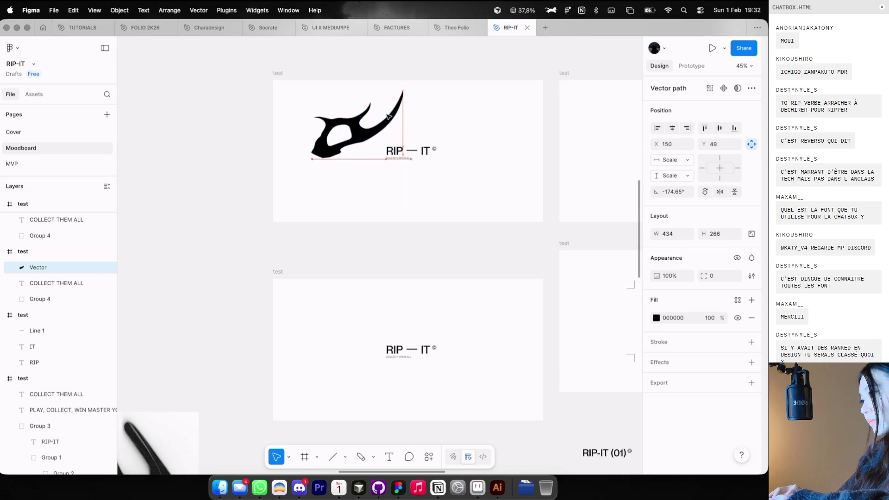
pyautogui.hotkey('shift', 'h')
pyautogui.hotkey('shift', 'h')
pyautogui.moveTo(416, 91)
pyautogui.mouseDown()
pyautogui.moveTo(377, 114)
pyautogui.moveTo(391, 159)
pyautogui.mouseUp()
# Shrink the dragon symbol to about 247×151 and place it just left of RIP — IT
pyautogui.scroll(-3, 384, 155)
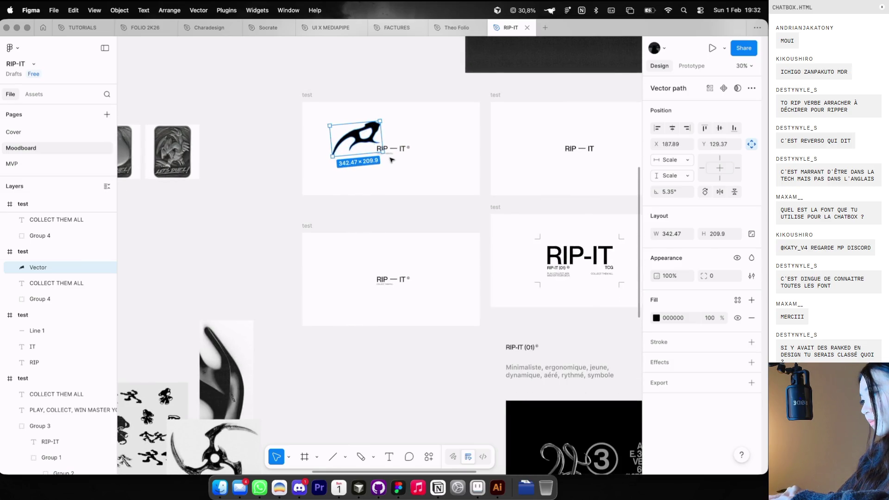
pyautogui.scroll(2, 391, 159)
pyautogui.moveTo(364, 126)
pyautogui.mouseDown()
pyautogui.moveTo(381, 127)
pyautogui.moveTo(397, 164)
pyautogui.mouseUp()
pyautogui.scroll(2, 397, 165)
pyautogui.moveTo(419, 105); pyautogui.dragTo(397, 114)
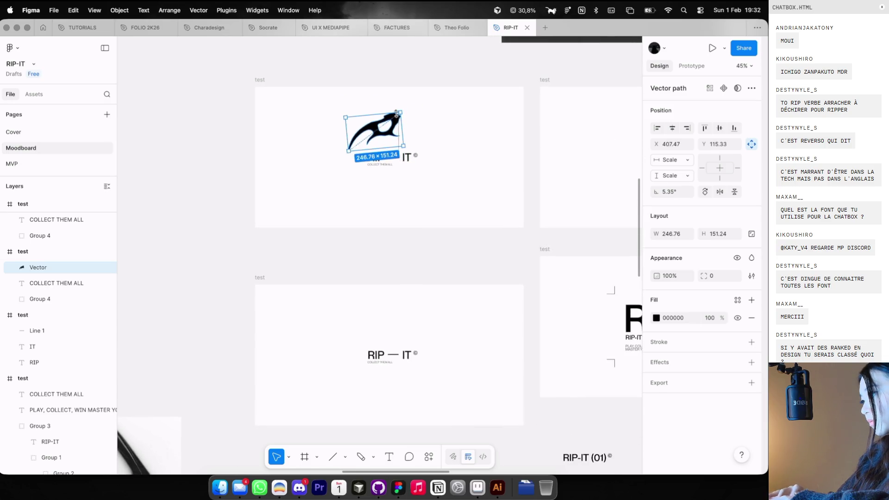
pyautogui.scroll(2, 396, 114)
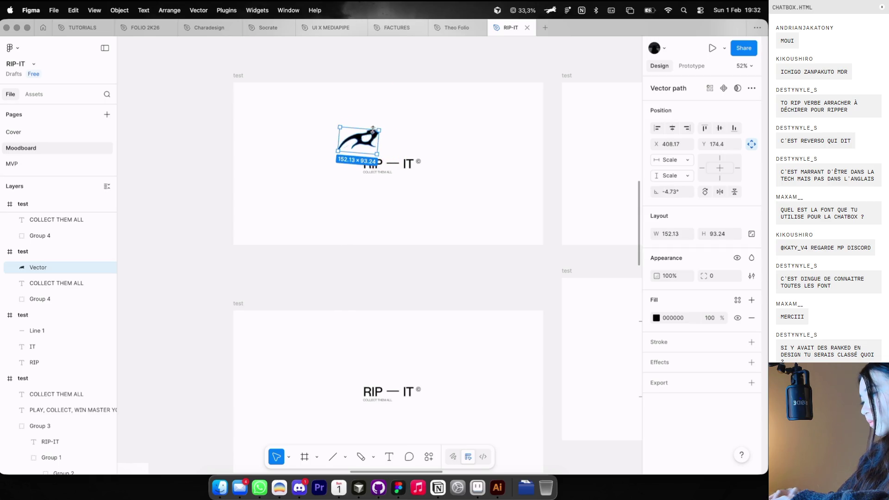
pyautogui.moveTo(392, 172); pyautogui.dragTo(345, 198)
pyautogui.scroll(5, 345, 197)
pyautogui.moveTo(302, 170)
pyautogui.mouseDown()
pyautogui.moveTo(430, 155)
pyautogui.moveTo(482, 169)
pyautogui.moveTo(457, 165)
pyautogui.mouseUp()
pyautogui.hotkey('ctrl', 'z')
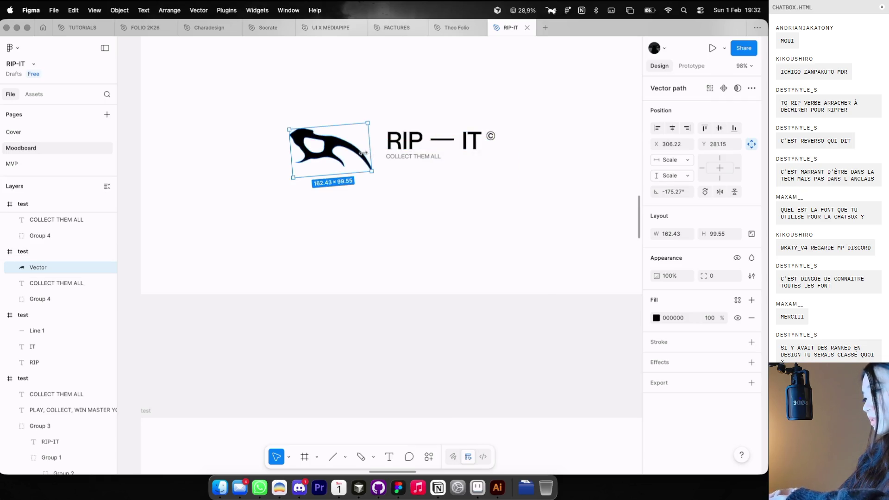
# Pull the dragon symbol out of the logo frame and enlarge it to 887×544 beside the moodboard images
pyautogui.scroll(-3, 348, 151)
pyautogui.moveTo(351, 151)
pyautogui.mouseDown()
pyautogui.moveTo(218, 149)
pyautogui.moveTo(213, 162)
pyautogui.mouseUp()
pyautogui.scroll(-3, 352, 150)
pyautogui.scroll(2, 213, 162)
pyautogui.hscroll(-5, 214, 162)
pyautogui.scroll(-2, 334, 180)
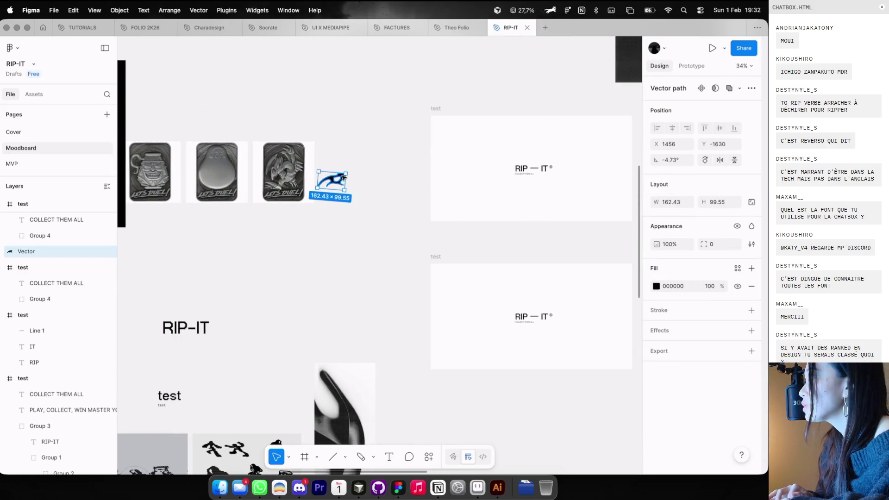
pyautogui.scroll(-2, 343, 177)
pyautogui.scroll(-5, 361, 148)
pyautogui.moveTo(360, 148)
pyautogui.mouseDown()
pyautogui.moveTo(386, 118)
pyautogui.moveTo(595, 222)
pyautogui.moveTo(610, 253)
pyautogui.mouseUp()
pyautogui.scroll(-2, 370, 134)
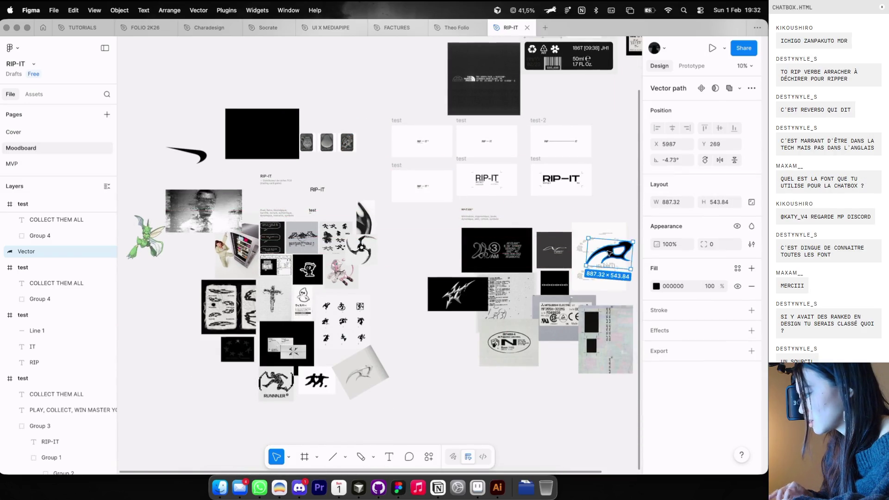
# Shift the 887×544 dragon symbol right and down to X 6814, Y 373
pyautogui.hscroll(4, 609, 253)
pyautogui.moveTo(509, 250)
pyautogui.mouseDown()
pyautogui.moveTo(550, 232)
pyautogui.moveTo(552, 253)
pyautogui.mouseUp()
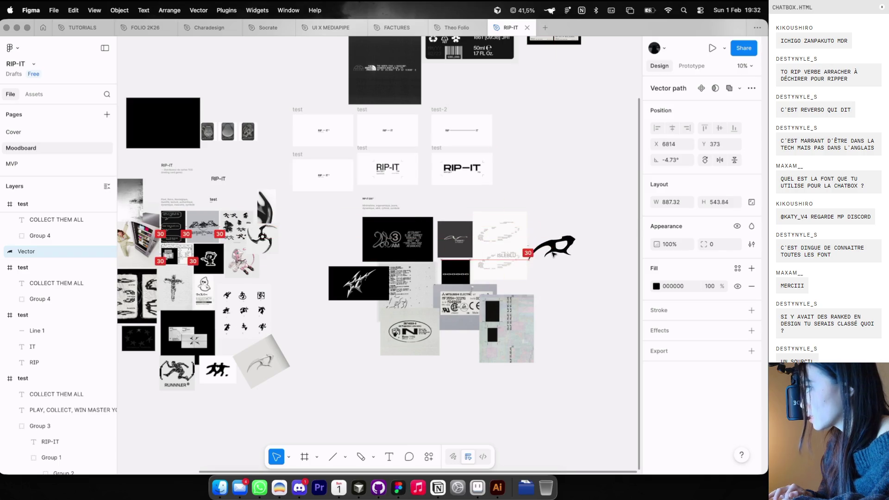
pyautogui.hscroll(-5, 369, 212)
pyautogui.scroll(3, 369, 212)
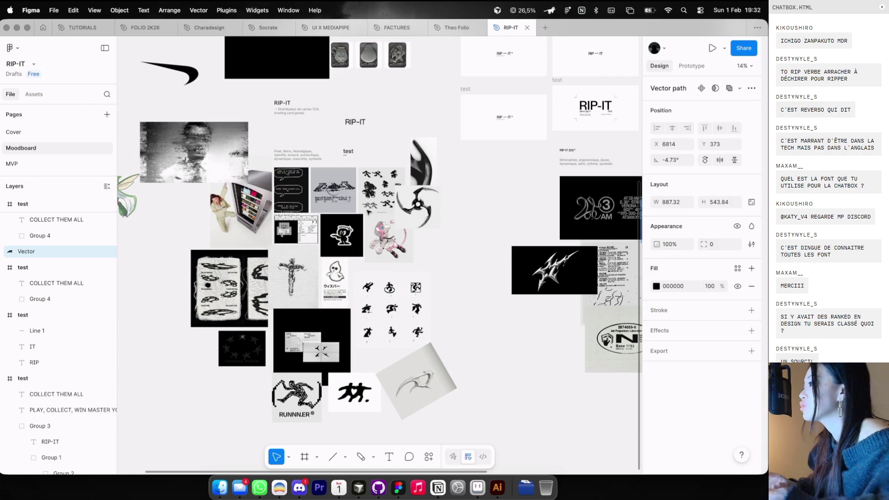
pyautogui.scroll(3, 369, 212)
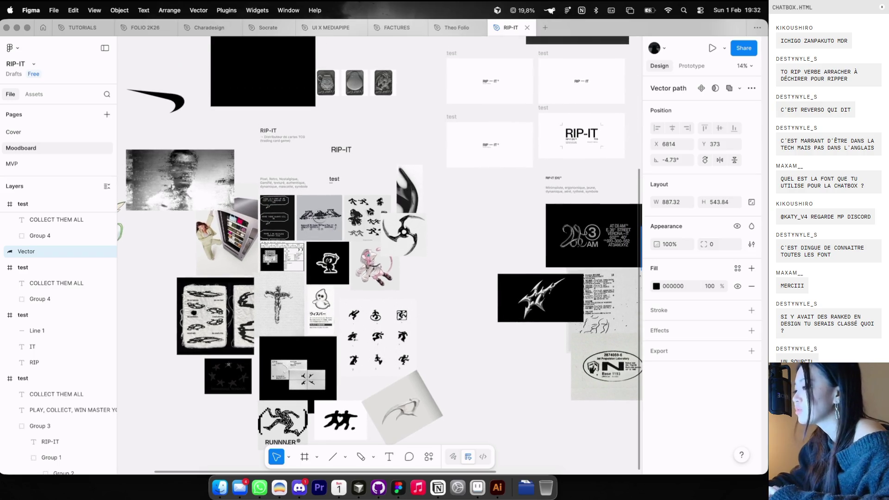
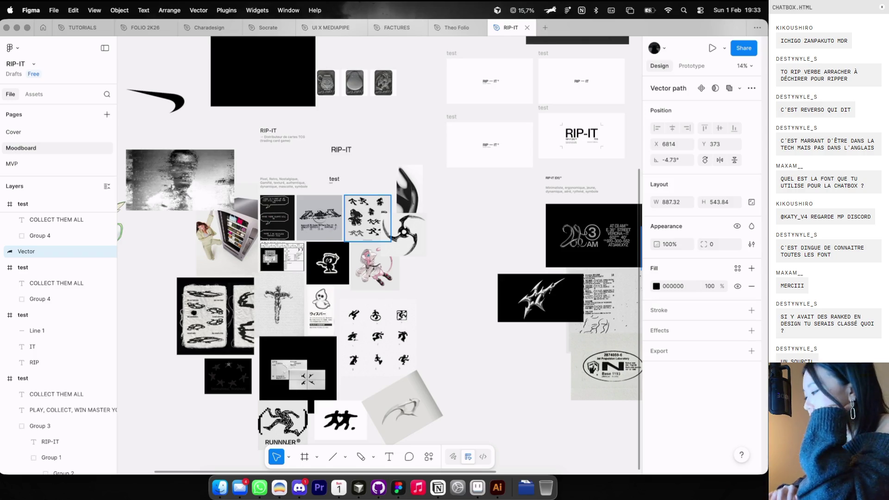
# Move the black blade shape up beside the RIP-IT frames
pyautogui.hscroll(5, 380, 205)
pyautogui.scroll(10, 386, 205)
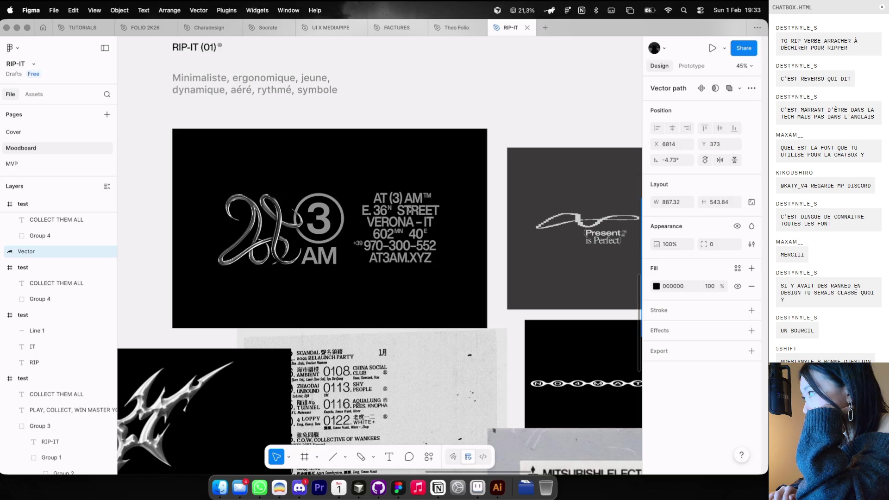
pyautogui.hscroll(-3, 410, 209)
pyautogui.scroll(-5, 410, 209)
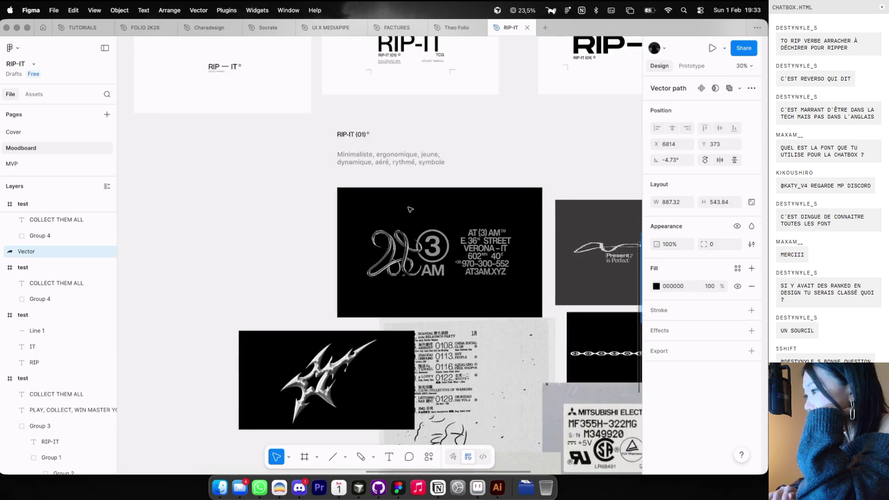
pyautogui.scroll(3, 405, 144)
pyautogui.hscroll(4, 410, 135)
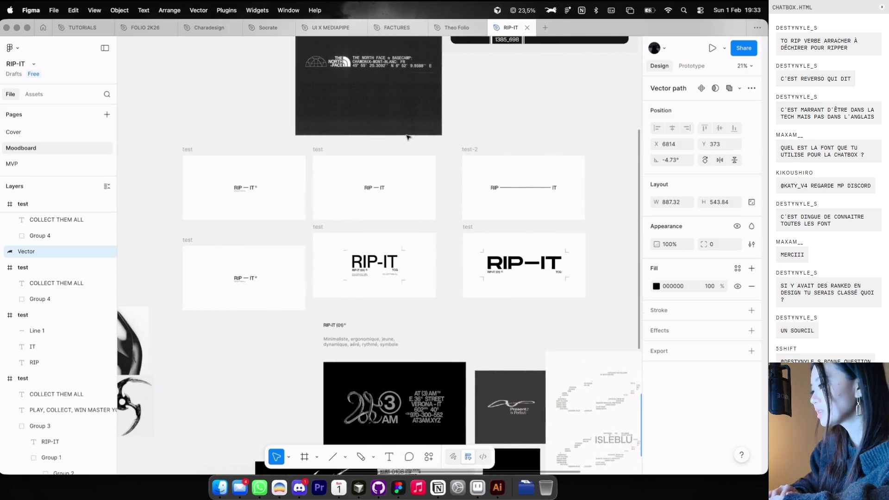
pyautogui.scroll(-5, 408, 138)
pyautogui.moveTo(546, 218)
pyautogui.mouseDown()
pyautogui.moveTo(523, 211)
pyautogui.moveTo(499, 264)
pyautogui.moveTo(496, 199)
pyautogui.moveTo(520, 188)
pyautogui.moveTo(520, 153)
pyautogui.moveTo(579, 148)
pyautogui.mouseUp()
pyautogui.hscroll(4, 498, 264)
pyautogui.scroll(5, 520, 185)
# Add a PNG export setting to the blade and export it to the Desktop
pyautogui.click(751, 351)
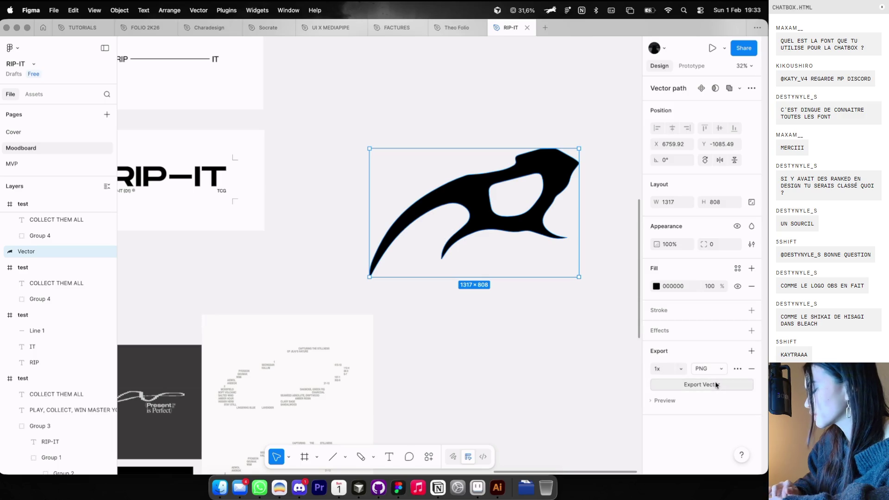
pyautogui.click(713, 384)
pyautogui.click(207, 195)
pyautogui.press('Return')
# Open Dither Garden from the Design bookmarks in a new Dia tab and start an image upload
pyautogui.press('super+Tab')
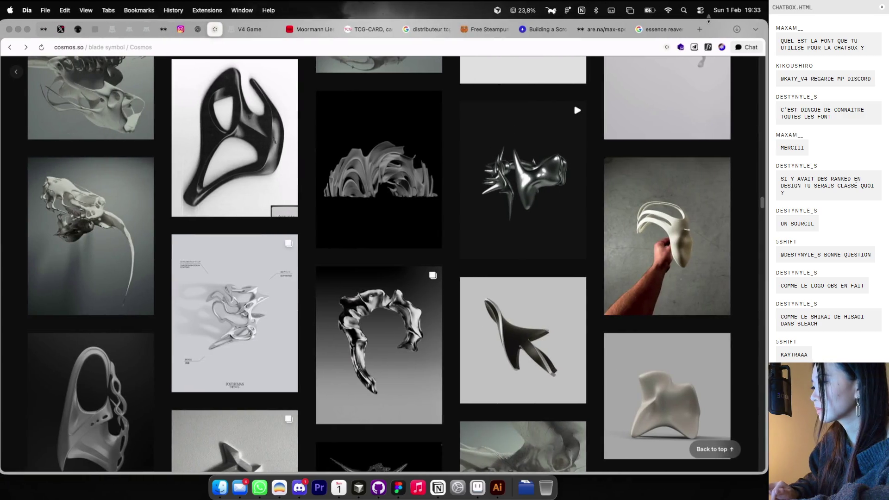
pyautogui.press('super+t')
pyautogui.click(185, 63)
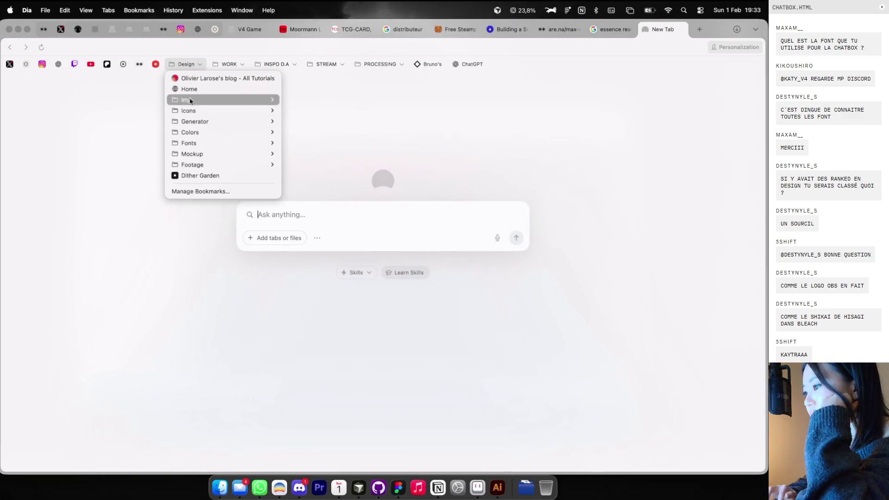
pyautogui.click(188, 179)
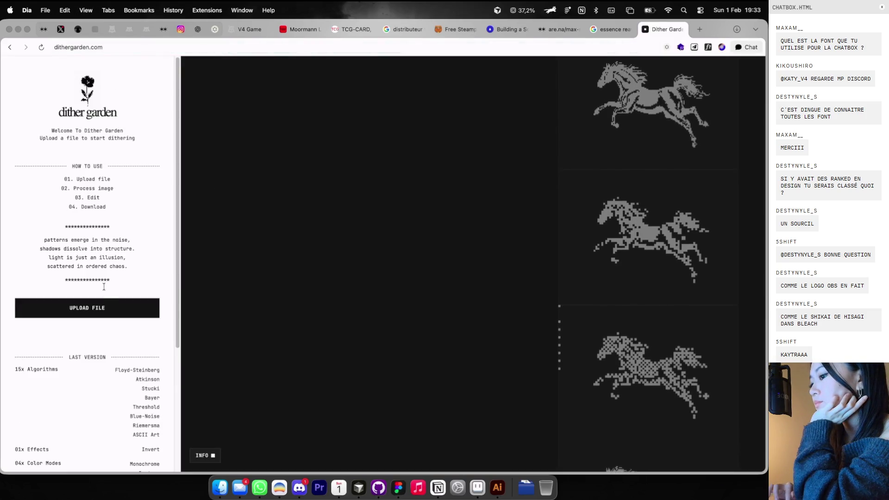
pyautogui.click(96, 308)
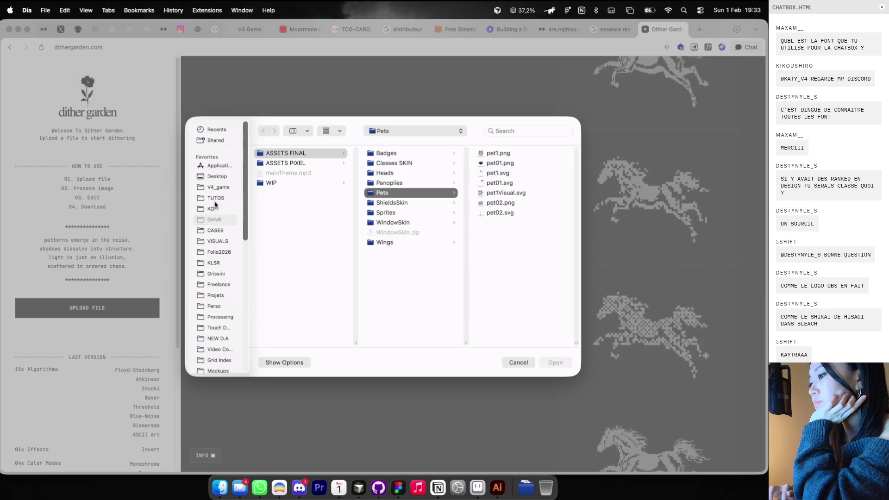
# Upload test.png from the Desktop and dither it with Stucki in Monochrome at pixel size 1
pyautogui.click(218, 176)
pyautogui.doubleClick(271, 216)
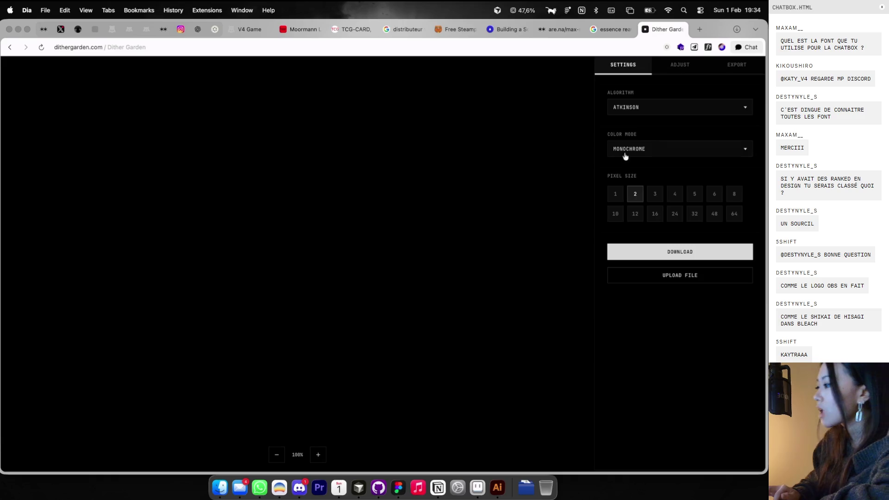
pyautogui.click(624, 149)
pyautogui.click(633, 142)
pyautogui.click(639, 111)
pyautogui.click(634, 121)
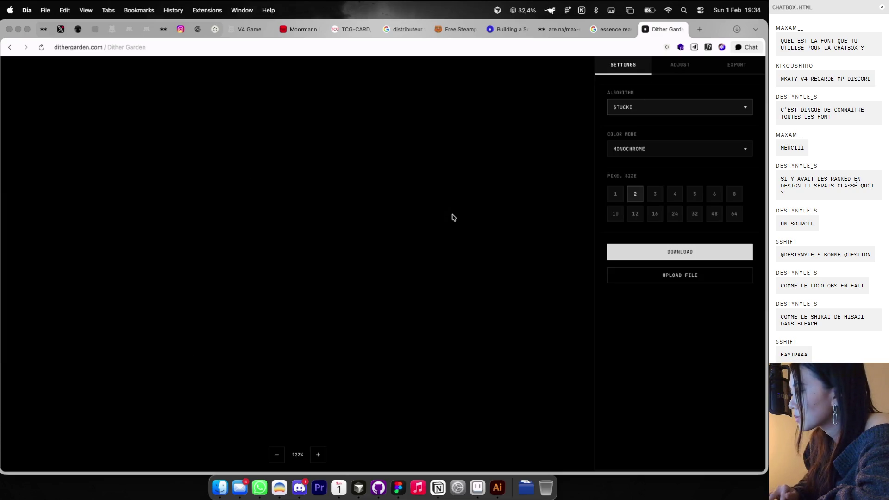
pyautogui.click(616, 193)
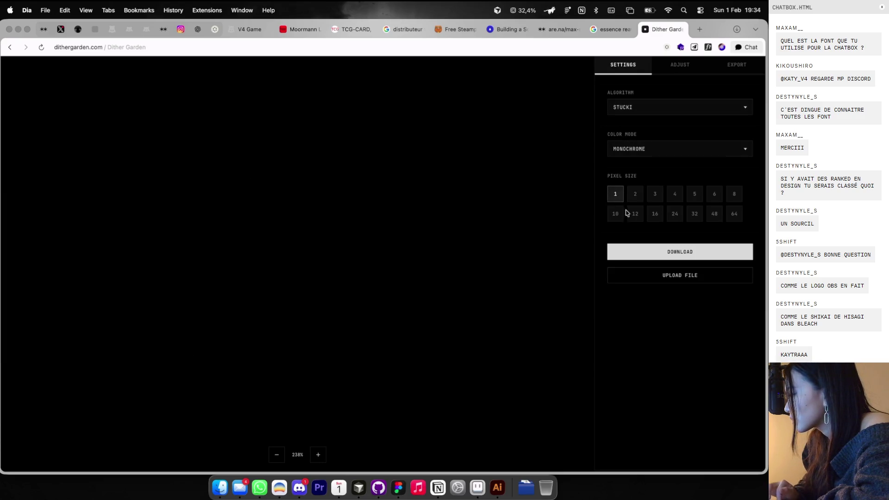
# Try the Tritone and RGB colour modes and Invert, ending on Monochrome with original colours
pyautogui.click(646, 151)
pyautogui.click(629, 170)
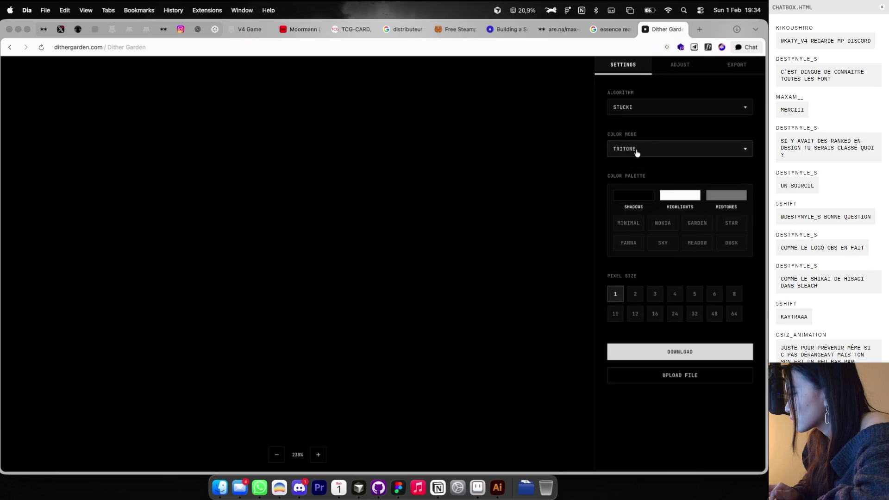
pyautogui.click(636, 149)
pyautogui.click(636, 155)
pyautogui.click(637, 153)
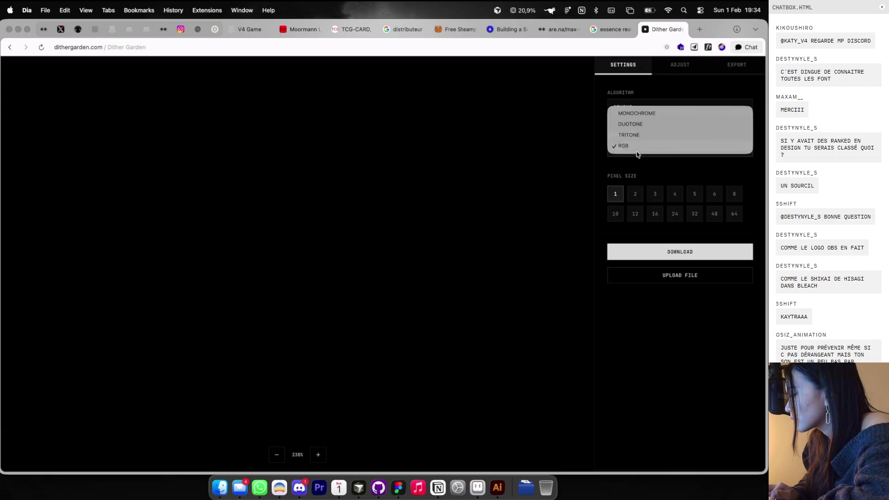
pyautogui.click(650, 114)
pyautogui.click(674, 65)
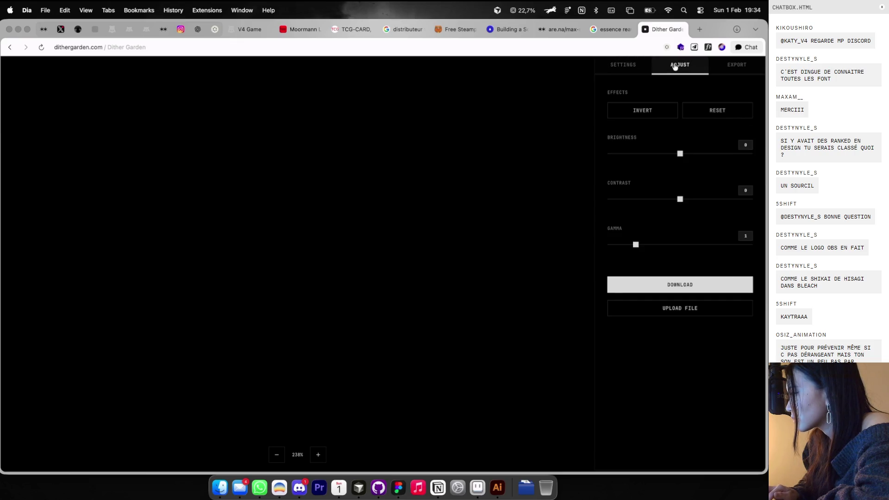
pyautogui.click(642, 112)
pyautogui.click(642, 112)
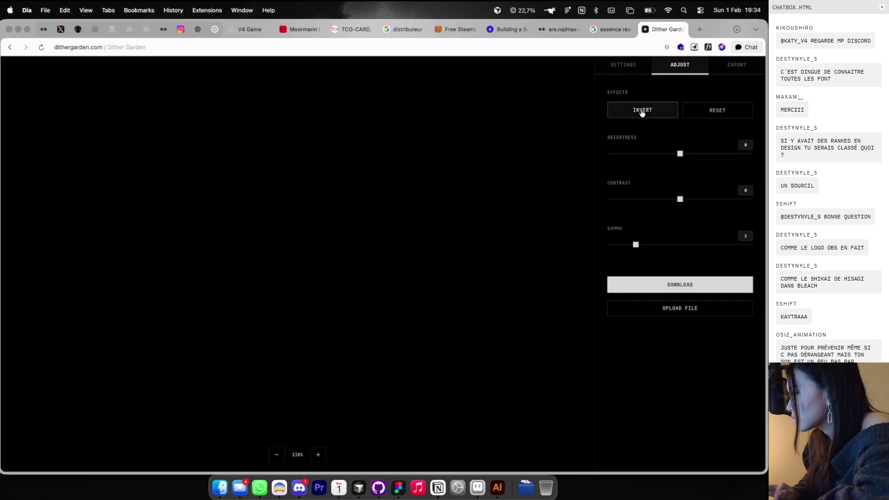
pyautogui.click(643, 112)
pyautogui.click(642, 113)
pyautogui.click(633, 65)
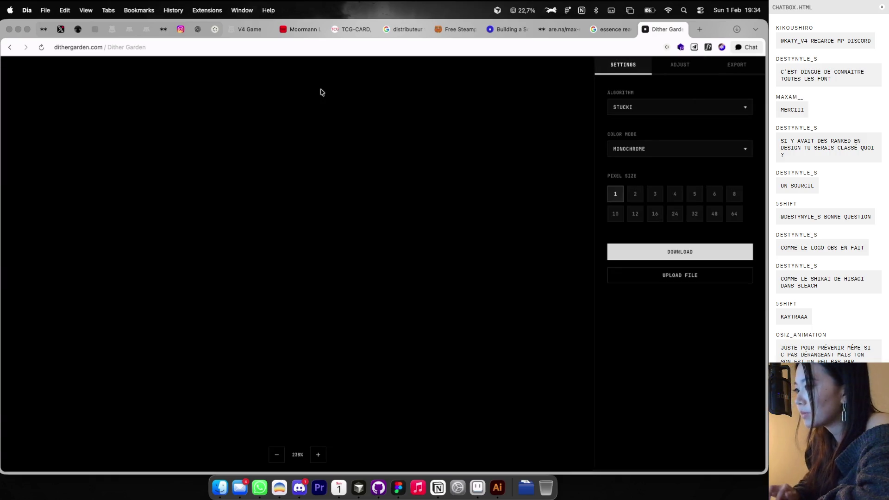
# In Figma, place a copy of the blade above the original and fill it white (FFFFFF)
pyautogui.press('super+Tab')
pyautogui.scroll(-3, 514, 273)
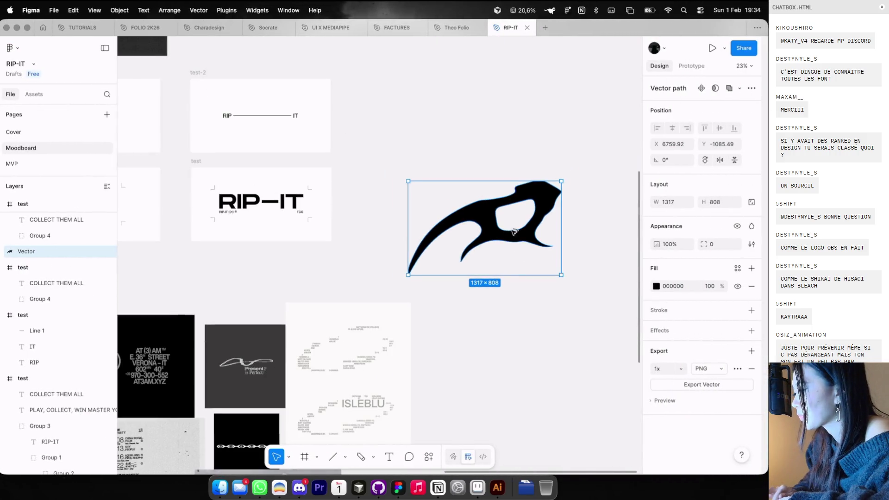
pyautogui.moveTo(532, 223); pyautogui.dragTo(533, 79)
pyautogui.click(657, 286)
pyautogui.click(531, 278)
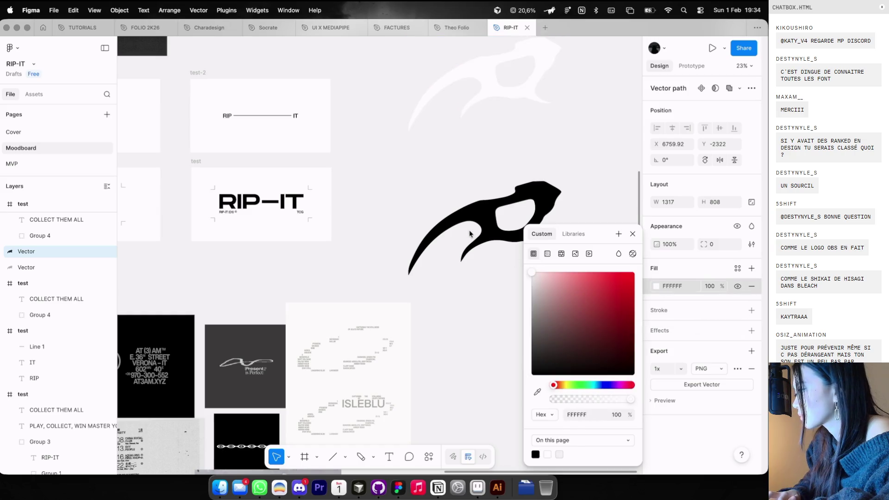
pyautogui.press('Escape')
# Export the white blade copy as a PNG and return to the Dither Garden start page
pyautogui.click(682, 382)
pyautogui.write('testW.png')
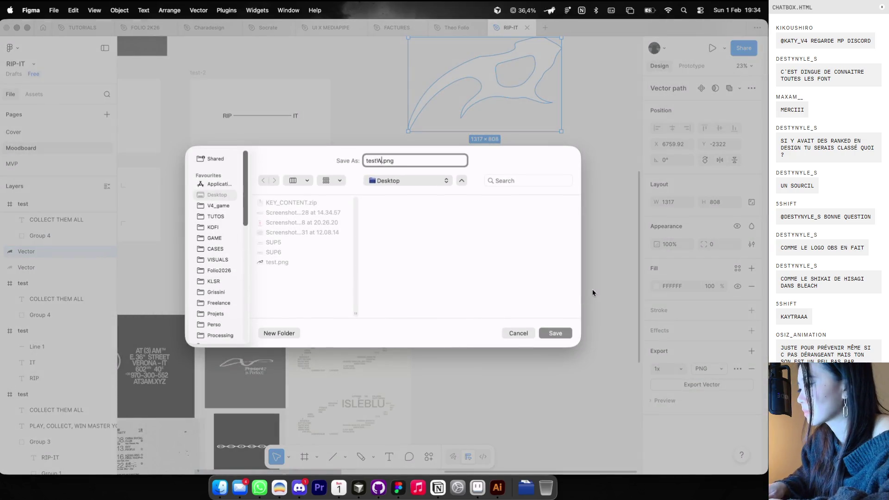
pyautogui.press('Return')
pyautogui.press('cmd+Tab')
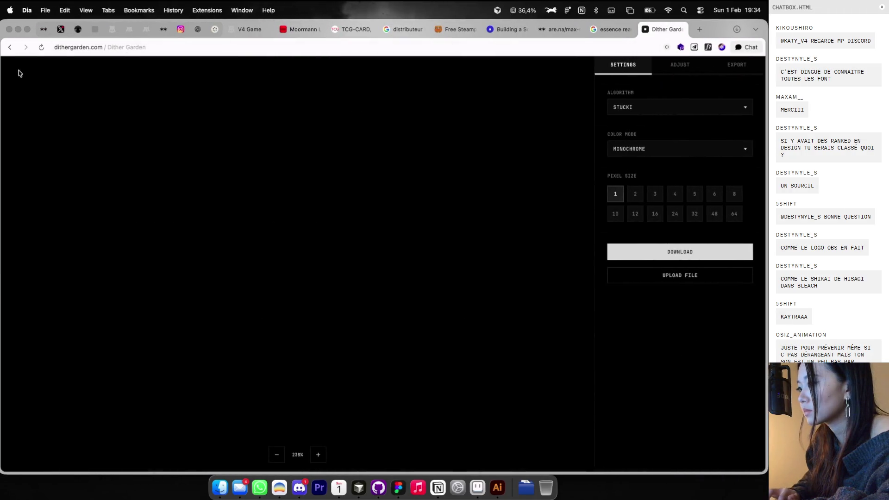
pyautogui.click(10, 48)
# Upload testWhite.png and try pixel sizes from 3 up to 64, settling on 10
pyautogui.click(88, 308)
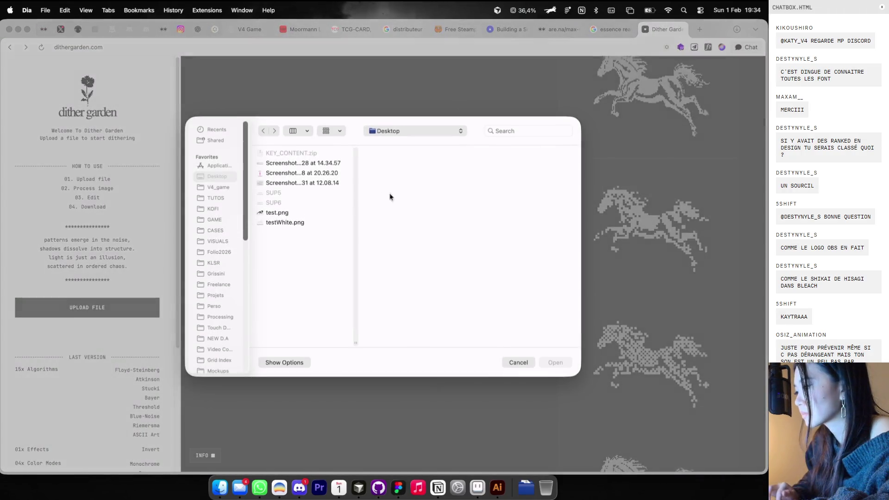
pyautogui.doubleClick(292, 224)
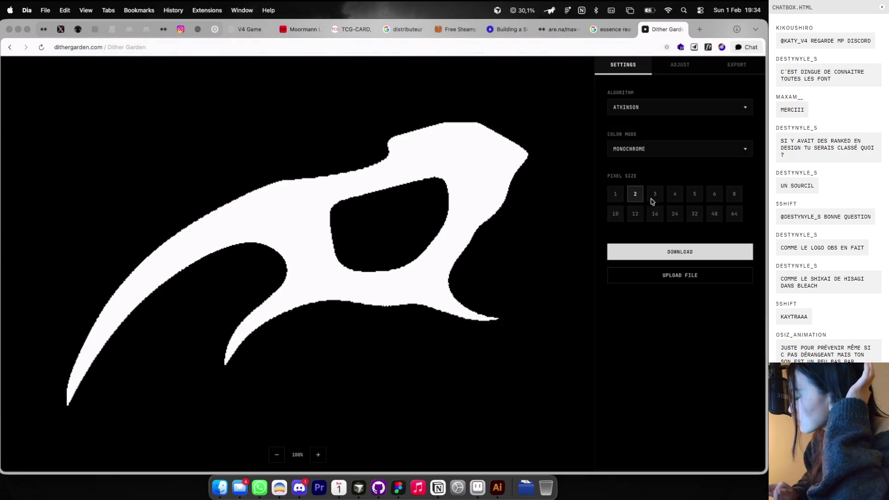
pyautogui.click(660, 199)
pyautogui.click(677, 198)
pyautogui.click(701, 198)
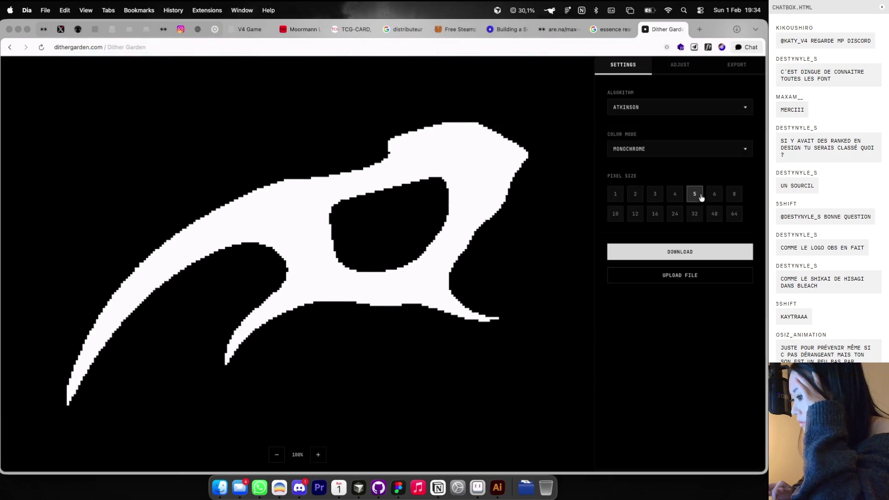
pyautogui.click(735, 214)
pyautogui.click(715, 214)
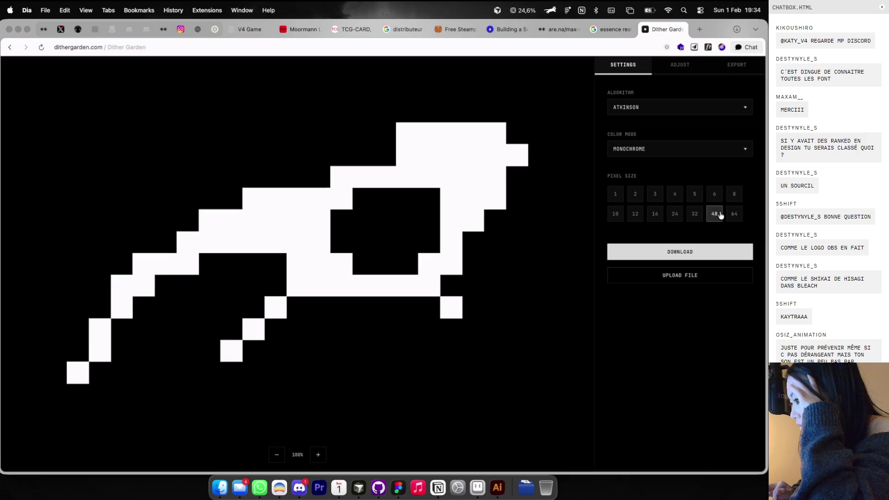
pyautogui.click(695, 214)
pyautogui.click(682, 216)
pyautogui.click(654, 215)
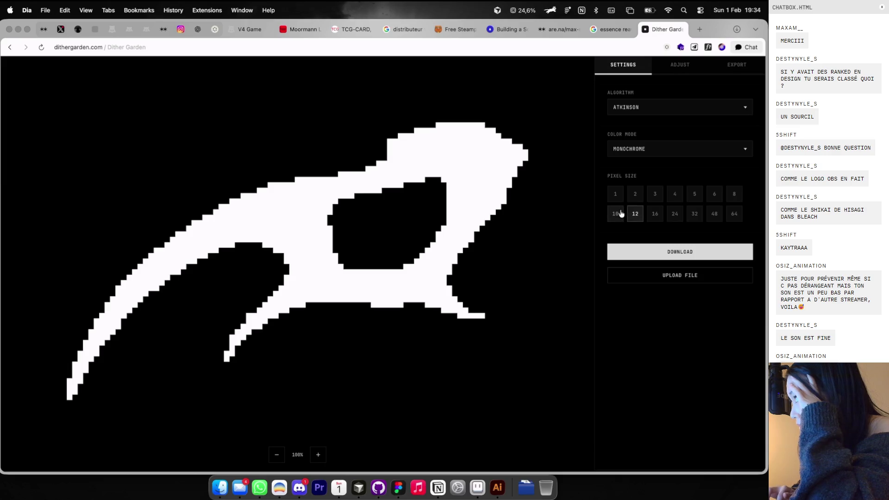
pyautogui.click(621, 213)
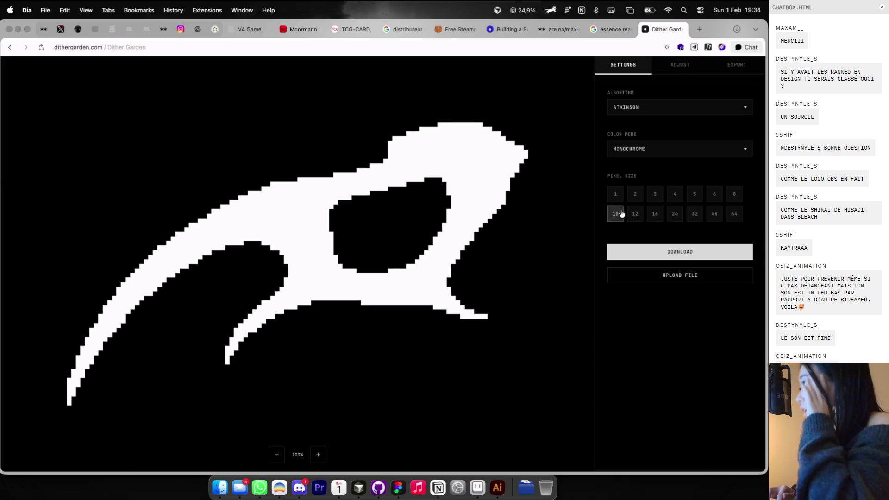
pyautogui.press('super+Tab')
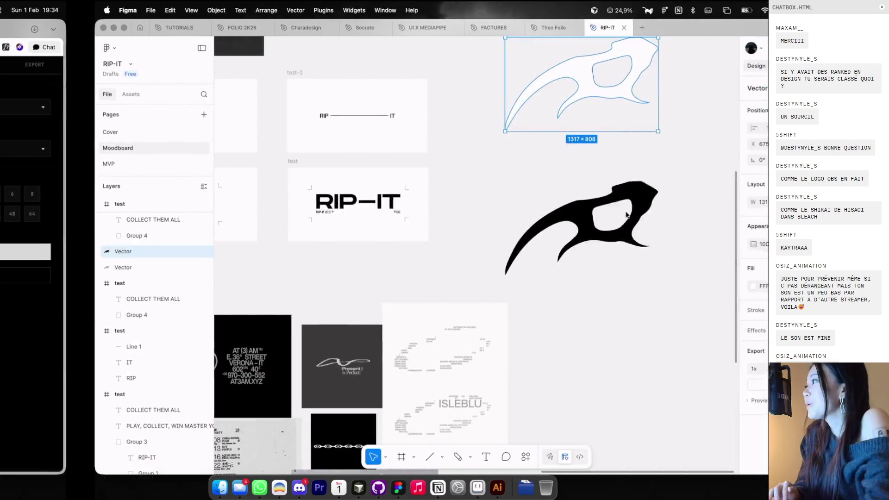
# Drag the three new reference images into the RIP-IT moodboard collage
pyautogui.scroll(-5, 555, 259)
pyautogui.scroll(10, 537, 282)
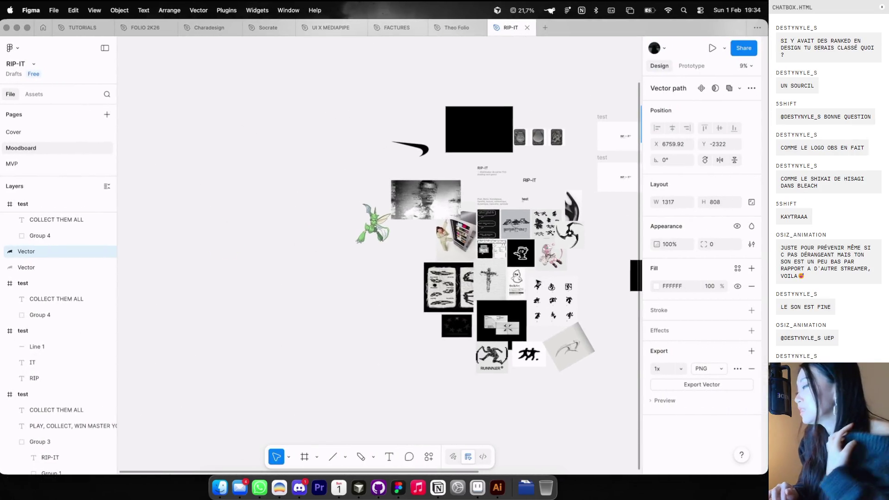
pyautogui.scroll(5, 558, 157)
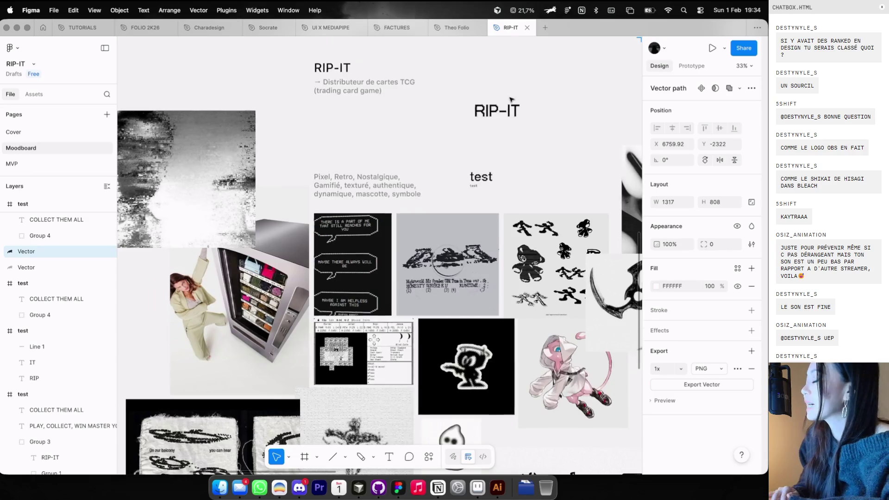
pyautogui.scroll(3, 510, 99)
pyautogui.scroll(-3, 510, 100)
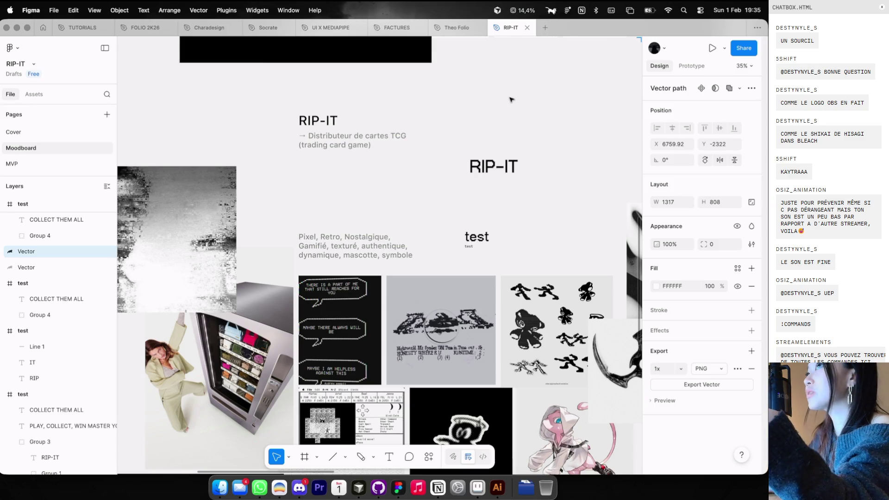
pyautogui.scroll(-10, 510, 99)
pyautogui.moveTo(402, 108)
pyautogui.mouseDown()
pyautogui.moveTo(403, 252)
pyautogui.moveTo(504, 357)
pyautogui.moveTo(532, 336)
pyautogui.mouseUp()
pyautogui.moveTo(505, 46); pyautogui.dragTo(463, 263)
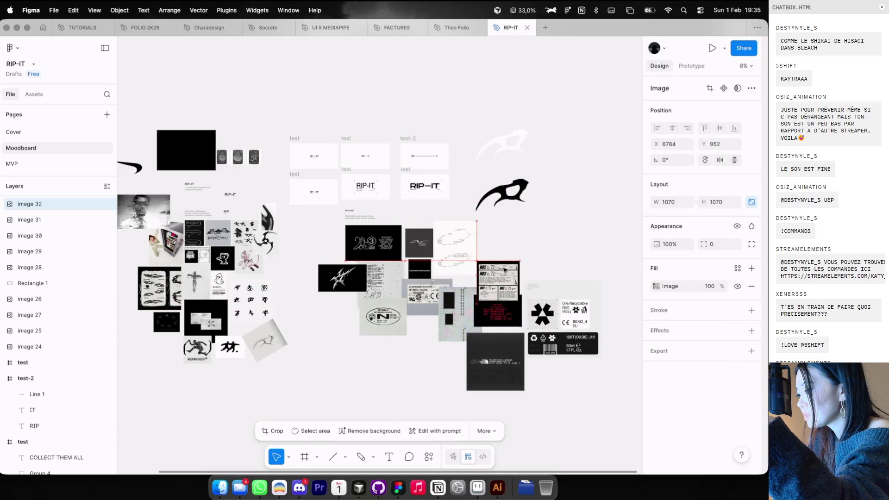
# Pan around the moodboard canvas to review the updated collage
pyautogui.scroll(5, 143, 250)
pyautogui.scroll(4, 370, 108)
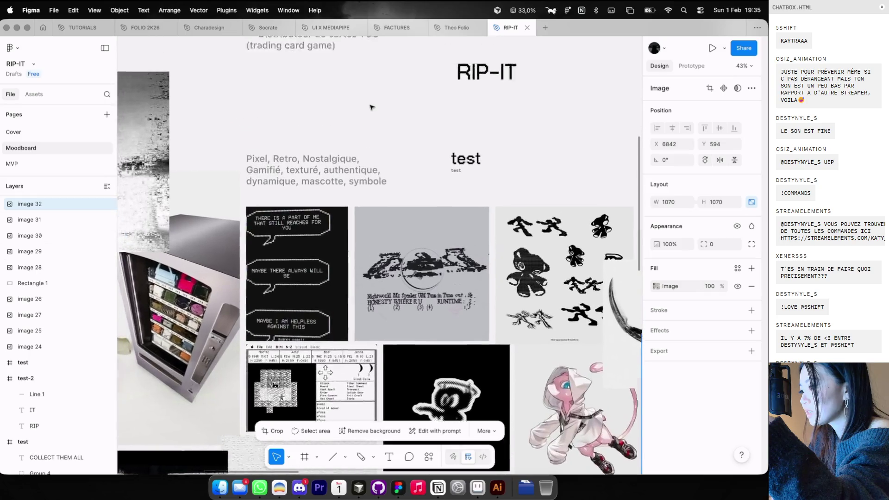
pyautogui.scroll(-2, 363, 119)
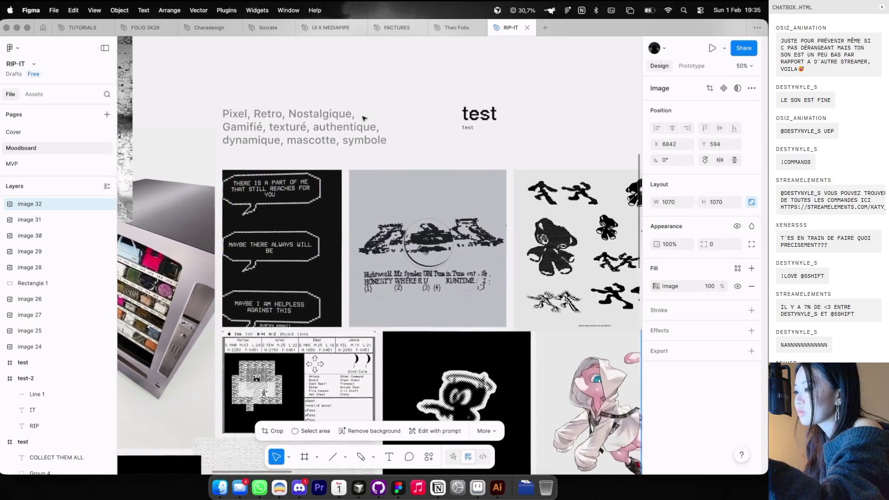
pyautogui.scroll(-2, 364, 119)
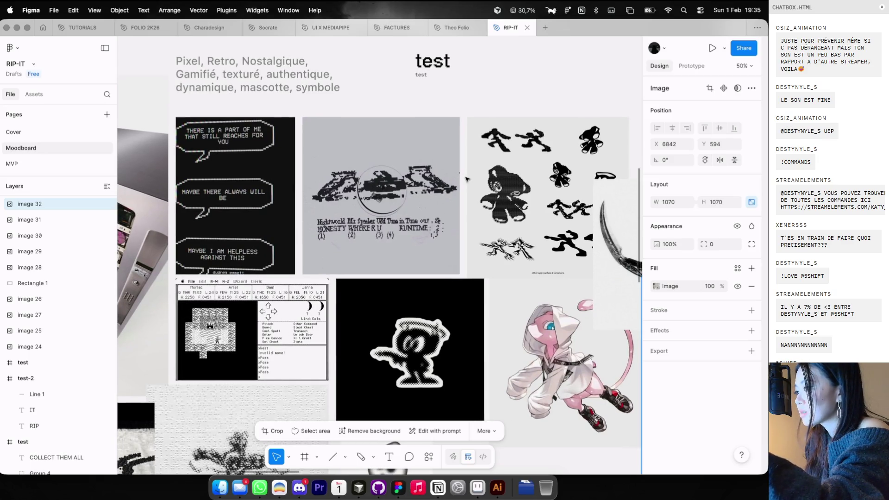
pyautogui.scroll(-3, 466, 178)
pyautogui.scroll(-5, 466, 179)
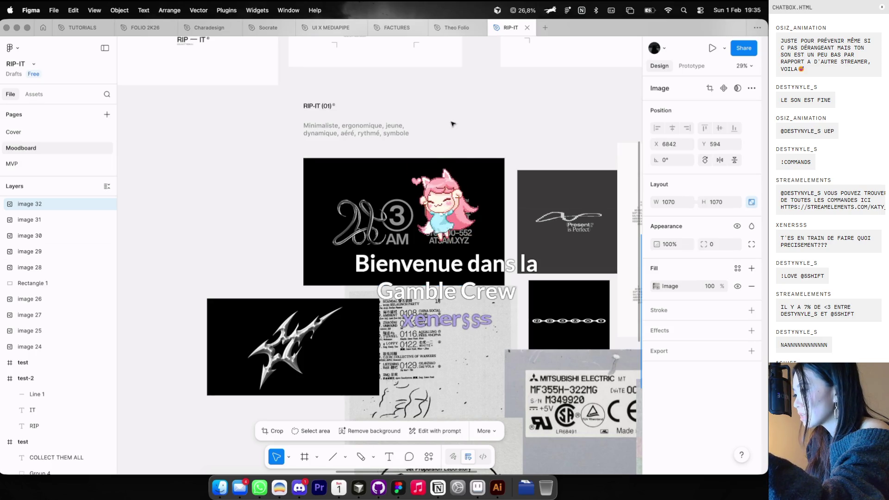
pyautogui.scroll(-1, 453, 123)
pyautogui.hscroll(1, 453, 124)
pyautogui.scroll(-2, 453, 124)
pyautogui.scroll(-5, 336, 247)
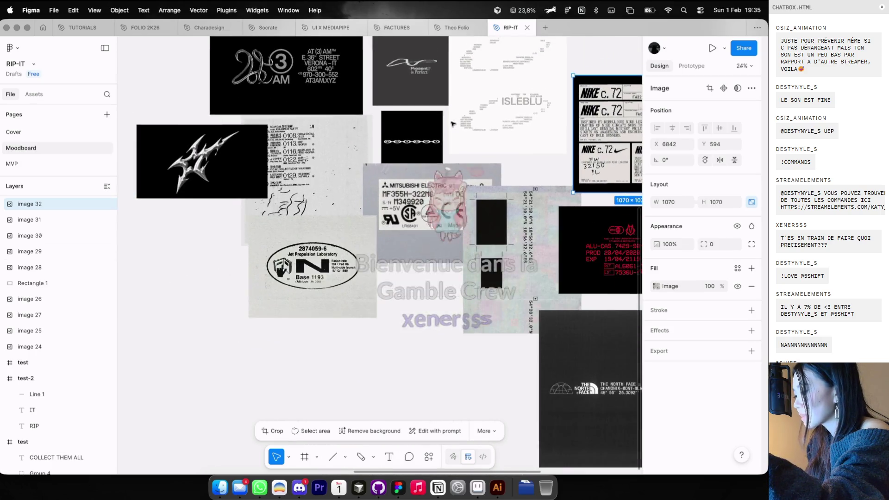
pyautogui.scroll(2, 336, 248)
pyautogui.hscroll(-1, 336, 248)
pyautogui.scroll(2, 336, 247)
pyautogui.scroll(5, 449, 129)
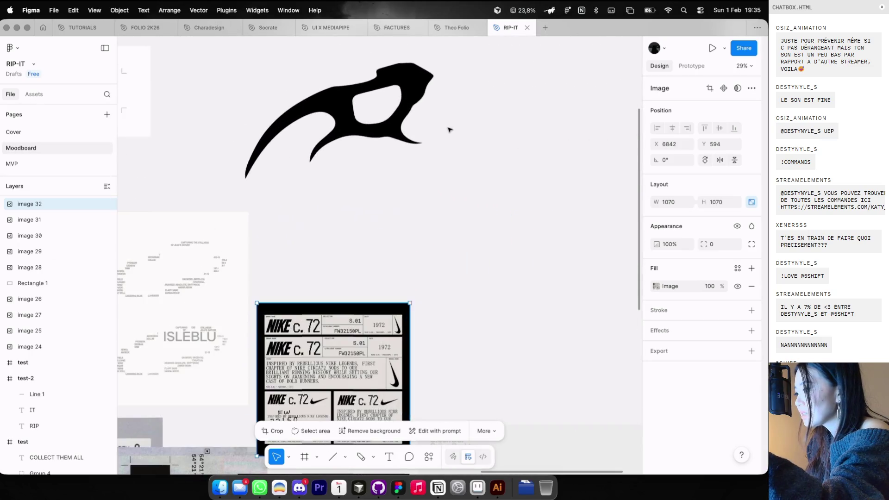
pyautogui.hscroll(-4, 449, 129)
pyautogui.scroll(1, 449, 129)
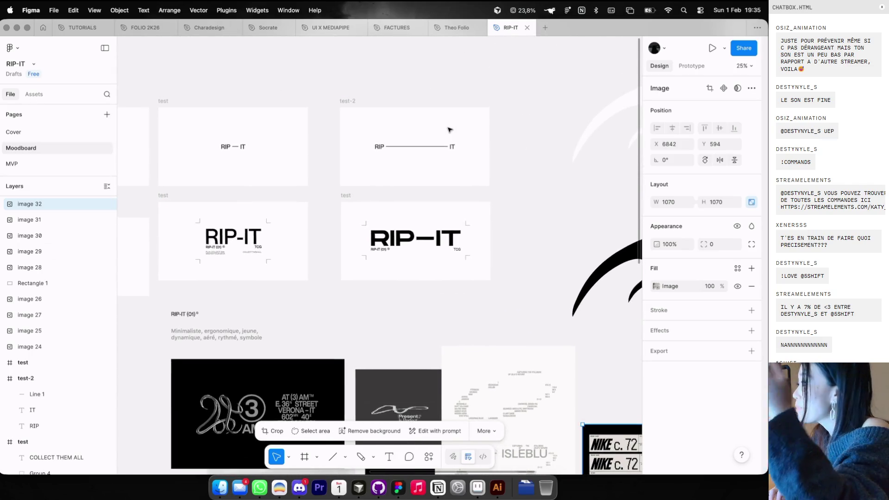
pyautogui.scroll(-1, 449, 129)
pyautogui.hscroll(-1, 449, 129)
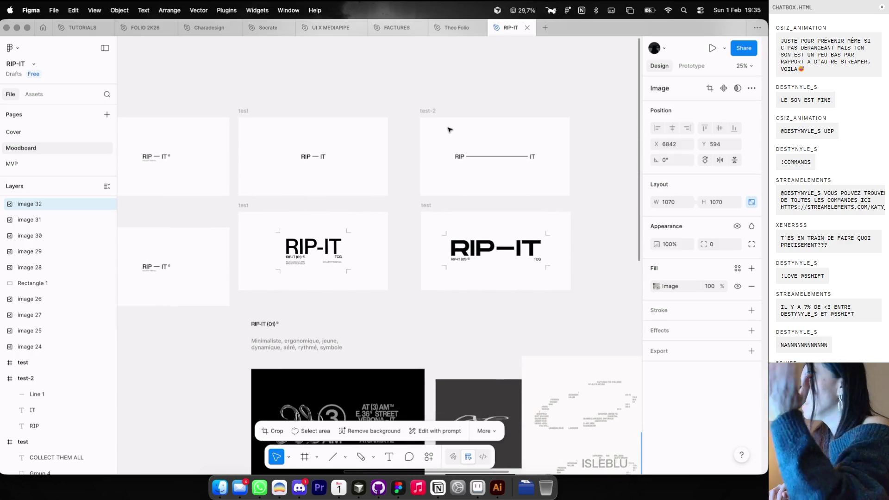
pyautogui.hscroll(-2, 450, 129)
pyautogui.scroll(1, 387, 130)
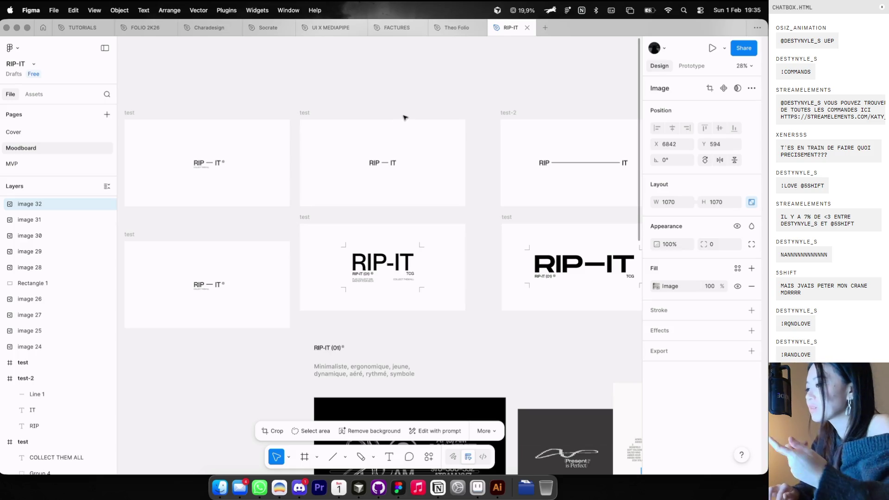
pyautogui.hscroll(20, 405, 118)
pyautogui.scroll(-5, 405, 118)
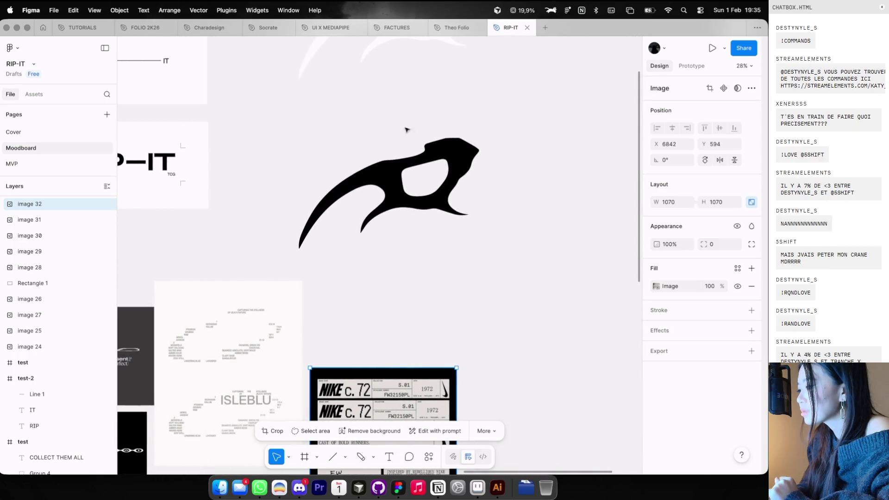
pyautogui.scroll(2, 395, 152)
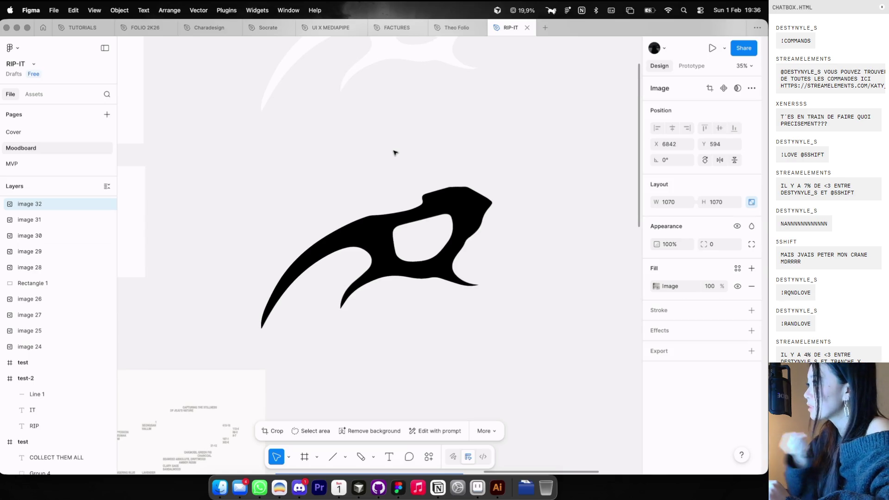
pyautogui.scroll(3, 370, 207)
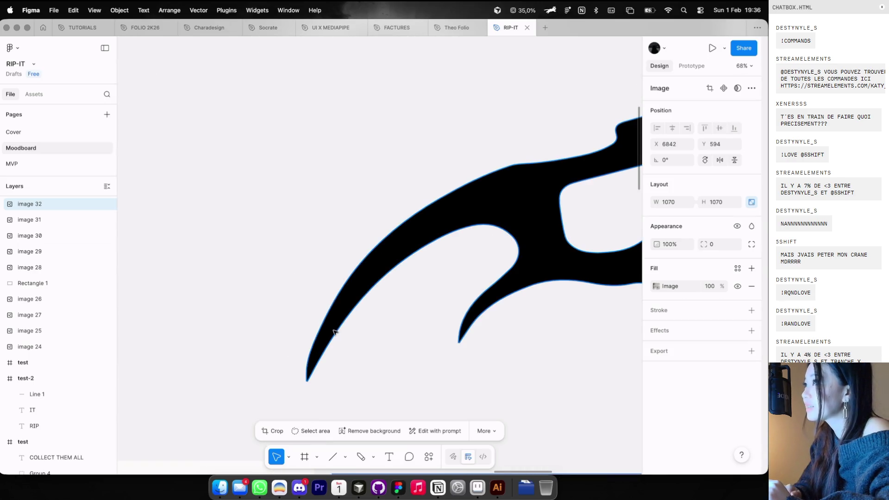
pyautogui.scroll(-6, 335, 332)
pyautogui.scroll(3, 335, 332)
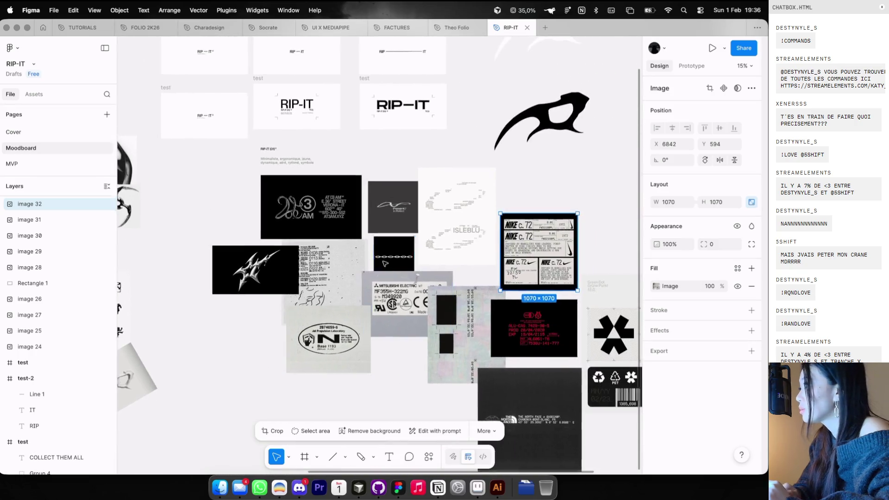
pyautogui.scroll(2, 383, 264)
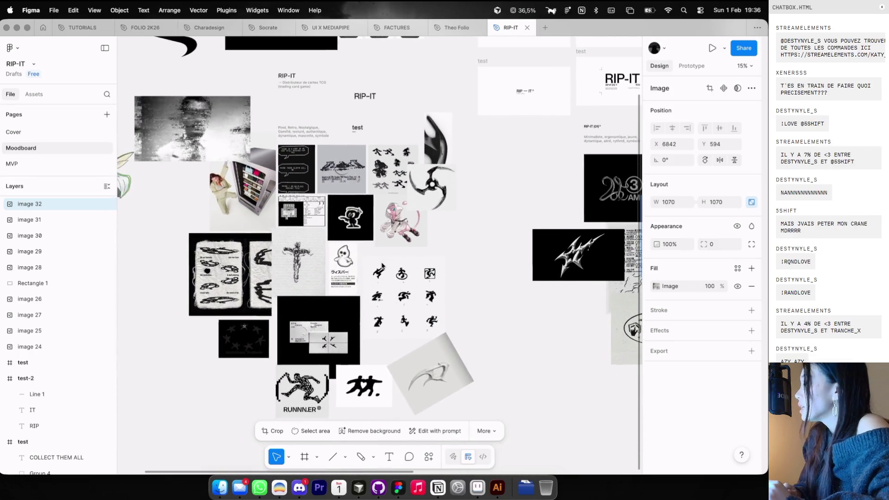
# Check the Theo Folio file with layout guides hidden, then return to the RIP-IT file
pyautogui.hotkey('ctrl', 'Left')
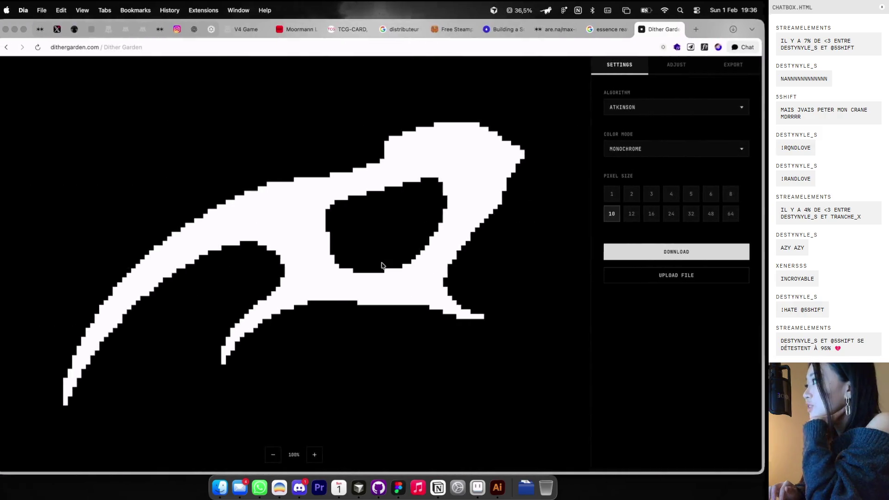
pyautogui.hotkey('ctrl', 'Right')
pyautogui.hotkey('ctrl', 'Right')
pyautogui.hotkey('ctrl', 'Left')
pyautogui.hotkey('ctrl', 'Right')
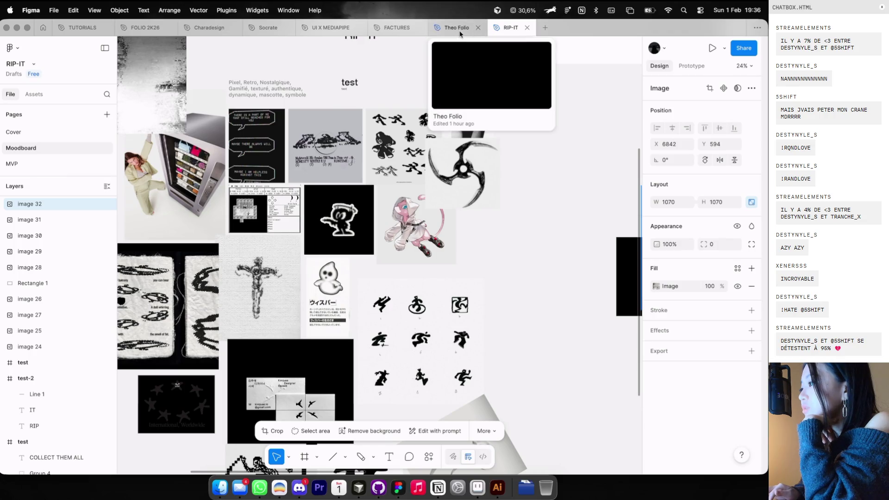
pyautogui.click(461, 28)
pyautogui.scroll(5, 446, 116)
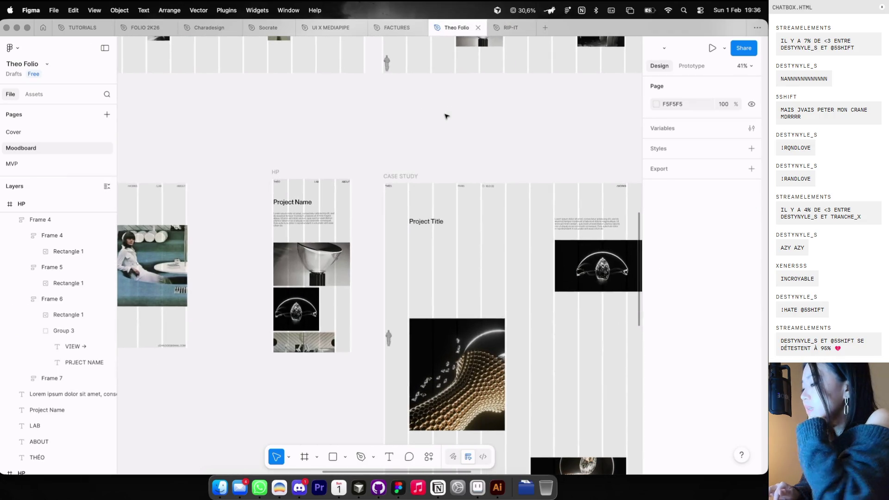
pyautogui.hotkey('ctrl', 'shift', '4')
pyautogui.scroll(-5, 440, 125)
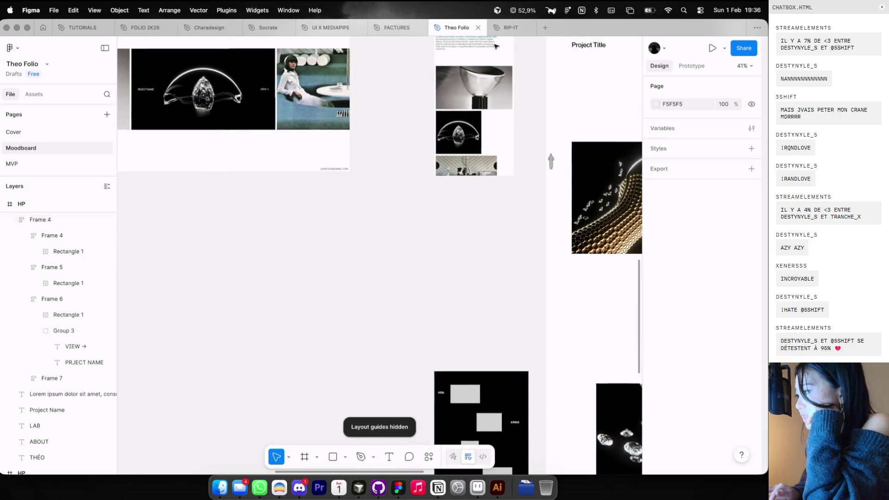
pyautogui.click(511, 28)
# Open the V4 Game page in the browser and move the HDV shop window left
pyautogui.hotkey('ctrl', 'Left')
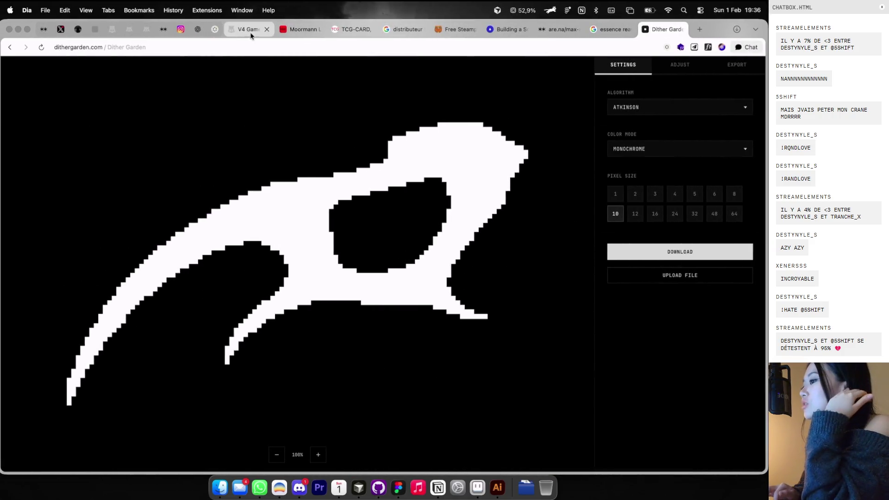
pyautogui.click(250, 30)
pyautogui.moveTo(498, 122)
pyautogui.mouseDown()
pyautogui.moveTo(530, 147)
pyautogui.moveTo(313, 204)
pyautogui.moveTo(357, 173)
pyautogui.moveTo(311, 131)
pyautogui.mouseUp()
# Open Explorakit, move it right, start a new dig and close it
pyautogui.rightClick(541, 247)
pyautogui.click(579, 319)
pyautogui.click(435, 455)
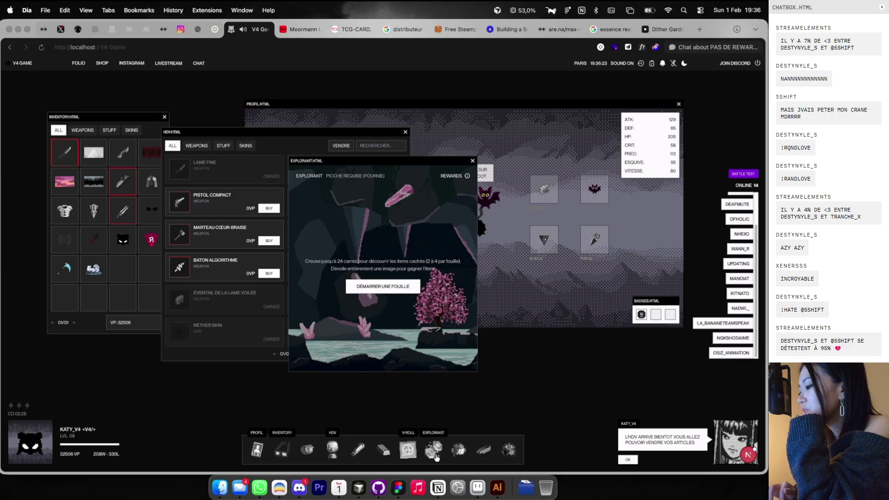
pyautogui.click(435, 455)
pyautogui.click(435, 456)
pyautogui.moveTo(432, 161)
pyautogui.mouseDown()
pyautogui.moveTo(539, 161)
pyautogui.moveTo(509, 155)
pyautogui.moveTo(553, 190)
pyautogui.moveTo(516, 180)
pyautogui.mouseUp()
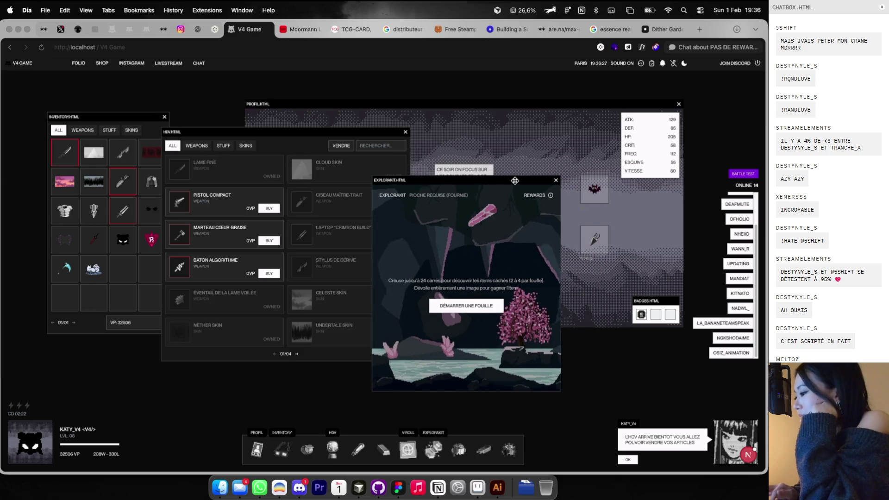
pyautogui.click(470, 310)
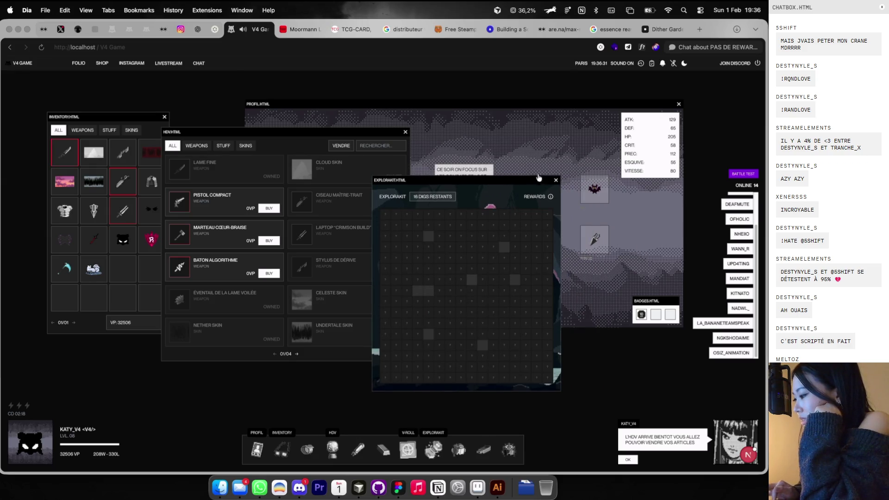
pyautogui.click(554, 179)
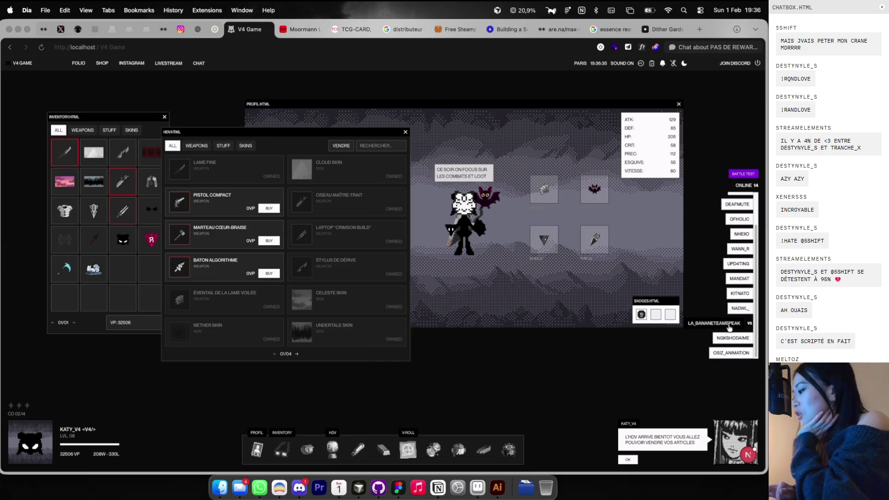
# Play two fights against other online players, closing each result window
pyautogui.click(739, 278)
pyautogui.click(391, 341)
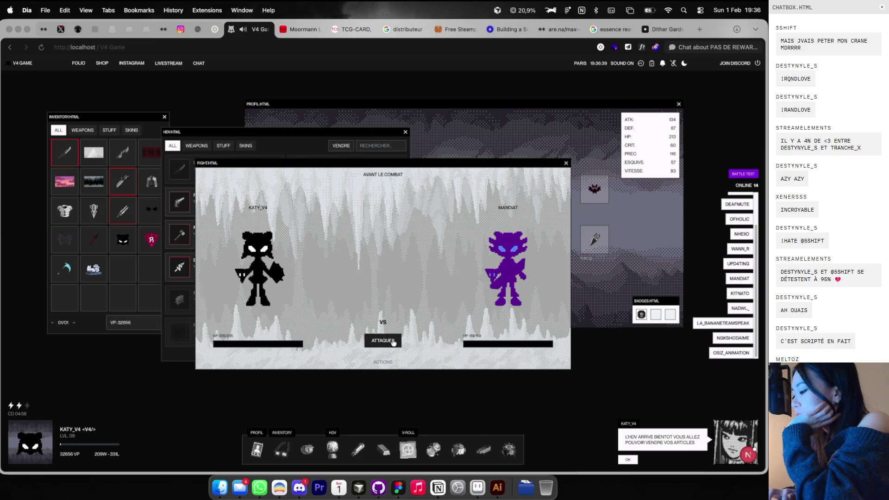
pyautogui.click(566, 163)
pyautogui.click(732, 337)
pyautogui.click(380, 342)
pyautogui.click(566, 161)
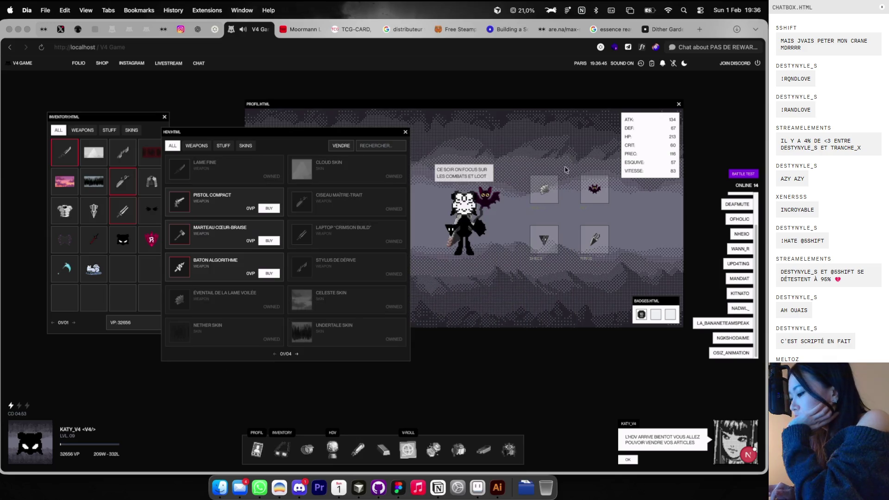
# Switch the HDV shop to selling, then close the HDV and Shop windows to reveal the profile
pyautogui.click(333, 449)
pyautogui.click(332, 449)
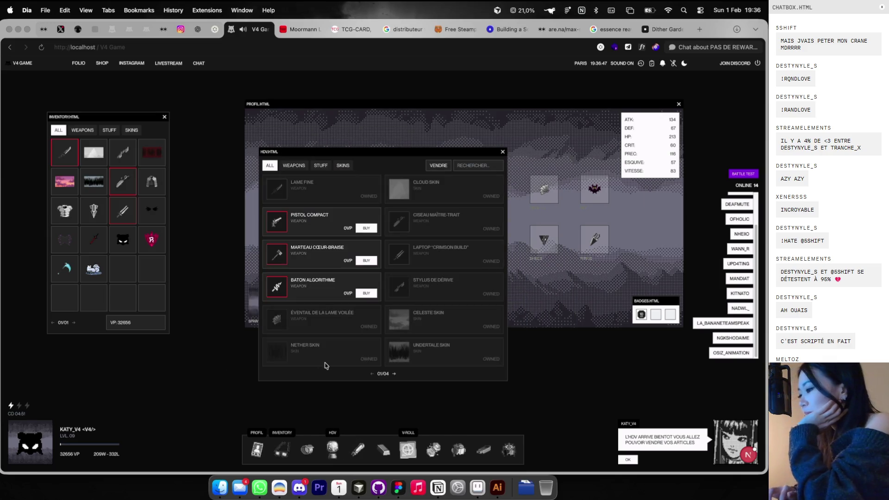
pyautogui.click(439, 166)
pyautogui.click(502, 153)
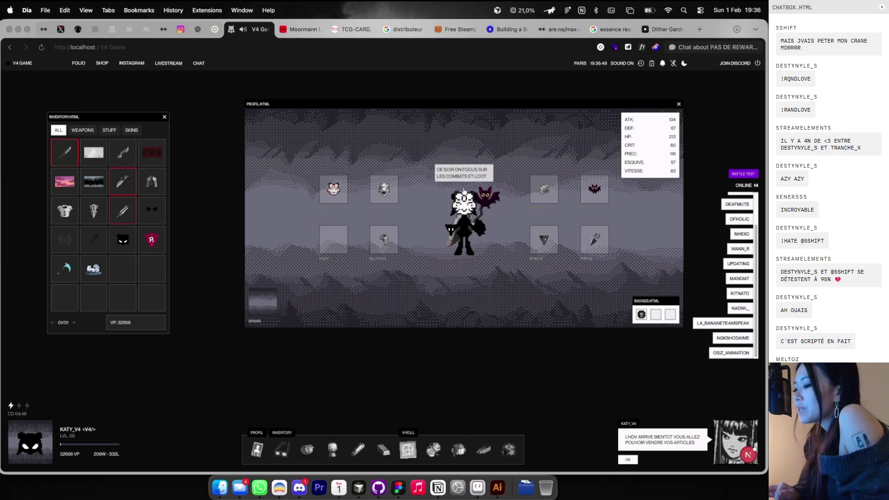
pyautogui.click(305, 445)
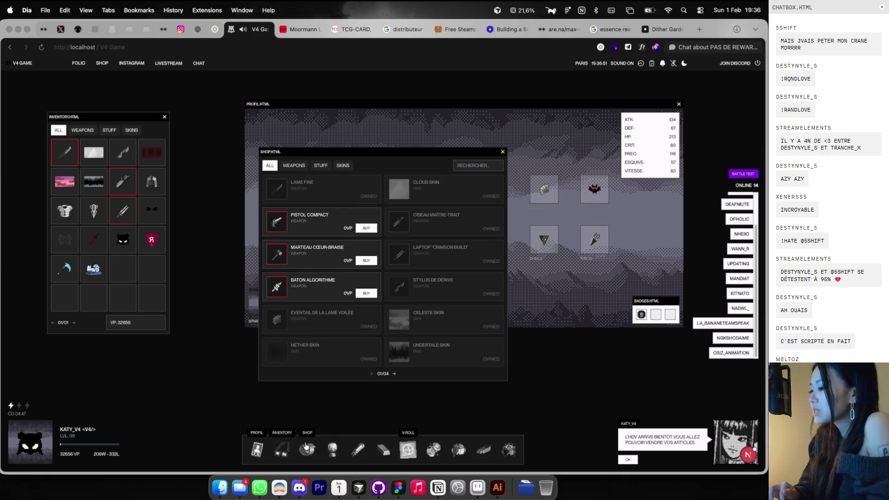
pyautogui.click(306, 446)
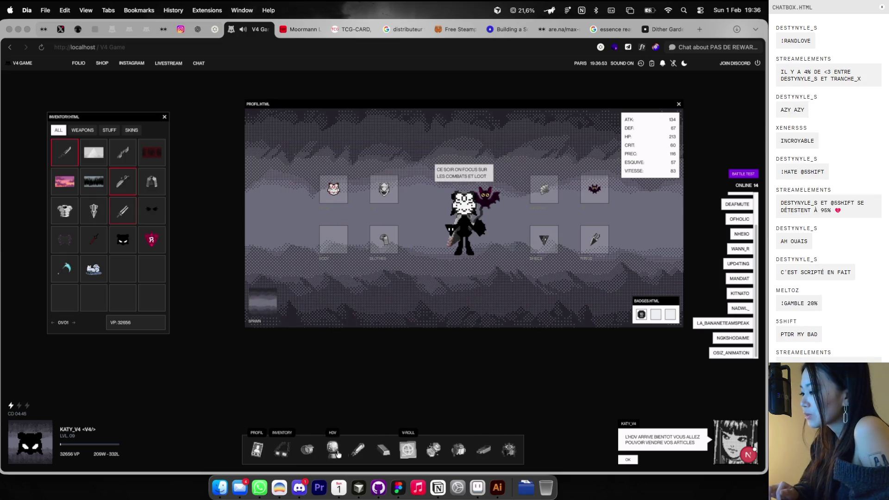
# Open the PvE dungeon list and the forge, swapping it for the crafting window
pyautogui.click(434, 451)
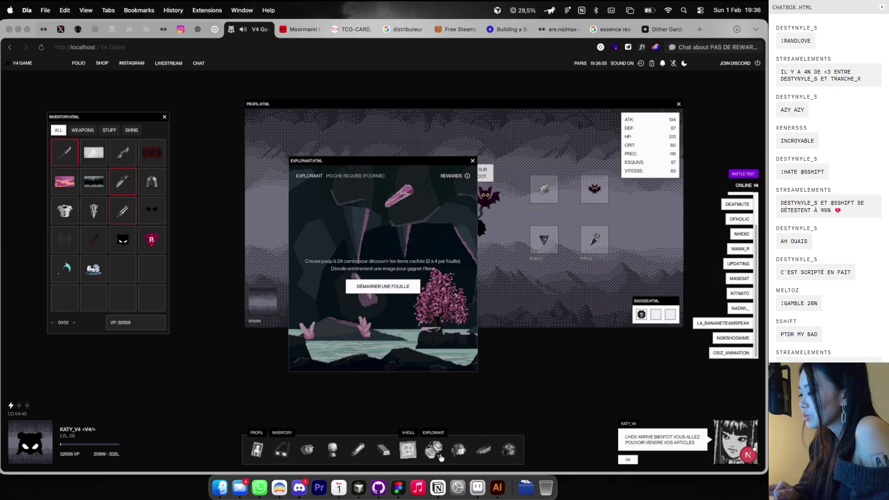
pyautogui.click(440, 457)
pyautogui.click(456, 456)
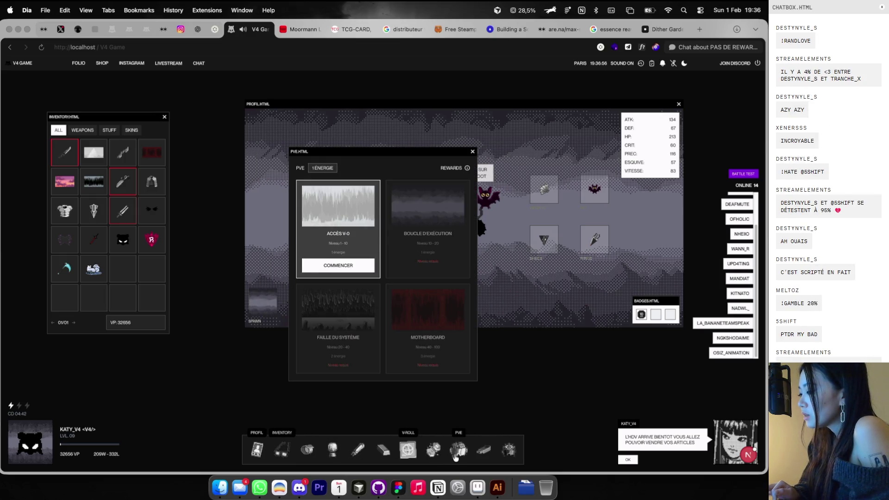
pyautogui.click(384, 452)
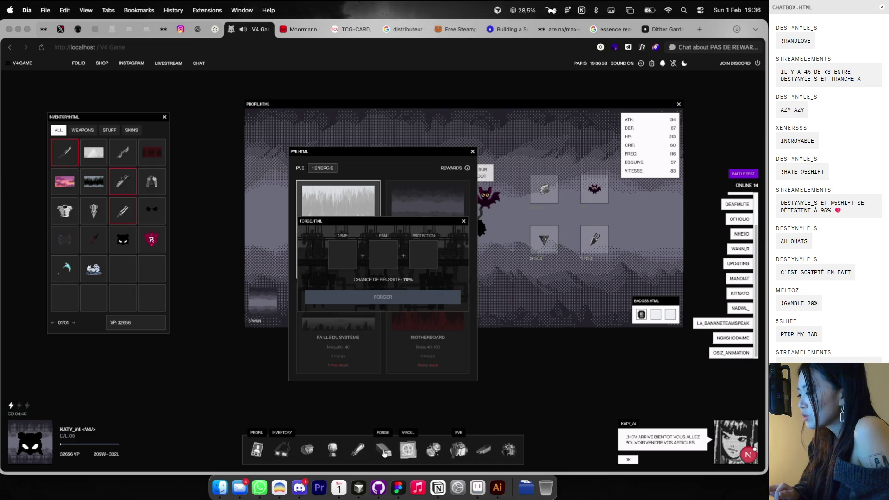
pyautogui.click(464, 222)
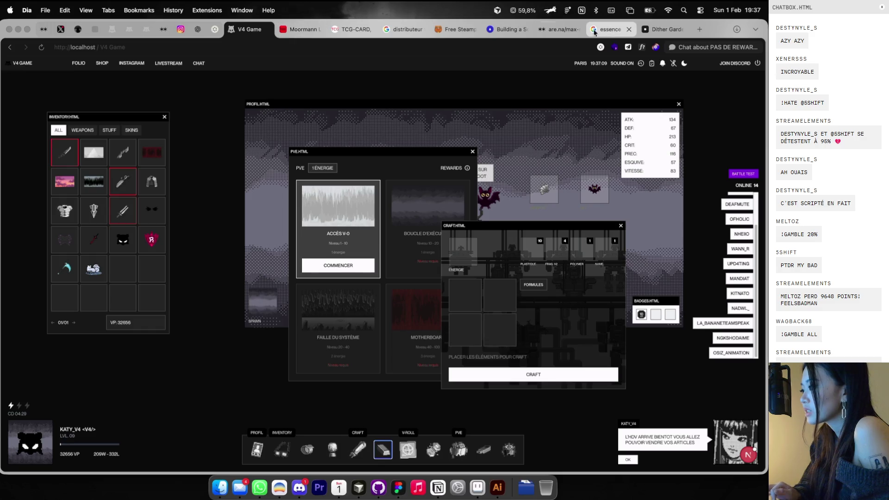
pyautogui.moveTo(659, 29); pyautogui.dragTo(343, 29)
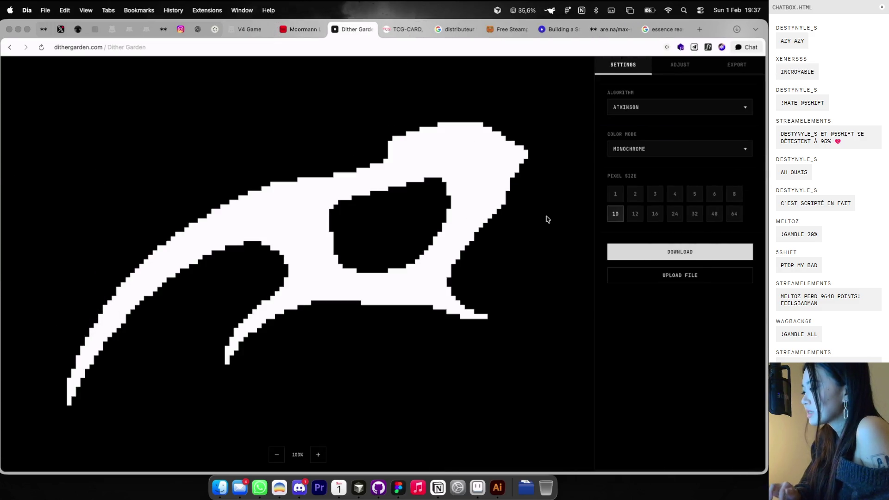
# Try pixel sizes 12 and 16 and keep the colour mode on Monochrome
pyautogui.click(635, 214)
pyautogui.click(655, 214)
pyautogui.click(636, 215)
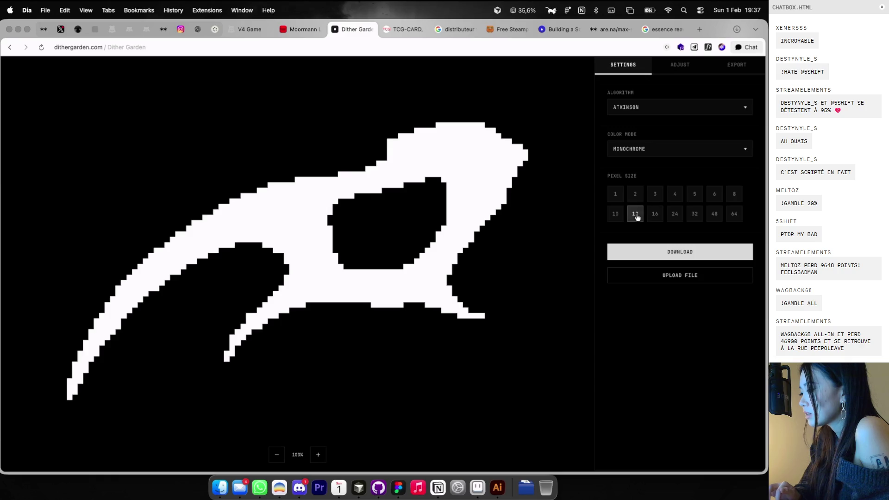
pyautogui.click(734, 196)
pyautogui.click(654, 216)
pyautogui.click(644, 152)
pyautogui.click(652, 122)
# Compare Atkinson, Floyd-Steinberg, Stucki, Jarvis and Bayer 4x4 dithering on the blade
pyautogui.click(652, 116)
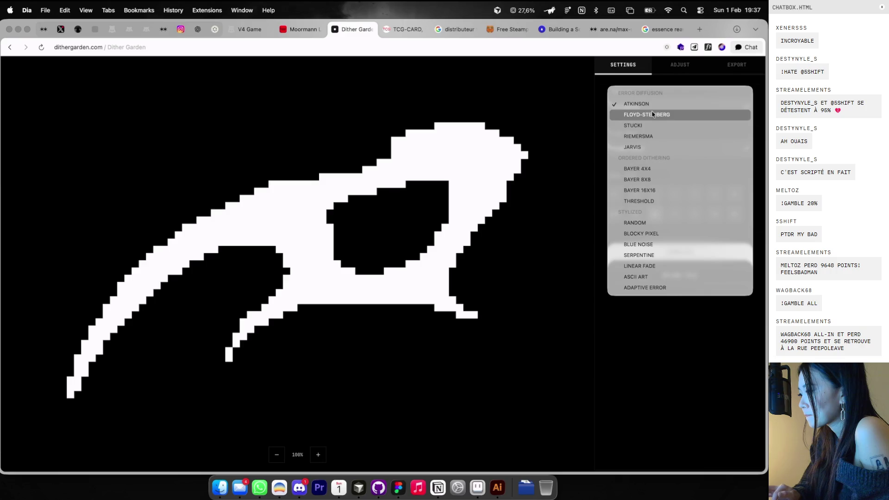
pyautogui.click(647, 106)
pyautogui.click(639, 115)
pyautogui.click(635, 117)
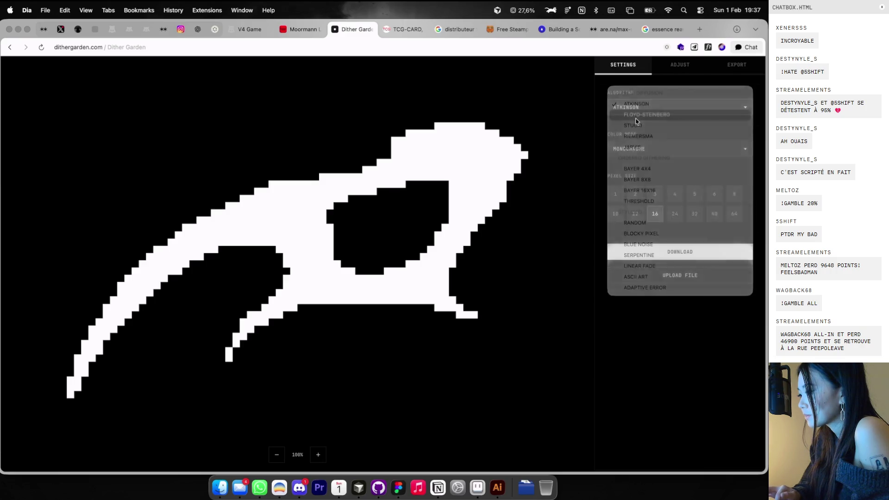
pyautogui.click(639, 116)
pyautogui.click(640, 116)
pyautogui.click(640, 114)
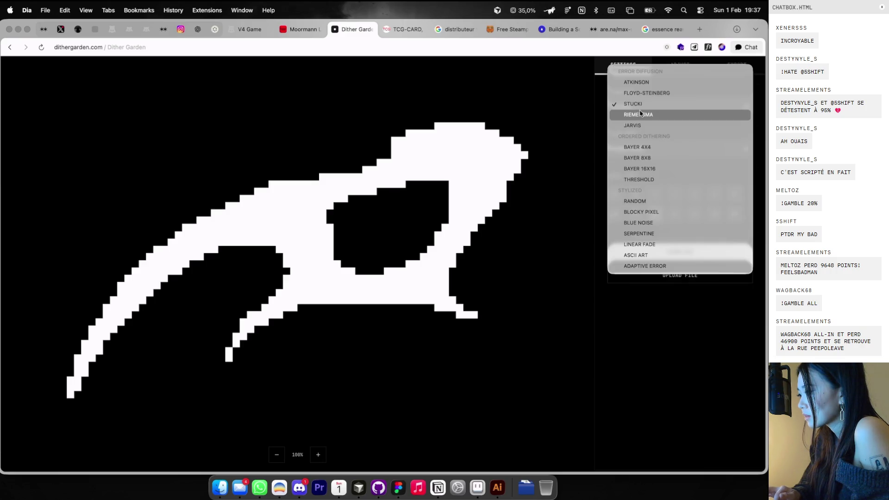
pyautogui.click(637, 124)
pyautogui.click(638, 114)
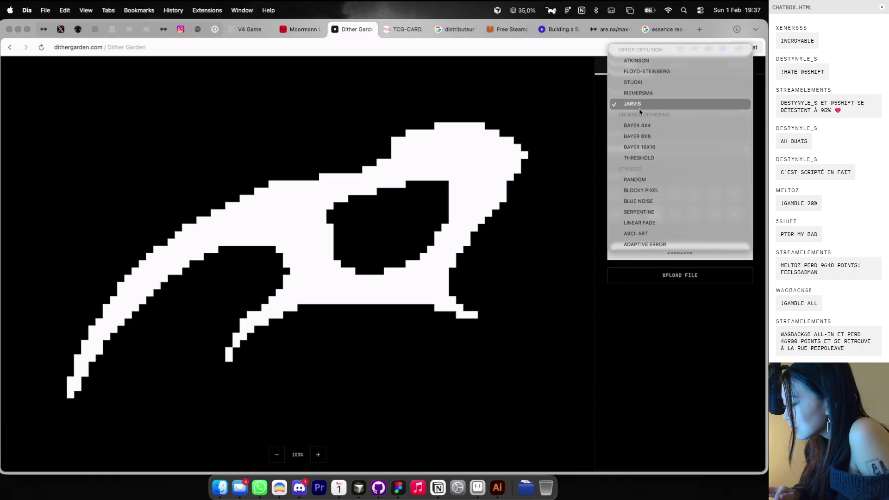
pyautogui.click(638, 128)
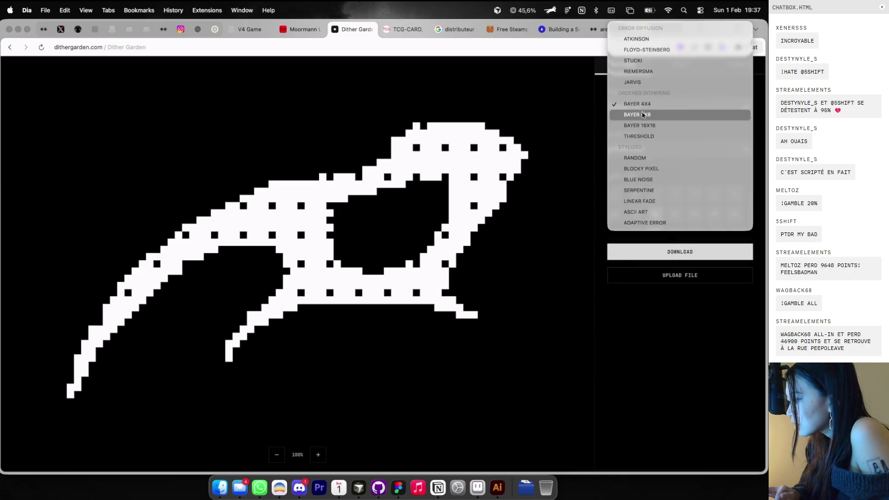
# Preview Bayer 16x16, Random and Serpentine dithering
pyautogui.click(642, 125)
pyautogui.click(640, 109)
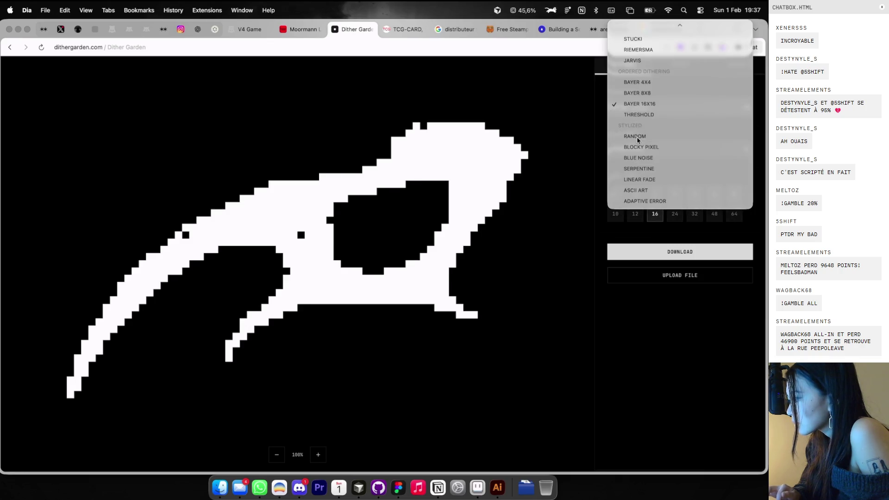
pyautogui.click(638, 137)
pyautogui.click(641, 109)
pyautogui.click(639, 138)
pyautogui.click(644, 109)
# Render the blade as ASCII Art with a transparent background
pyautogui.click(638, 130)
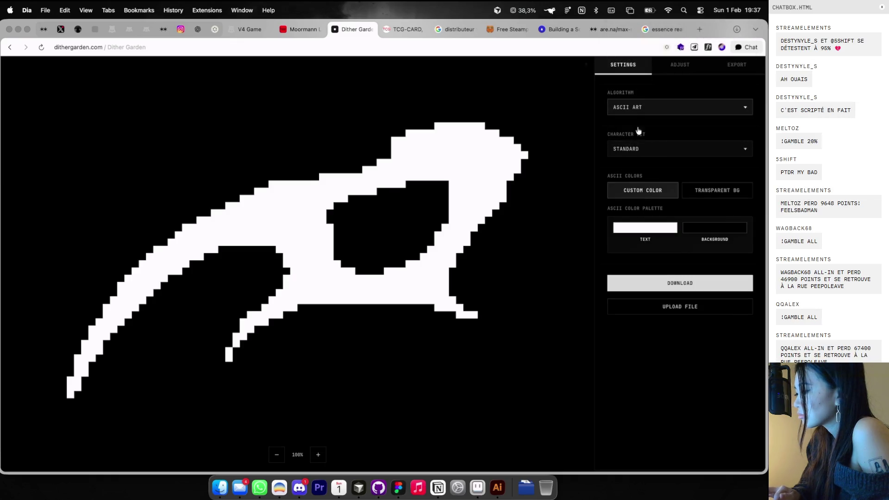
pyautogui.scroll(5, 510, 205)
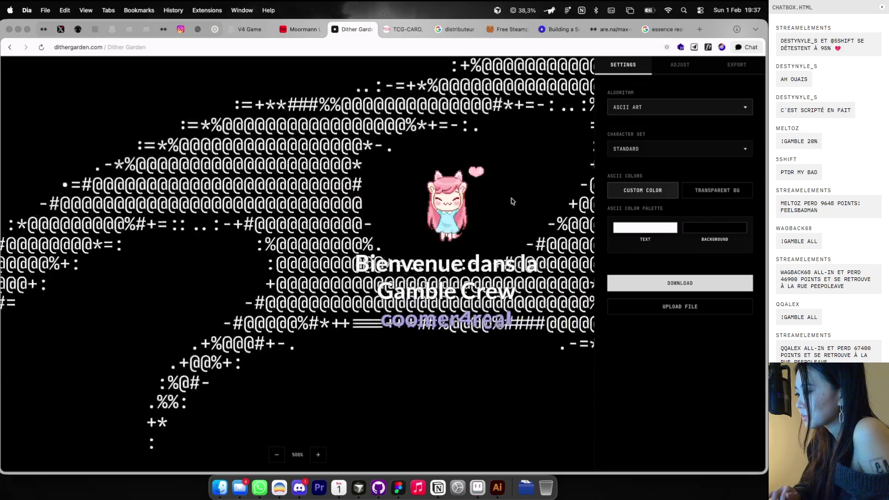
pyautogui.scroll(-5, 512, 201)
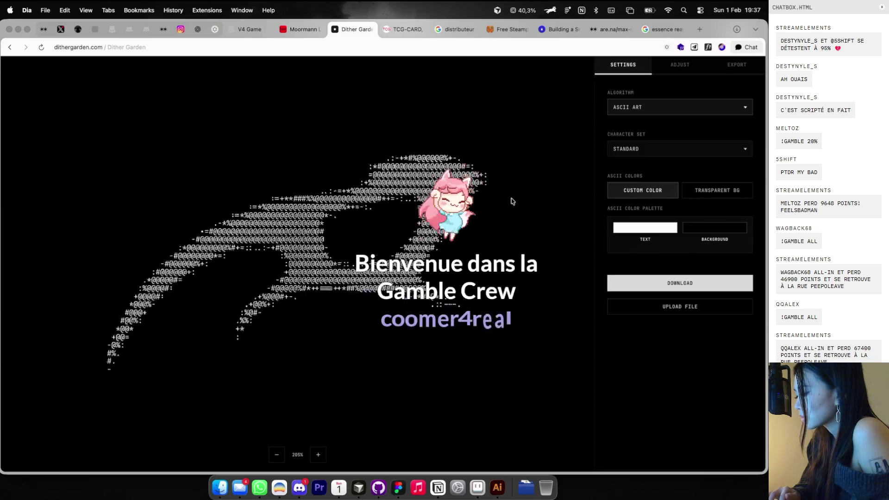
pyautogui.scroll(1, 512, 201)
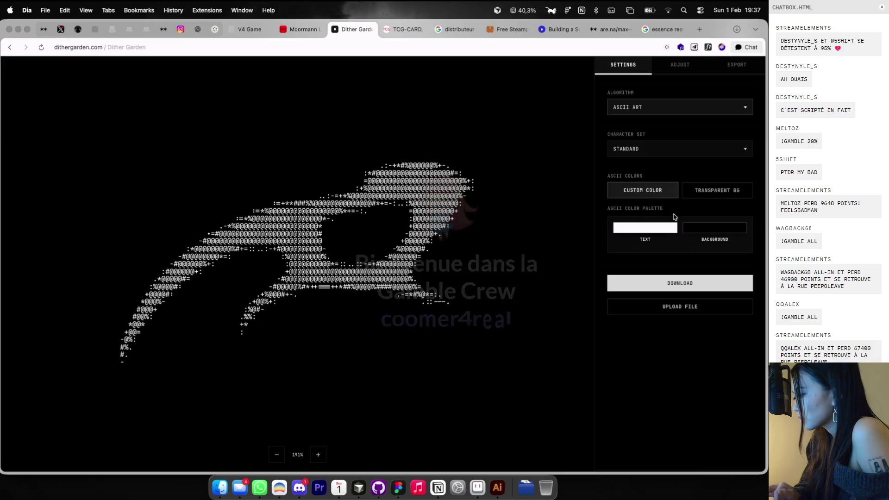
pyautogui.click(717, 196)
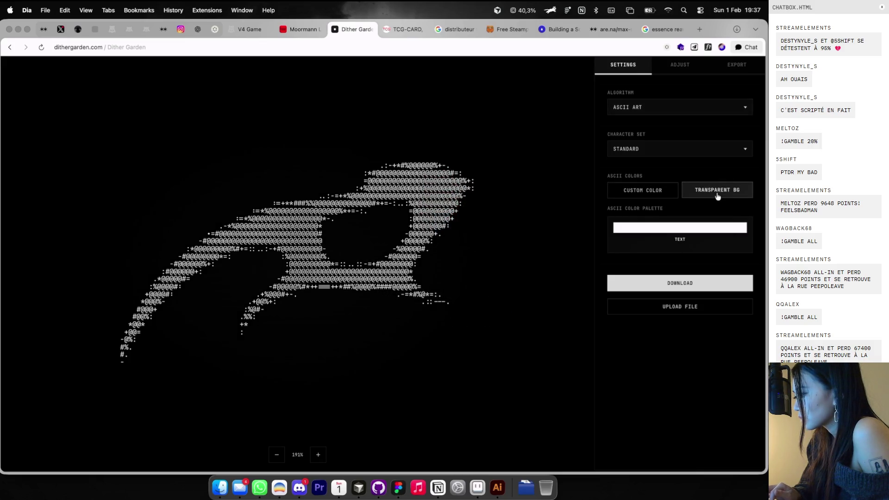
# Download the ASCII art image and save it as test3.png
pyautogui.click(669, 288)
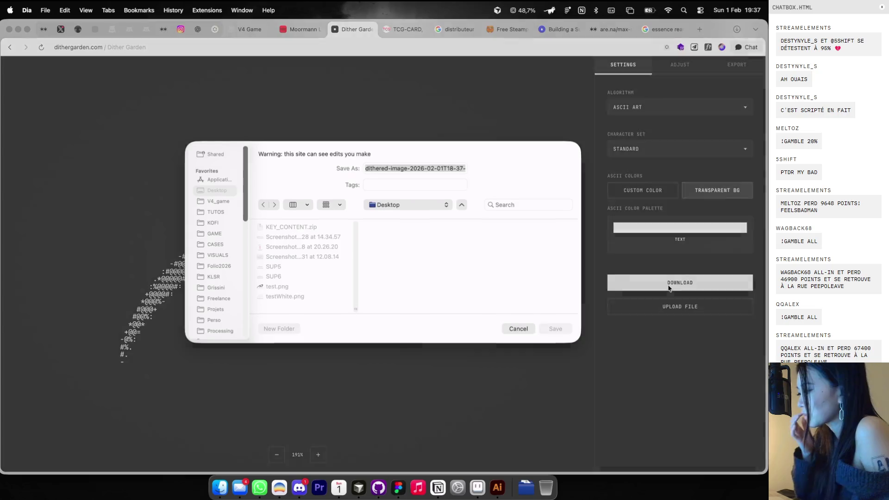
pyautogui.write('test3.png')
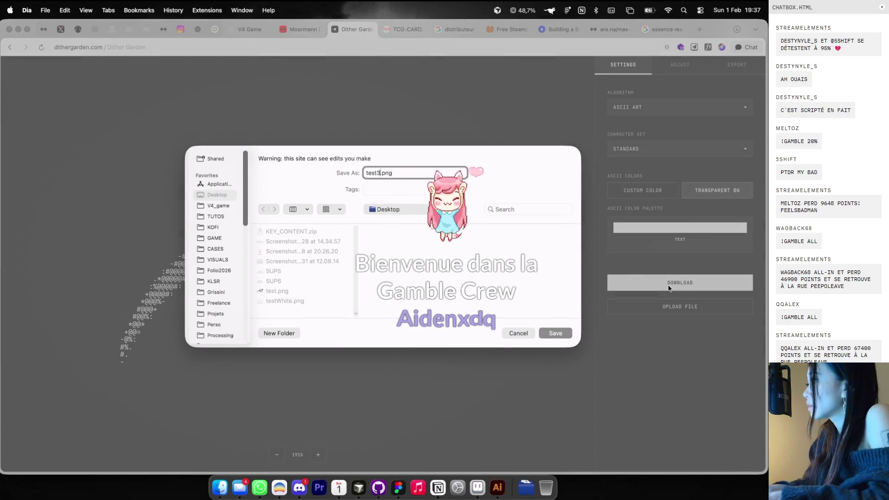
pyautogui.press('Return')
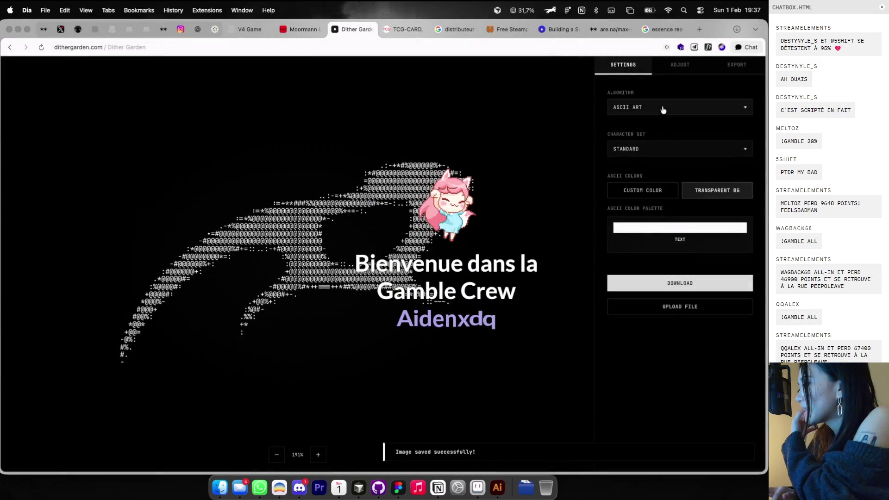
pyautogui.click(662, 109)
# Switch to Adaptive Error dithering and compare pixel sizes 1–12, settling on 10
pyautogui.click(649, 114)
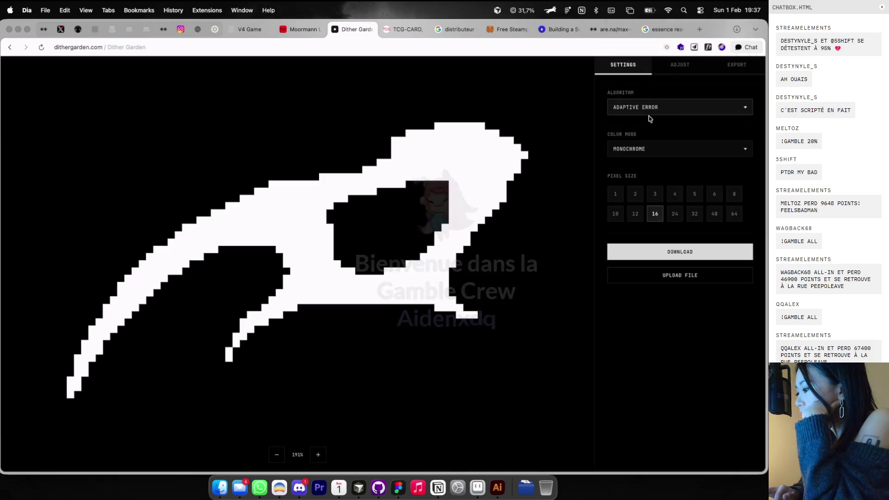
pyautogui.click(617, 194)
pyautogui.click(635, 194)
pyautogui.click(655, 194)
pyautogui.click(675, 194)
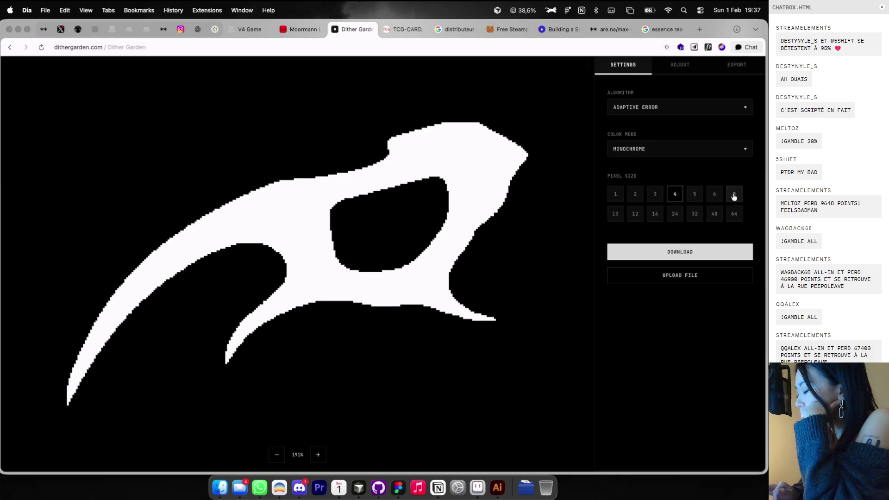
pyautogui.click(734, 196)
pyautogui.click(615, 216)
pyautogui.click(640, 216)
pyautogui.click(618, 215)
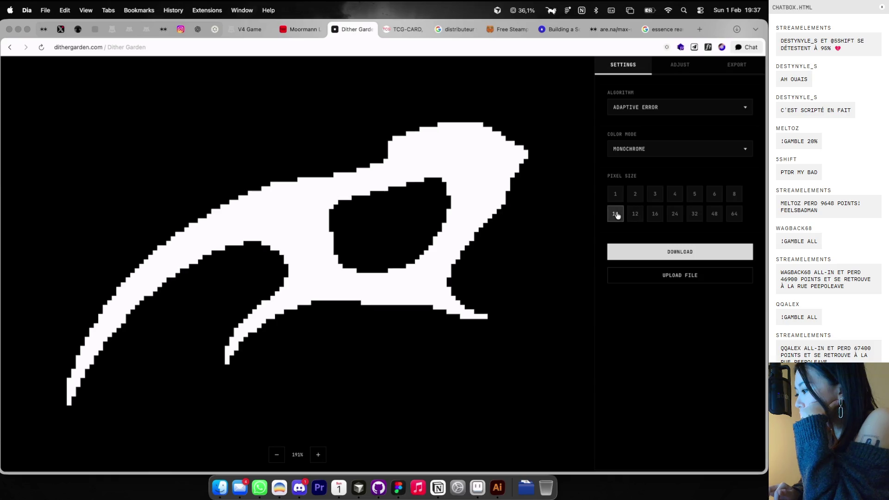
# Download the Adaptive Error version as a PNG and return to Figma
pyautogui.click(628, 250)
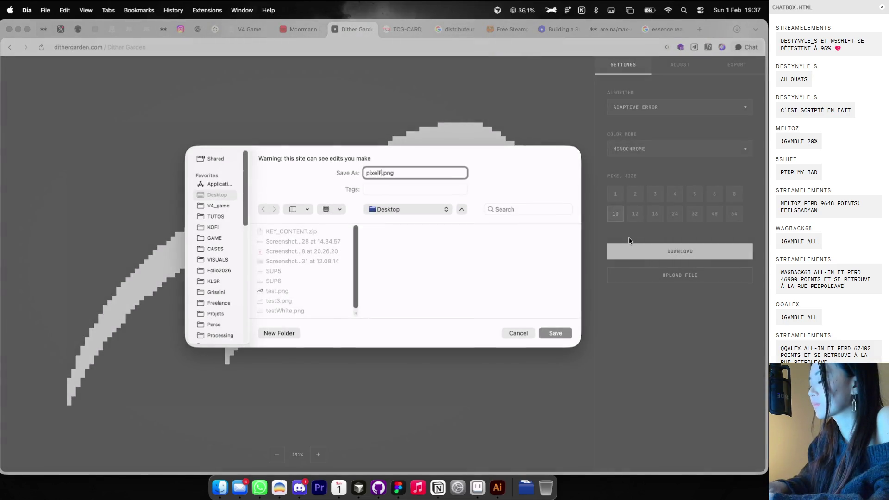
pyautogui.press('Return')
pyautogui.press('super+Tab')
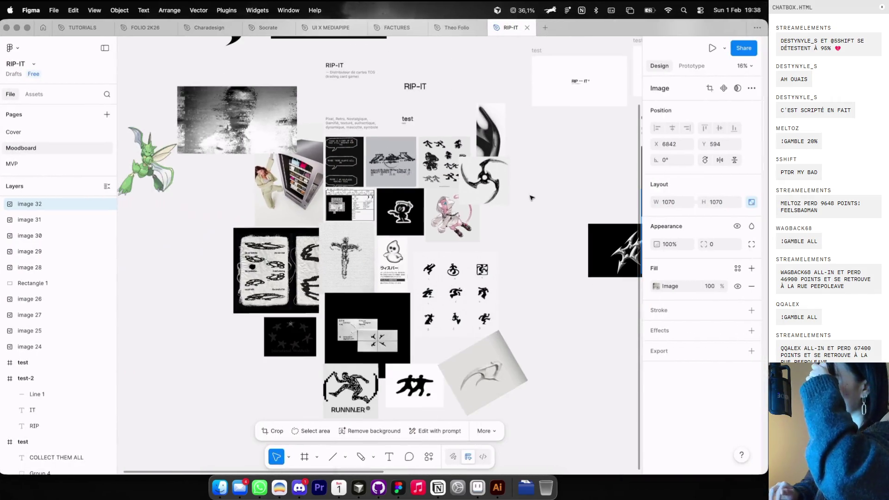
# Select testWhite.png, pixelV.png and test3.png in the Desktop folder
pyautogui.hscroll(5, 532, 198)
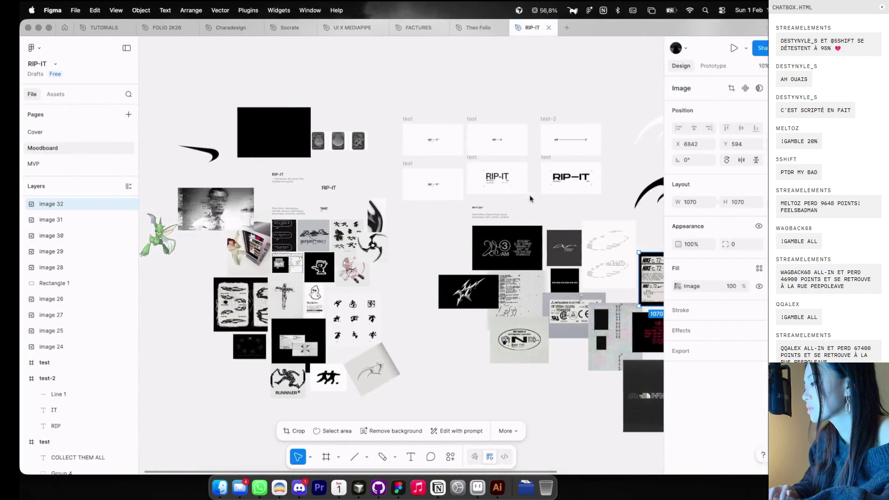
pyautogui.hscroll(10, 532, 199)
pyautogui.hscroll(-10, 531, 198)
pyautogui.scroll(3, 473, 147)
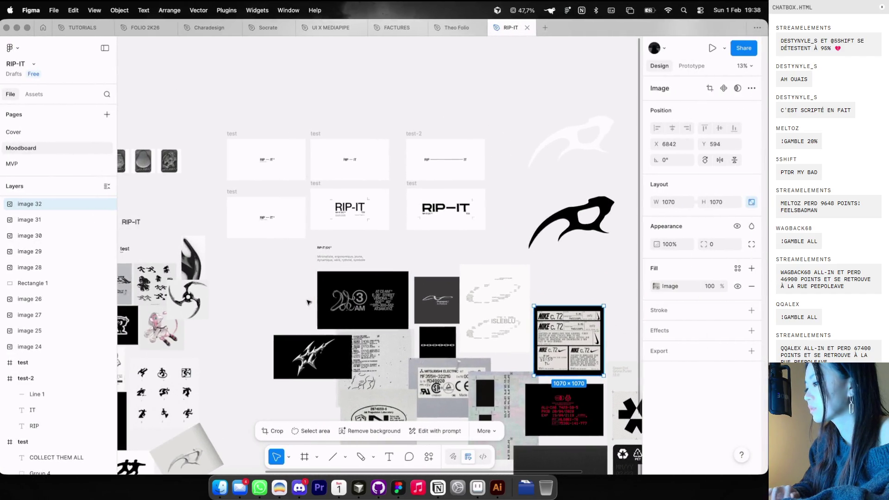
pyautogui.hscroll(-4, 334, 266)
pyautogui.click(220, 488)
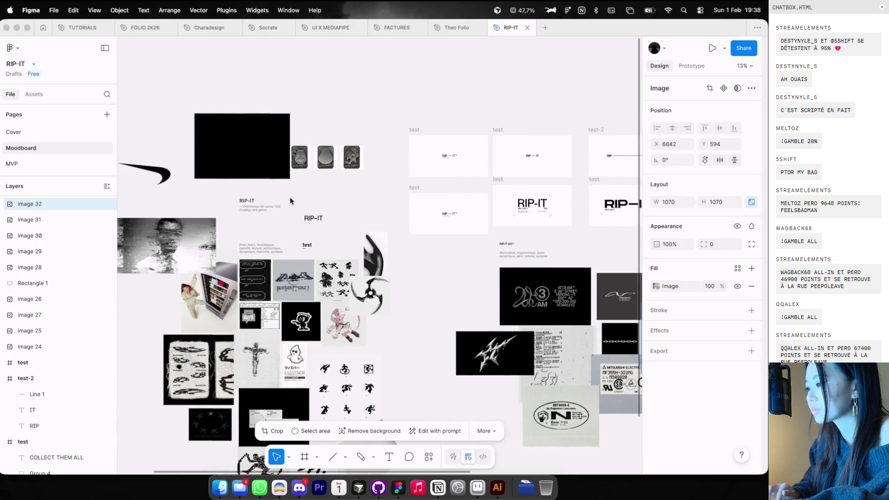
pyautogui.scroll(-2, 315, 251)
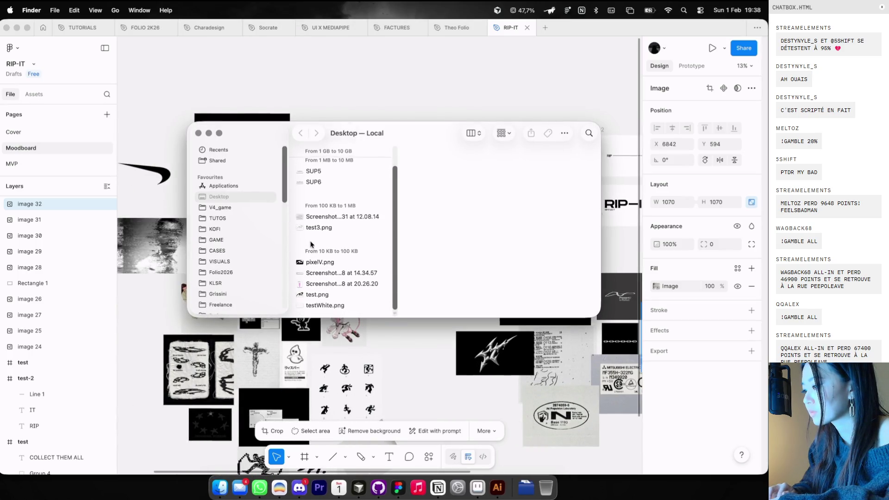
pyautogui.click(311, 308)
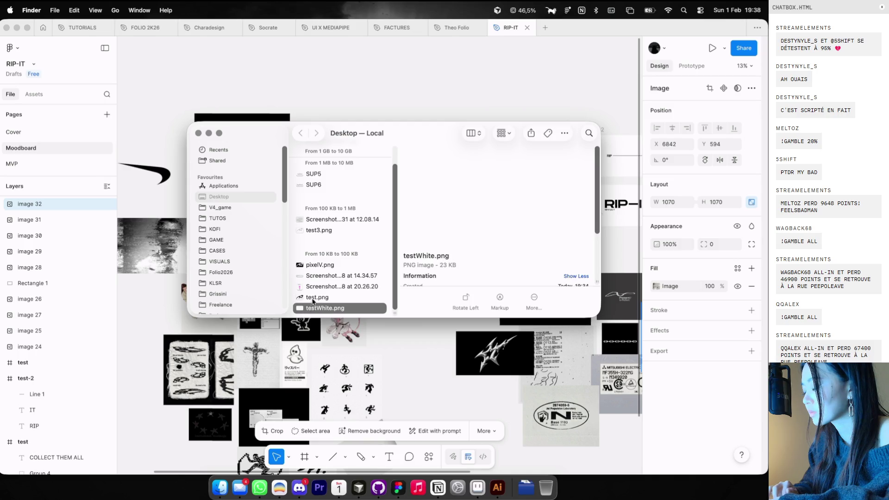
pyautogui.keyDown('super'); pyautogui.click(326, 265); pyautogui.keyUp('super')
pyautogui.keyDown('super'); pyautogui.click(330, 230); pyautogui.keyUp('super')
# Paste the three images onto the Figma moodboard canvas
pyautogui.click(458, 99)
pyautogui.hscroll(4, 459, 100)
pyautogui.scroll(2, 458, 100)
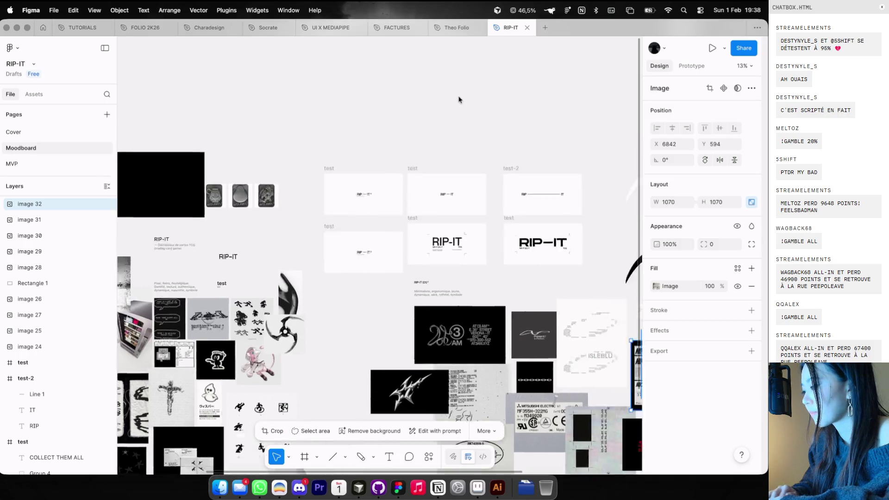
pyautogui.hscroll(3, 458, 99)
pyautogui.press('super+v')
# Move the three images to the top and draw a square above the moodboard
pyautogui.moveTo(383, 252)
pyautogui.mouseDown()
pyautogui.moveTo(472, 116)
pyautogui.moveTo(454, 138)
pyautogui.mouseUp()
pyautogui.click(454, 138)
pyautogui.hscroll(-5, 444, 137)
pyautogui.scroll(2, 445, 137)
pyautogui.press('r')
pyautogui.moveTo(384, 135); pyautogui.dragTo(435, 187)
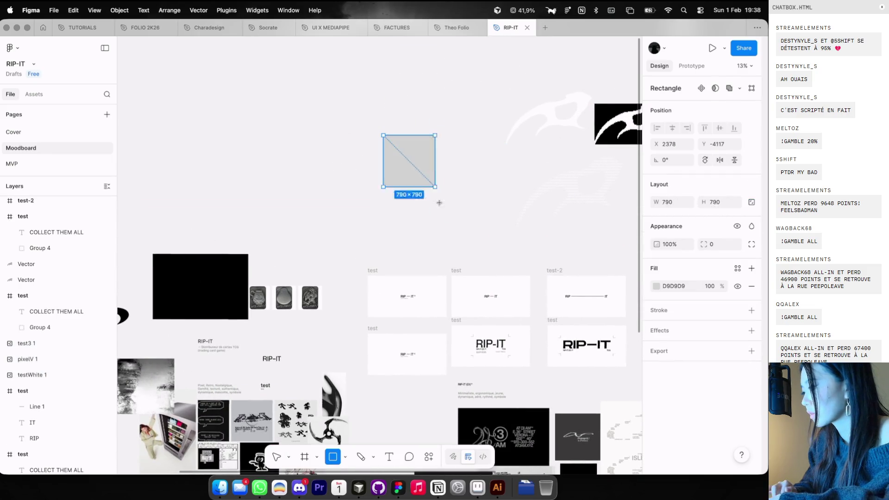
# Paste the test3 blade onto the square, shrink it to fit, and group them
pyautogui.press('super+v')
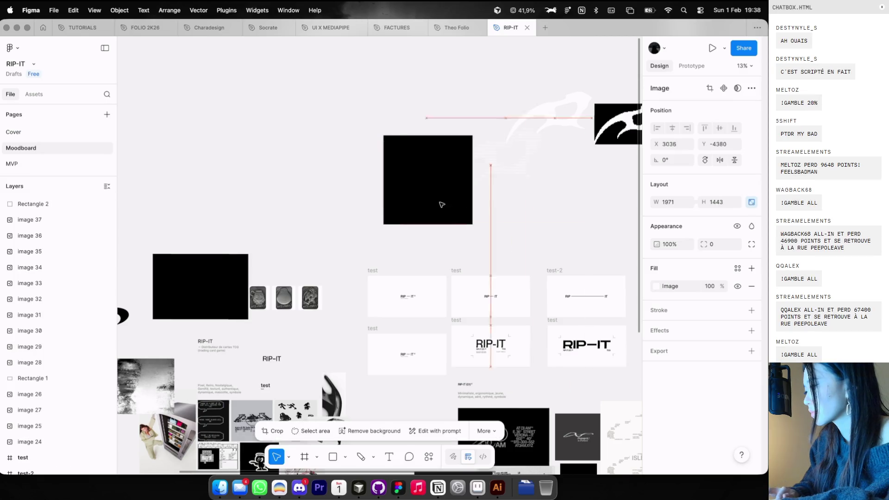
pyautogui.moveTo(508, 113); pyautogui.dragTo(440, 173)
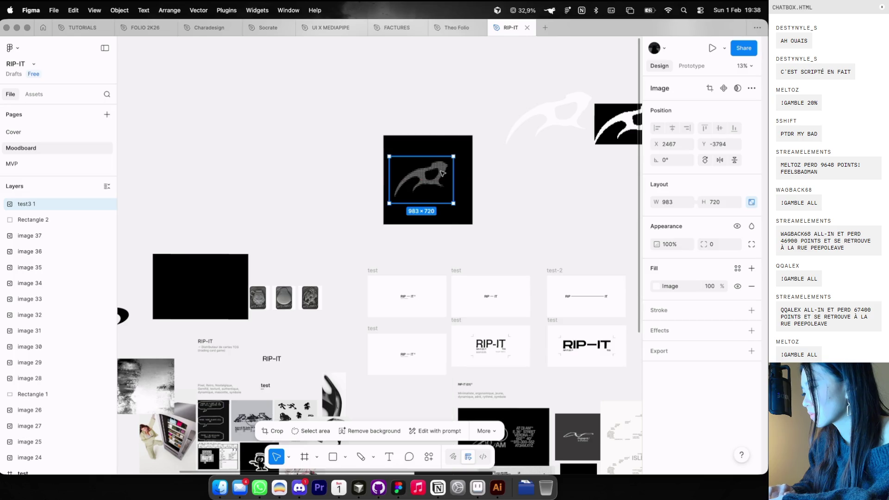
pyautogui.keyDown('shift'); pyautogui.click(459, 217); pyautogui.keyUp('shift')
pyautogui.press('super+g')
# Delete the unused pixelV image and reselect the black square group
pyautogui.scroll(3, 562, 105)
pyautogui.hscroll(2, 533, 130)
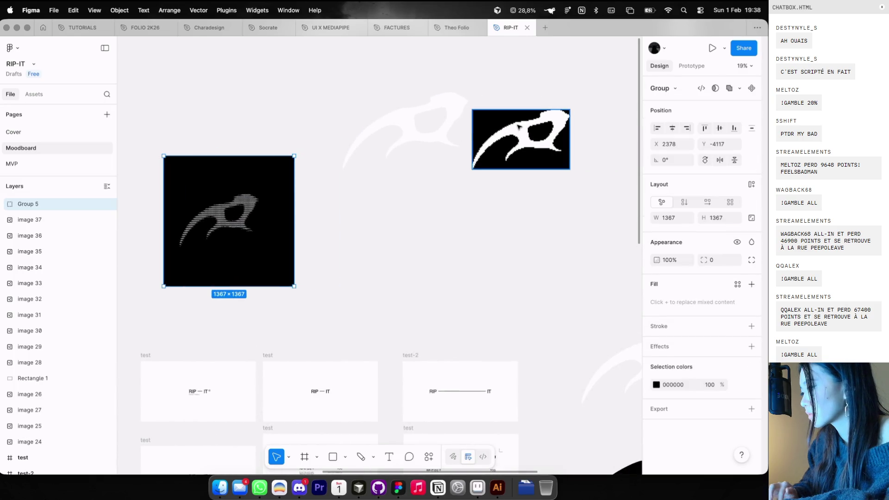
pyautogui.click(501, 136)
pyautogui.scroll(3, 518, 83)
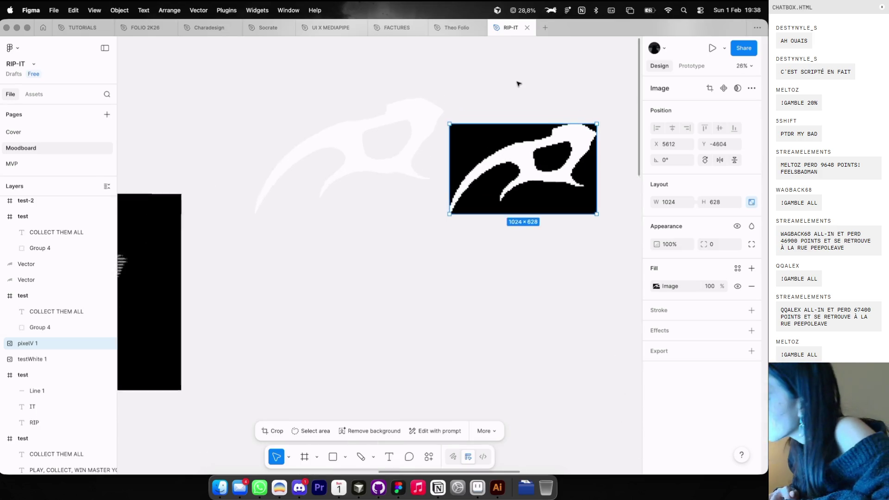
pyautogui.press('Delete')
pyautogui.scroll(-5, 518, 84)
pyautogui.click(324, 173)
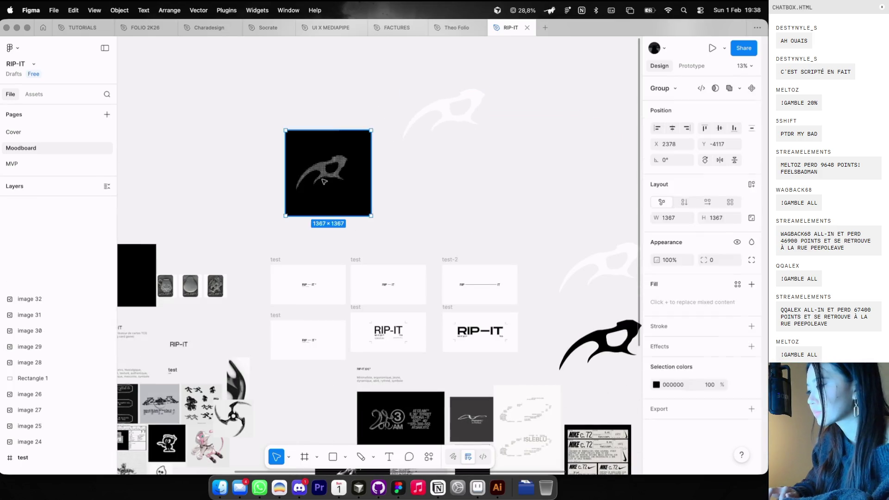
# Enlarge the test3 blade image inside the black square group
pyautogui.scroll(2, 324, 178)
pyautogui.doubleClick(333, 168)
pyautogui.moveTo(354, 132); pyautogui.dragTo(355, 108)
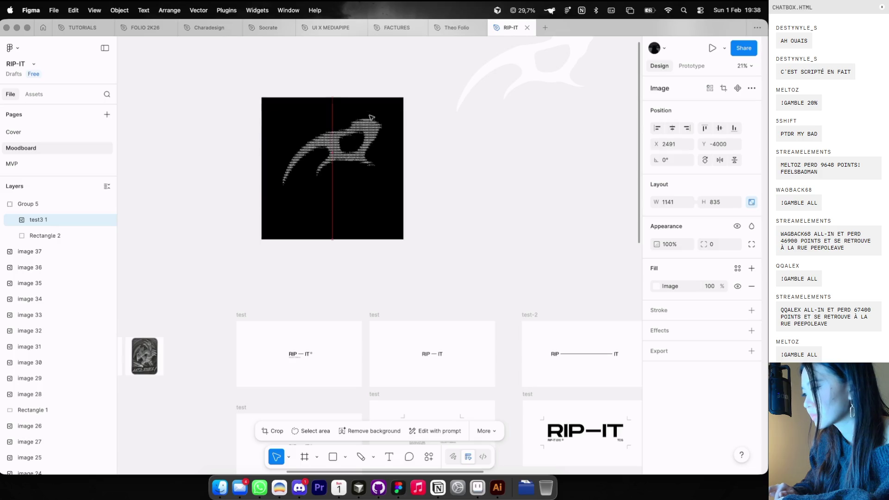
# Select the whole RIP-IT card lockup and move it into the black square
pyautogui.scroll(-3, 369, 119)
pyautogui.hscroll(-1, 369, 120)
pyautogui.scroll(-3, 369, 119)
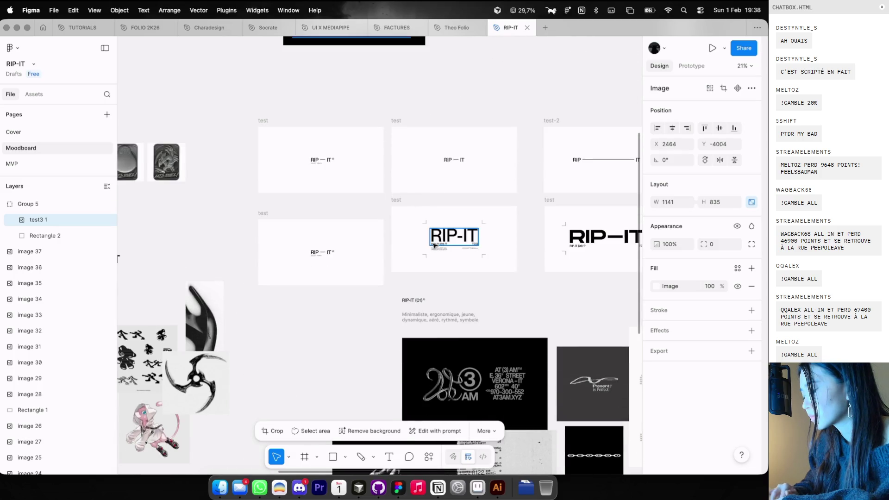
pyautogui.moveTo(407, 217); pyautogui.dragTo(504, 268)
pyautogui.scroll(4, 450, 190)
pyautogui.scroll(3, 449, 190)
pyautogui.scroll(-3, 412, 274)
pyautogui.scroll(-2, 411, 296)
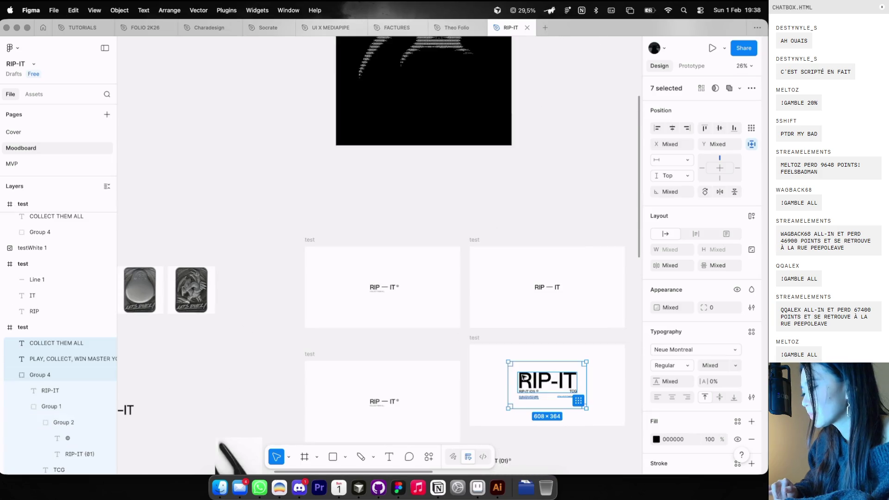
pyautogui.scroll(2, 420, 99)
pyautogui.moveTo(421, 99); pyautogui.dragTo(449, 132)
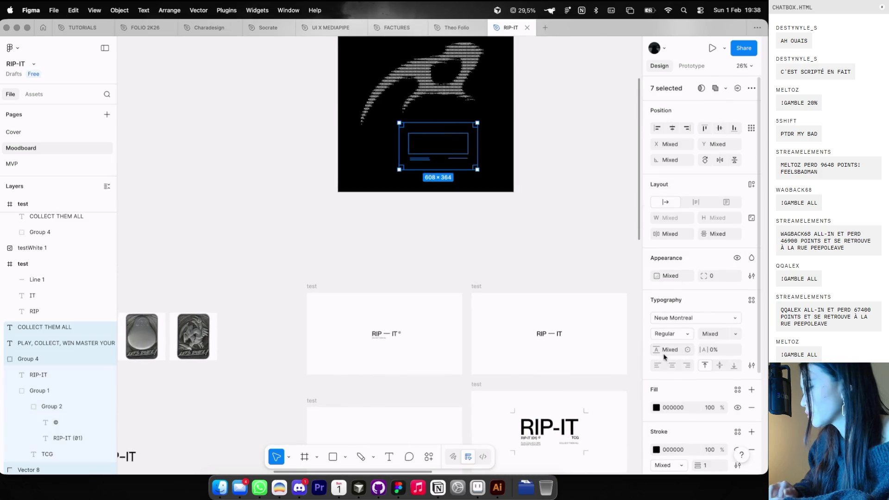
# Turn the lockup white (FFFFFF) and delete its large RIP-IT title
pyautogui.scroll(-3, 680, 425)
pyautogui.click(656, 420)
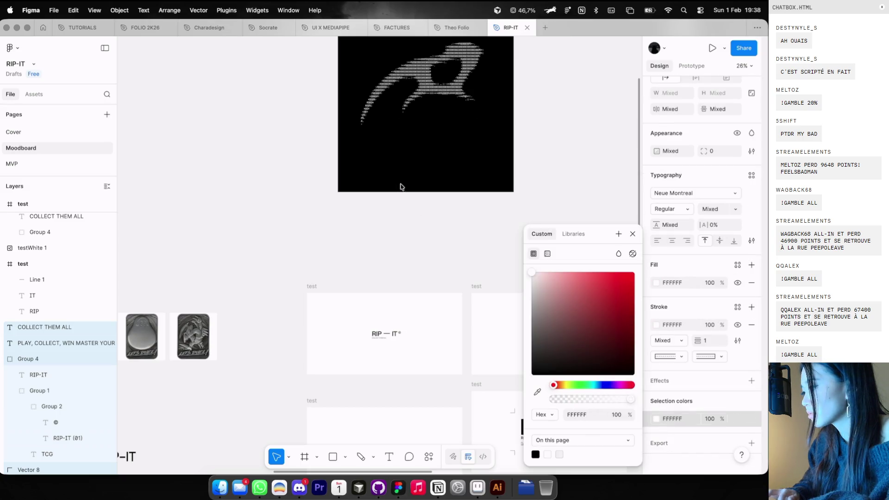
pyautogui.click(494, 167)
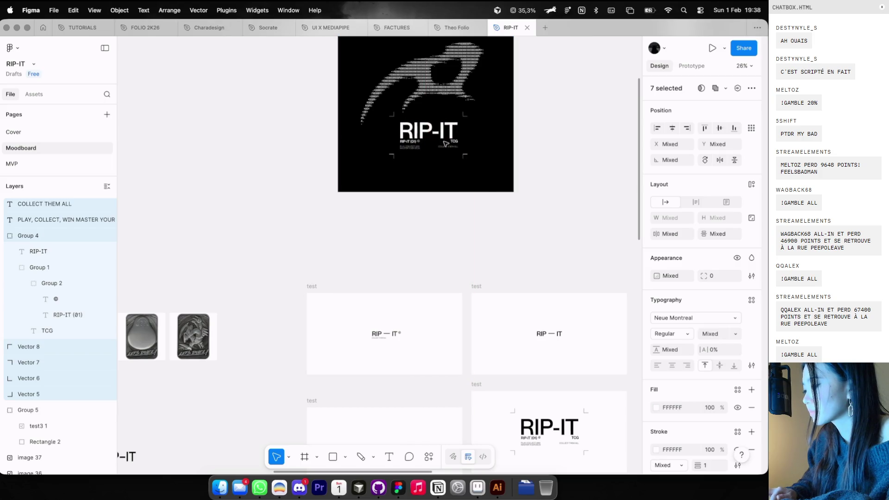
pyautogui.click(445, 101)
pyautogui.doubleClick(416, 133)
pyautogui.doubleClick(416, 133)
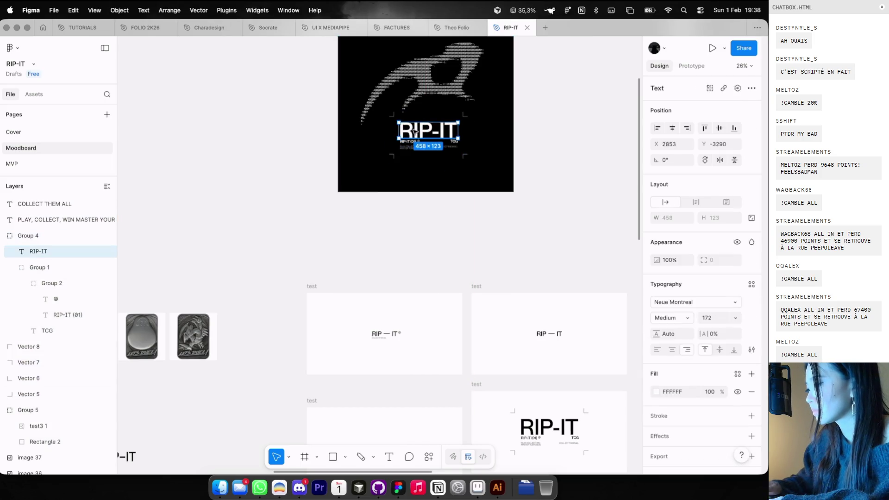
pyautogui.press('Delete')
pyautogui.scroll(-3, 458, 186)
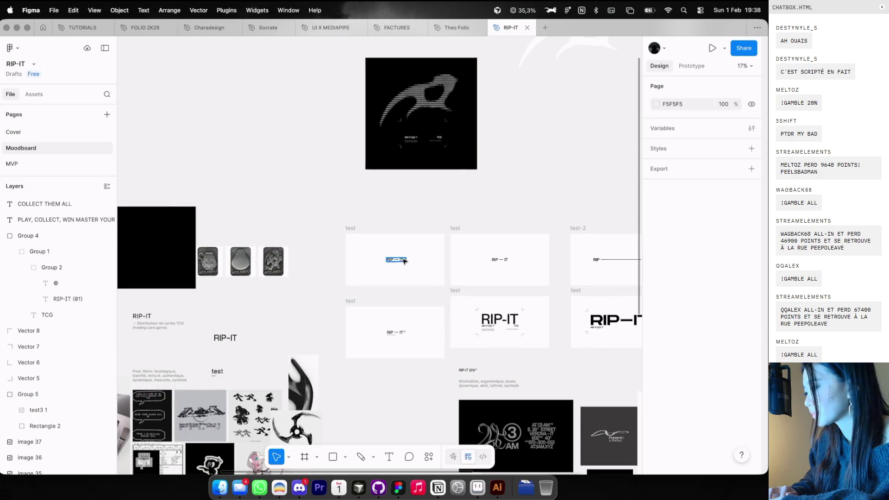
# Duplicate the RIP — IT© title group and move the copy into the black square
pyautogui.scroll(10, 408, 260)
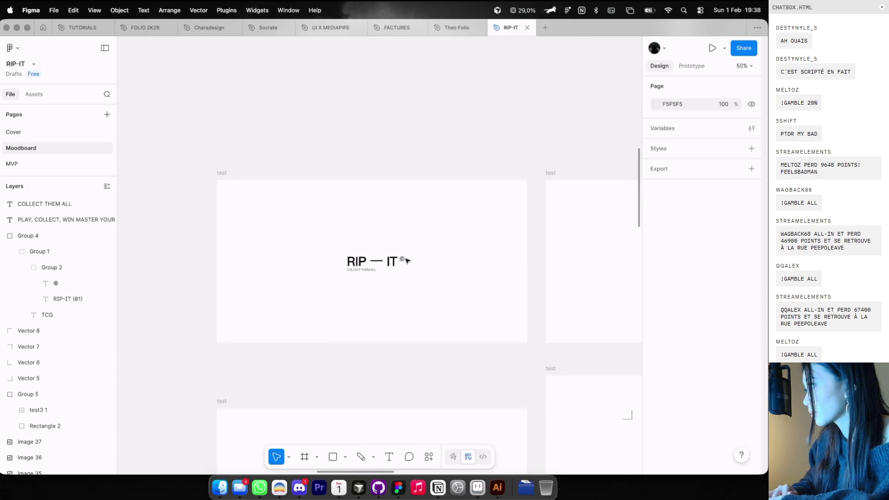
pyautogui.click(400, 258)
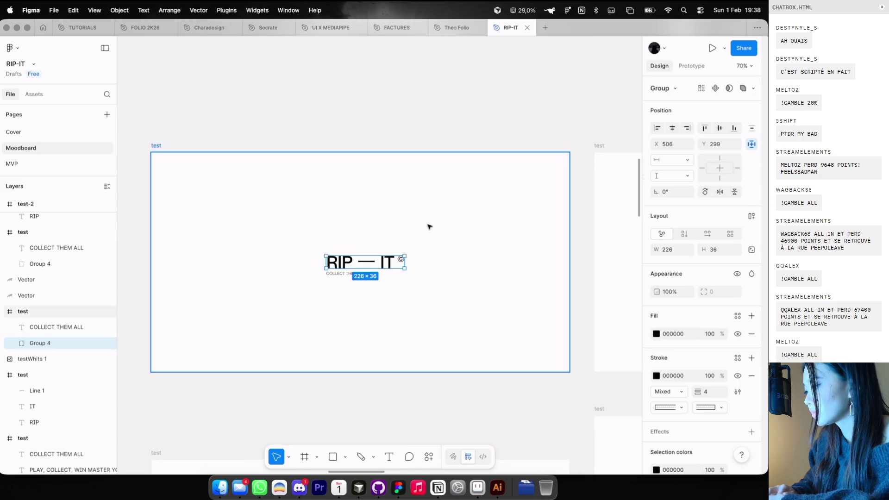
pyautogui.scroll(-5, 429, 225)
pyautogui.scroll(5, 444, 195)
pyautogui.scroll(3, 465, 145)
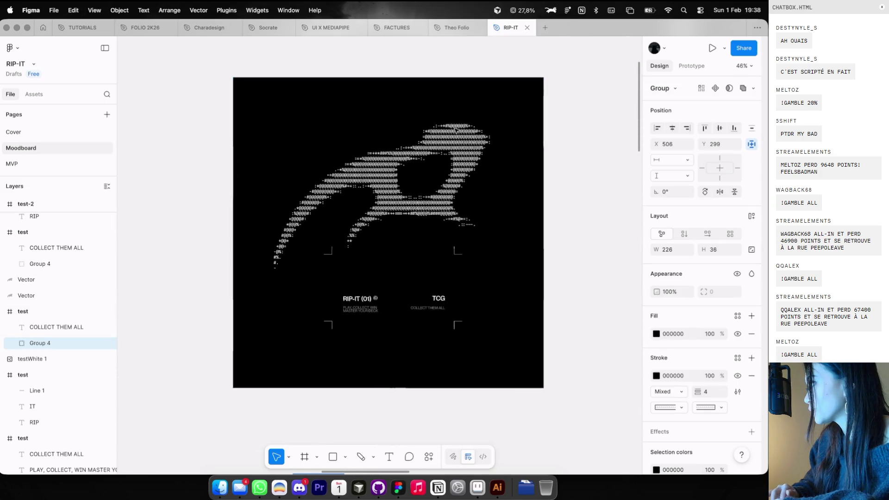
pyautogui.press('super+d')
pyautogui.scroll(-5, 412, 203)
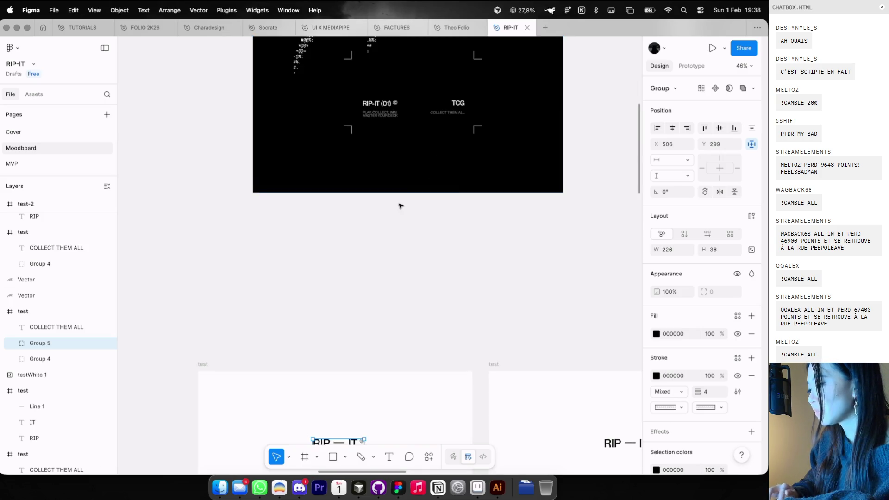
pyautogui.scroll(-3, 401, 204)
pyautogui.moveTo(358, 348)
pyautogui.mouseDown()
pyautogui.moveTo(393, 161)
pyautogui.moveTo(390, 127)
pyautogui.mouseUp()
# Scale the title to 371.72×59, make it white, and place it above RIP-IT (01)
pyautogui.scroll(5, 390, 145)
pyautogui.press('k')
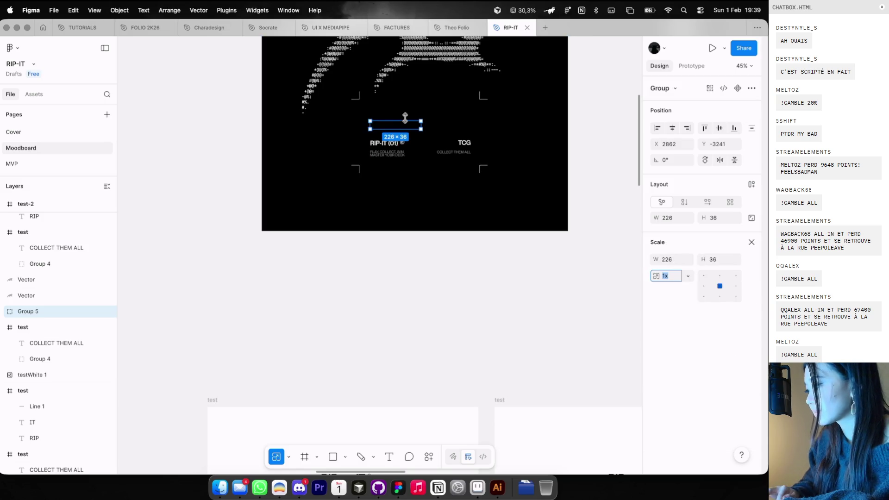
pyautogui.click(752, 244)
pyautogui.click(656, 438)
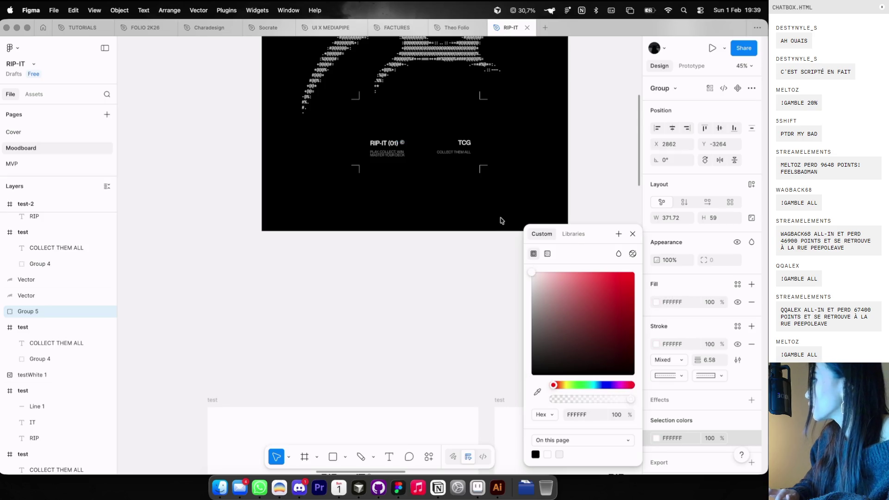
pyautogui.click(441, 125)
pyautogui.press('super+d')
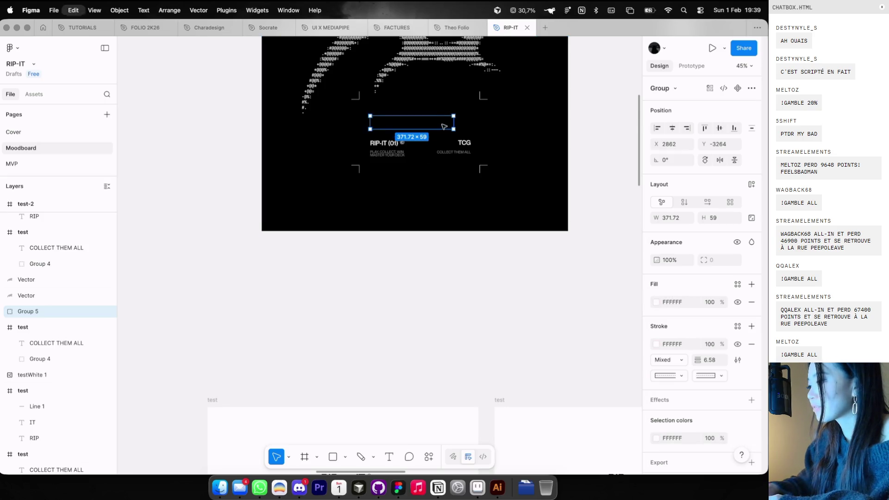
pyautogui.moveTo(441, 125); pyautogui.dragTo(450, 126)
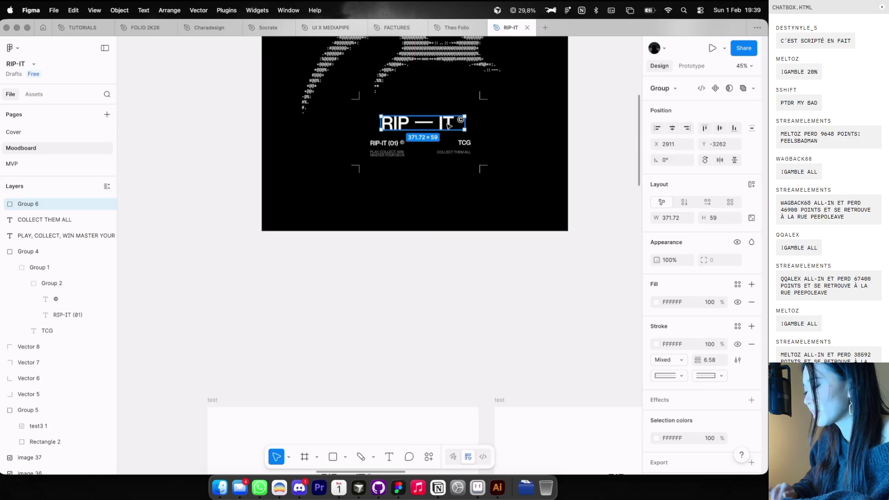
# Fit the TCG text box to its text and delete the small © beside the RIP-IT (01) caption
pyautogui.scroll(3, 448, 125)
pyautogui.doubleClick(372, 145)
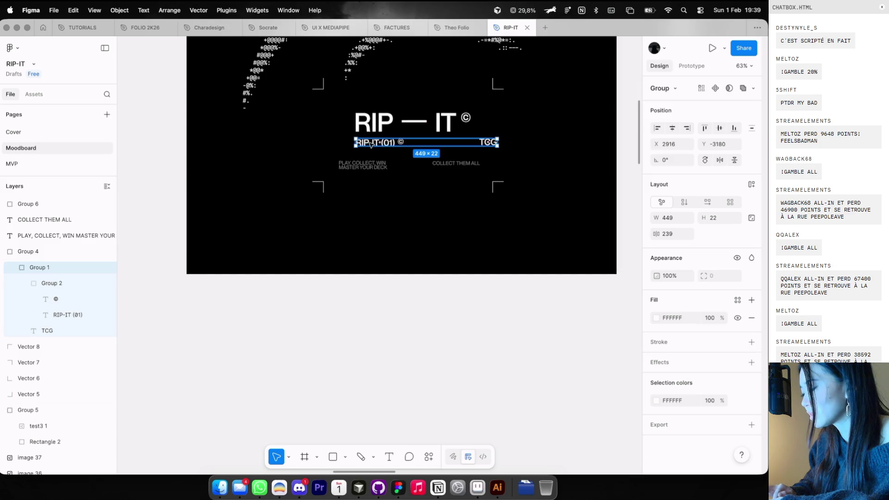
pyautogui.doubleClick(494, 143)
pyautogui.doubleClick(497, 145)
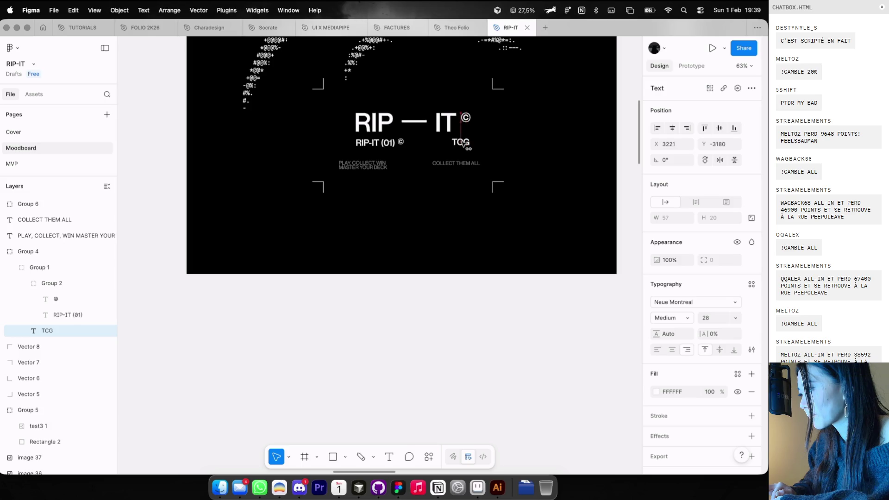
pyautogui.click(383, 144)
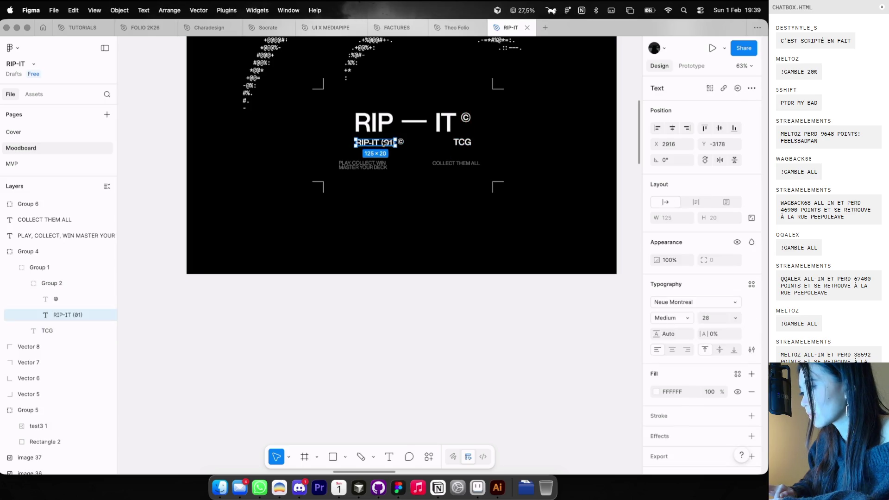
pyautogui.click(401, 142)
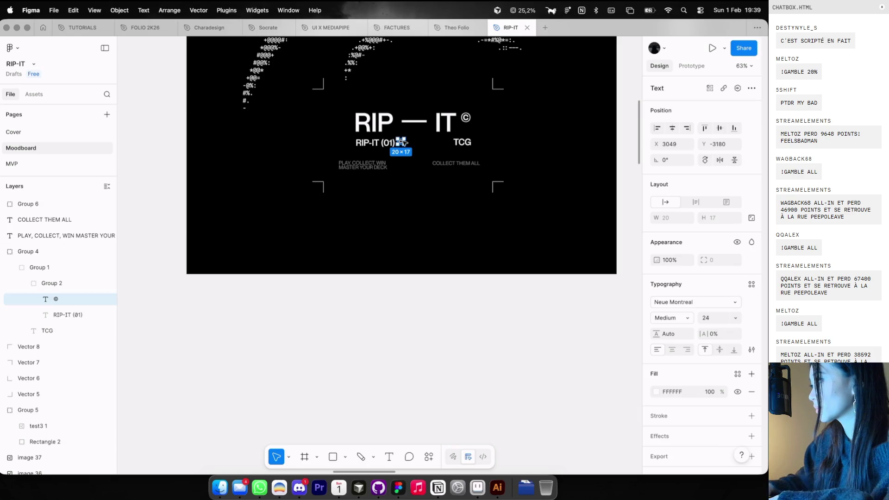
pyautogui.press('Delete')
# Retype the RIP-IT (01) caption as COLLECT THEM ALL
pyautogui.click(370, 145)
pyautogui.doubleClick(370, 144)
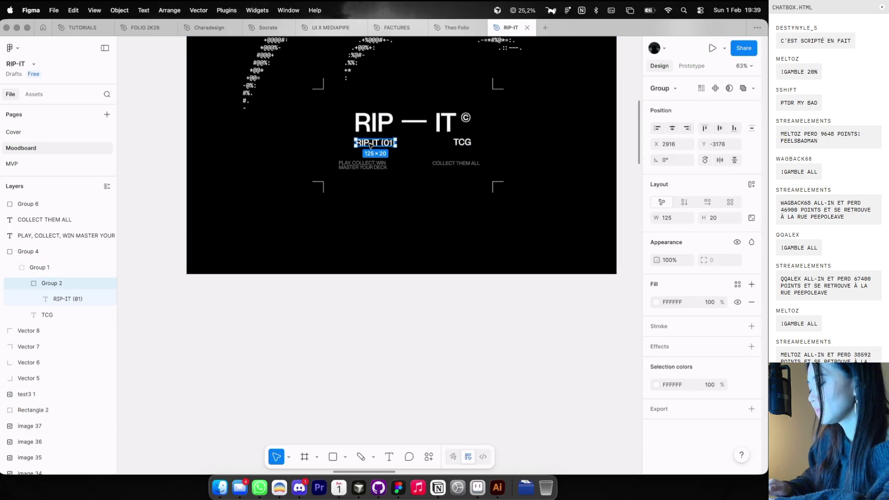
pyautogui.click(371, 148)
pyautogui.click(387, 147)
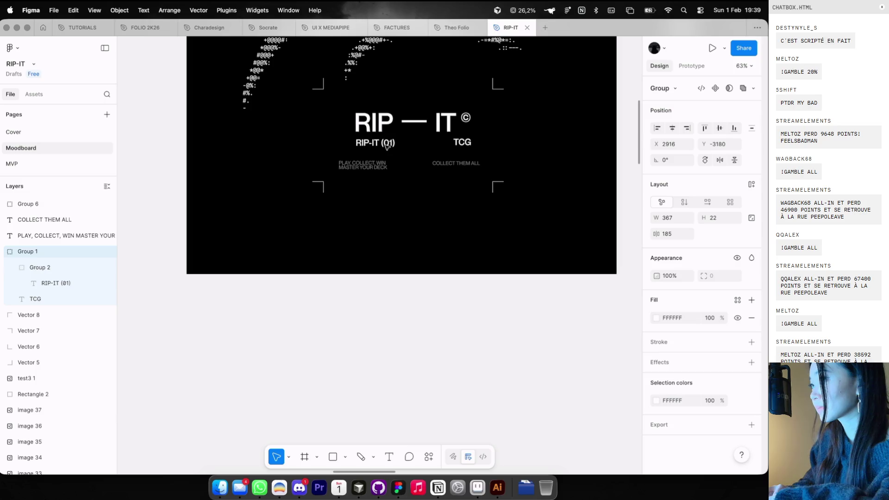
pyautogui.doubleClick(387, 147)
pyautogui.press('Return')
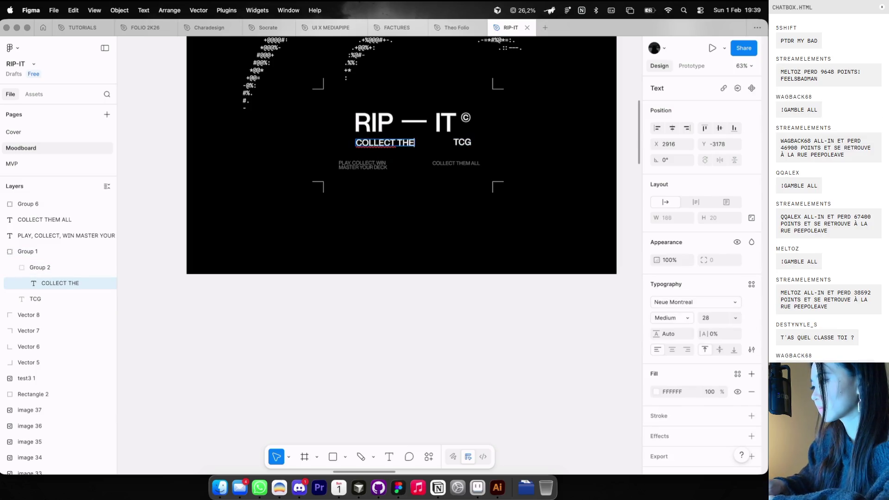
pyautogui.press('Escape')
# Set COLLECT THEM ALL and TCG to font size 20
pyautogui.keyDown('shift'); pyautogui.click(462, 141); pyautogui.keyUp('shift')
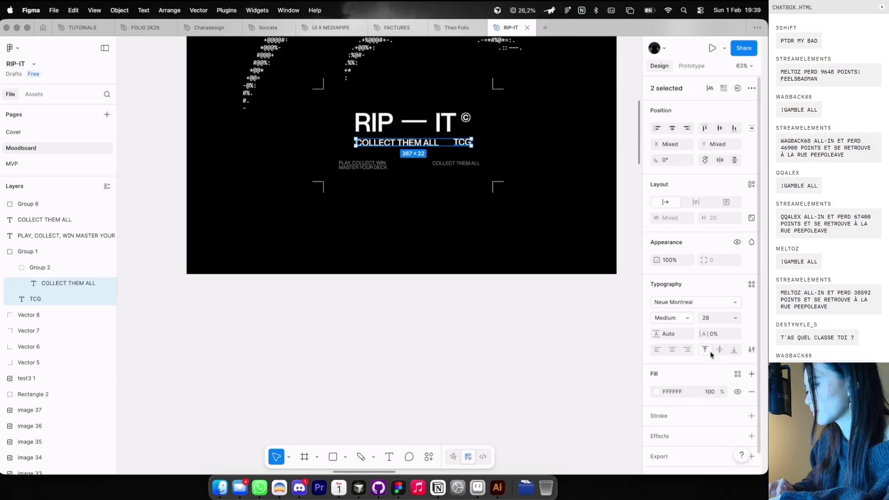
pyautogui.click(705, 317)
pyautogui.write('20')
pyautogui.press('Return')
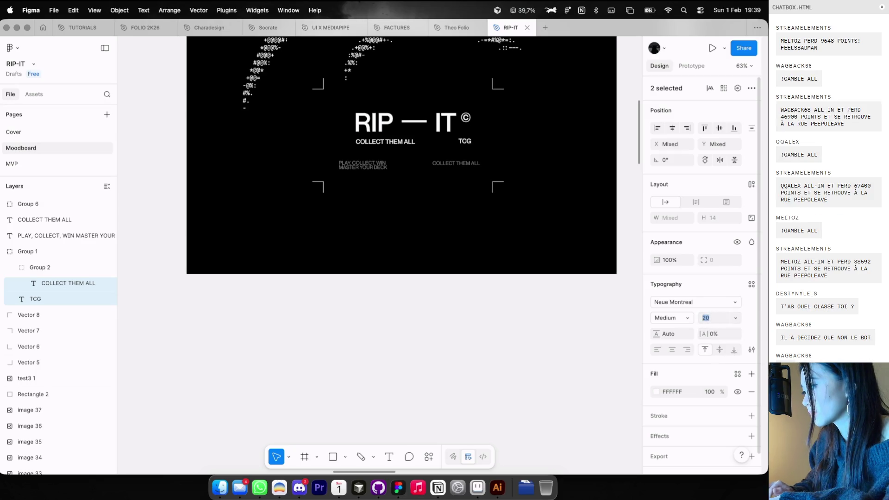
# Nudge the COLLECT THEM ALL and TCG line 2 px left
pyautogui.click(474, 242)
pyautogui.keyDown('ctrl'); pyautogui.scroll(5, 387, 134); pyautogui.keyUp('ctrl')
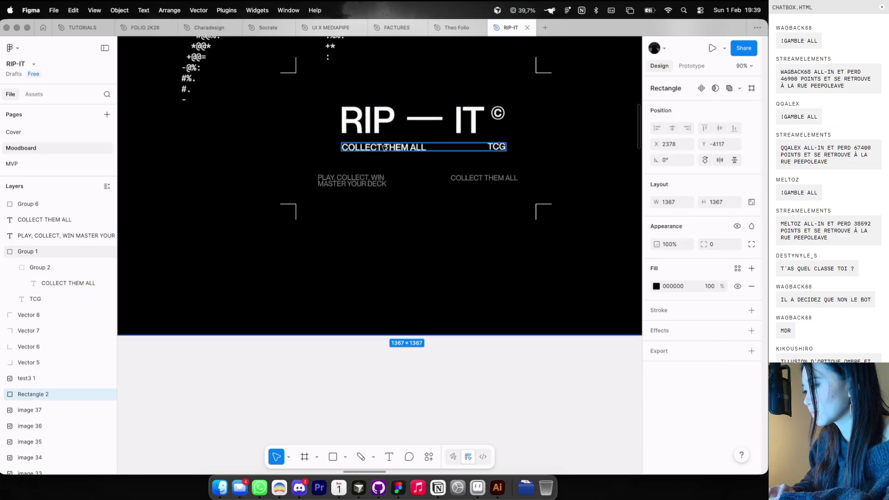
pyautogui.click(384, 147)
pyautogui.press('Left')
pyautogui.press('Left')
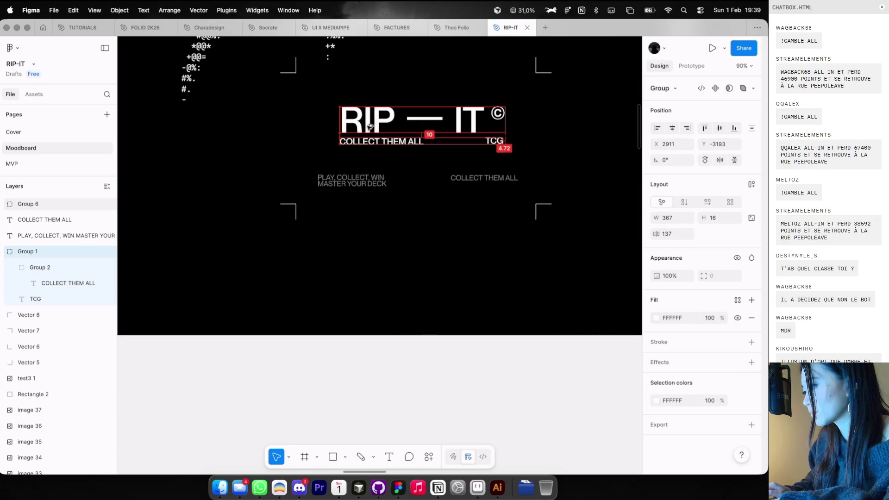
pyautogui.doubleClick(490, 142)
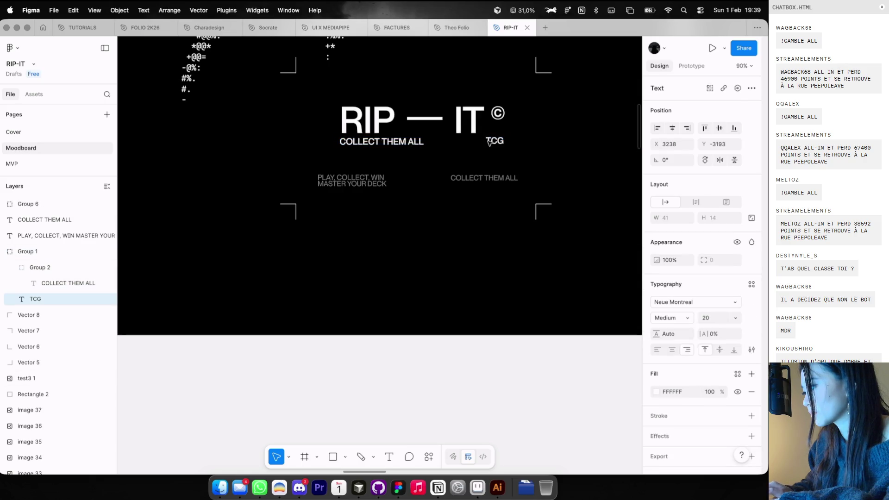
# Delete the extra right-hand COLLECT THEM ALL text
pyautogui.scroll(-5, 489, 143)
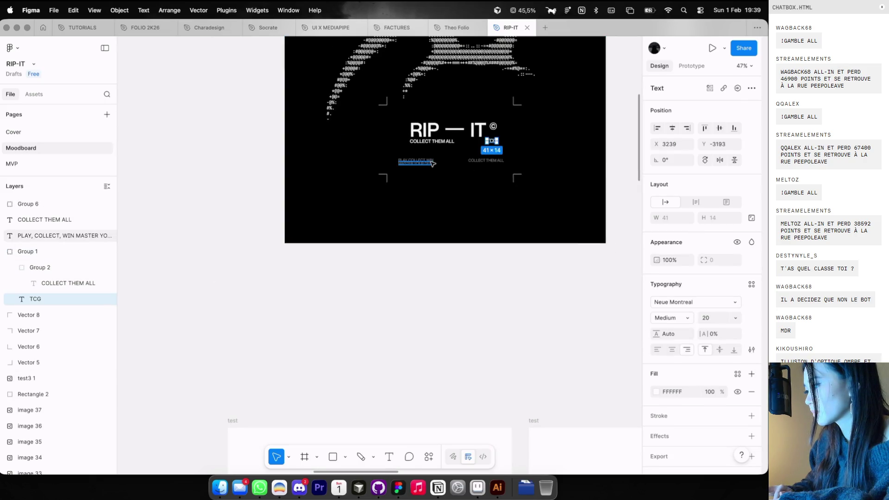
pyautogui.click(476, 163)
pyautogui.press('Delete')
pyautogui.click(419, 162)
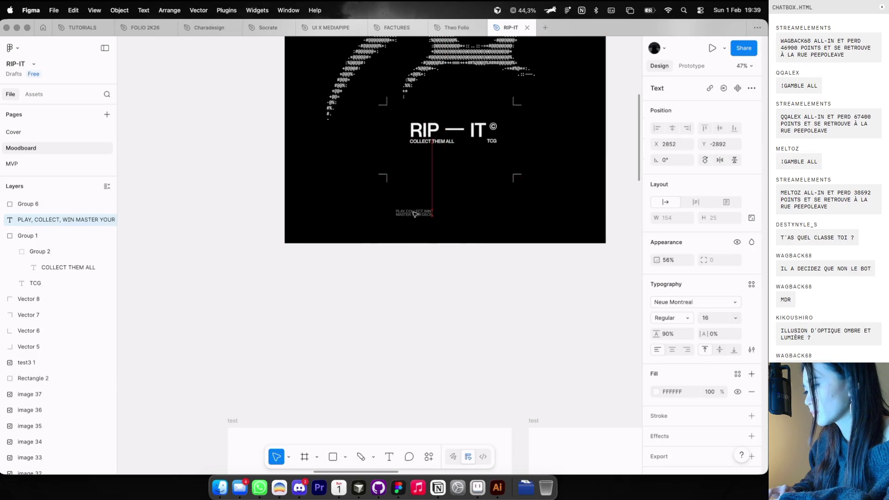
# Select the corner brackets surrounding the lockup
pyautogui.scroll(-4, 414, 214)
pyautogui.click(473, 193)
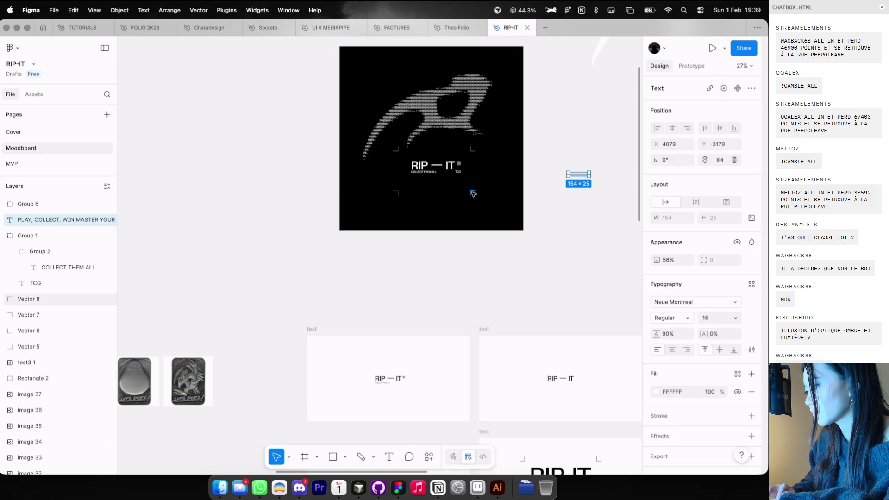
pyautogui.keyDown('shift'); pyautogui.click(396, 193); pyautogui.keyUp('shift')
pyautogui.keyDown('shift'); pyautogui.click(397, 149); pyautogui.keyUp('shift')
pyautogui.scroll(4, 484, 153)
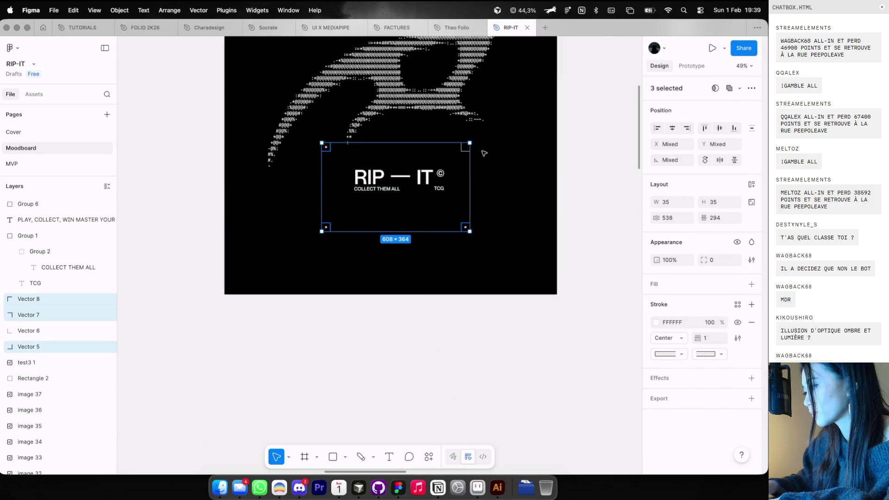
# Delete all four corner brackets
pyautogui.press('Delete')
pyautogui.click(466, 147)
pyautogui.press('Delete')
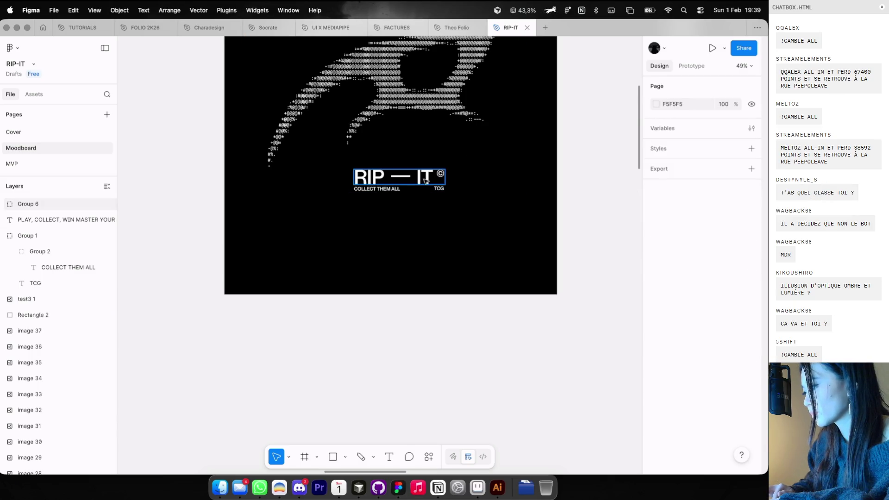
# Group the RIP — IT title with its tagline and scale the group to 663.72×152.96
pyautogui.click(425, 181)
pyautogui.keyDown('shift'); pyautogui.click(426, 189); pyautogui.keyUp('shift')
pyautogui.press('super+g')
pyautogui.scroll(-3, 431, 195)
pyautogui.press('k')
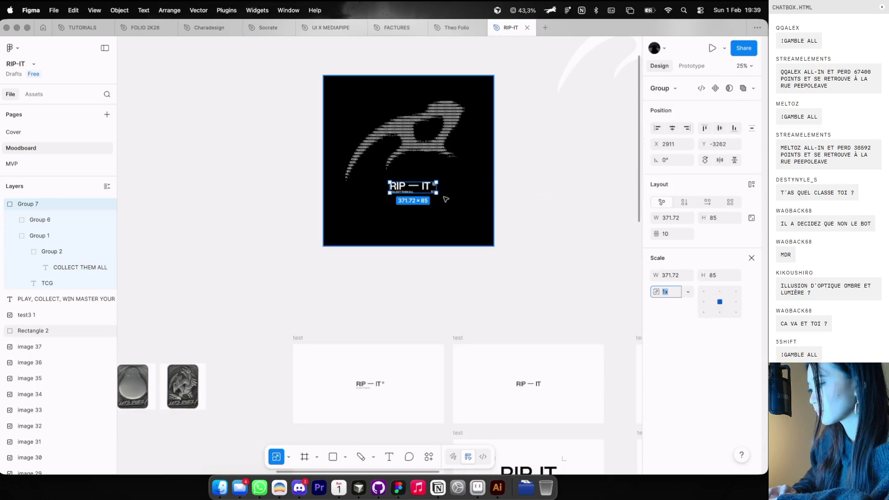
pyautogui.moveTo(437, 193)
pyautogui.mouseDown()
pyautogui.moveTo(461, 205)
pyautogui.moveTo(436, 196)
pyautogui.moveTo(448, 197)
pyautogui.mouseUp()
# Shrink the test3 1 image and shift it slightly left and down
pyautogui.click(417, 134)
pyautogui.moveTo(486, 84); pyautogui.dragTo(456, 98)
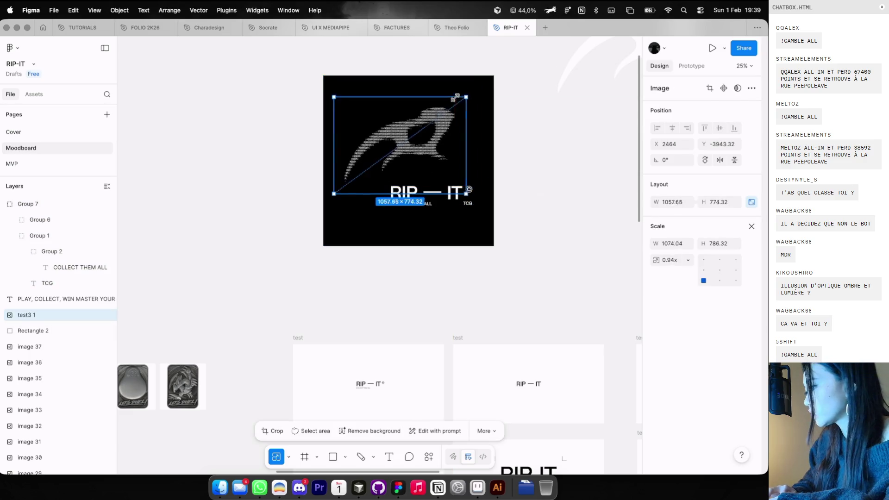
pyautogui.scroll(-3, 456, 98)
pyautogui.moveTo(428, 153); pyautogui.dragTo(366, 160)
# Enter and leave point editing on the black background square
pyautogui.click(389, 160)
pyautogui.scroll(-2, 365, 160)
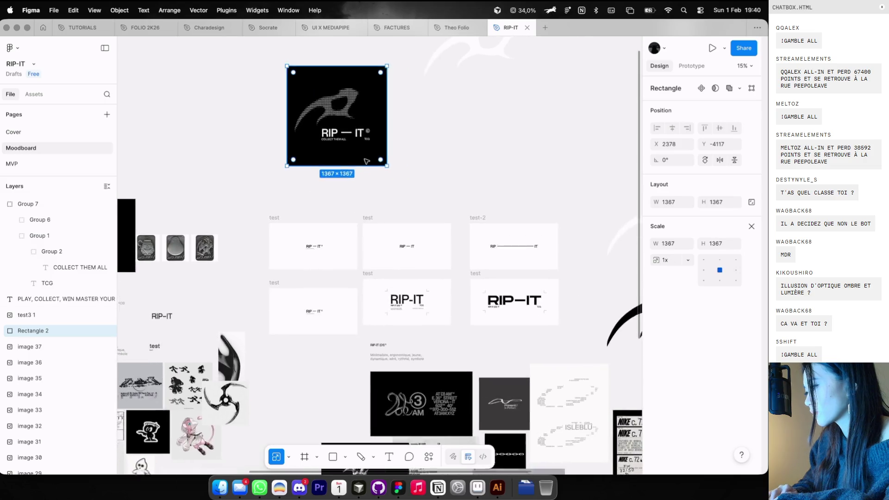
pyautogui.doubleClick(363, 150)
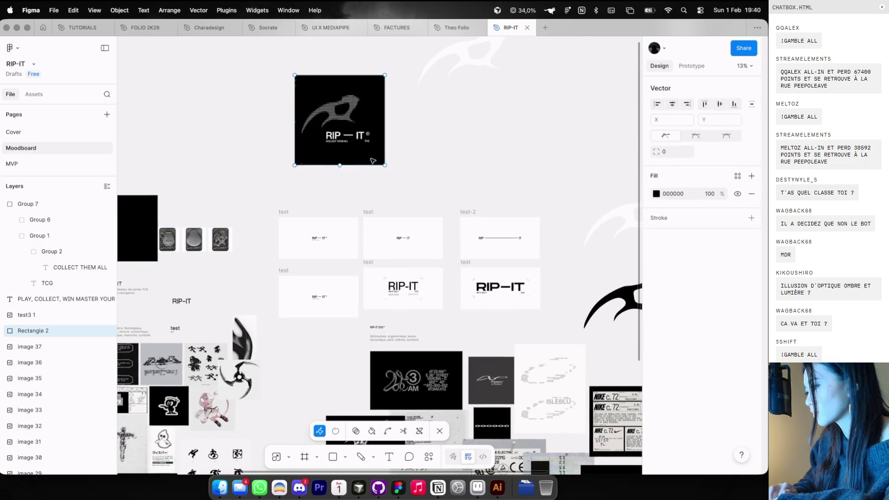
pyautogui.press('Escape')
# Select the RIP — IT lockup and duplicate the test frame beside the shuriken
pyautogui.click(347, 136)
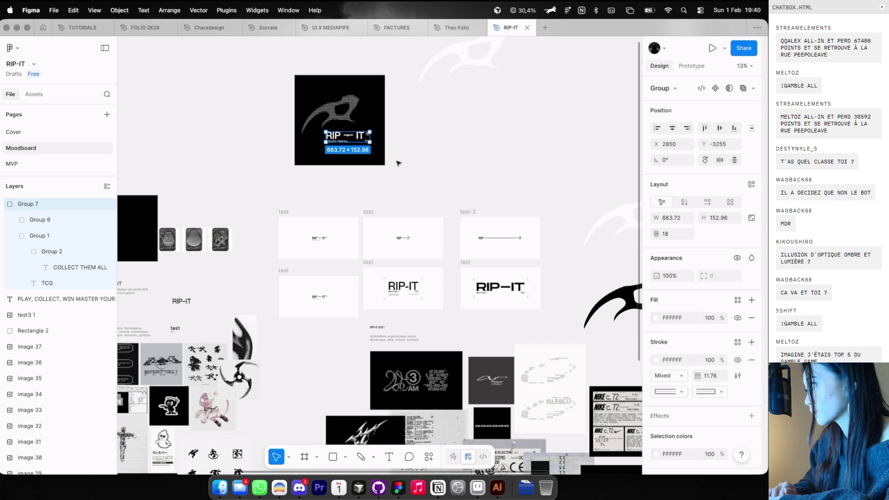
pyautogui.scroll(-3, 398, 163)
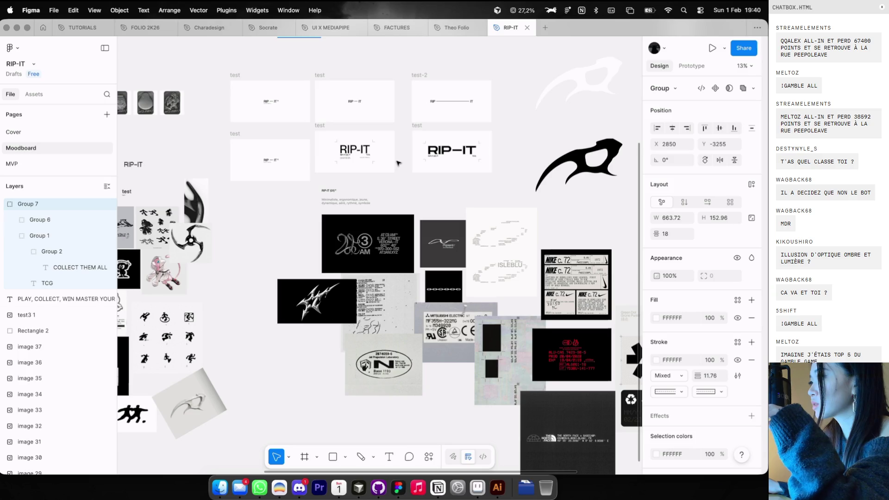
pyautogui.hscroll(-4, 394, 107)
pyautogui.scroll(-3, 394, 107)
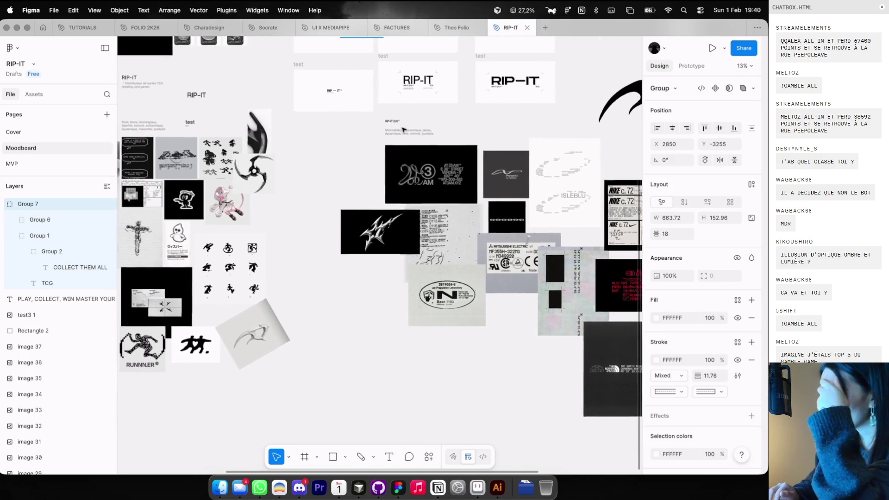
pyautogui.hscroll(-5, 483, 95)
pyautogui.scroll(2, 483, 95)
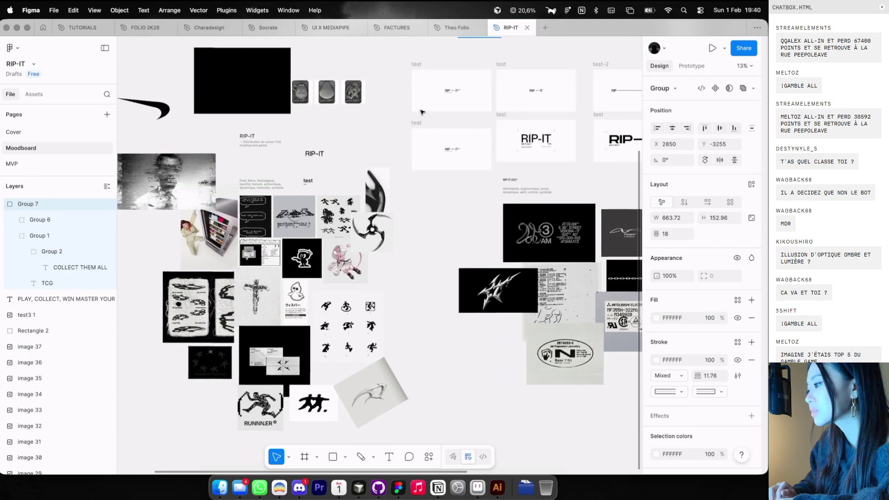
pyautogui.scroll(-2, 465, 84)
pyautogui.moveTo(466, 85)
pyautogui.mouseDown()
pyautogui.moveTo(435, 153)
pyautogui.moveTo(448, 199)
pyautogui.mouseUp()
# Replace the copied frame's text with the pasted RIP — IT lockup
pyautogui.scroll(3, 482, 226)
pyautogui.click(482, 226)
pyautogui.press('Delete')
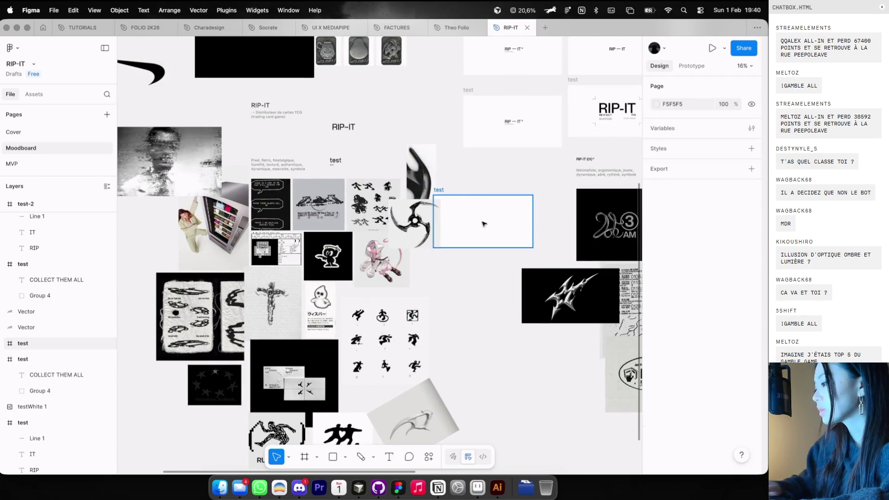
pyautogui.hotkey('ctrl', 'v')
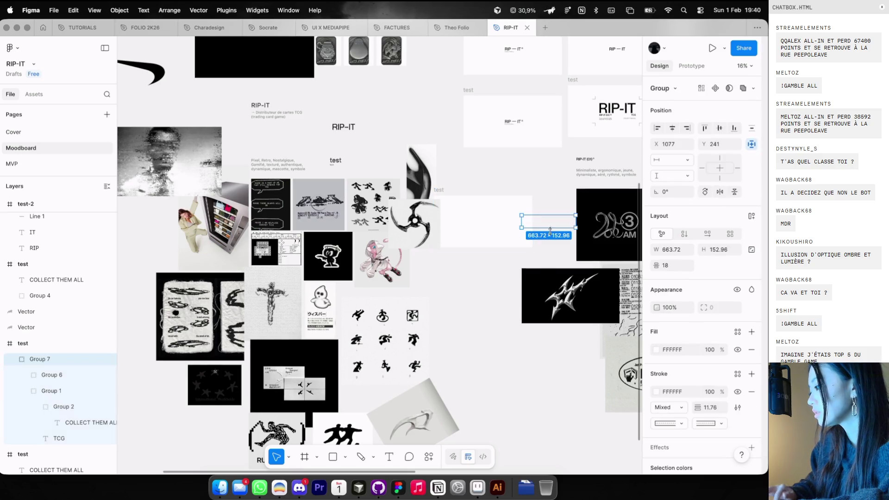
# Make the pasted lockup black (000000)
pyautogui.click(656, 392)
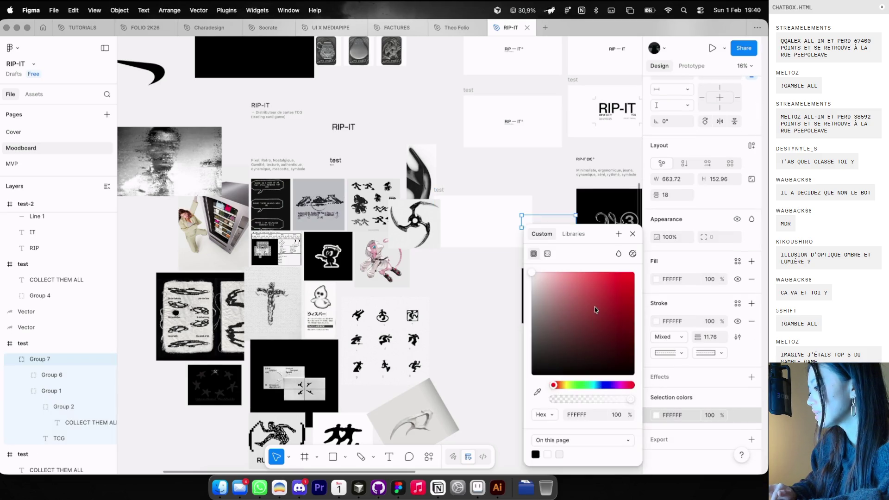
pyautogui.click(533, 370)
pyautogui.click(533, 226)
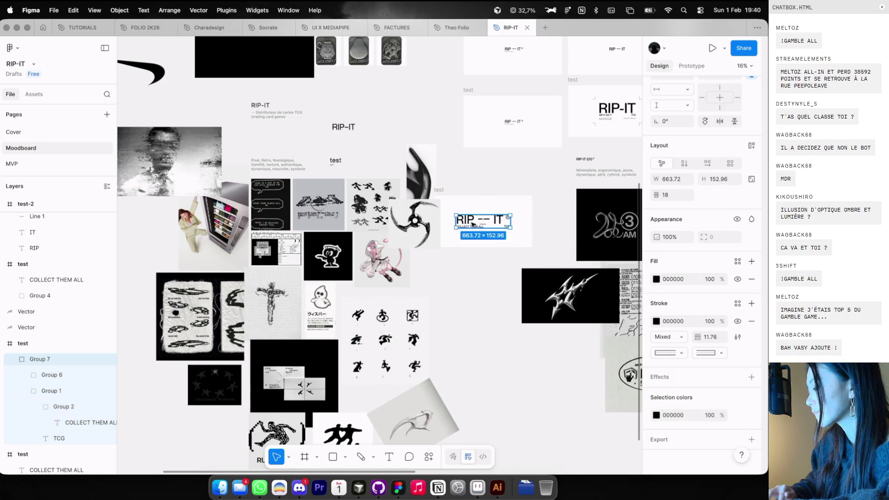
# Move the new test frame to the board's top and select the black blade shape
pyautogui.scroll(-3, 472, 225)
pyautogui.moveTo(452, 198)
pyautogui.mouseDown()
pyautogui.moveTo(459, 317)
pyautogui.moveTo(397, 20)
pyautogui.moveTo(353, 80)
pyautogui.mouseUp()
pyautogui.hscroll(8, 352, 80)
pyautogui.click(559, 296)
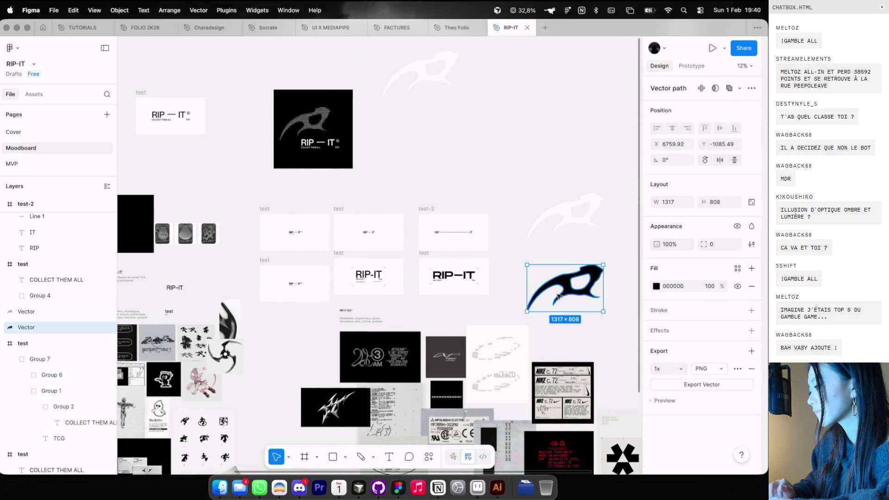
pyautogui.hscroll(-10, 362, 198)
pyautogui.scroll(3, 387, 113)
# Scale the lockup down to 429.89×99.14 and centre it in the frame
pyautogui.click(403, 132)
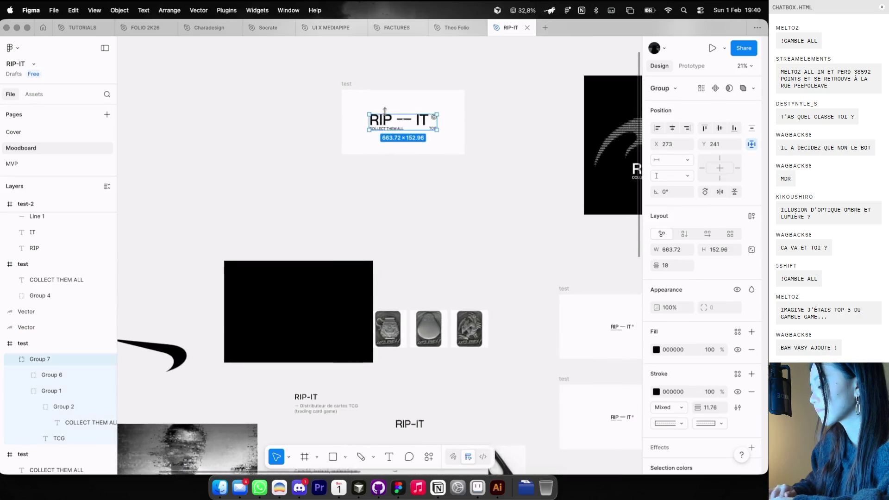
pyautogui.scroll(2, 387, 113)
pyautogui.press('k')
pyautogui.moveTo(363, 132); pyautogui.dragTo(426, 145)
pyautogui.click(332, 93)
pyautogui.scroll(2, 343, 99)
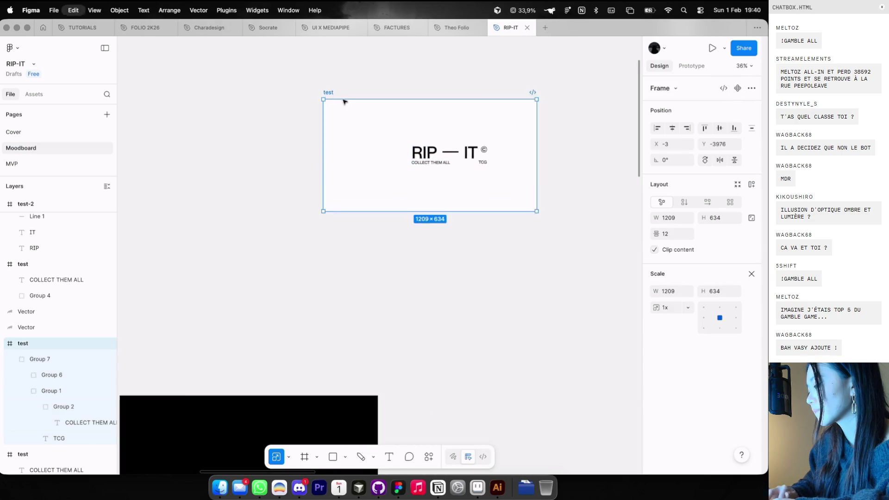
# Paste the black blade shape into the test frame, enlarging and repositioning it
pyautogui.hotkey('ctrl', 'v')
pyautogui.moveTo(547, 82)
pyautogui.mouseDown()
pyautogui.moveTo(490, 113)
pyautogui.moveTo(595, 54)
pyautogui.moveTo(583, 60)
pyautogui.mouseUp()
pyautogui.moveTo(534, 119); pyautogui.dragTo(477, 161)
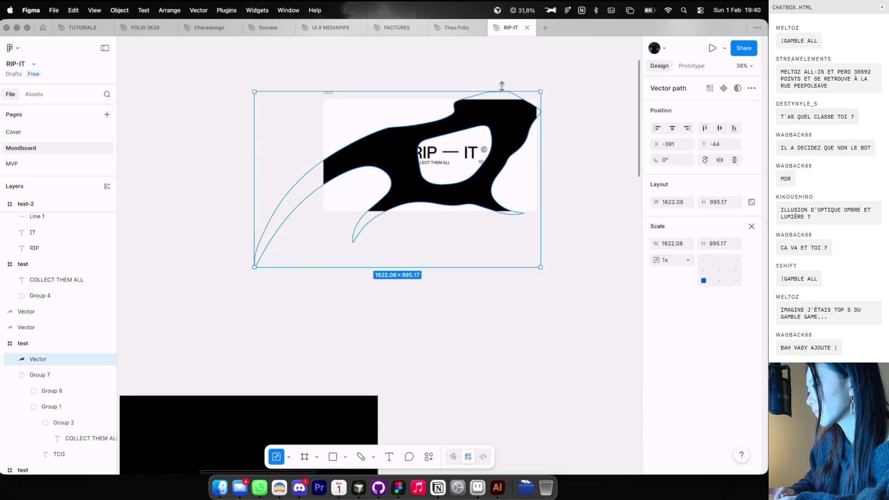
pyautogui.moveTo(502, 88); pyautogui.dragTo(506, 68)
pyautogui.moveTo(508, 151)
pyautogui.mouseDown()
pyautogui.moveTo(474, 167)
pyautogui.moveTo(489, 163)
pyautogui.mouseUp()
pyautogui.scroll(-3, 530, 202)
pyautogui.click(536, 206)
# Shrink the blade to 399.34×245 and place it left of the RIP — IT text
pyautogui.moveTo(527, 110)
pyautogui.mouseDown()
pyautogui.moveTo(514, 133)
pyautogui.moveTo(528, 113)
pyautogui.moveTo(496, 132)
pyautogui.mouseUp()
pyautogui.press('0')
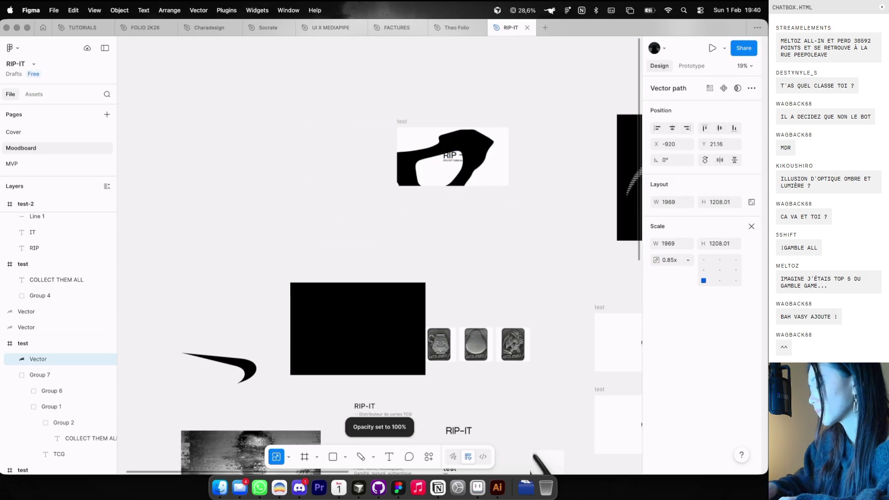
pyautogui.hotkey('ctrl', 'z')
pyautogui.moveTo(310, 242); pyautogui.dragTo(438, 167)
pyautogui.scroll(3, 454, 153)
pyautogui.moveTo(508, 132); pyautogui.dragTo(401, 169)
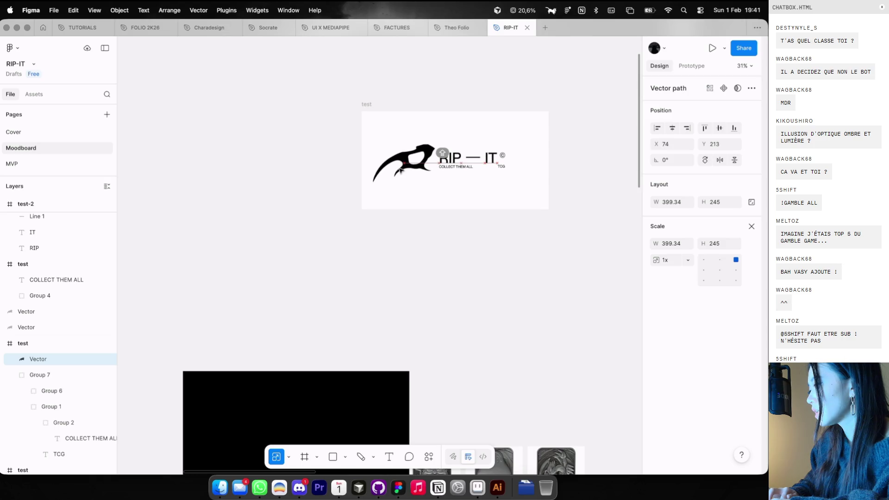
pyautogui.press('super+Tab')
# On the V4 Game tab, close the craft and PVE windows, dismissing a wait warning
pyautogui.click(249, 31)
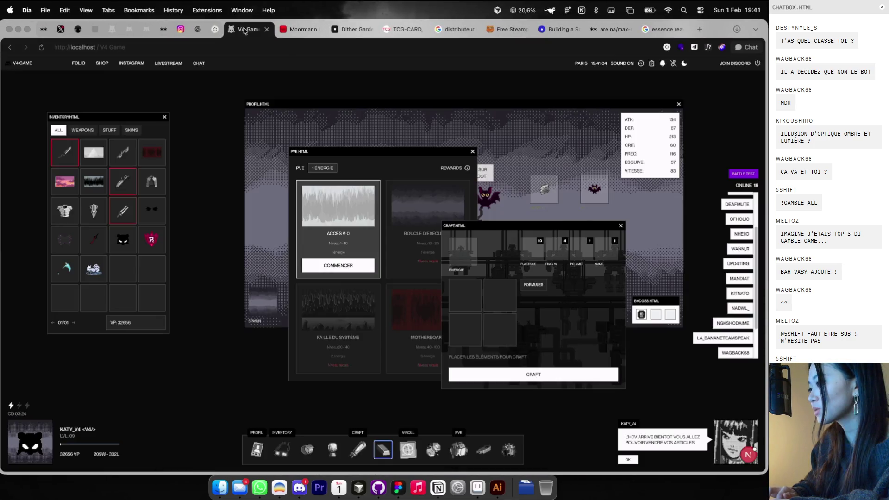
pyautogui.click(620, 227)
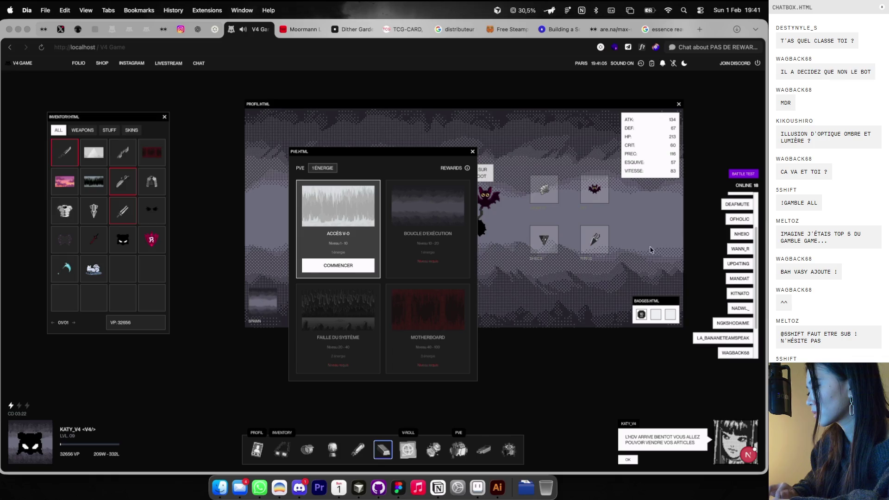
pyautogui.click(749, 324)
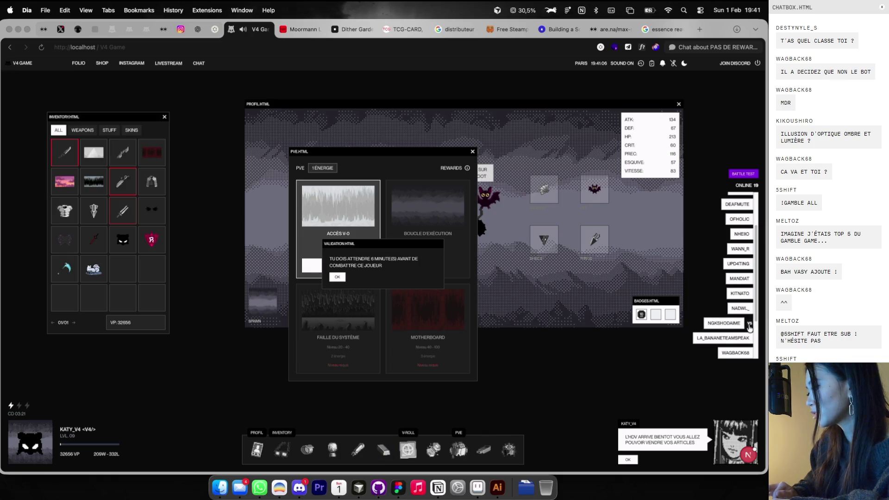
pyautogui.click(336, 277)
pyautogui.click(472, 152)
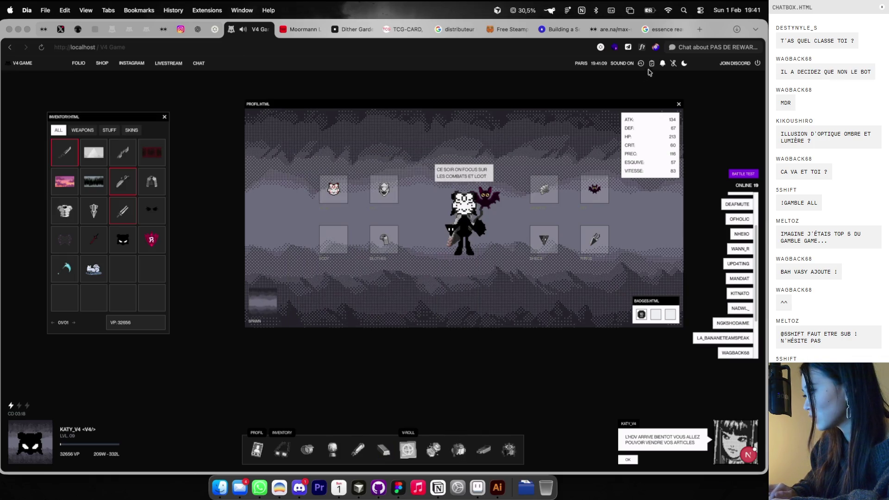
# Check combats and notifications, retry a player fight, and reload after a fetch error
pyautogui.click(641, 65)
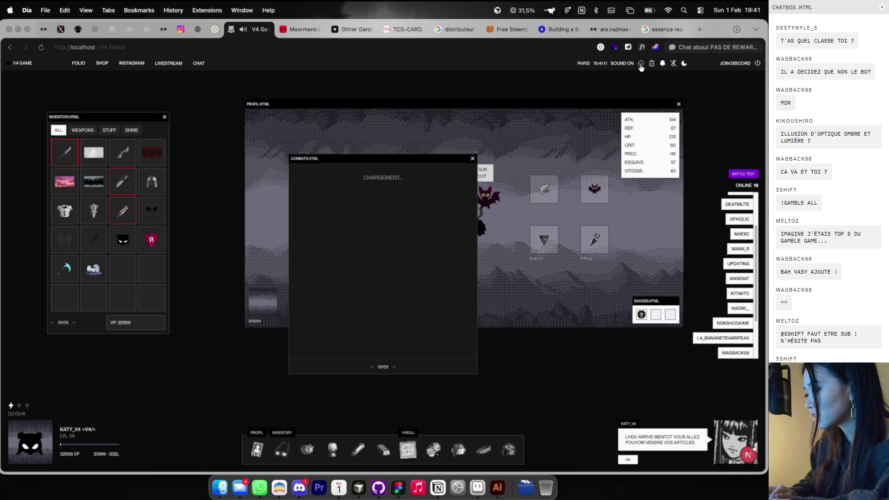
pyautogui.click(661, 66)
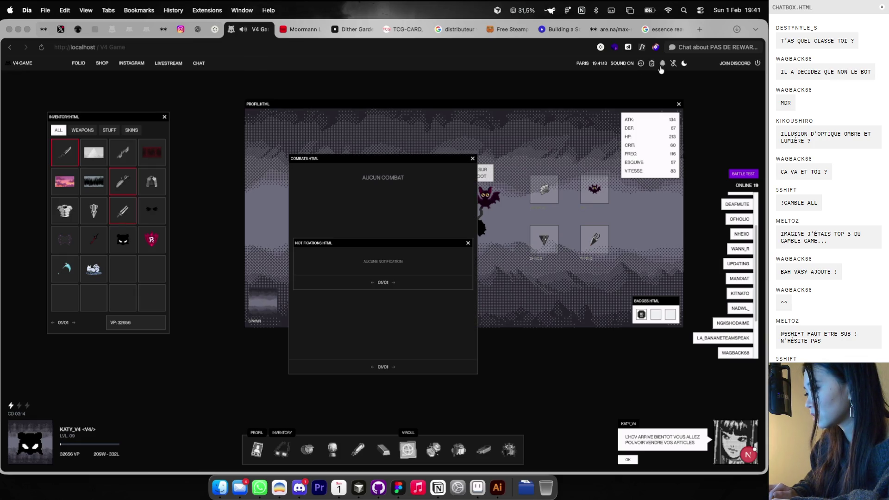
pyautogui.click(661, 68)
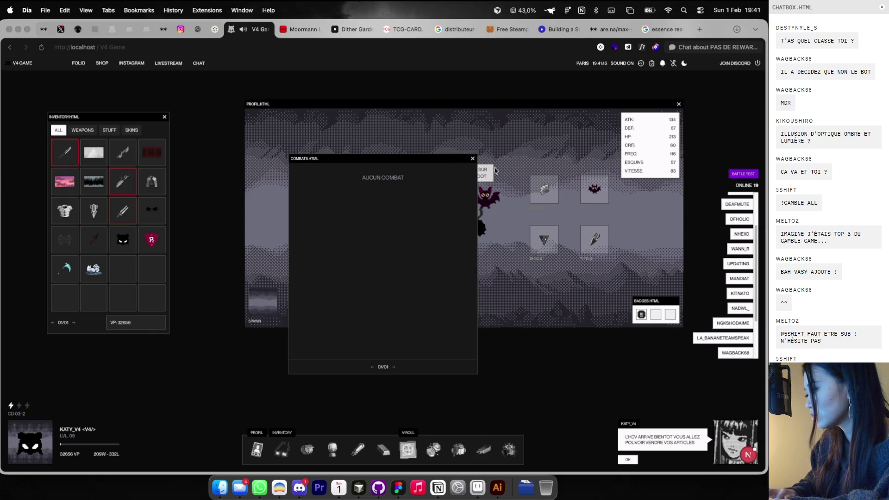
pyautogui.click(752, 327)
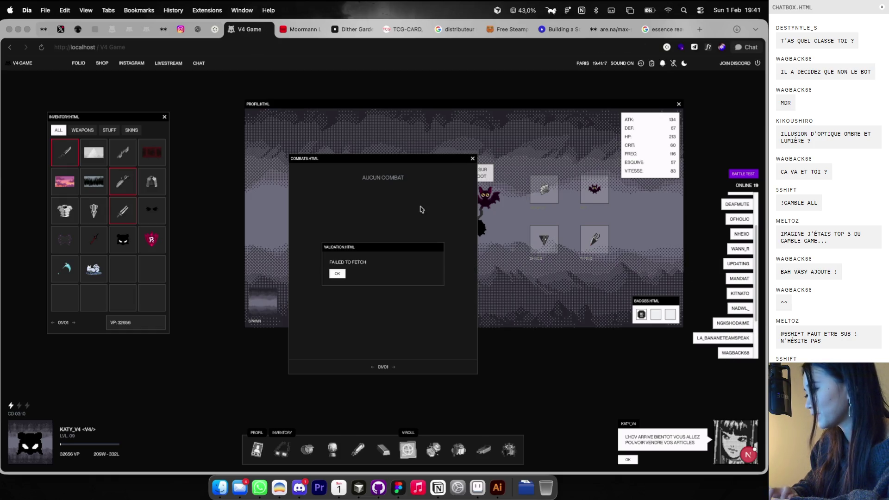
pyautogui.click(338, 273)
pyautogui.press('super+r')
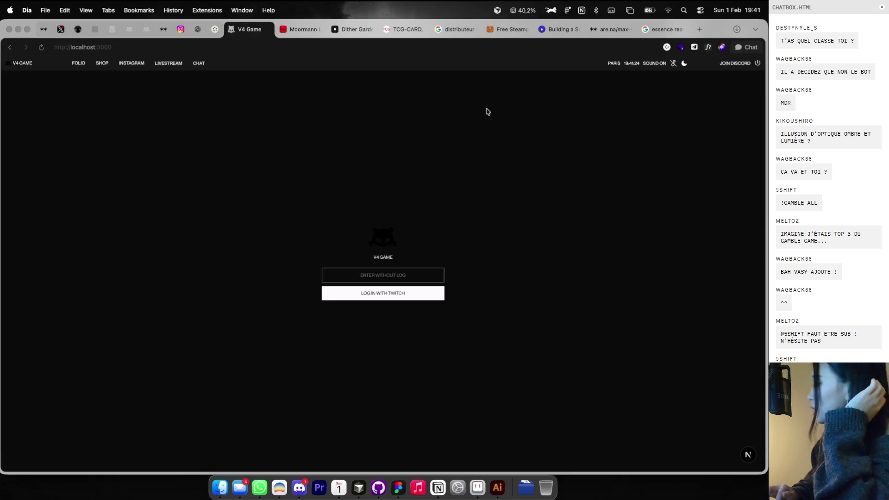
# Try the Twitch login, then load beta.katyv4.com from the address bar
pyautogui.click(354, 295)
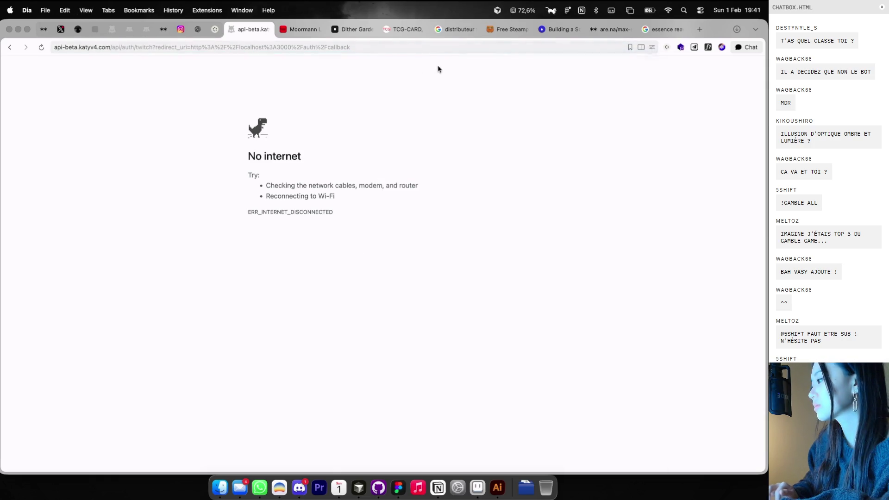
pyautogui.click(423, 47)
pyautogui.press('BackSpace')
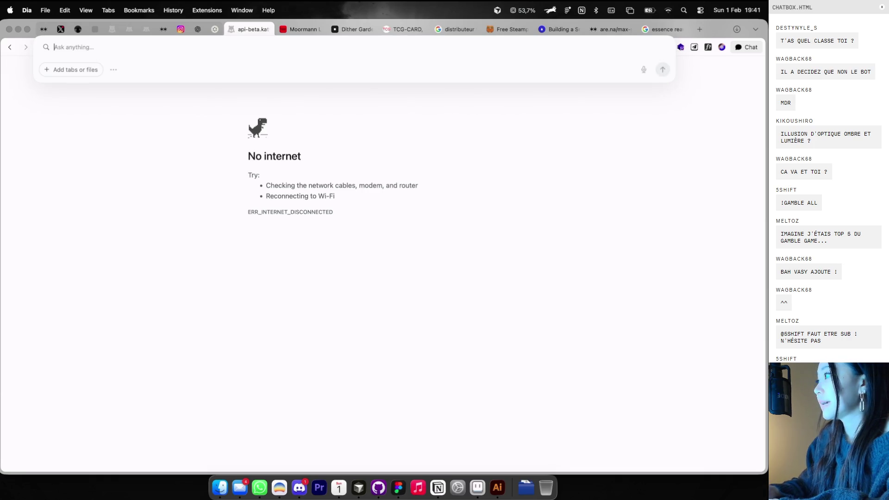
pyautogui.write('beta')
pyautogui.press('Return')
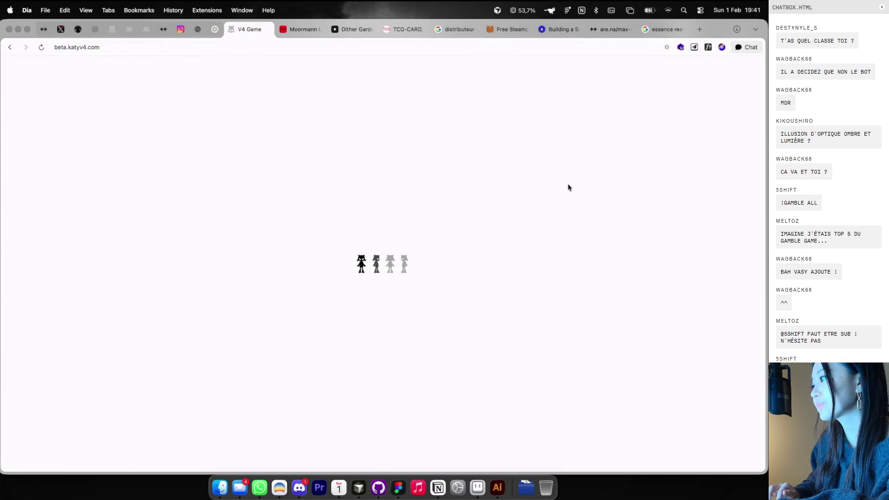
# Check the Wi-Fi connection and retry entering the game via Twitch login
pyautogui.click(668, 10)
pyautogui.click(668, 10)
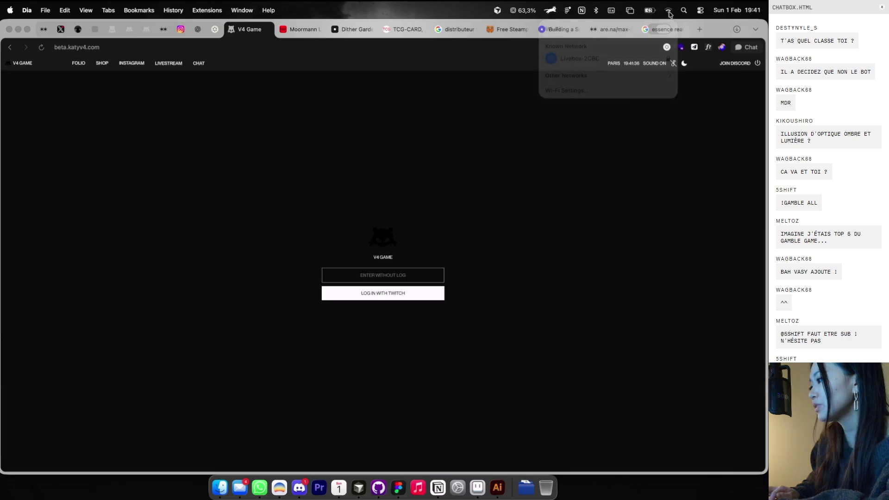
pyautogui.click(391, 293)
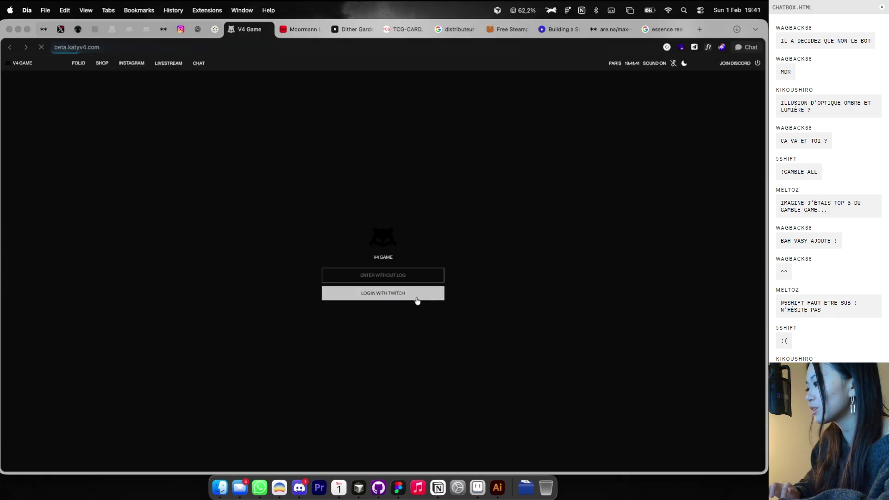
pyautogui.click(391, 299)
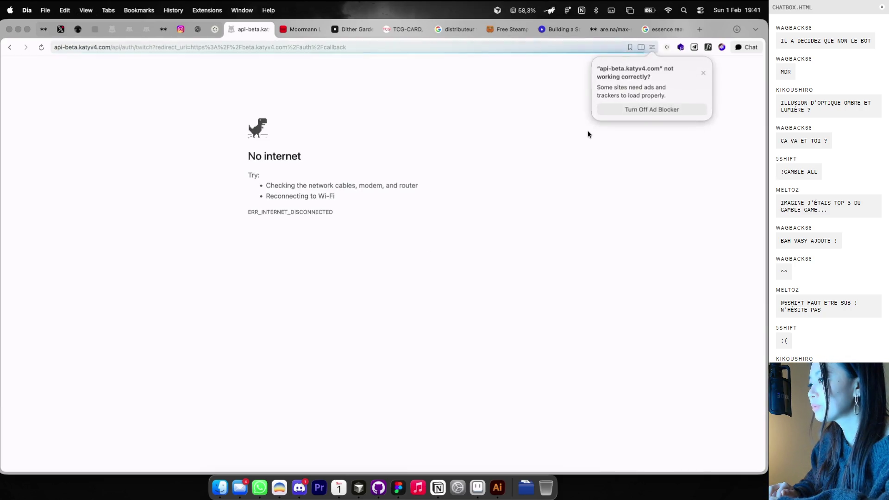
# Dismiss a stray address-bar query and return to the Figma file
pyautogui.click(494, 48)
pyautogui.write('ETA')
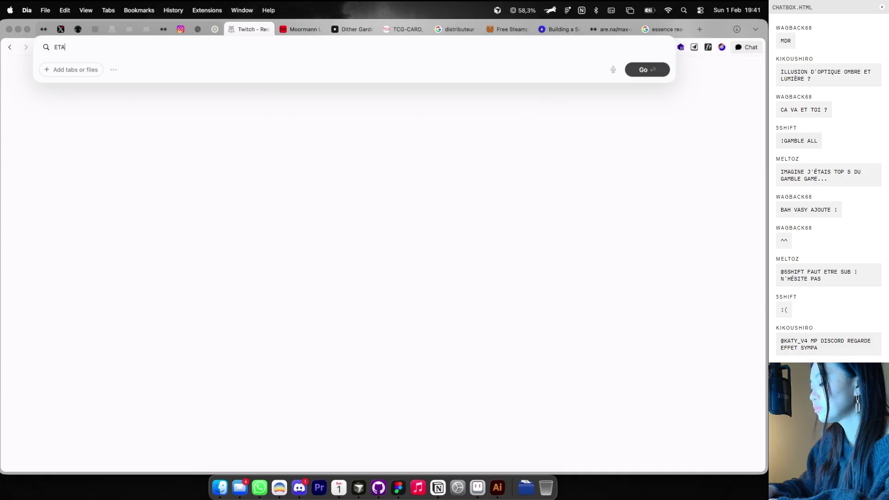
pyautogui.press('BackSpace')
pyautogui.press('BackSpace')
pyautogui.press('Escape')
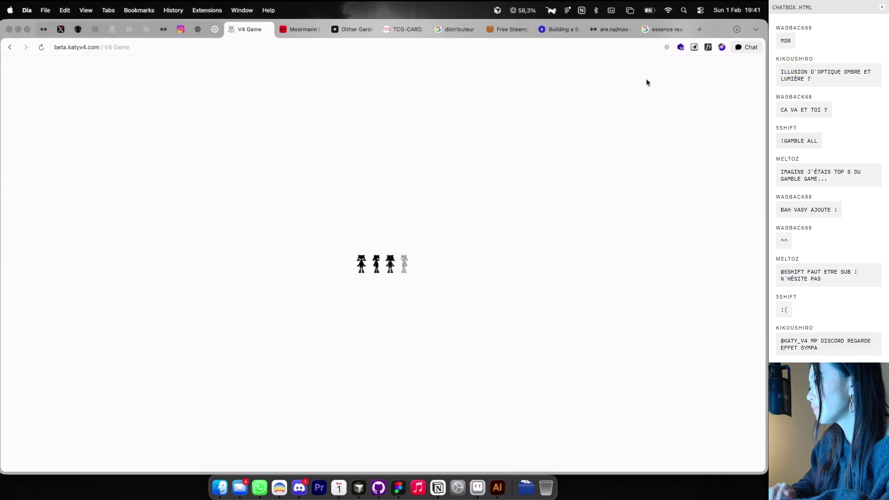
pyautogui.press('super+Tab')
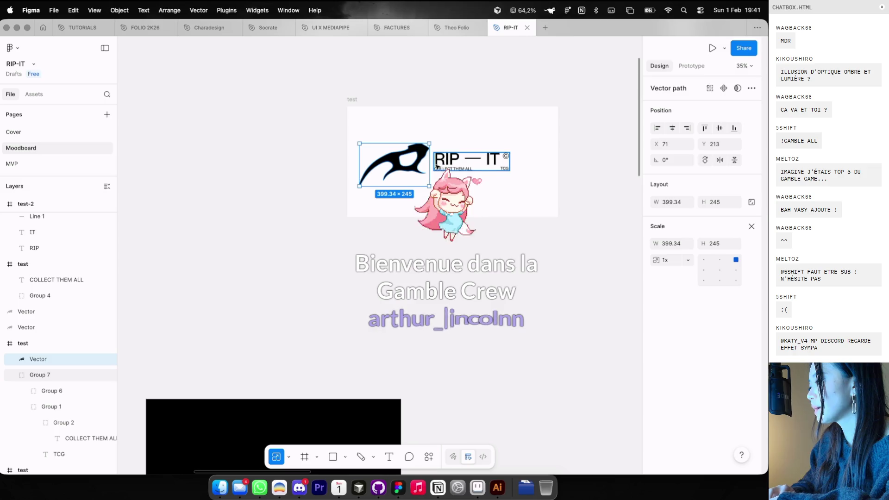
# Shift the blade and lockup right, then nudge the lockup slightly right
pyautogui.scroll(2, 437, 167)
pyautogui.keyDown('shift'); pyautogui.click(437, 166); pyautogui.keyUp('shift')
pyautogui.moveTo(419, 153)
pyautogui.mouseDown()
pyautogui.moveTo(435, 151)
pyautogui.moveTo(381, 175)
pyautogui.mouseUp()
pyautogui.click(435, 151)
pyautogui.click(725, 129)
pyautogui.click(496, 123)
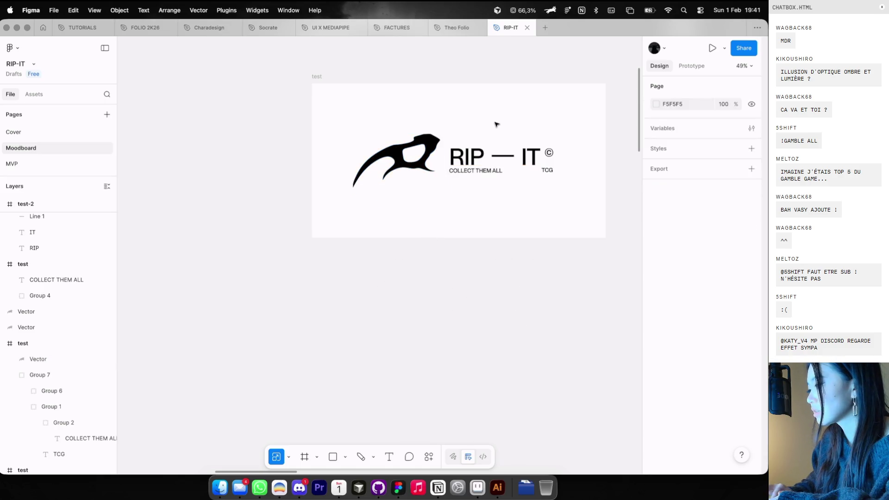
pyautogui.click(482, 157)
pyautogui.moveTo(481, 158); pyautogui.dragTo(487, 158)
# Nudge the blade, then move blade and lockup left together to centre them
pyautogui.click(571, 140)
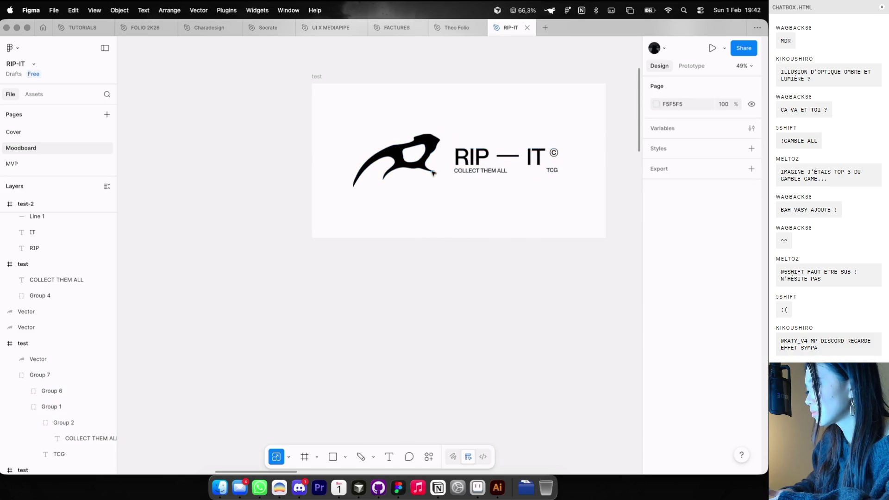
pyautogui.click(424, 168)
pyautogui.moveTo(424, 167); pyautogui.dragTo(427, 171)
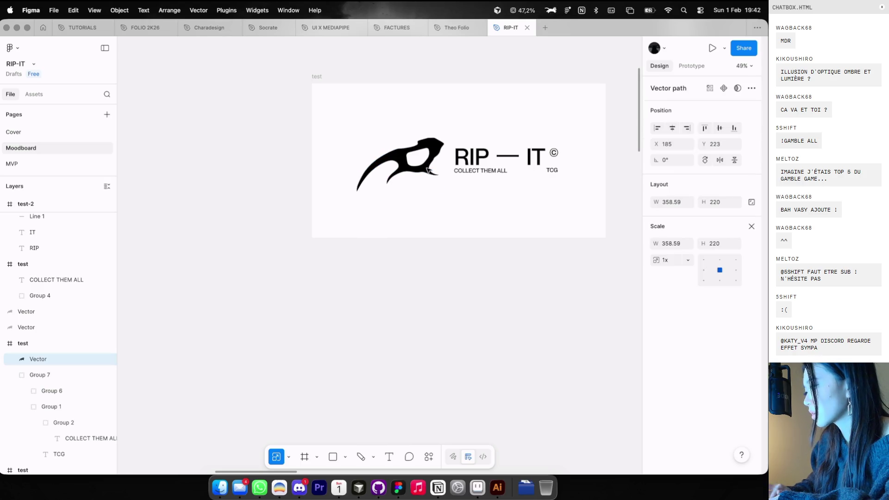
pyautogui.keyDown('shift'); pyautogui.click(480, 158); pyautogui.keyUp('shift')
pyautogui.moveTo(479, 158); pyautogui.dragTo(467, 158)
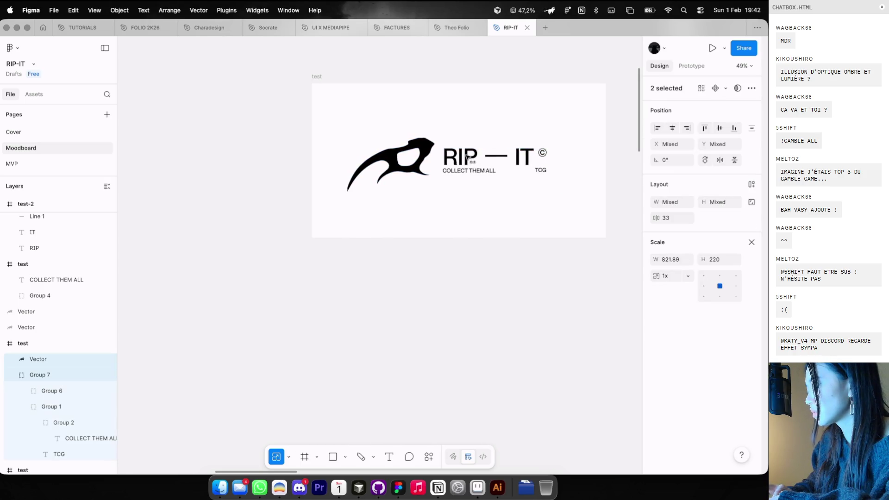
pyautogui.click(451, 209)
# Zoom out, then retry entering the V4 Game in Dia
pyautogui.scroll(-5, 451, 209)
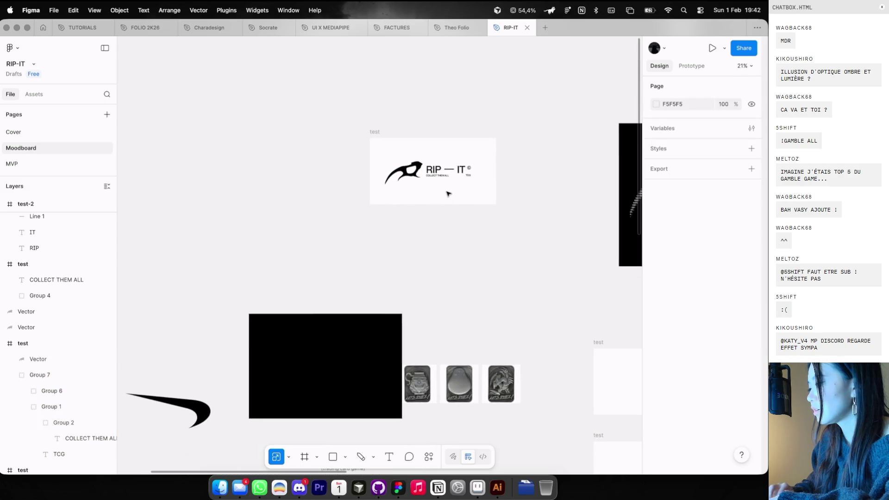
pyautogui.scroll(2, 447, 194)
pyautogui.scroll(2, 448, 193)
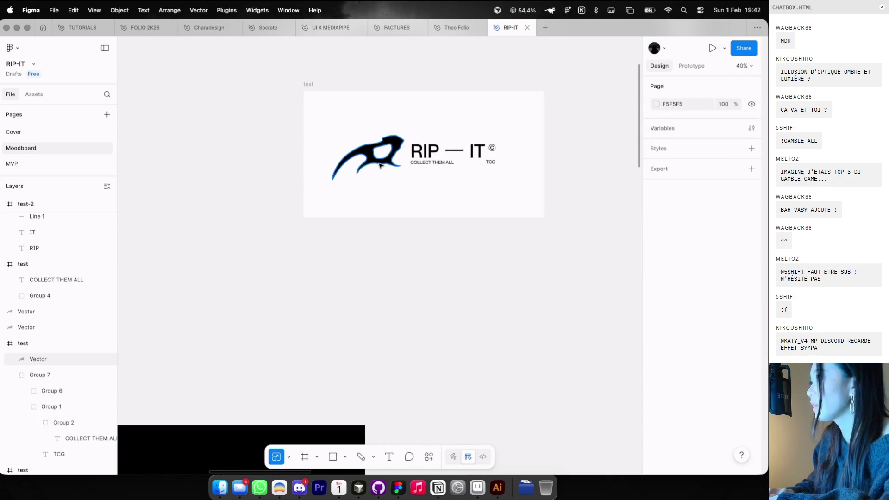
pyautogui.hotkey('ctrl', 'Left')
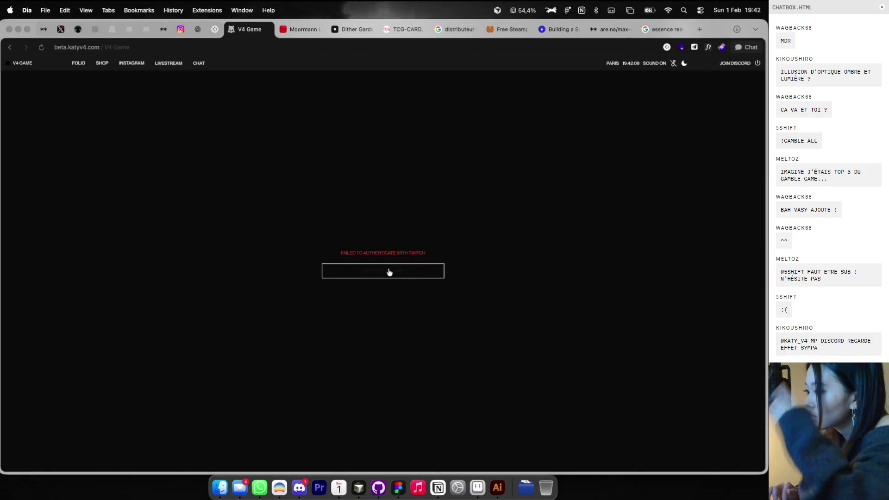
pyautogui.click(391, 272)
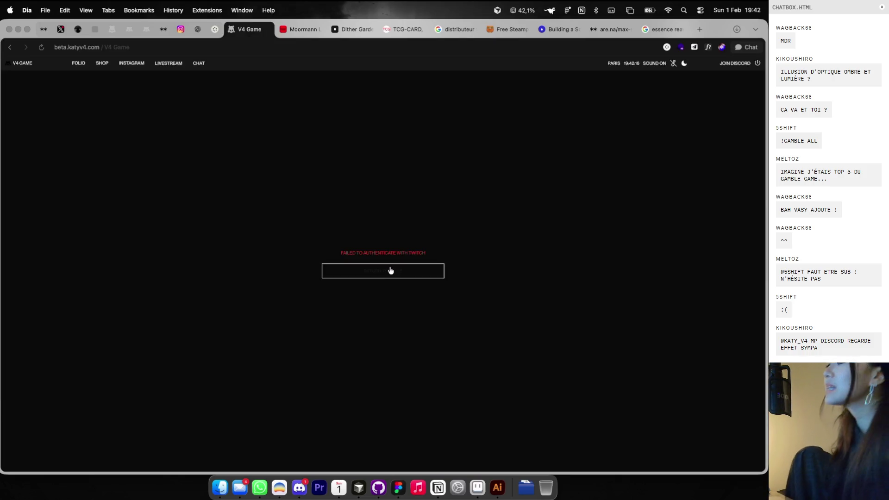
# Retry the V4 Game Twitch login, then open the Posthuman earcuff image on cosmos.so
pyautogui.click(390, 270)
pyautogui.click(387, 296)
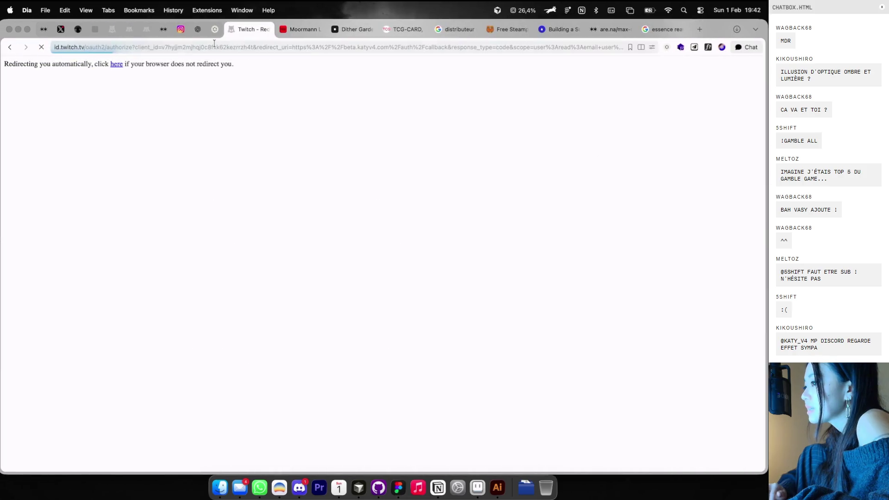
pyautogui.click(215, 29)
pyautogui.scroll(-3, 255, 262)
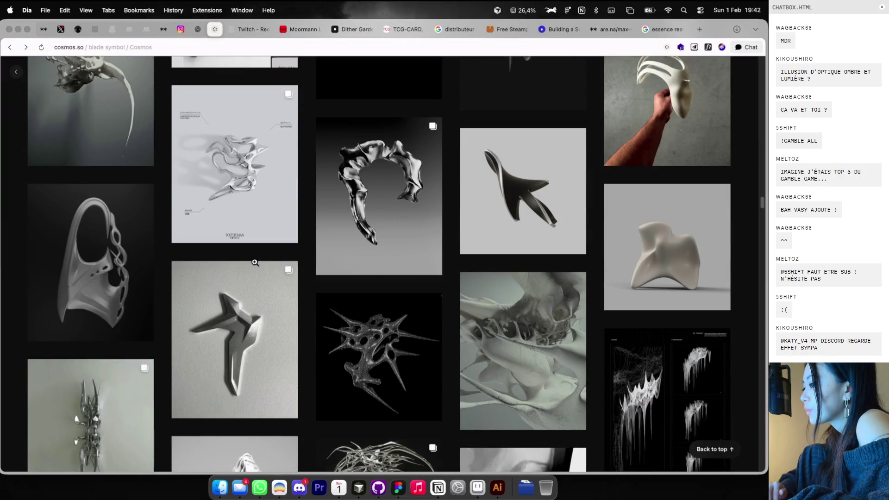
pyautogui.click(244, 190)
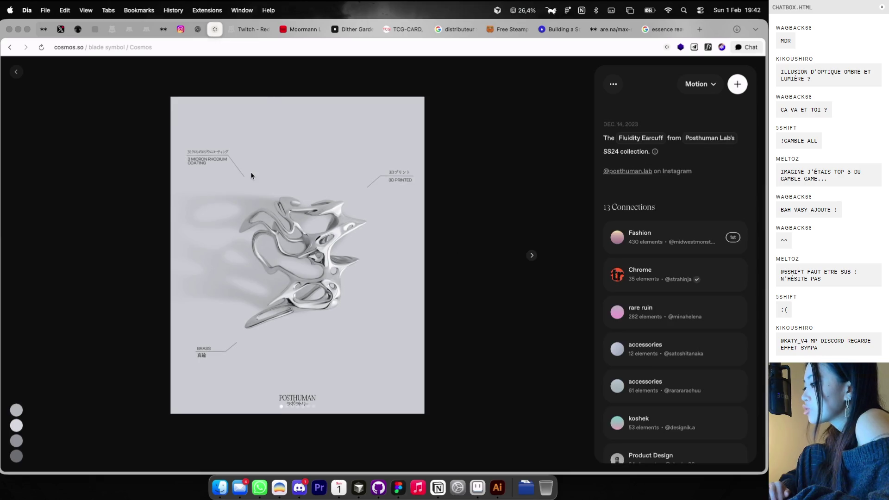
# Copy the Posthuman earcuff image and return to the Figma moodboard
pyautogui.rightClick(276, 199)
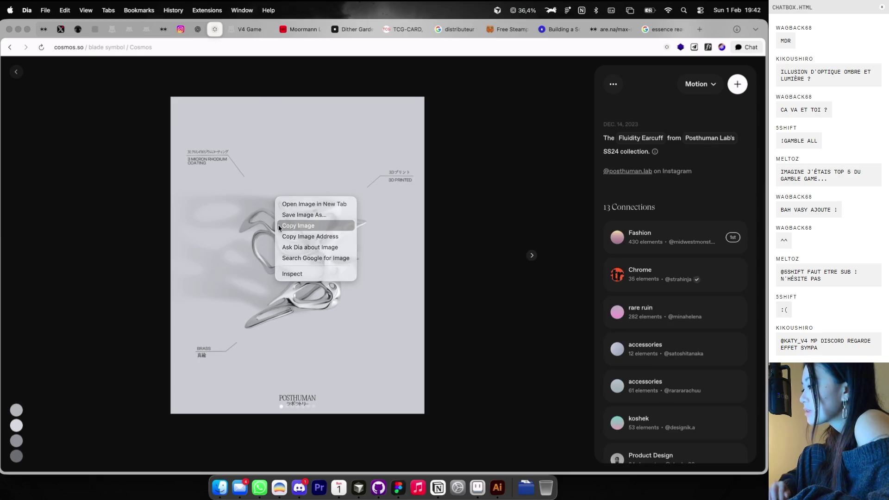
pyautogui.click(311, 225)
pyautogui.press('super+Tab')
pyautogui.scroll(-3, 312, 218)
pyautogui.scroll(-2, 303, 233)
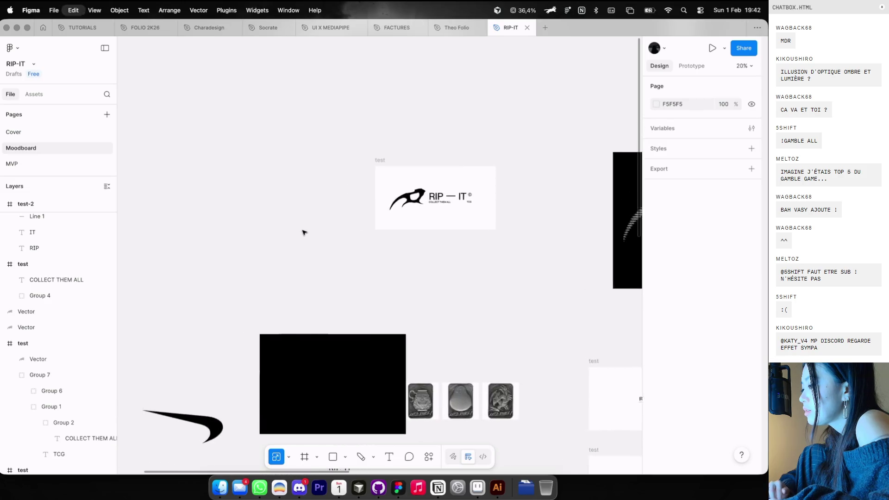
# Paste the earcuff image onto the moodboard and place it beside the lockup
pyautogui.hscroll(-2, 303, 232)
pyautogui.press('super+v')
pyautogui.moveTo(377, 253); pyautogui.dragTo(335, 201)
pyautogui.click(438, 262)
# Preview the RIP — IT test frame, then close the preview
pyautogui.scroll(-3, 438, 262)
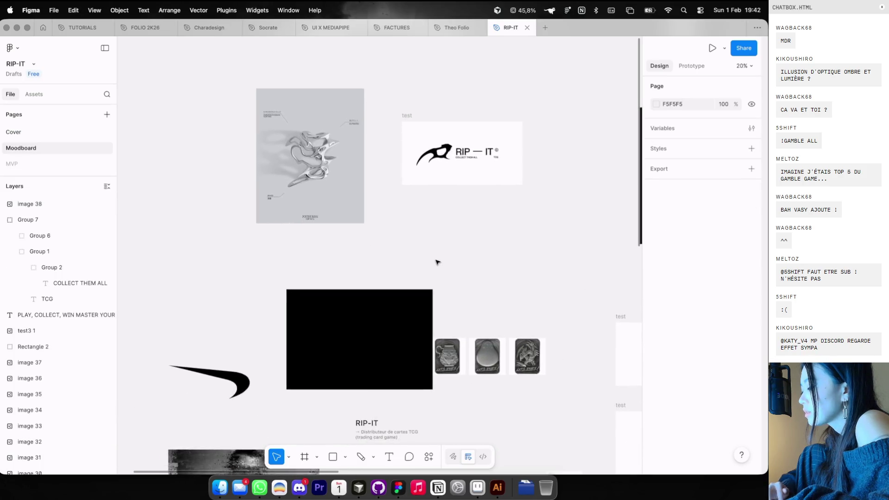
pyautogui.scroll(-2, 438, 262)
pyautogui.hscroll(3, 437, 262)
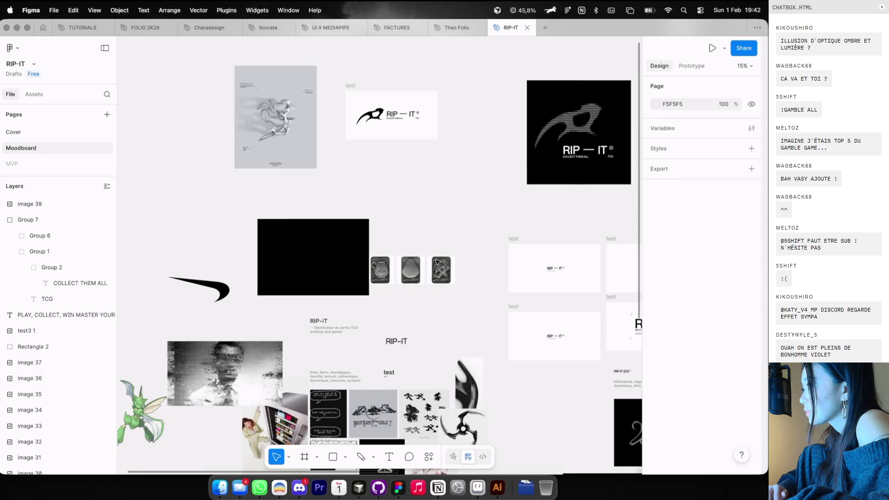
pyautogui.hscroll(5, 437, 263)
pyautogui.scroll(-1, 437, 262)
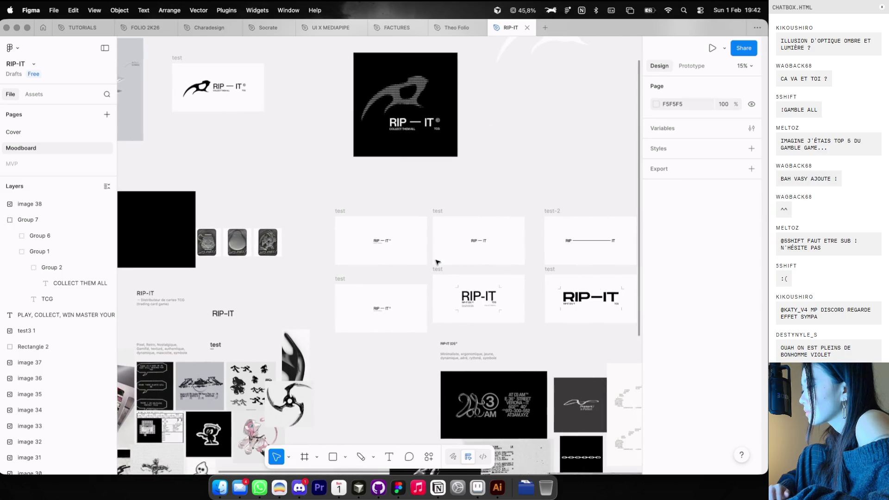
pyautogui.click(438, 211)
pyautogui.hotkey('shift', 'space')
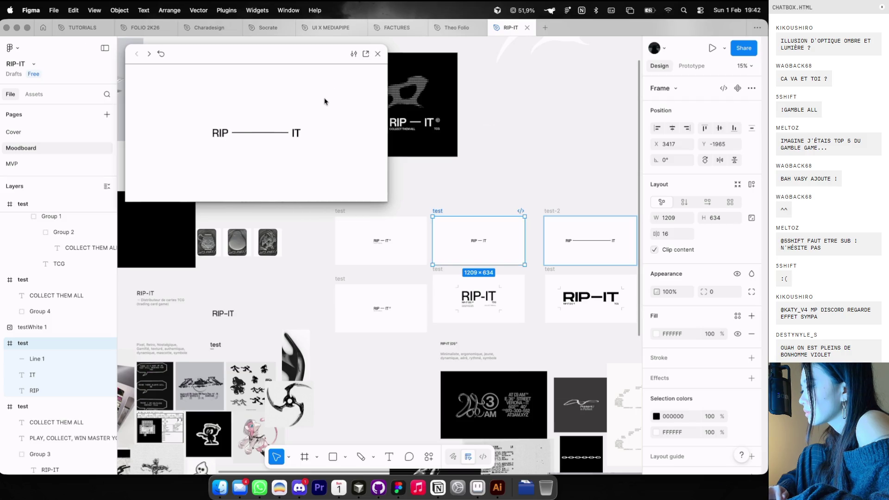
pyautogui.click(378, 54)
# Inspect the blade shape's anchor points, cancelling a stray pen point
pyautogui.hscroll(-2, 284, 94)
pyautogui.scroll(1, 284, 94)
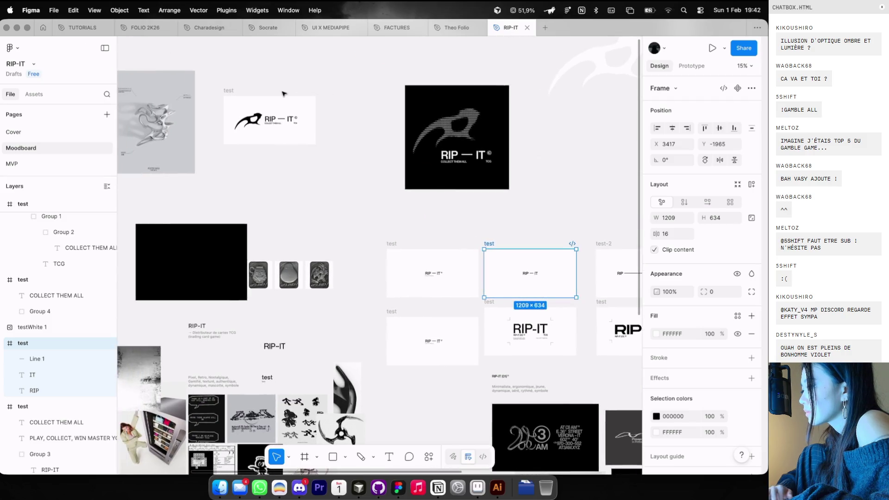
pyautogui.scroll(5, 284, 94)
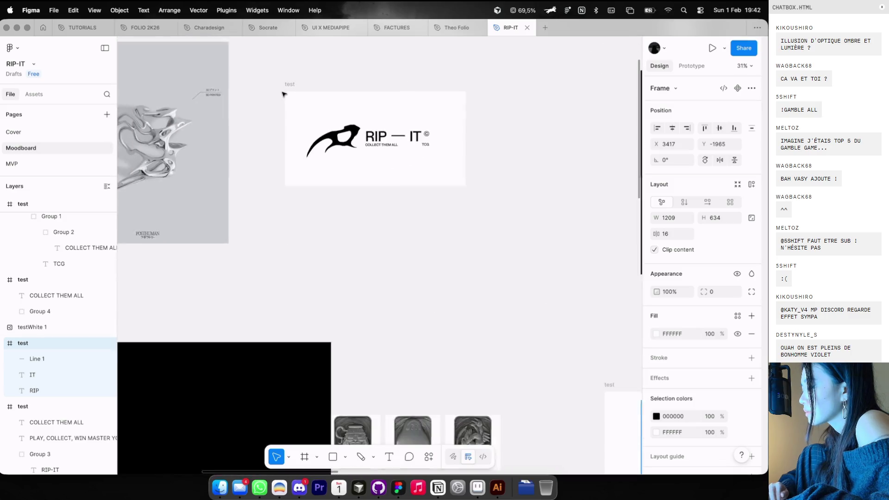
pyautogui.scroll(-5, 284, 94)
pyautogui.scroll(7, 305, 119)
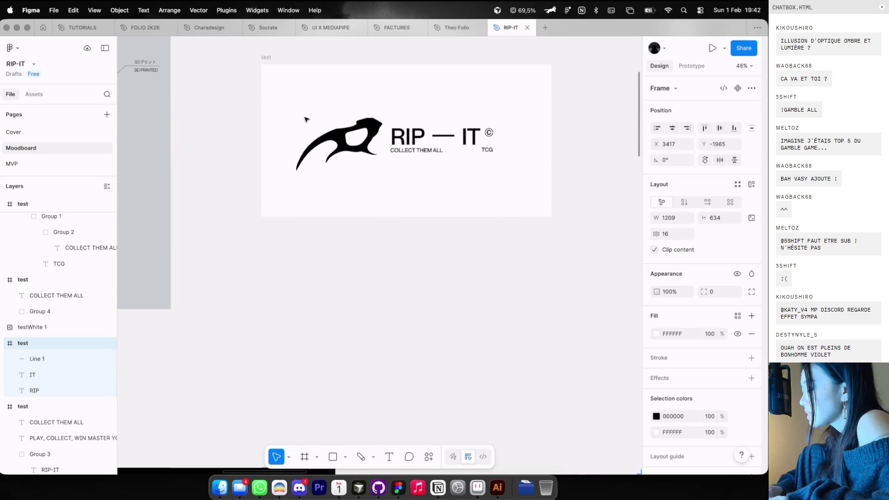
pyautogui.press('p')
pyautogui.click(289, 144)
pyautogui.press('Escape')
pyautogui.doubleClick(303, 161)
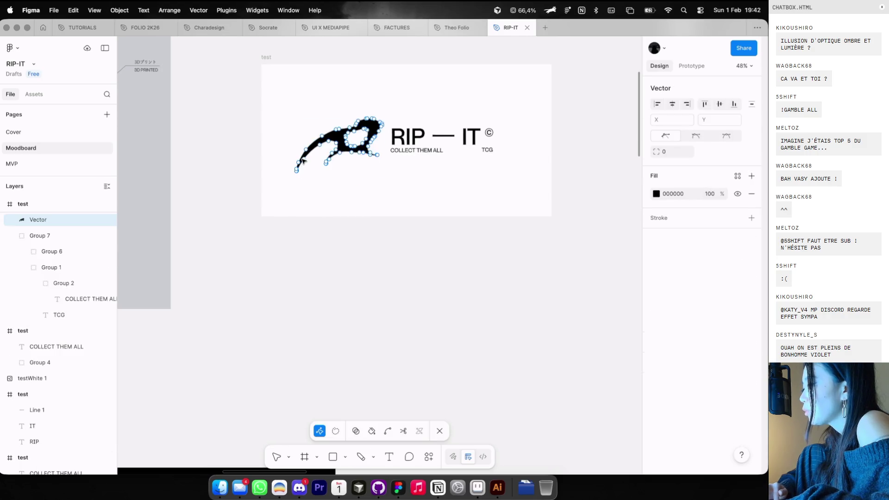
pyautogui.scroll(-3, 303, 161)
pyautogui.press('Escape')
pyautogui.press('Escape')
# Move the test frames and blade lockup frame up, near the black logo card
pyautogui.scroll(-4, 310, 179)
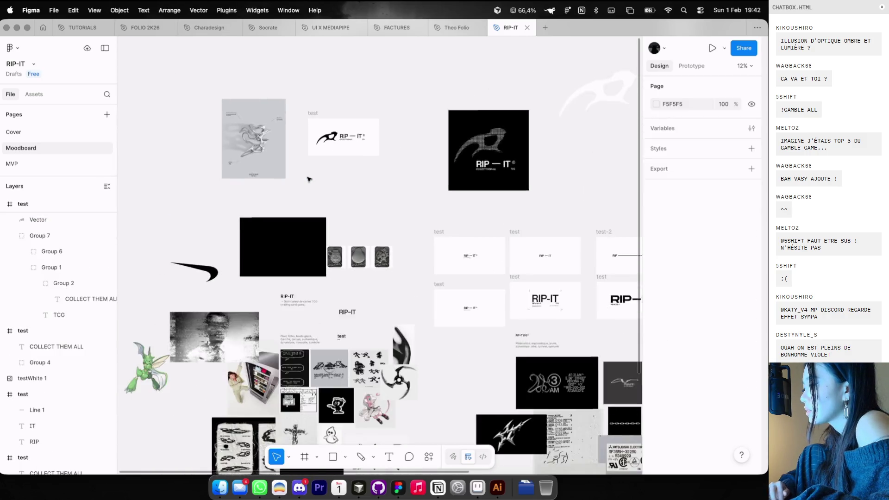
pyautogui.scroll(-5, 309, 179)
pyautogui.moveTo(317, 43)
pyautogui.mouseDown()
pyautogui.moveTo(444, 208)
pyautogui.moveTo(434, 307)
pyautogui.moveTo(393, 288)
pyautogui.moveTo(438, 284)
pyautogui.mouseUp()
pyautogui.scroll(-3, 438, 283)
pyautogui.scroll(3, 438, 284)
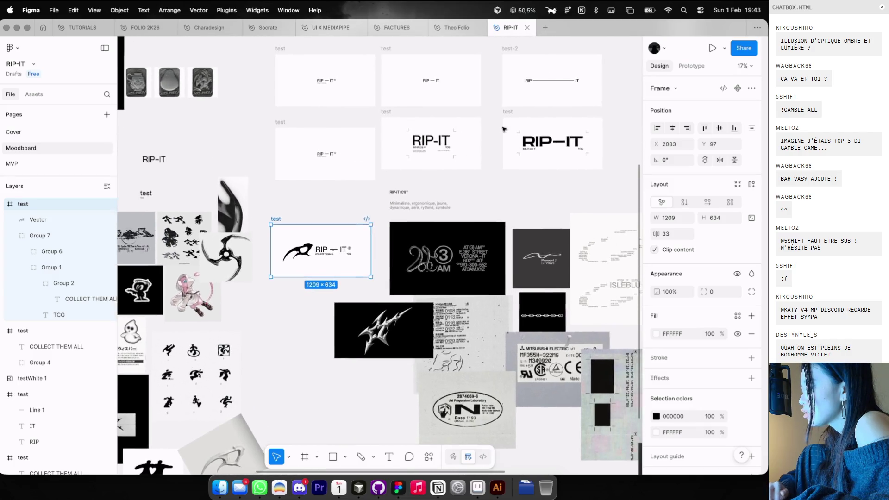
pyautogui.moveTo(340, 238); pyautogui.dragTo(340, 212)
pyautogui.scroll(-5, 435, 194)
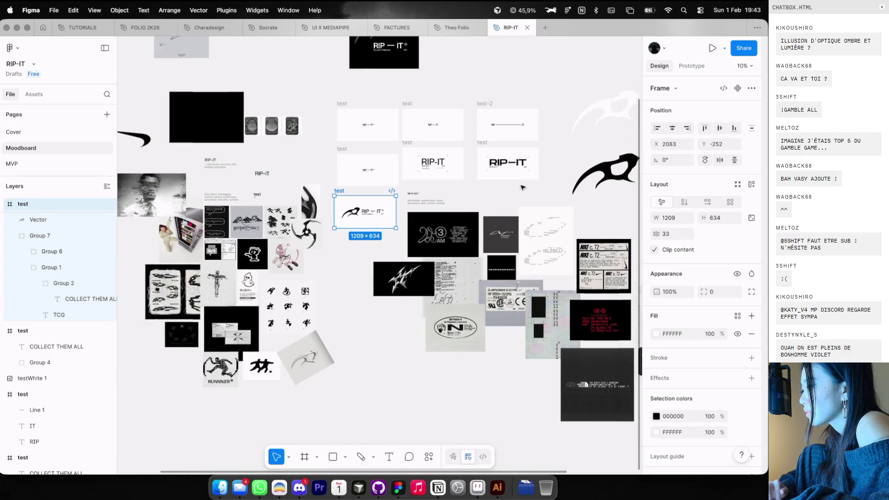
pyautogui.moveTo(382, 101); pyautogui.dragTo(514, 178)
pyautogui.scroll(-4, 299, 221)
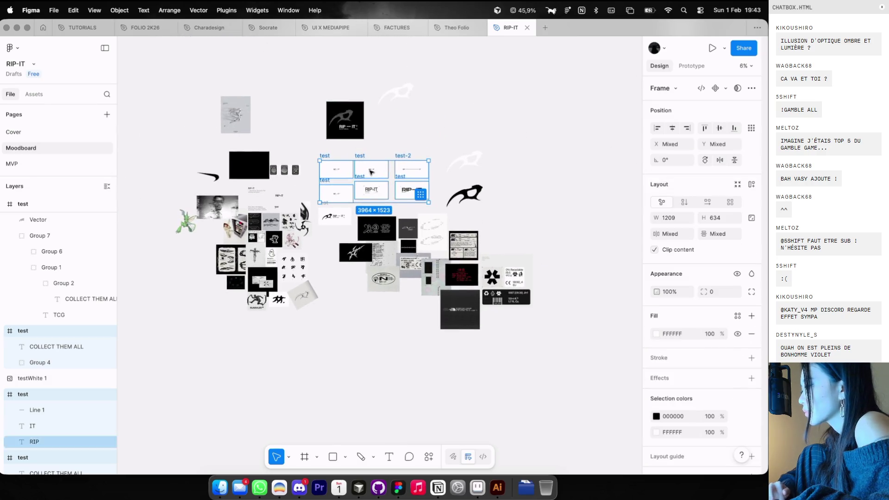
pyautogui.moveTo(373, 169); pyautogui.dragTo(373, 54)
pyautogui.moveTo(332, 213); pyautogui.dragTo(341, 179)
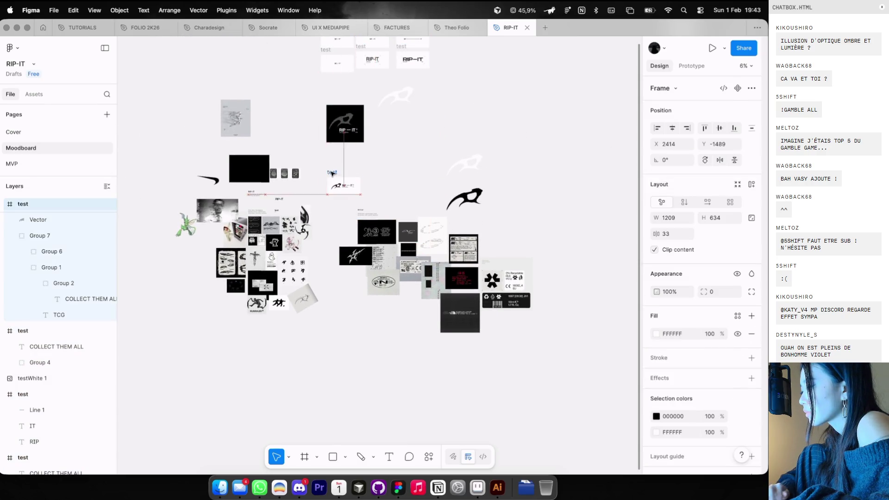
# Duplicate the lockup frame below and delete the RIP — IT text from the copy
pyautogui.scroll(4, 330, 173)
pyautogui.scroll(-10, 415, 288)
pyautogui.hscroll(5, 415, 288)
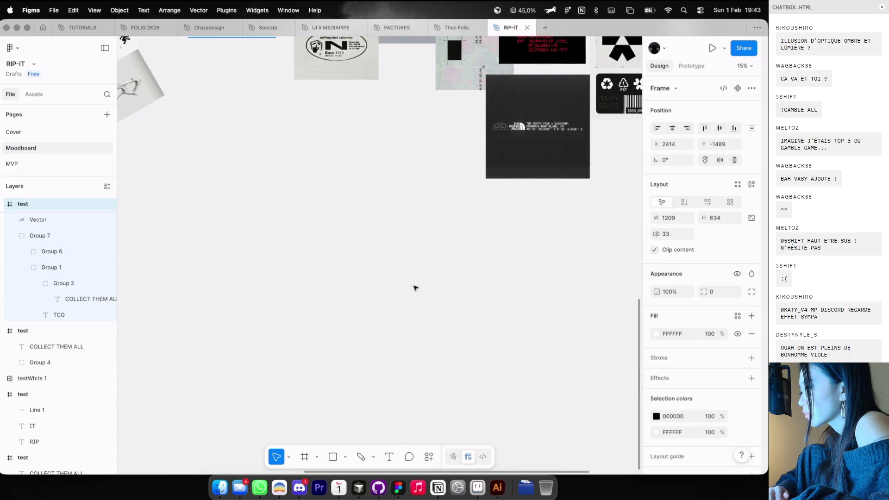
pyautogui.scroll(10, 415, 288)
pyautogui.hscroll(-8, 415, 288)
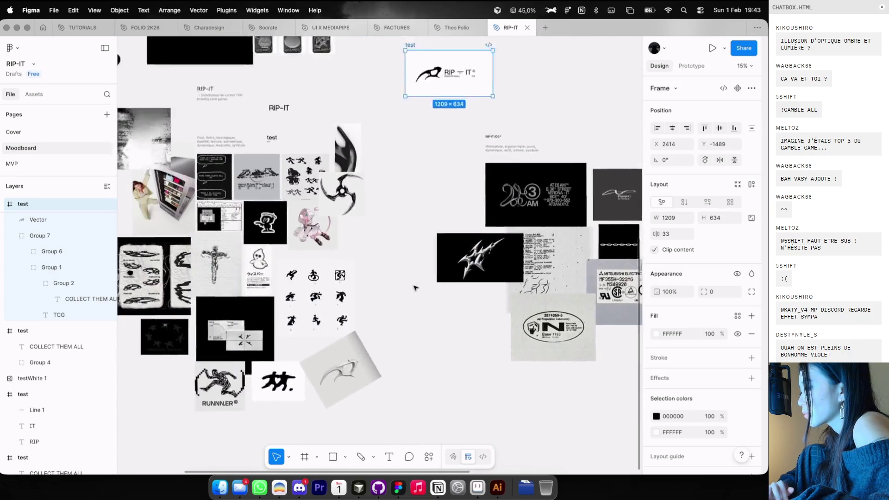
pyautogui.scroll(5, 486, 153)
pyautogui.moveTo(496, 194)
pyautogui.mouseDown()
pyautogui.moveTo(496, 143)
pyautogui.moveTo(496, 222)
pyautogui.mouseUp()
pyautogui.doubleClick(495, 222)
pyautogui.press('Delete')
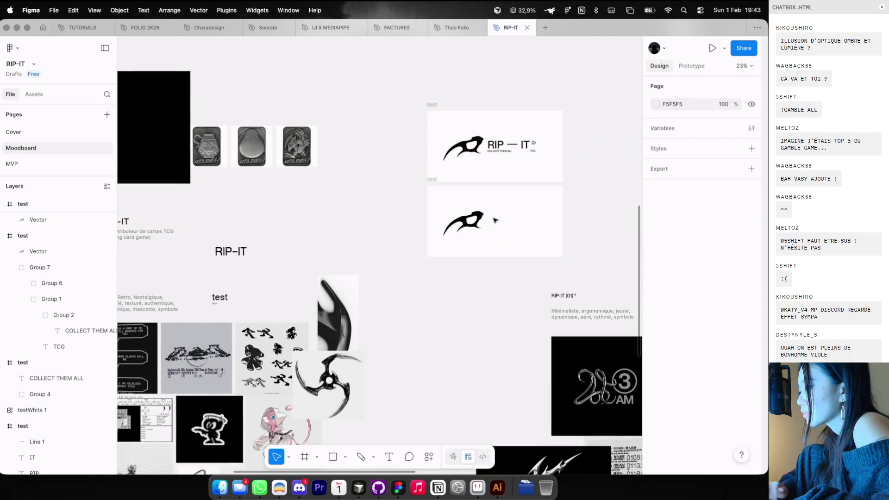
# Copy the PLAY, COLLECT, WIN / MASTER YOUR DECK tagline into the blade-only frame
pyautogui.scroll(-3, 495, 222)
pyautogui.scroll(5, 496, 221)
pyautogui.scroll(-5, 495, 221)
pyautogui.hscroll(4, 496, 221)
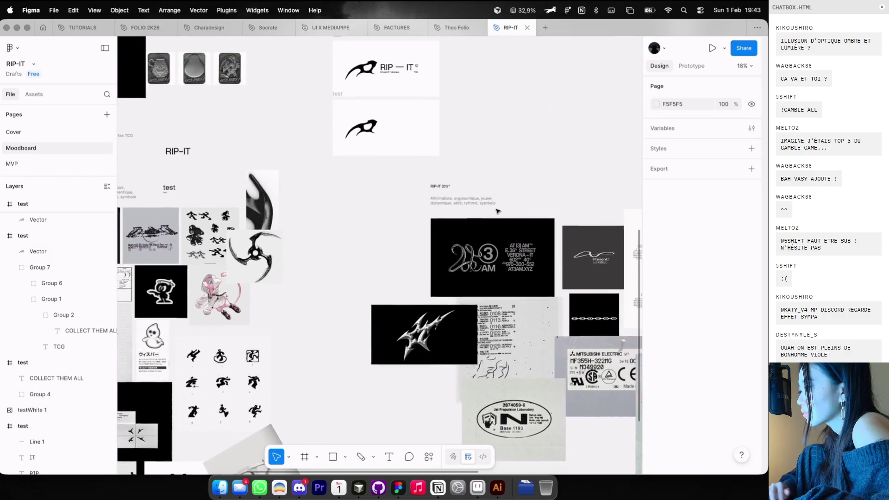
pyautogui.hscroll(5, 498, 211)
pyautogui.scroll(-5, 497, 211)
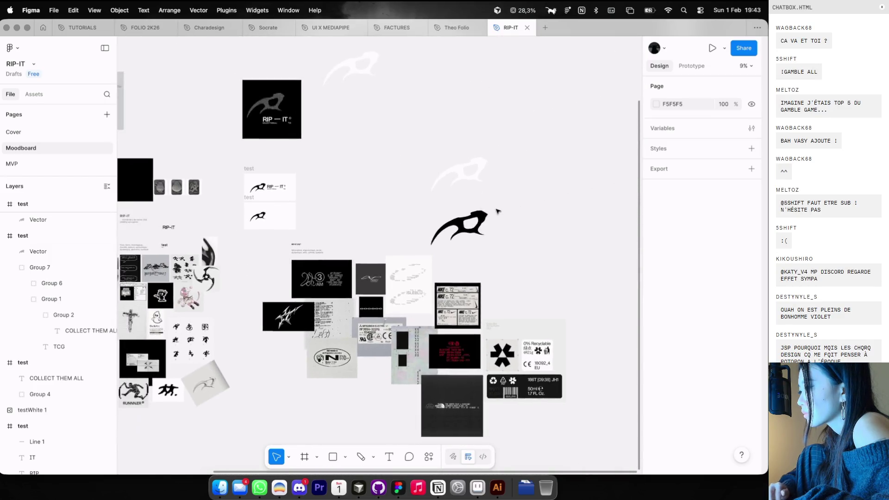
pyautogui.scroll(5, 290, 143)
pyautogui.hscroll(-2, 402, 180)
pyautogui.click(402, 181)
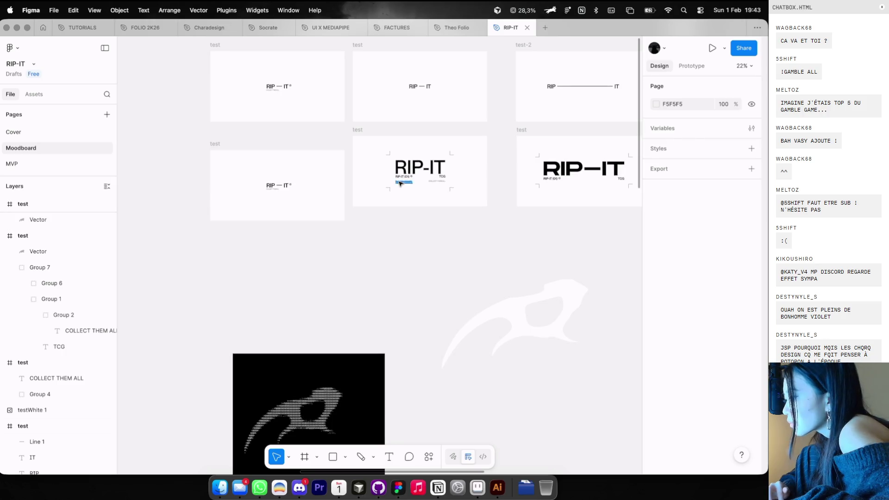
pyautogui.press('super+c')
pyautogui.scroll(-10, 406, 229)
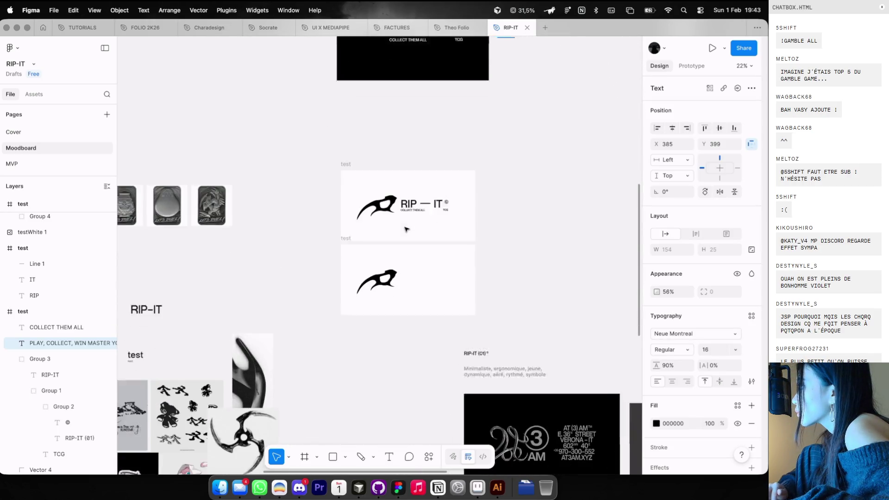
pyautogui.scroll(3, 377, 284)
pyautogui.click(325, 172)
pyautogui.press('super+v')
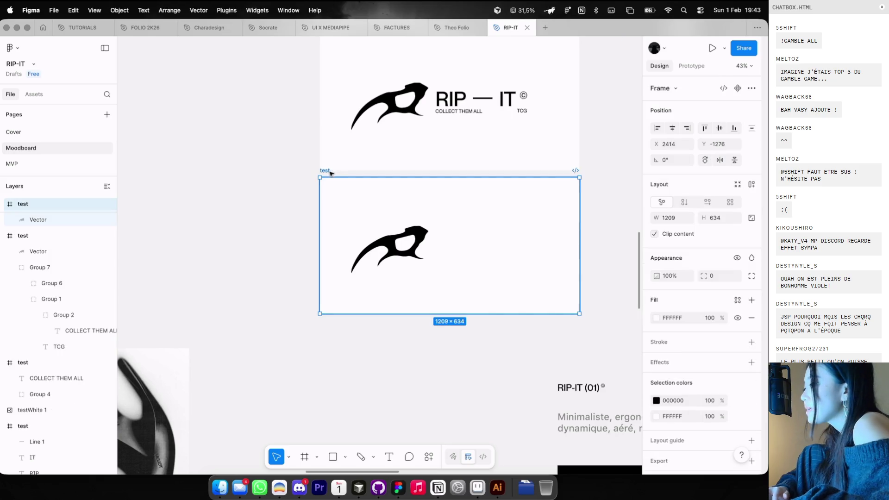
# Set the tagline font size to 32 and place it beside the blade
pyautogui.scroll(3, 415, 260)
pyautogui.click(713, 351)
pyautogui.write('40')
pyautogui.press('Return')
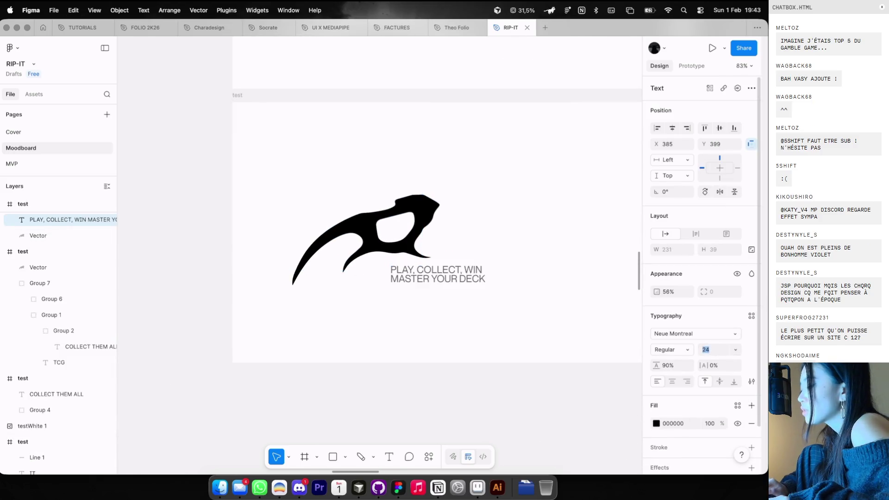
pyautogui.write('32')
pyautogui.press('Return')
pyautogui.scroll(-2, 433, 294)
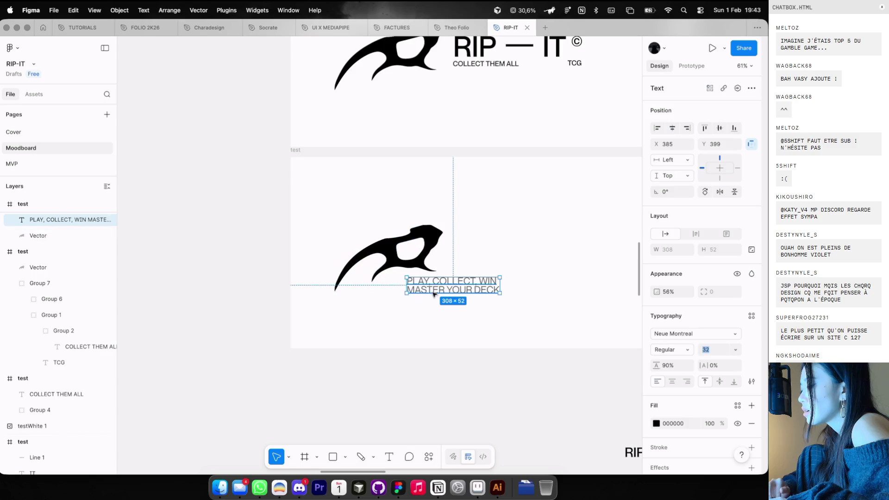
pyautogui.moveTo(451, 280); pyautogui.dragTo(517, 244)
pyautogui.scroll(-2, 517, 245)
pyautogui.press('super+Tab')
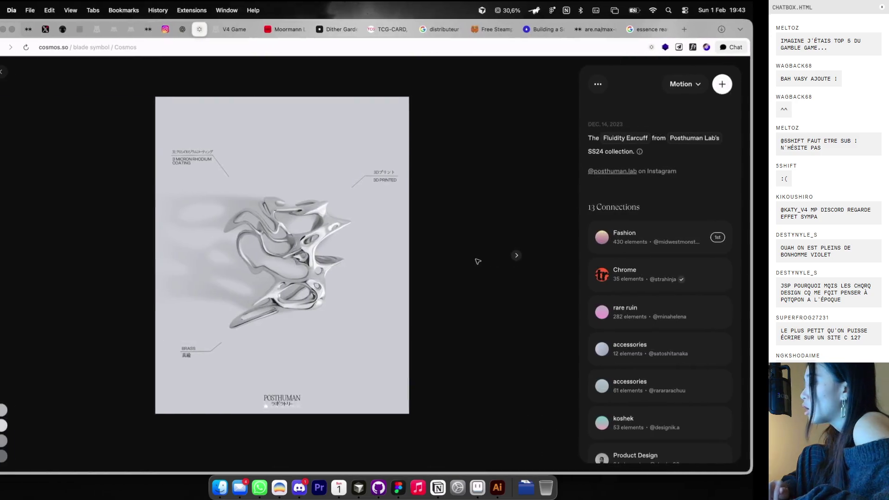
# Retry the Twitch authentication and log in to V4 Game
pyautogui.click(253, 33)
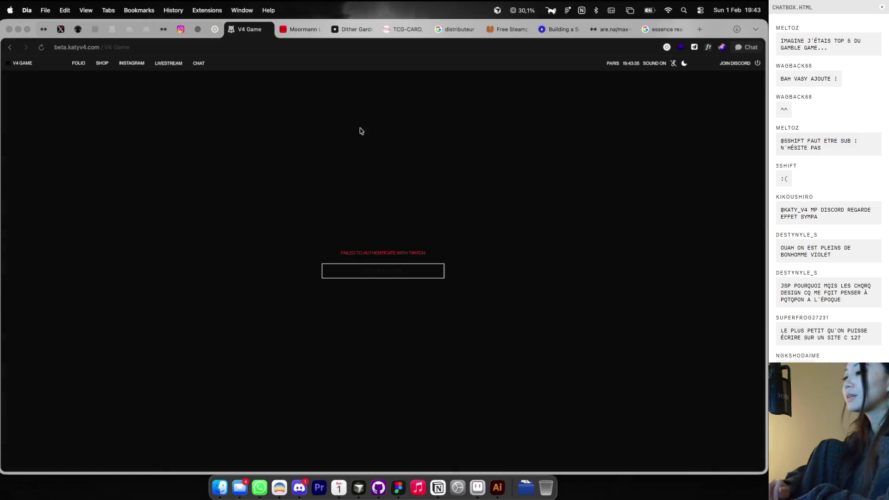
pyautogui.click(371, 278)
pyautogui.click(381, 297)
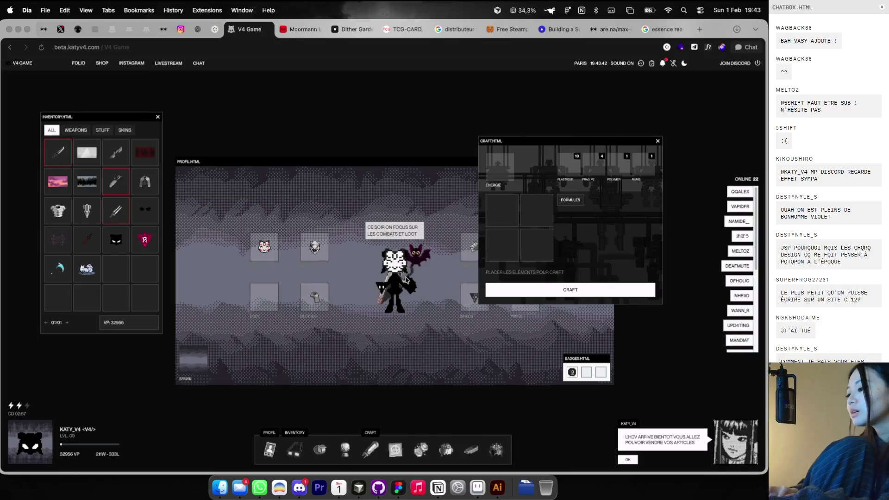
# Close the crafting window, start an Explorakit dig, then close the dig window
pyautogui.click(658, 142)
pyautogui.click(421, 451)
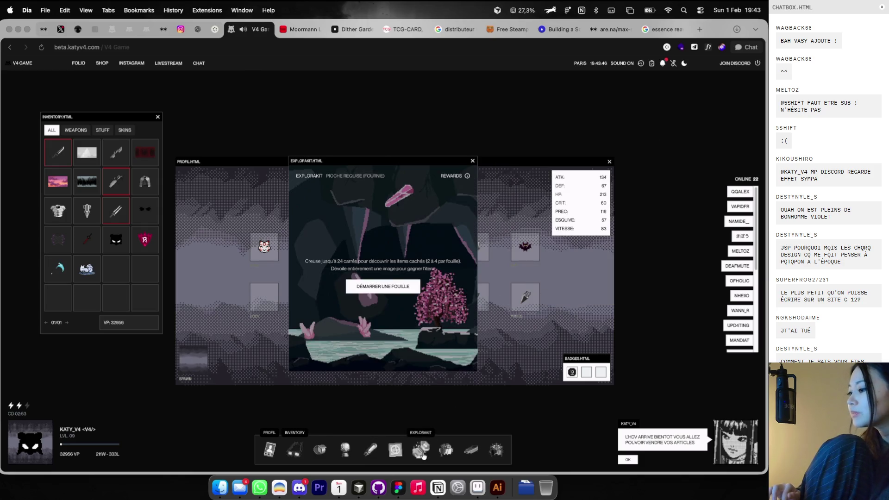
pyautogui.click(385, 286)
pyautogui.click(472, 160)
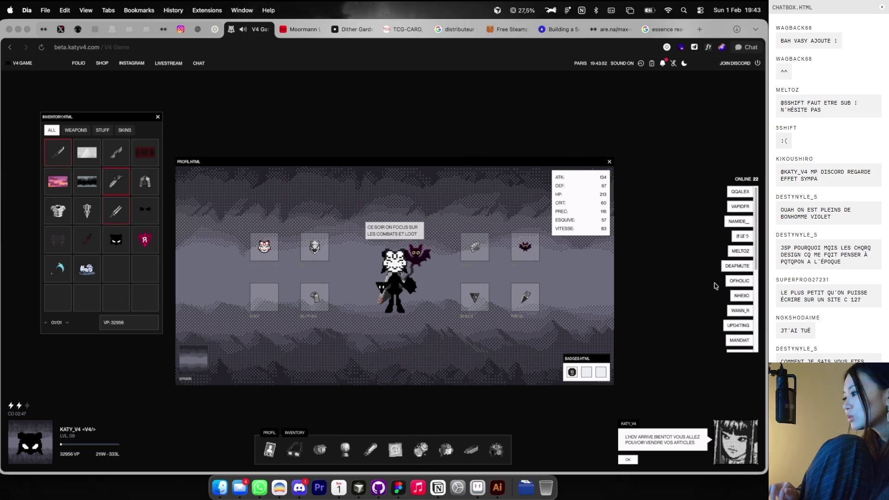
# Challenge an online player to a duel, dismiss the failed-to-fetch error, and return to Figma
pyautogui.scroll(-5, 719, 286)
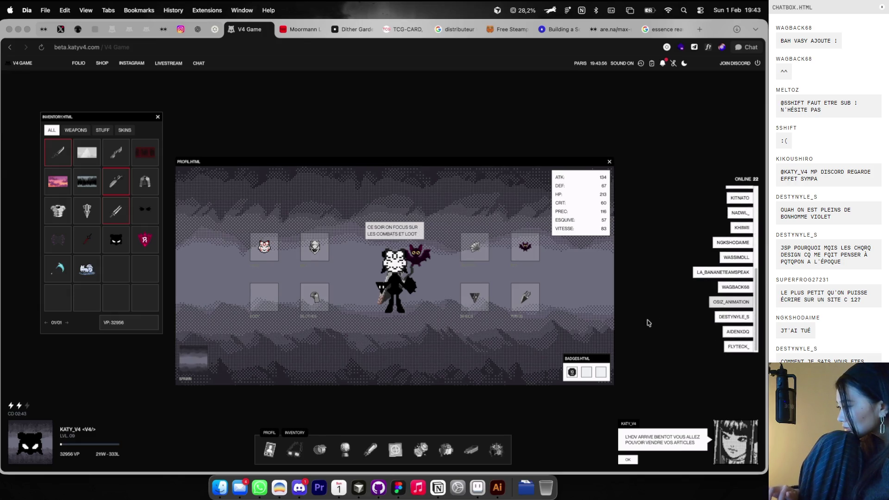
pyautogui.click(750, 289)
pyautogui.click(337, 274)
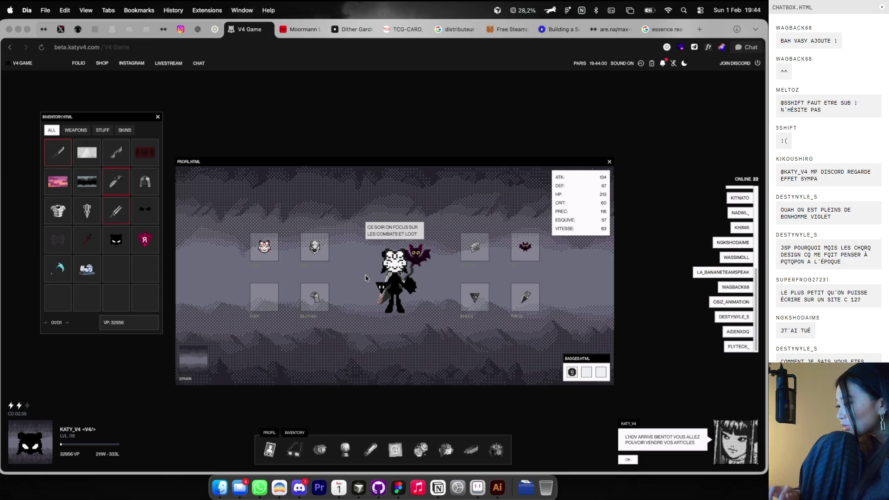
pyautogui.hotkey('ctrl', 'Right')
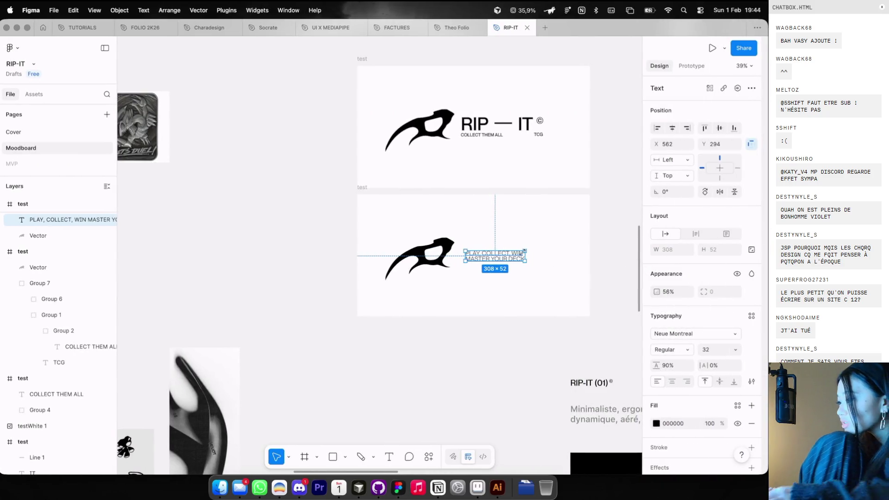
# Set the tagline to size 24 at 100% opacity, aligned beside the blade logo
pyautogui.scroll(2, 520, 254)
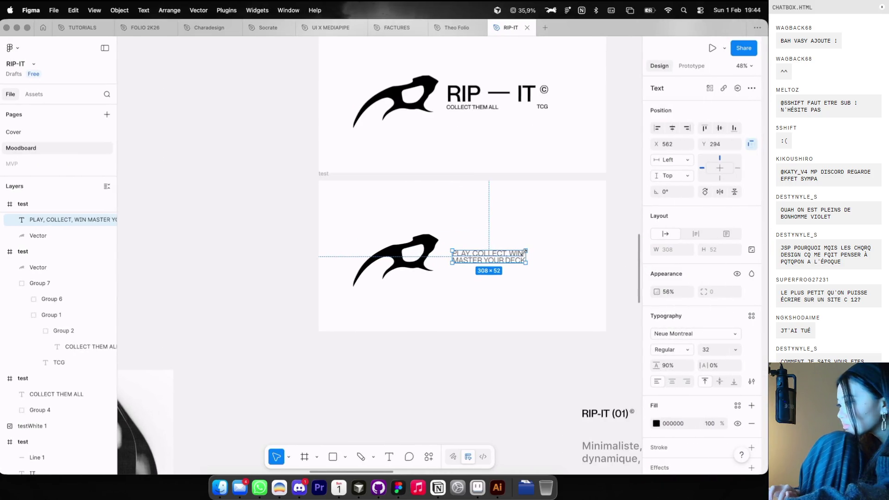
pyautogui.click(713, 355)
pyautogui.write('24')
pyautogui.press('Return')
pyautogui.press('Escape')
pyautogui.press('0')
pyautogui.moveTo(467, 254)
pyautogui.mouseDown()
pyautogui.moveTo(465, 264)
pyautogui.moveTo(477, 245)
pyautogui.mouseUp()
pyautogui.scroll(-3, 492, 231)
# Ungroup the COLLECT THEM ALL and TCG group in the upper RIP-IT lockup
pyautogui.doubleClick(480, 140)
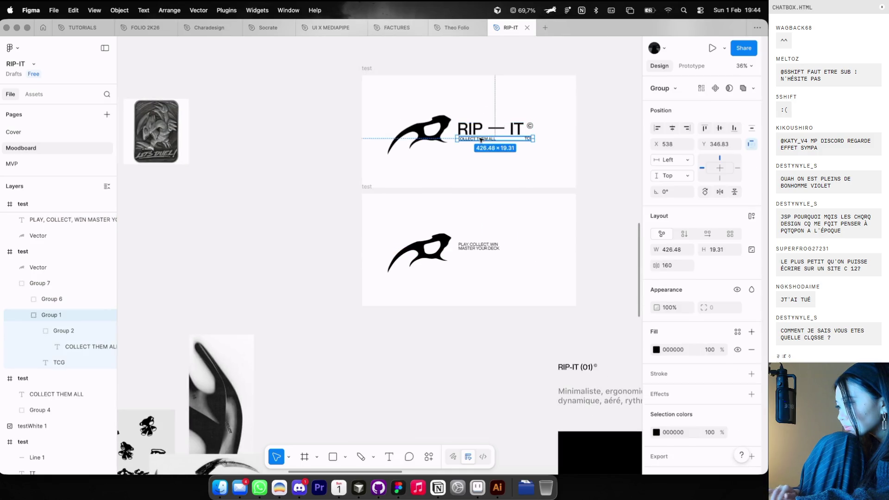
pyautogui.scroll(5, 481, 140)
pyautogui.press('Return')
pyautogui.click(480, 139)
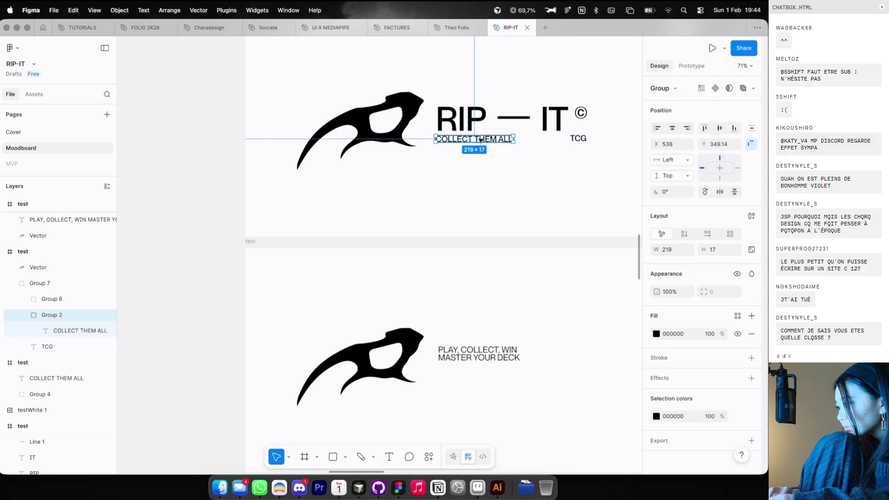
pyautogui.click(579, 139)
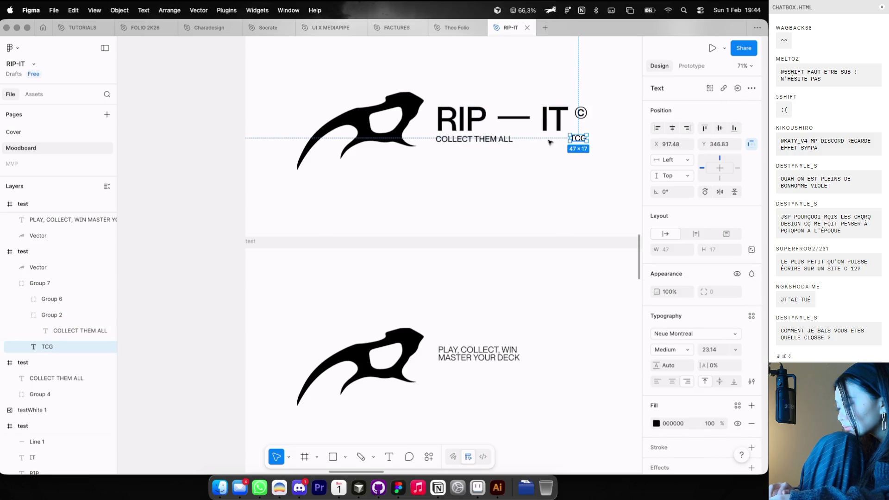
pyautogui.press('Escape')
pyautogui.click(510, 139)
pyautogui.doubleClick(494, 139)
pyautogui.press('Escape')
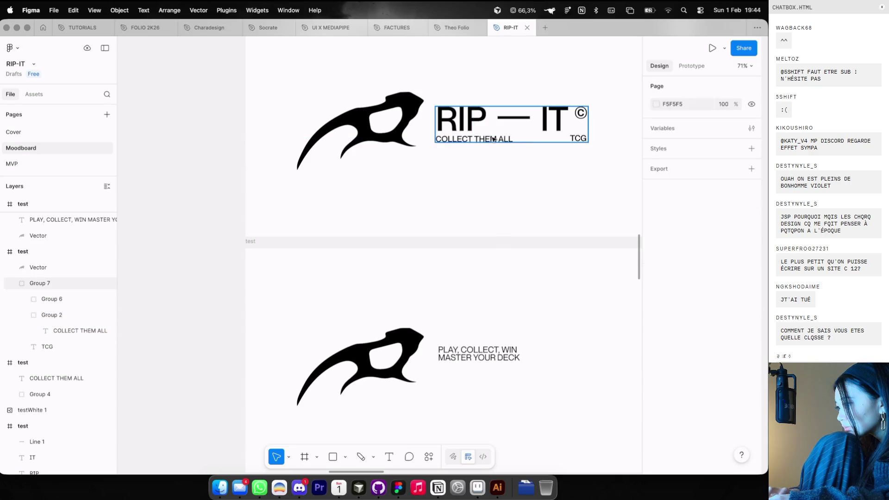
pyautogui.click(494, 139)
pyautogui.press('shift+super+g')
pyautogui.press('shift+super+g')
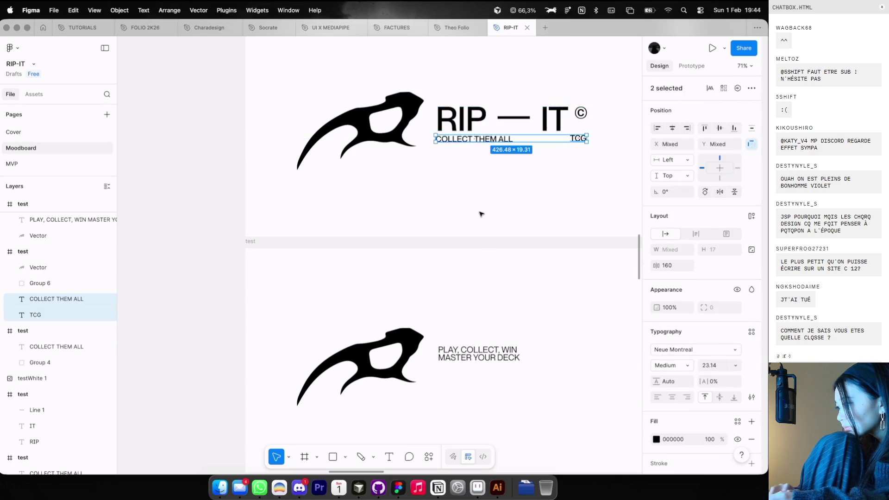
pyautogui.scroll(-5, 481, 214)
# Change the COLLECT THEM ALL and TCG font size from 23.14 to 24
pyautogui.click(709, 365)
pyautogui.write('24')
pyautogui.press('Return')
pyautogui.press('super+z')
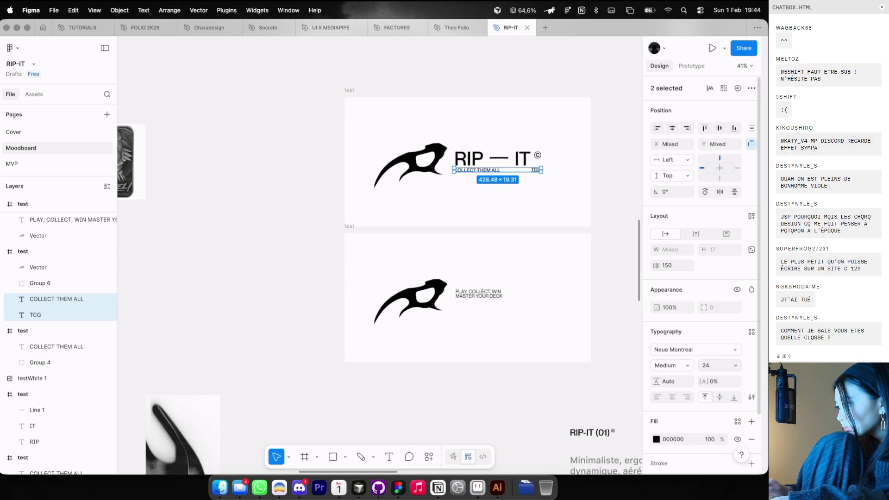
pyautogui.scroll(5, 570, 232)
pyautogui.write('4')
pyautogui.press('Return')
pyautogui.scroll(3, 500, 192)
# Copy COLLECT THEM ALL and TCG into the lower blade-only frame under the tagline
pyautogui.click(517, 187)
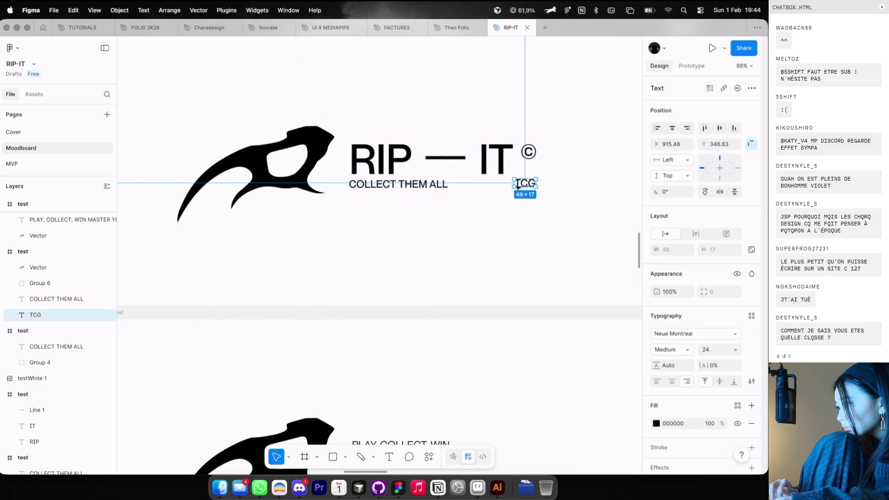
pyautogui.keyDown('shift'); pyautogui.click(398, 184); pyautogui.keyUp('shift')
pyautogui.scroll(-4, 398, 184)
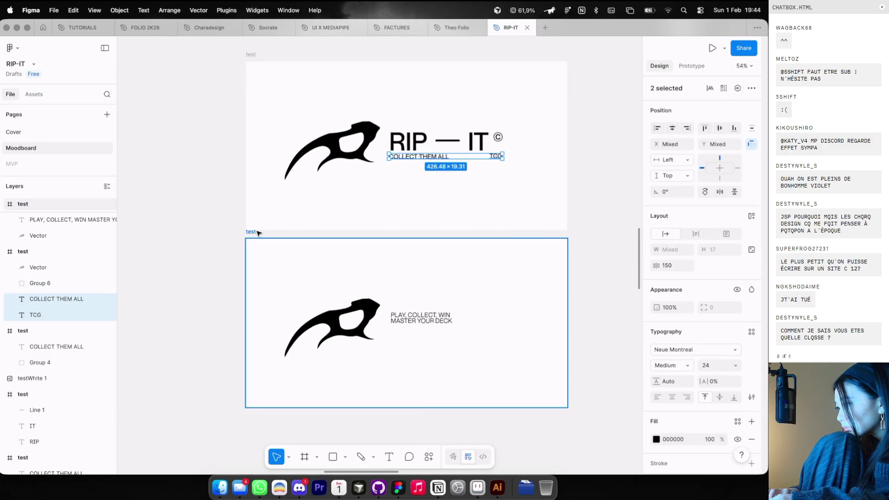
pyautogui.press('super+c')
pyautogui.click(258, 233)
pyautogui.press('super+v')
pyautogui.scroll(3, 403, 308)
pyautogui.hotkey('shift', 'g')
pyautogui.keyDown('shift'); pyautogui.click(401, 310); pyautogui.keyUp('shift')
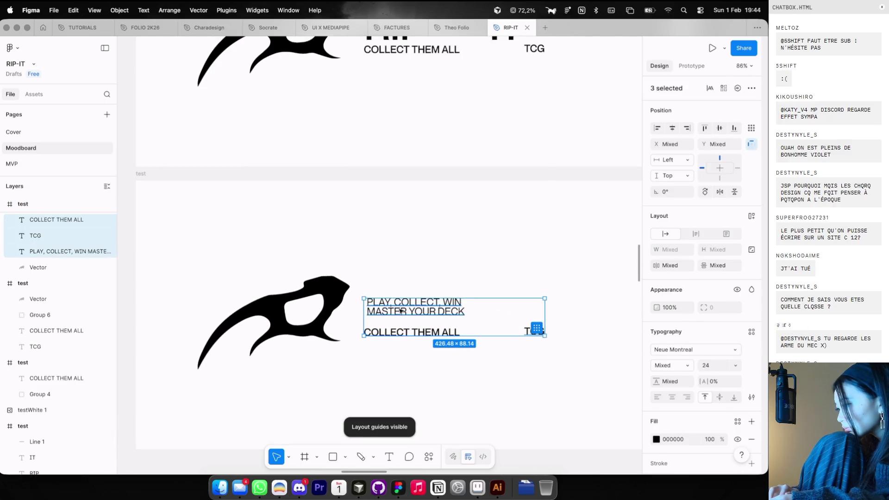
# Nudge the PLAY, COLLECT, WIN tagline slightly left and down and set it to full opacity
pyautogui.click(401, 310)
pyautogui.moveTo(400, 310); pyautogui.dragTo(398, 313)
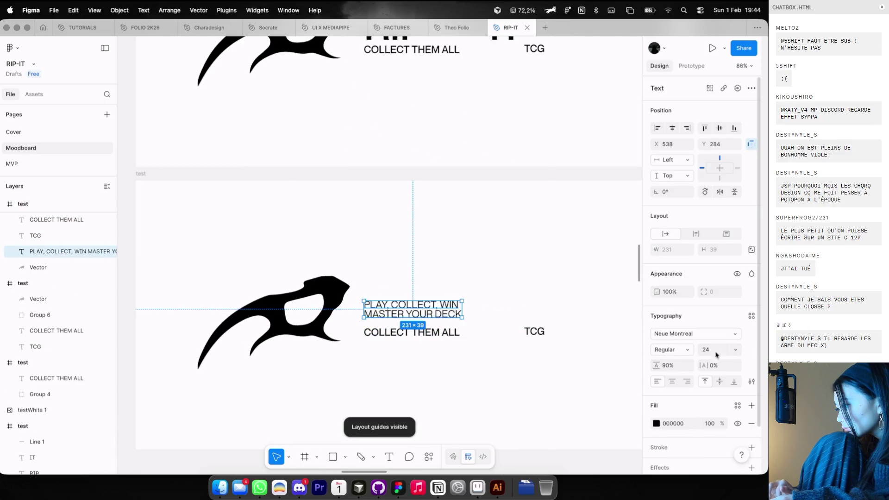
pyautogui.press('0')
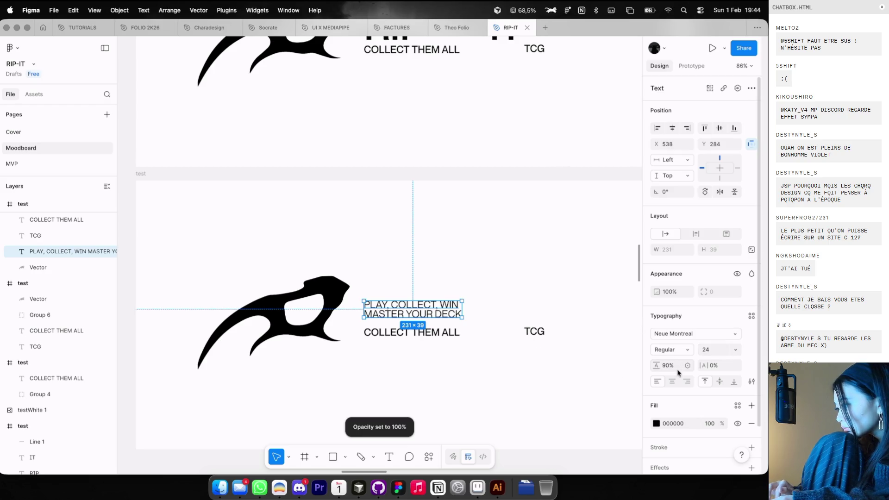
pyautogui.click(531, 366)
# Hide the layout guides with Shift+G
pyautogui.scroll(-5, 530, 367)
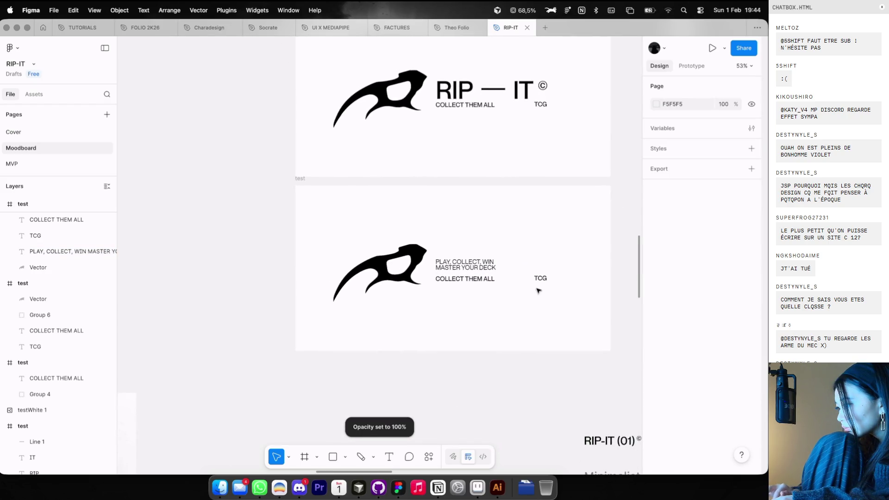
pyautogui.hotkey('shift', 'g')
pyautogui.scroll(3, 526, 285)
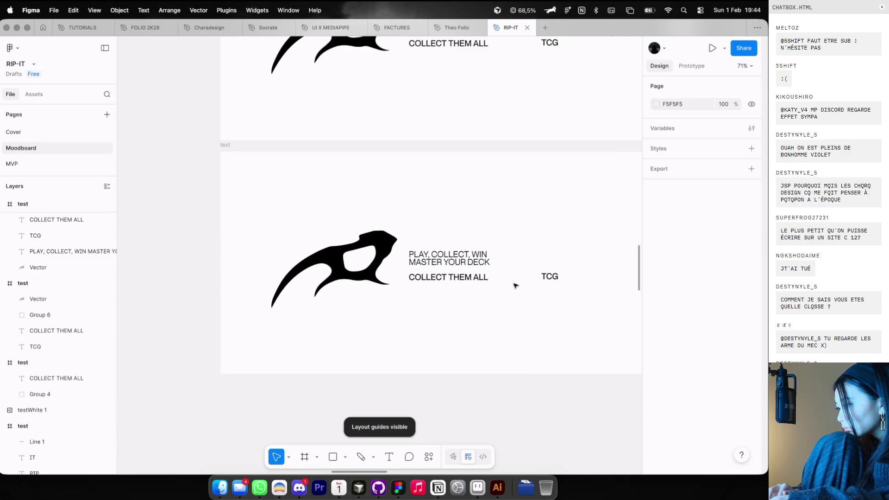
pyautogui.click(487, 281)
pyautogui.press('Escape')
# Try moving the lower TCG to the start of the row, then undo the unwanted shift
pyautogui.click(549, 279)
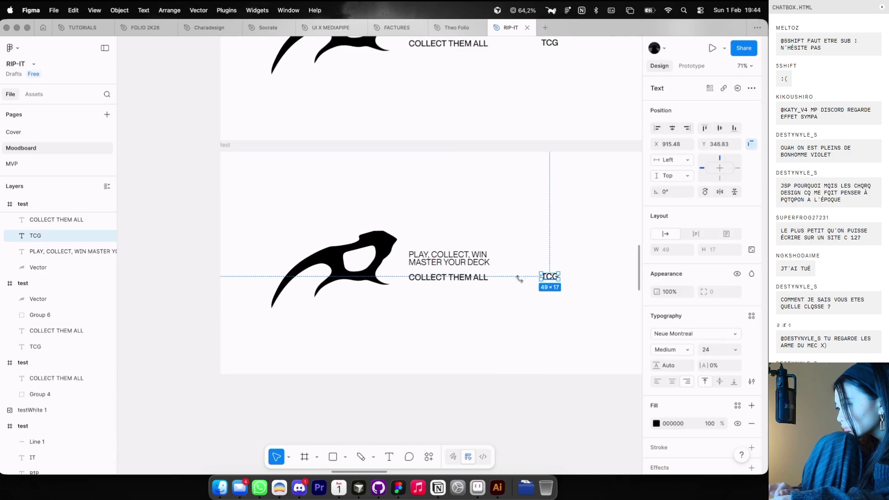
pyautogui.moveTo(466, 277)
pyautogui.mouseDown()
pyautogui.moveTo(439, 281)
pyautogui.moveTo(507, 282)
pyautogui.mouseUp()
pyautogui.keyDown('shift'); pyautogui.click(487, 282); pyautogui.keyUp('shift')
pyautogui.press('super+z')
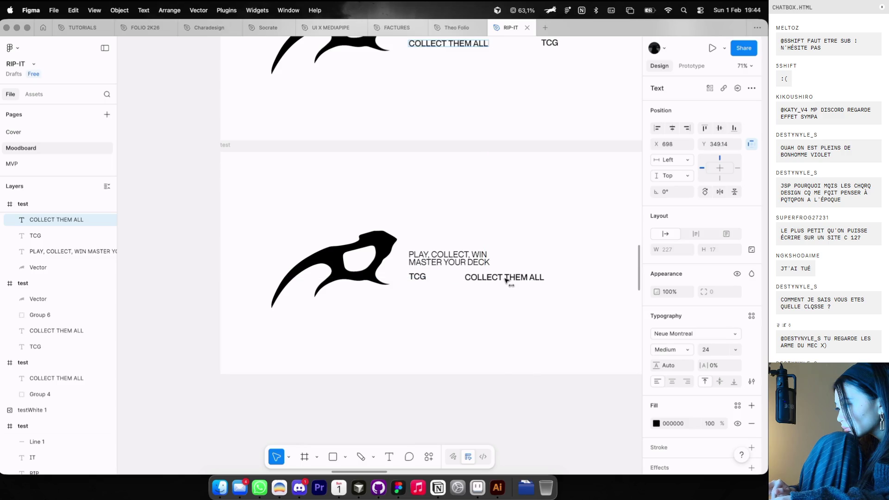
pyautogui.click(502, 294)
# Move the three texts in the lower frame up toward the blade logo
pyautogui.scroll(-5, 495, 294)
pyautogui.moveTo(454, 260); pyautogui.dragTo(524, 311)
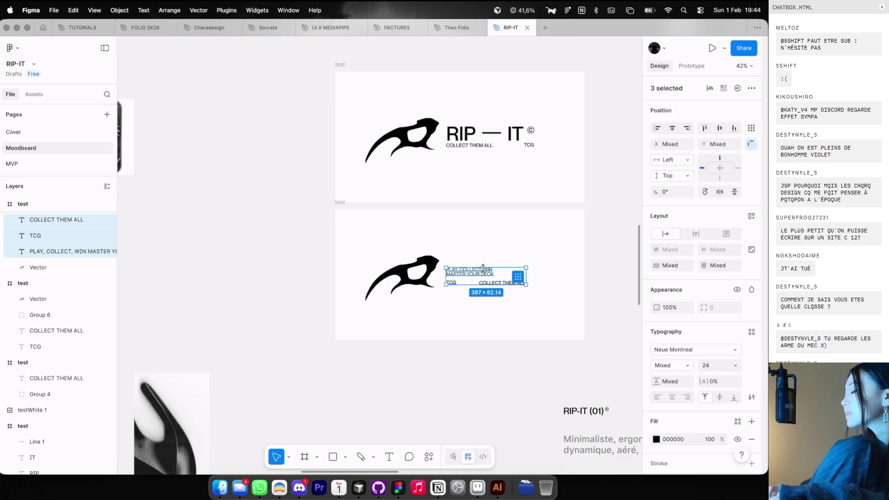
pyautogui.moveTo(483, 268); pyautogui.dragTo(478, 272)
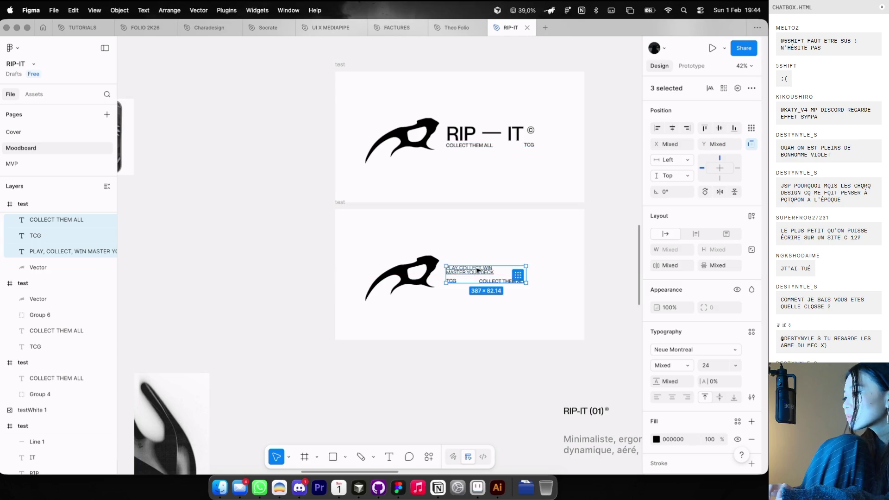
pyautogui.click(428, 300)
# Nudge the lower COLLECT THEM ALL slightly to the right
pyautogui.scroll(-5, 428, 300)
pyautogui.scroll(5, 428, 300)
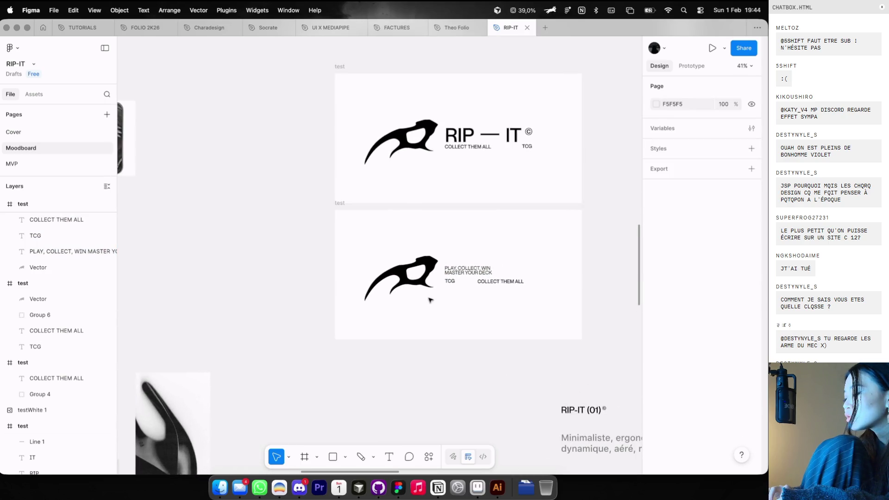
pyautogui.scroll(2, 429, 300)
pyautogui.click(491, 280)
pyautogui.moveTo(491, 280); pyautogui.dragTo(493, 280)
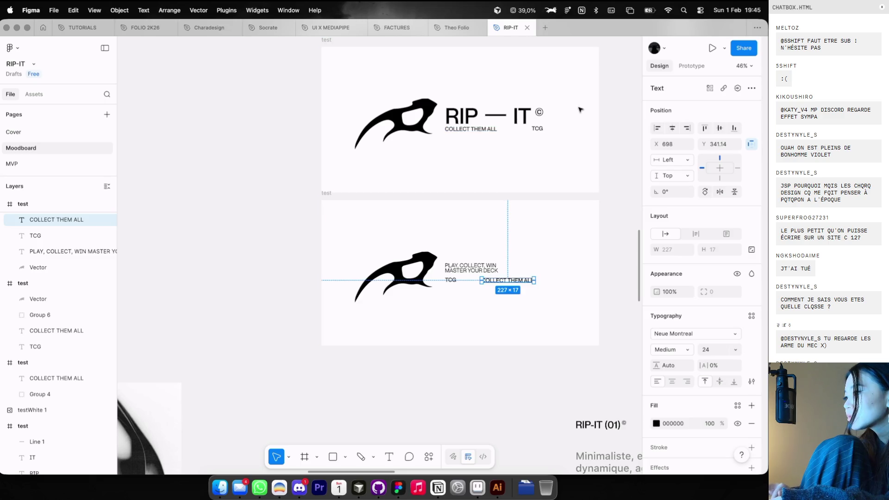
# Option-drag a duplicate of the lower TCG beside the tagline's top line, keeping the original selected
pyautogui.doubleClick(539, 113)
pyautogui.scroll(3, 459, 265)
pyautogui.click(447, 286)
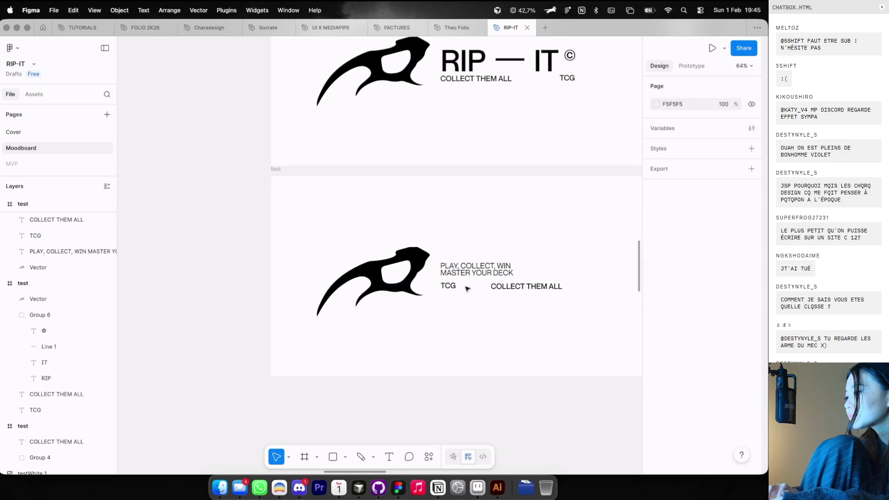
pyautogui.doubleClick(448, 286)
pyautogui.press('Escape')
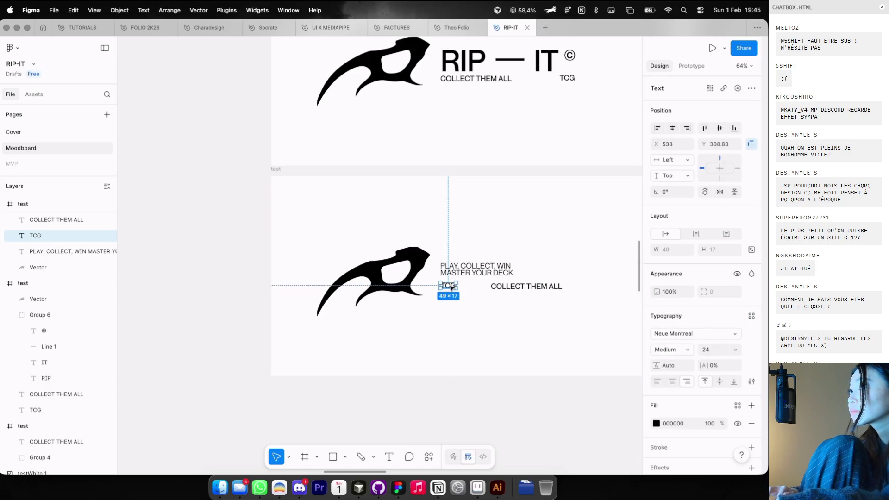
pyautogui.moveTo(452, 287); pyautogui.dragTo(554, 267)
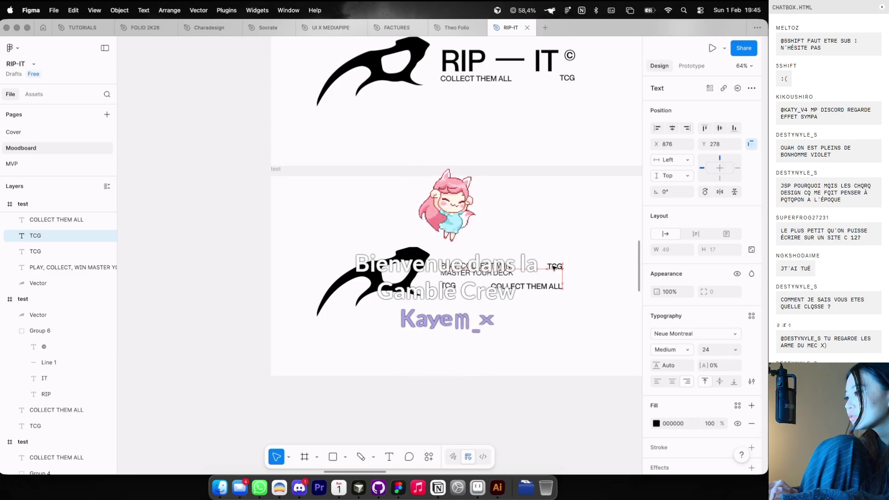
pyautogui.click(448, 284)
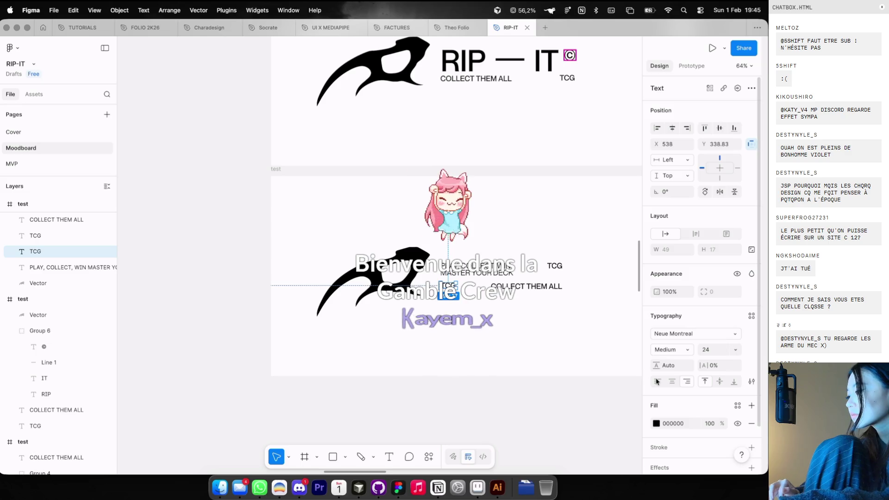
# Retype the lower TCG text as RIP-IT
pyautogui.press('Return')
pyautogui.write('RIP-IT')
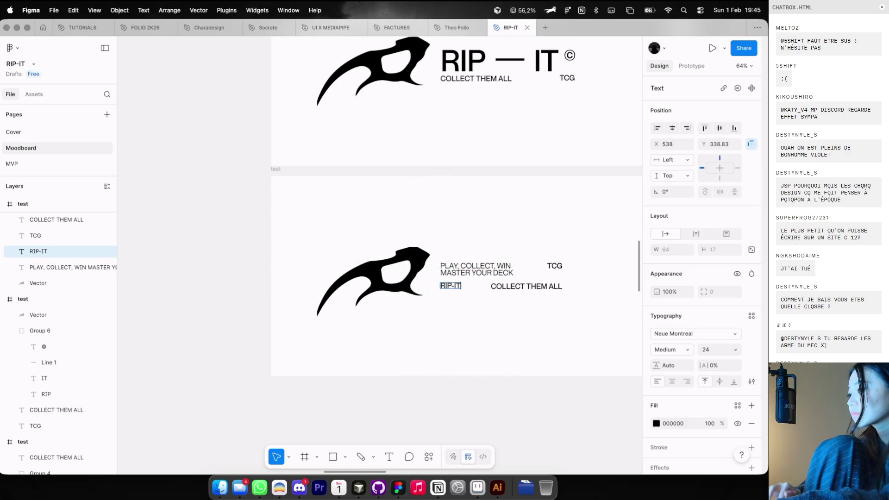
pyautogui.click(466, 338)
pyautogui.scroll(-3, 466, 338)
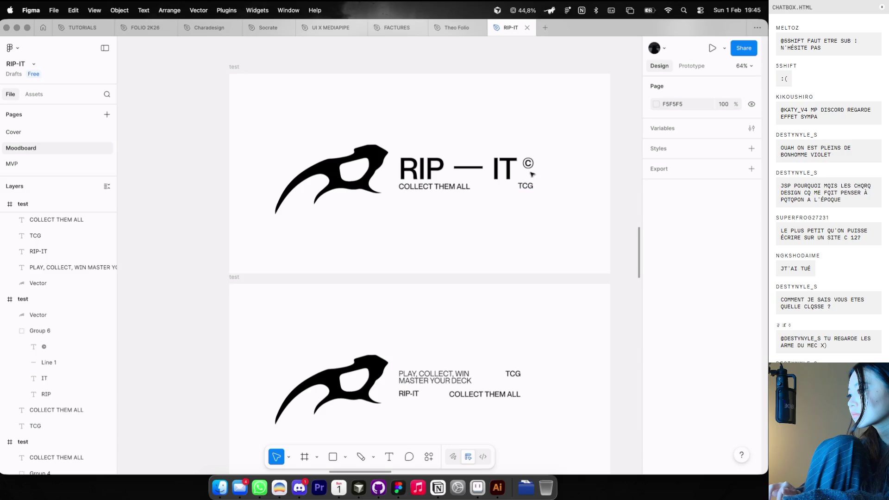
# Select and copy the © symbol from the top RIP — IT logo
pyautogui.click(531, 165)
pyautogui.click(531, 164)
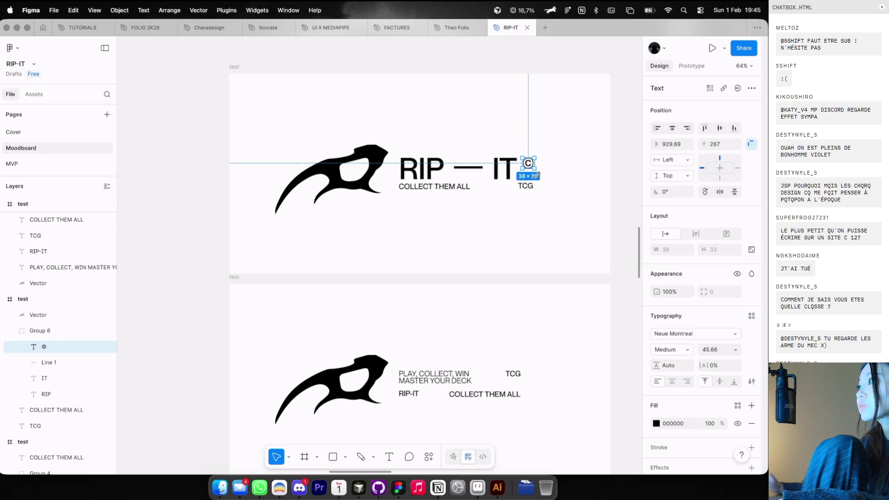
pyautogui.click(477, 223)
pyautogui.scroll(-5, 464, 259)
pyautogui.scroll(5, 465, 260)
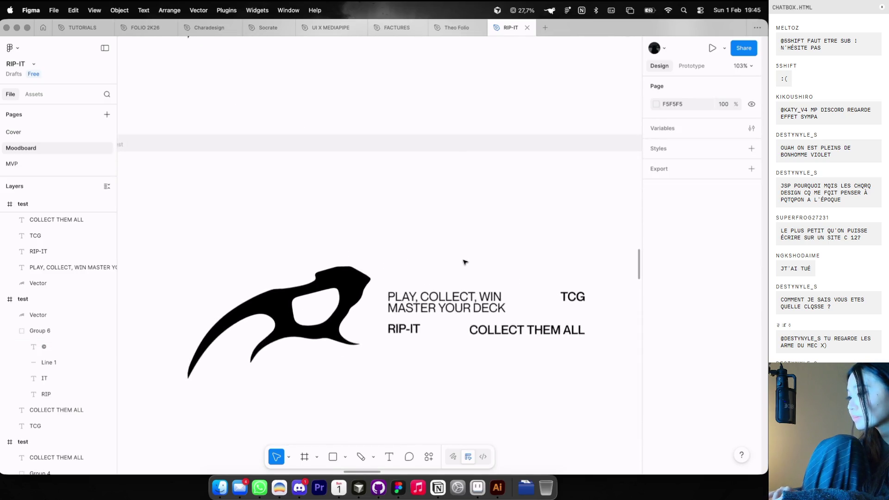
# Paste the © and scale it down to about half size with K
pyautogui.hotkey('ctrl', 'v')
pyautogui.moveTo(388, 249)
pyautogui.mouseDown()
pyautogui.moveTo(384, 260)
pyautogui.moveTo(397, 258)
pyautogui.mouseUp()
pyautogui.scroll(5, 374, 262)
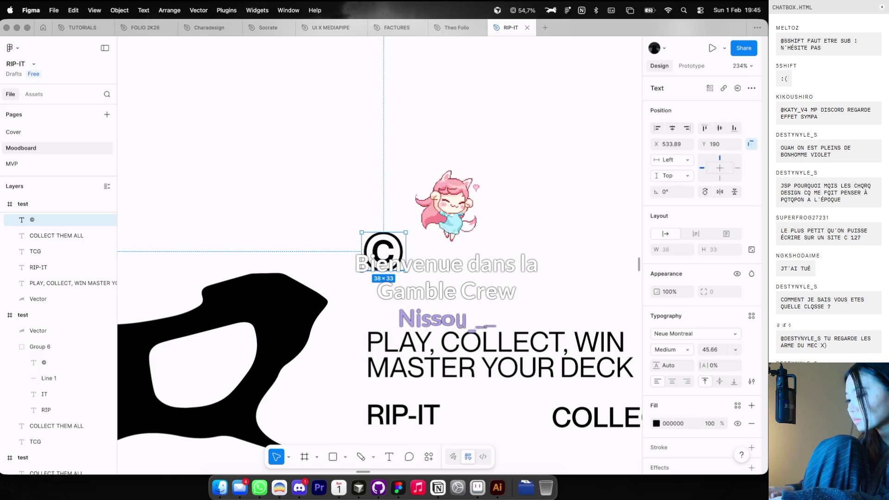
pyautogui.press('k')
pyautogui.moveTo(401, 272); pyautogui.dragTo(377, 250)
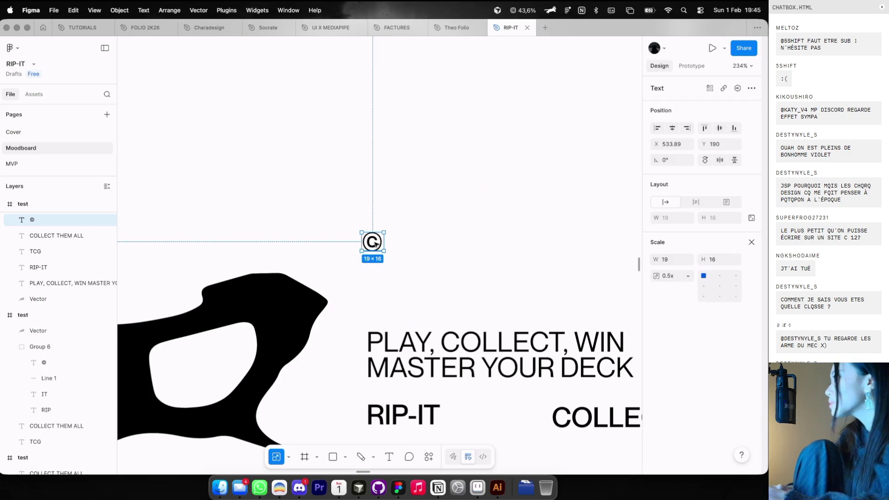
# Move the © down next to RIP-IT and shrink it a little more
pyautogui.scroll(-2, 438, 266)
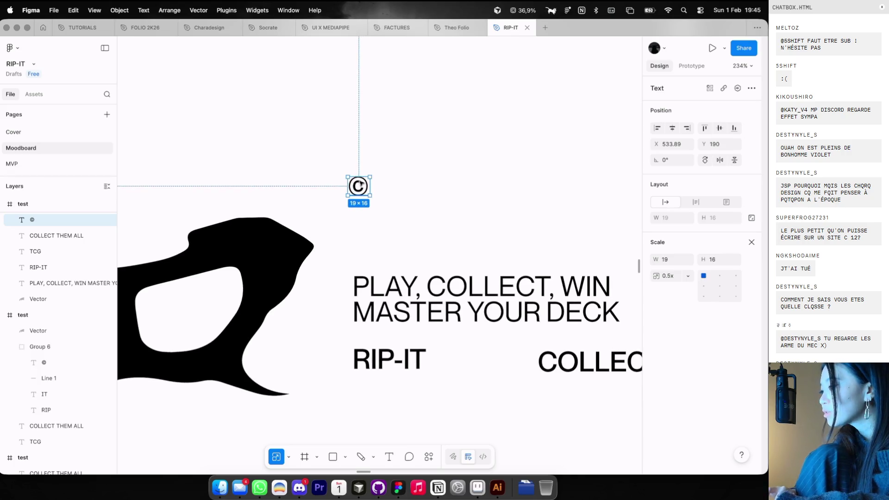
pyautogui.moveTo(361, 184); pyautogui.dragTo(431, 341)
pyautogui.scroll(2, 449, 361)
pyautogui.moveTo(463, 376); pyautogui.dragTo(432, 359)
pyautogui.press('Escape')
pyautogui.scroll(-5, 463, 358)
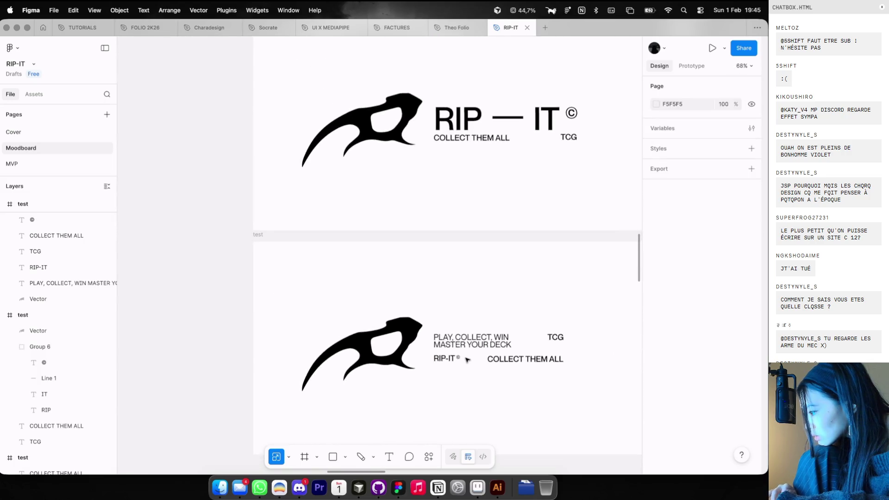
pyautogui.scroll(-3, 467, 360)
# Enlarge the © beside RIP-IT slightly, to about 1.25x
pyautogui.press('super+Tab')
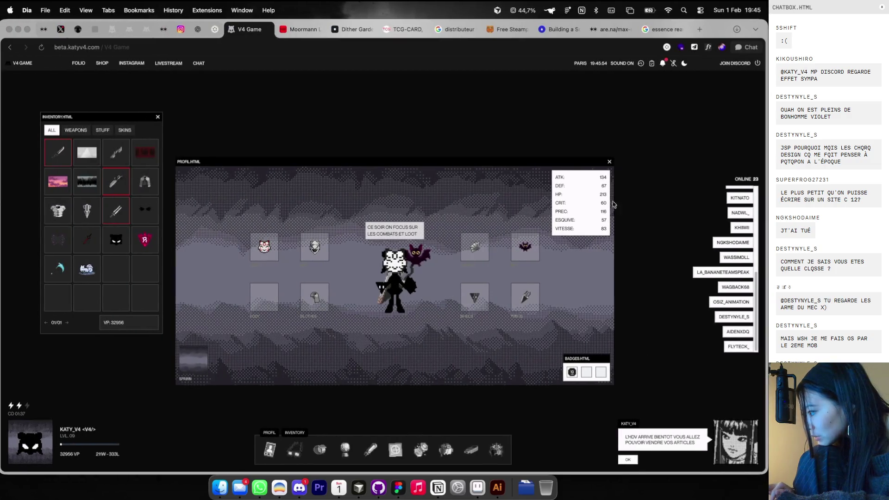
pyautogui.press('super+Tab')
pyautogui.scroll(5, 479, 284)
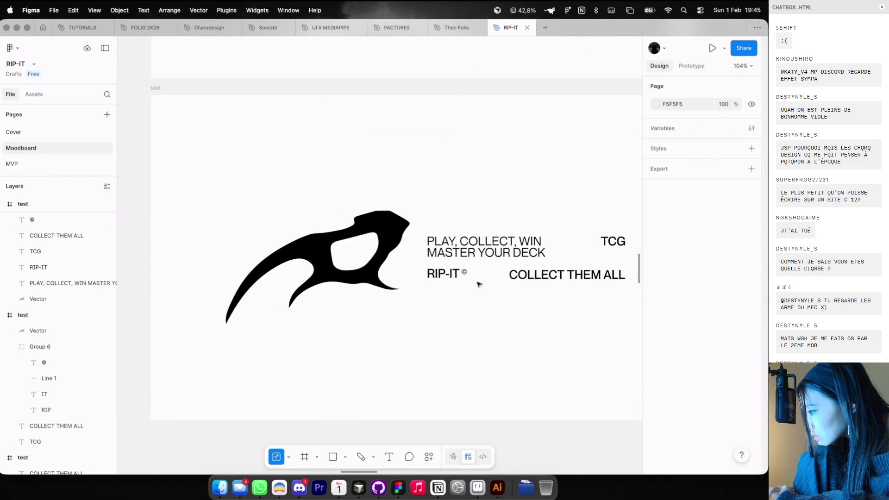
pyautogui.scroll(5, 479, 284)
pyautogui.click(449, 283)
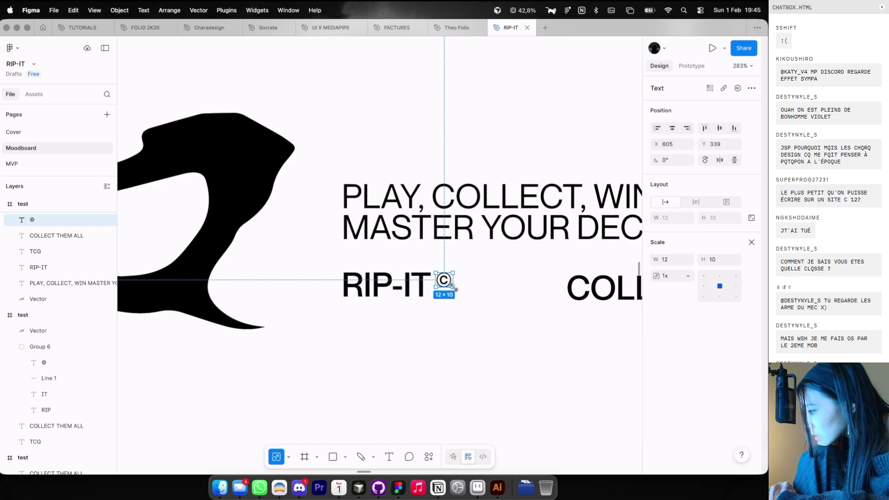
pyautogui.moveTo(453, 287); pyautogui.dragTo(457, 290)
pyautogui.click(468, 310)
# Select all the text elements of the second lockup
pyautogui.scroll(-10, 468, 309)
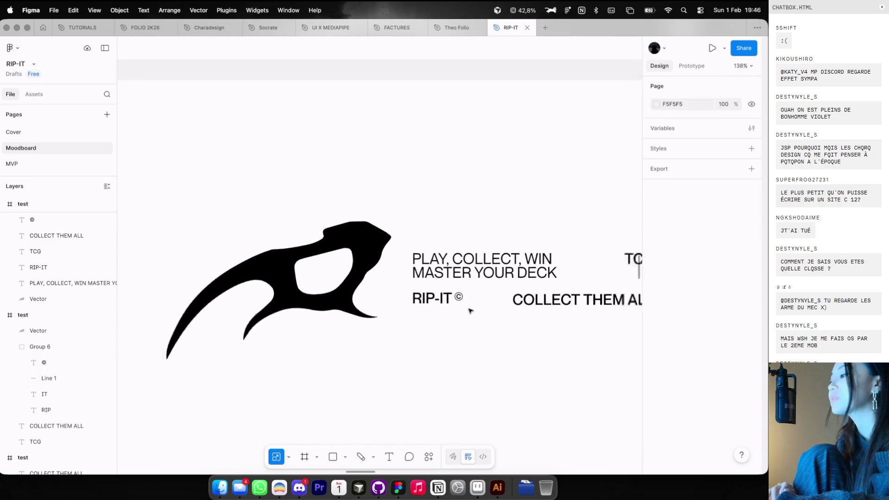
pyautogui.moveTo(430, 316)
pyautogui.mouseDown()
pyautogui.moveTo(436, 292)
pyautogui.moveTo(560, 281)
pyautogui.moveTo(561, 266)
pyautogui.mouseUp()
pyautogui.scroll(-4, 435, 296)
pyautogui.scroll(-10, 493, 318)
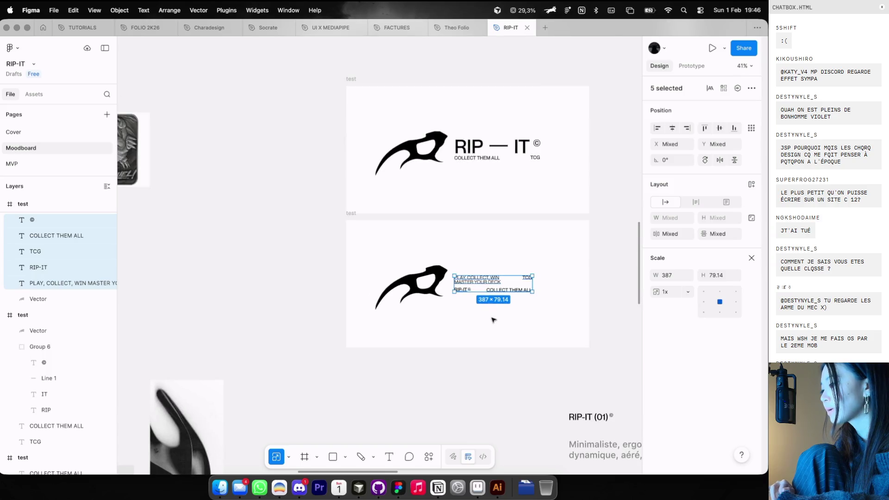
# Group the blade and texts of the lower lockup with Cmd+G and move it up-left
pyautogui.click(493, 319)
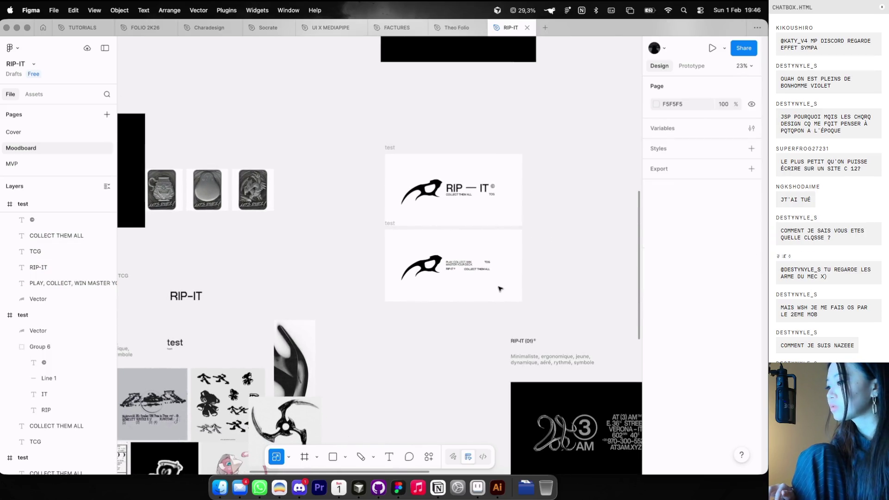
pyautogui.scroll(5, 498, 290)
pyautogui.moveTo(522, 278); pyautogui.dragTo(359, 224)
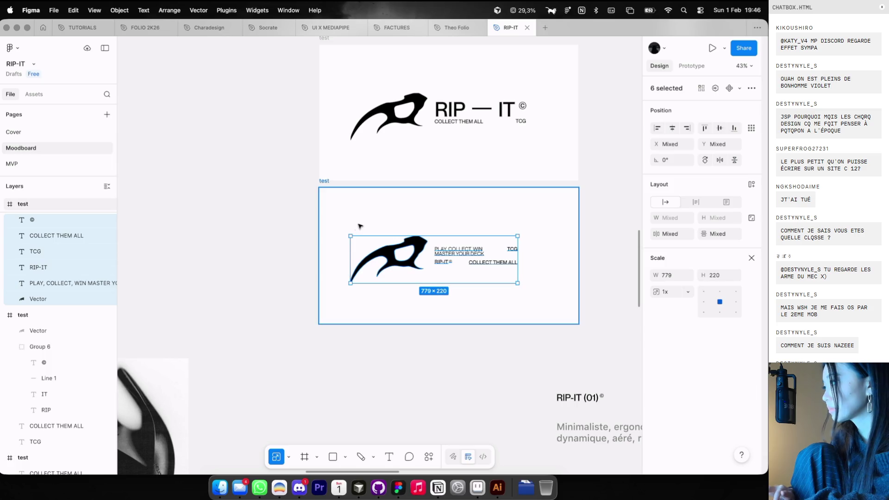
pyautogui.press('super+g')
pyautogui.click(387, 217)
pyautogui.moveTo(406, 277); pyautogui.dragTo(392, 249)
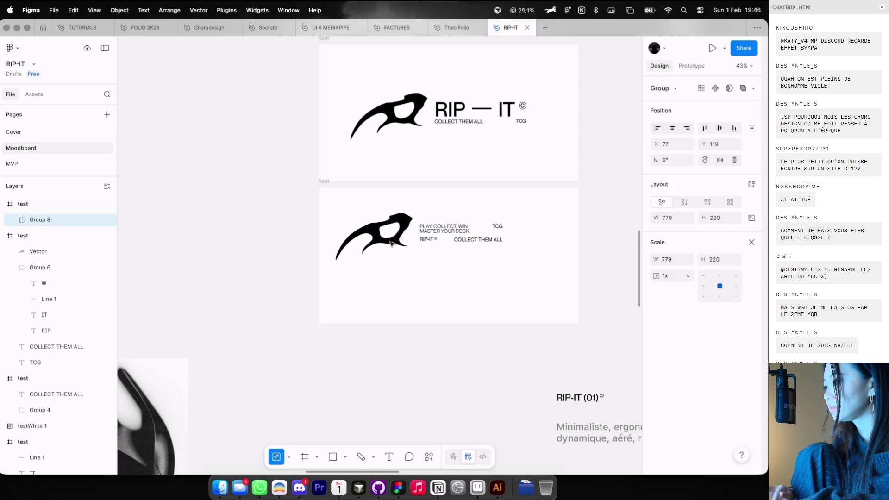
# Try resizing the lower test frame smaller, undoing both attempts
pyautogui.click(551, 295)
pyautogui.moveTo(578, 325); pyautogui.dragTo(544, 276)
pyautogui.press('super+z')
pyautogui.click(752, 257)
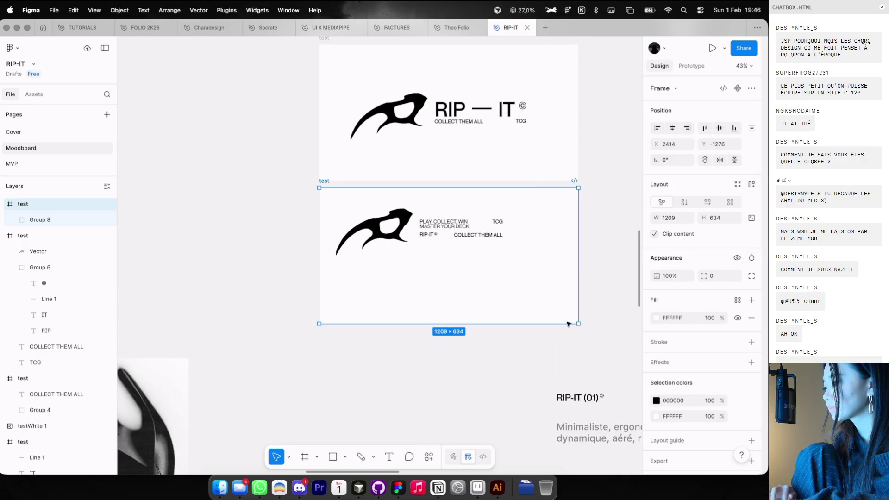
pyautogui.moveTo(578, 325); pyautogui.dragTo(553, 291)
pyautogui.press('super+z')
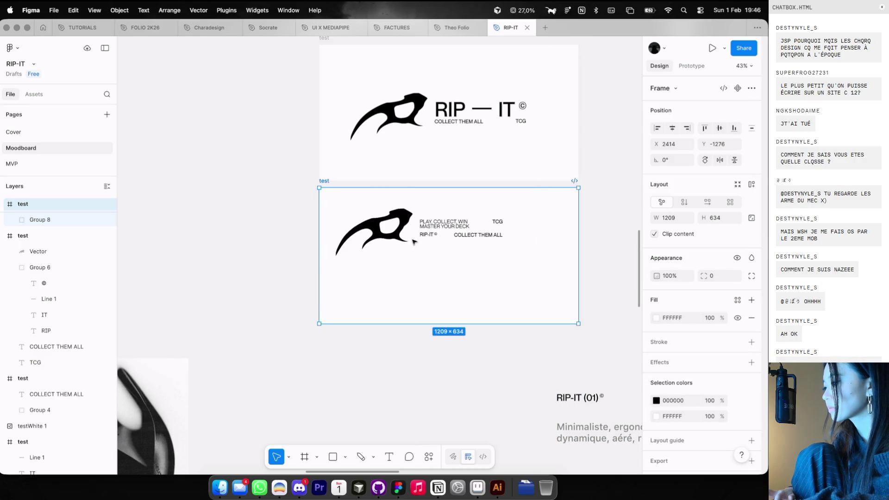
# Take the lockup out, shrink the lower frame tightly, and paste the lockup back inside
pyautogui.click(412, 240)
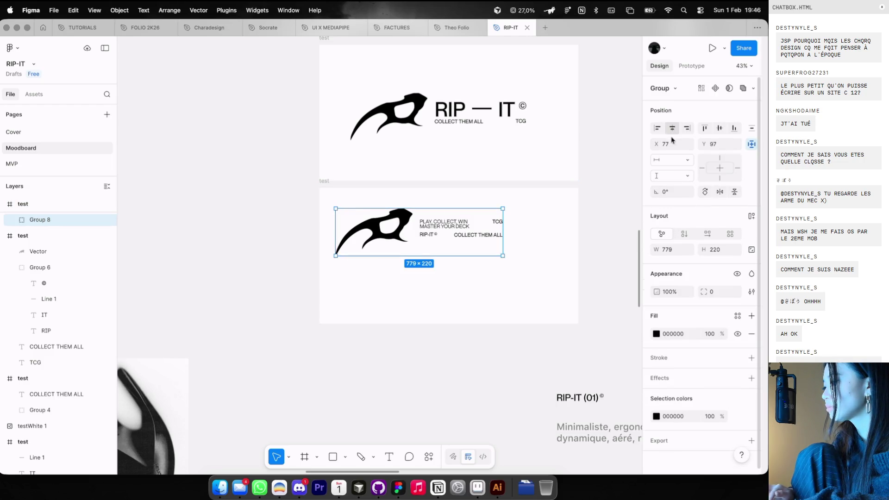
pyautogui.press('Delete')
pyautogui.click(337, 214)
pyautogui.moveTo(576, 326)
pyautogui.mouseDown()
pyautogui.moveTo(520, 287)
pyautogui.moveTo(508, 259)
pyautogui.moveTo(517, 271)
pyautogui.mouseUp()
pyautogui.press('super+v')
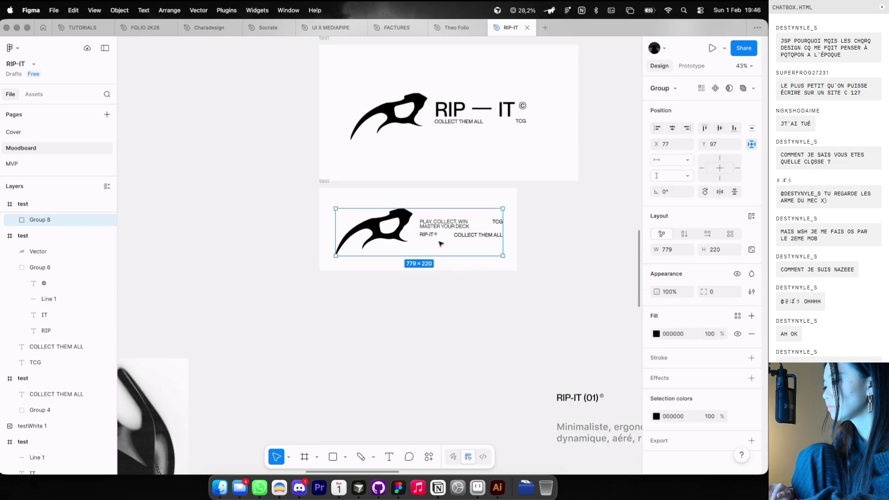
pyautogui.click(423, 302)
pyautogui.scroll(-5, 423, 302)
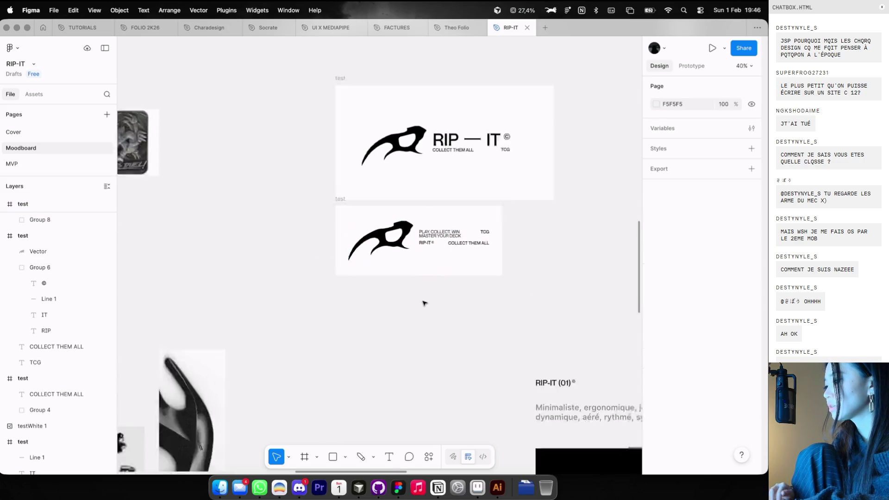
pyautogui.scroll(-5, 422, 304)
pyautogui.hscroll(-2, 423, 303)
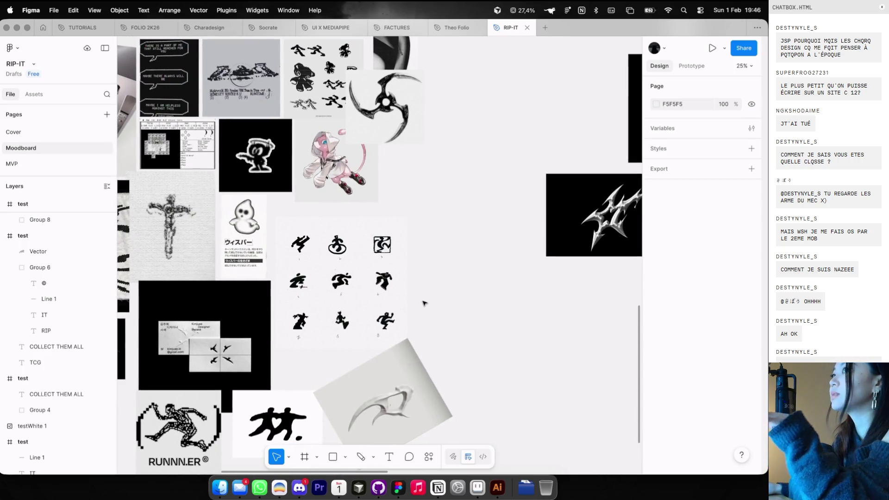
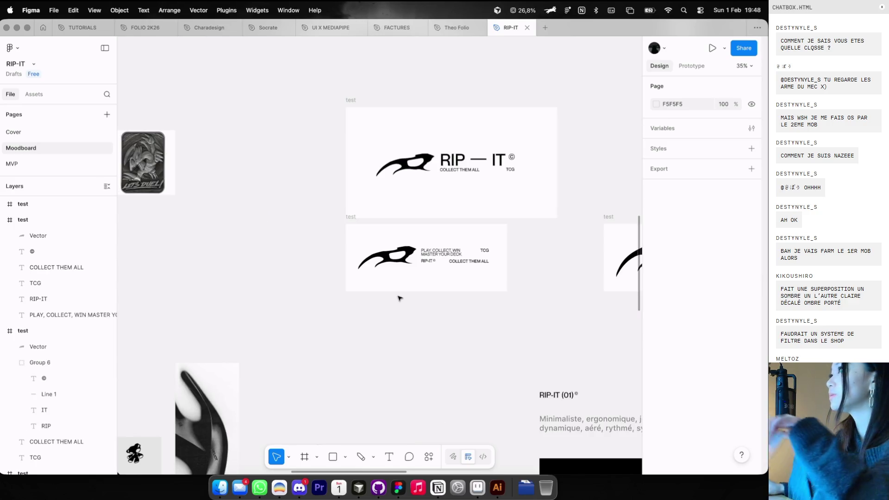
# Duplicate the logo card below the original and give the copy a black background, logo temporarily red FF0000
pyautogui.scroll(-1, 400, 298)
pyautogui.hscroll(-1, 399, 297)
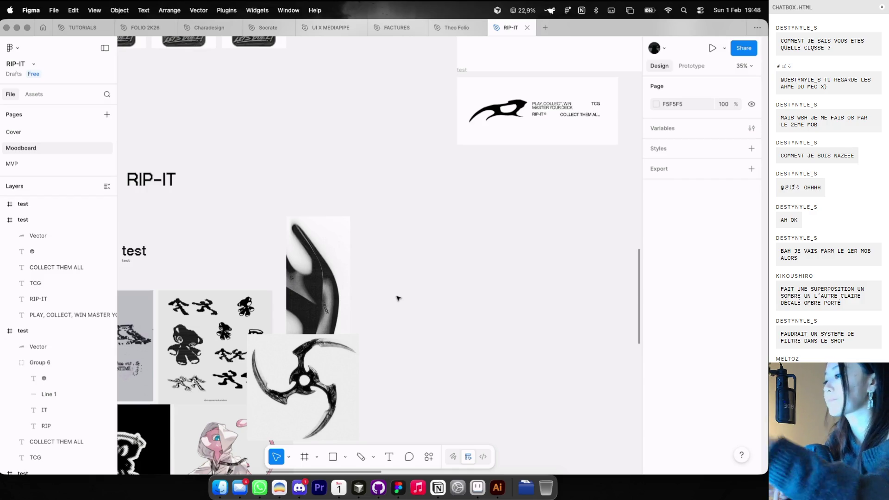
pyautogui.scroll(-3, 408, 289)
pyautogui.moveTo(445, 69); pyautogui.dragTo(446, 121)
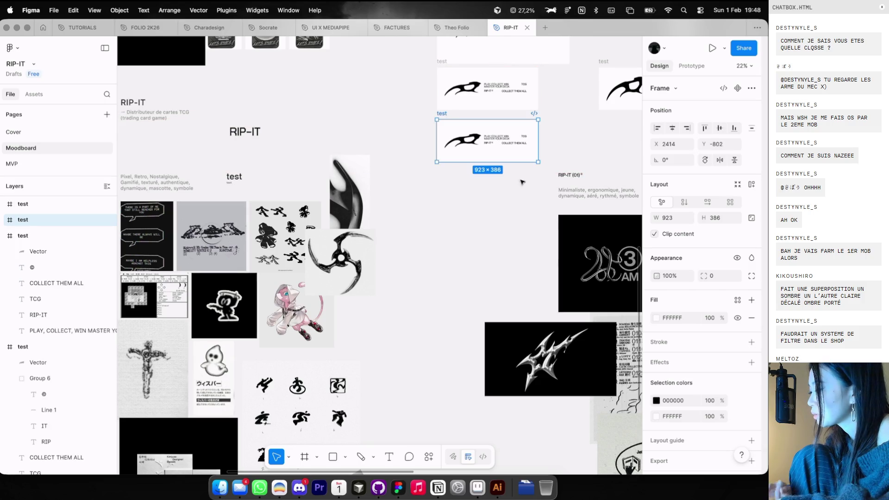
pyautogui.click(656, 401)
pyautogui.write('FF0000')
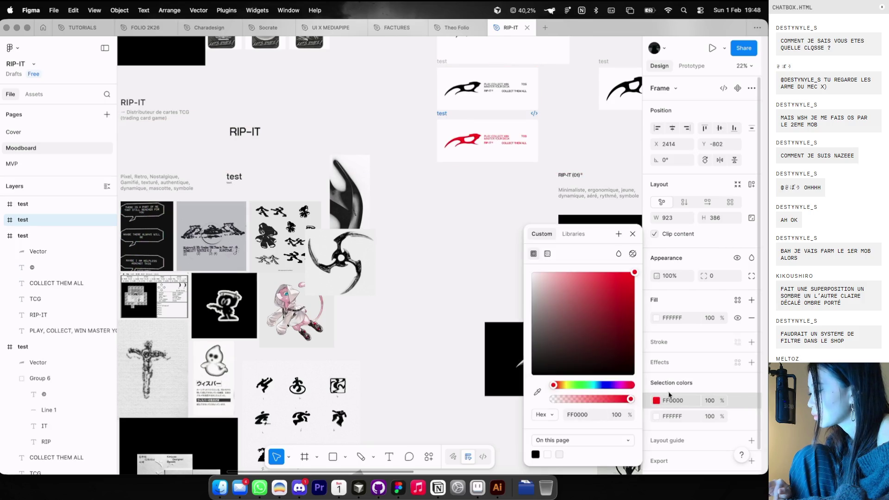
pyautogui.click(657, 417)
pyautogui.moveTo(616, 351); pyautogui.dragTo(613, 368)
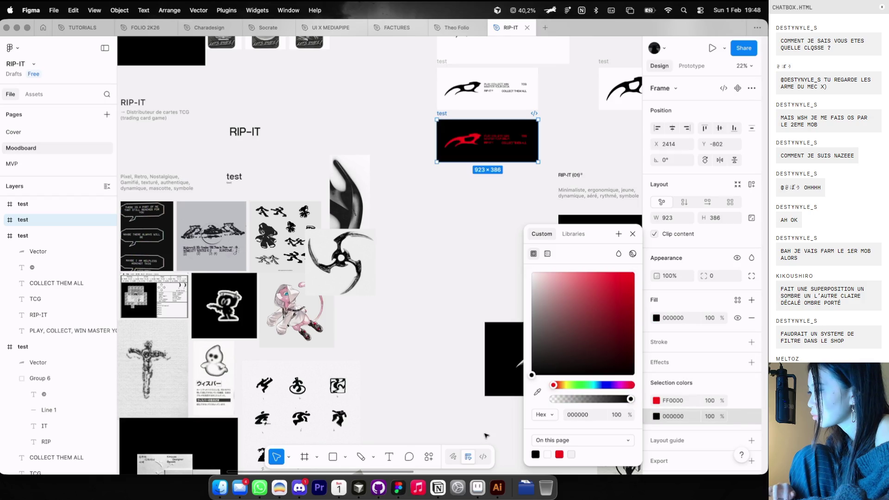
pyautogui.click(491, 242)
# Turn the black card's red logo and tagline white
pyautogui.scroll(5, 502, 156)
pyautogui.scroll(-2, 502, 160)
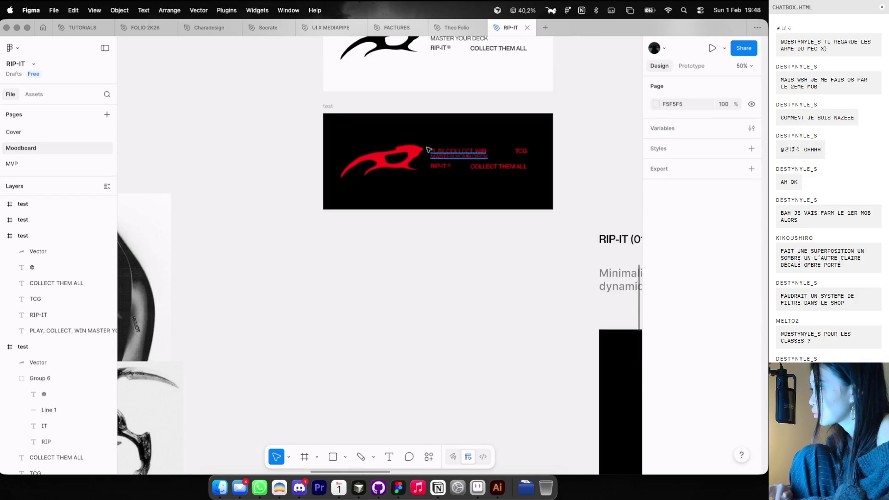
pyautogui.hscroll(1, 426, 149)
pyautogui.scroll(-2, 427, 149)
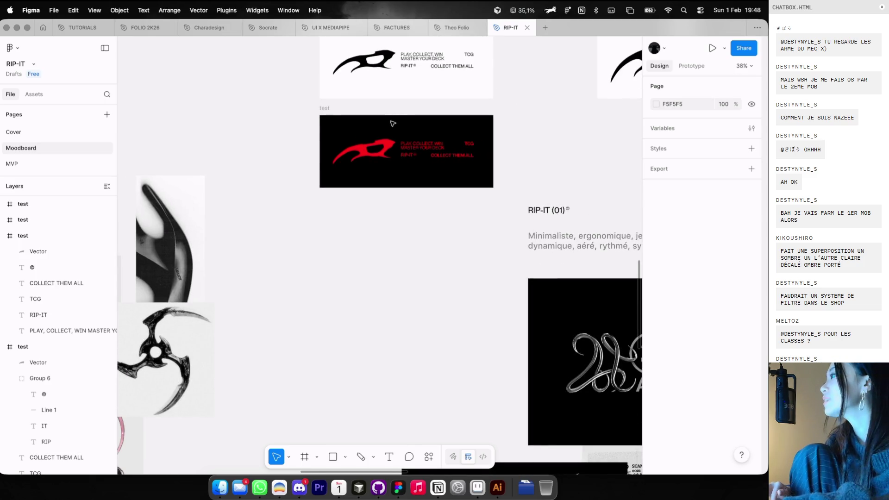
pyautogui.click(324, 108)
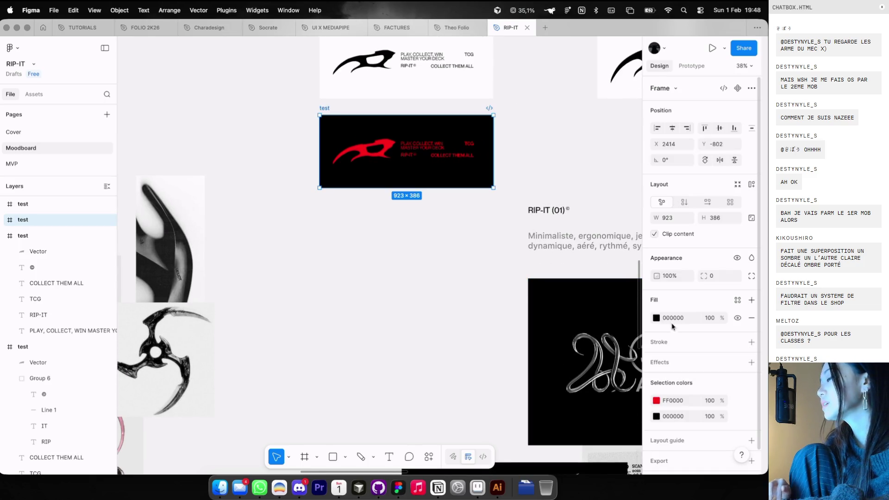
pyautogui.moveTo(574, 339); pyautogui.dragTo(485, 227)
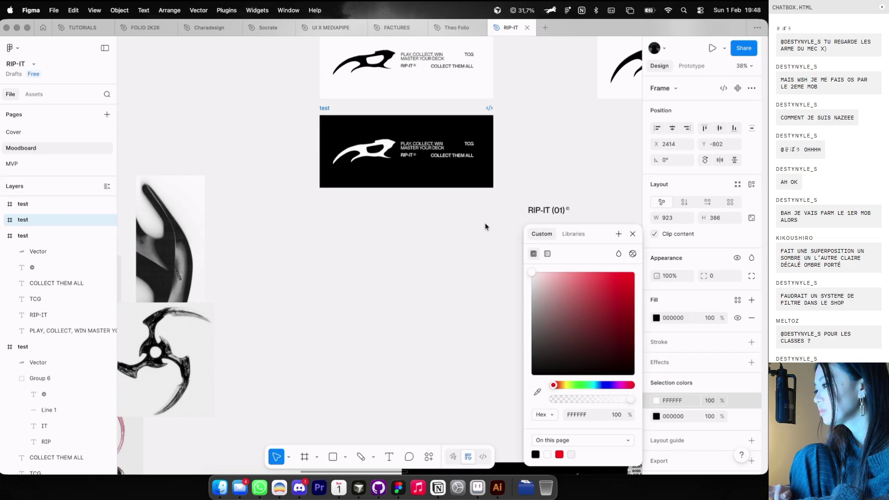
pyautogui.click(478, 219)
# Nudge the logo contents down slightly and place the black card left of the white original
pyautogui.moveTo(324, 110); pyautogui.dragTo(324, 103)
pyautogui.scroll(1, 324, 102)
pyautogui.scroll(-1, 352, 139)
pyautogui.doubleClick(369, 161)
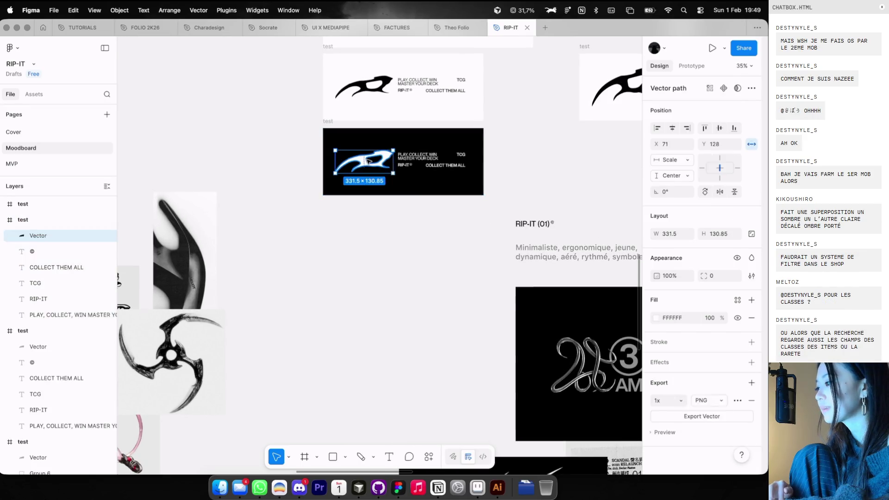
pyautogui.press('super+a')
pyautogui.press('Down')
pyautogui.press('Down')
pyautogui.press('Down')
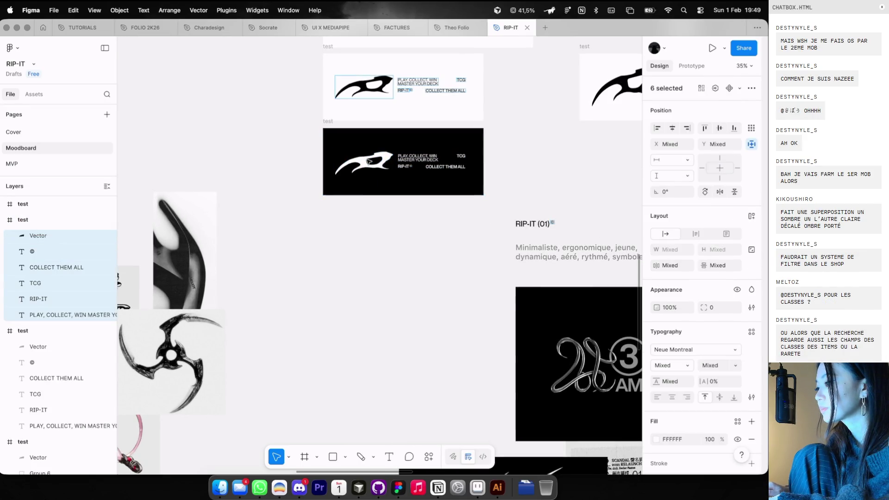
pyautogui.click(365, 214)
pyautogui.hscroll(-2, 367, 215)
pyautogui.moveTo(385, 142)
pyautogui.mouseDown()
pyautogui.moveTo(244, 96)
pyautogui.moveTo(208, 68)
pyautogui.mouseUp()
pyautogui.click(373, 245)
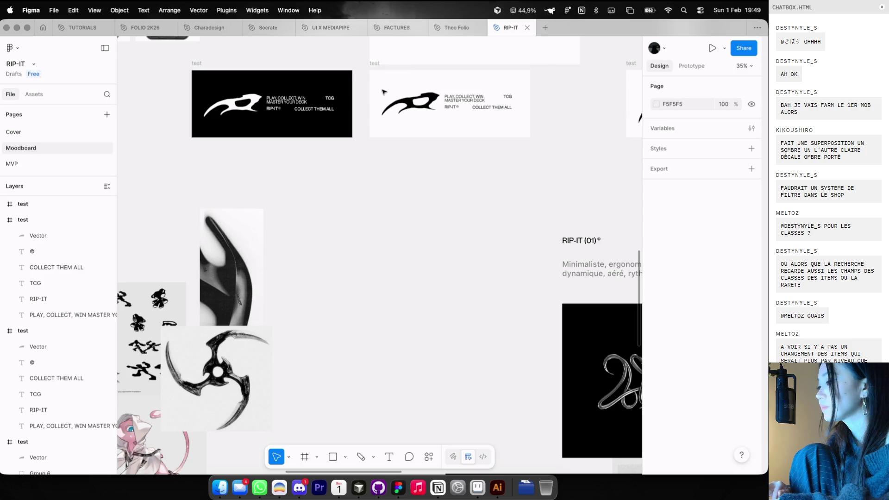
# Alt-drag the white card twice to stack two copies below the original
pyautogui.moveTo(371, 70); pyautogui.dragTo(375, 135)
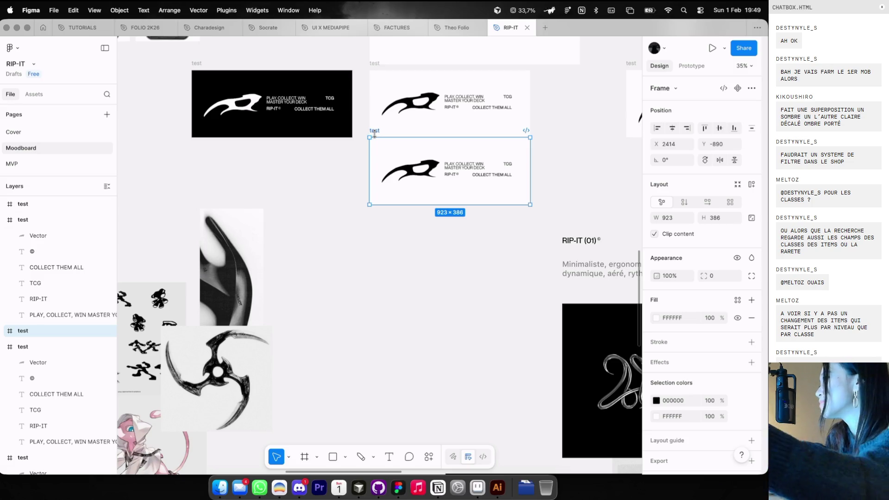
pyautogui.moveTo(401, 158); pyautogui.dragTo(403, 233)
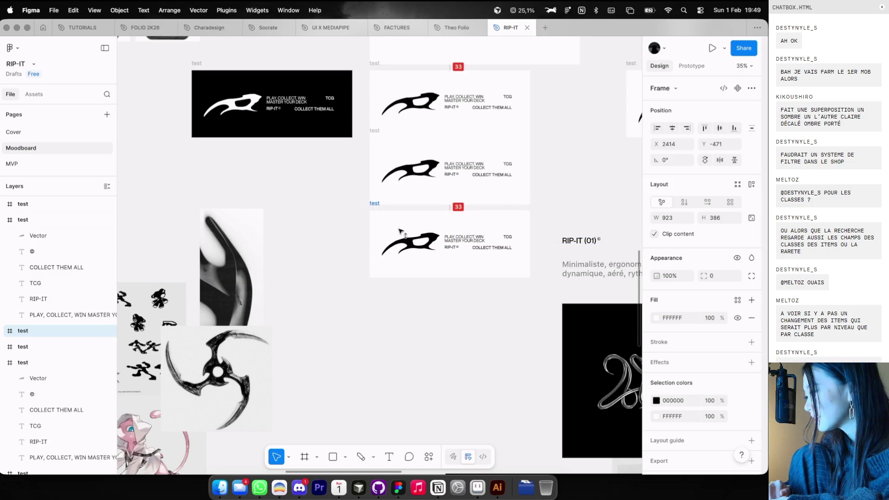
pyautogui.scroll(-5, 399, 231)
pyautogui.scroll(-10, 399, 231)
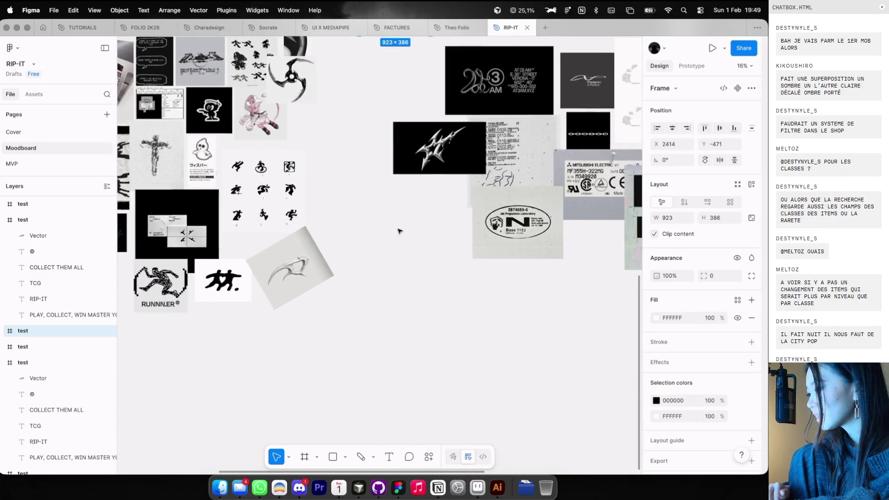
pyautogui.hscroll(5, 399, 231)
pyautogui.scroll(10, 400, 231)
pyautogui.scroll(-3, 384, 239)
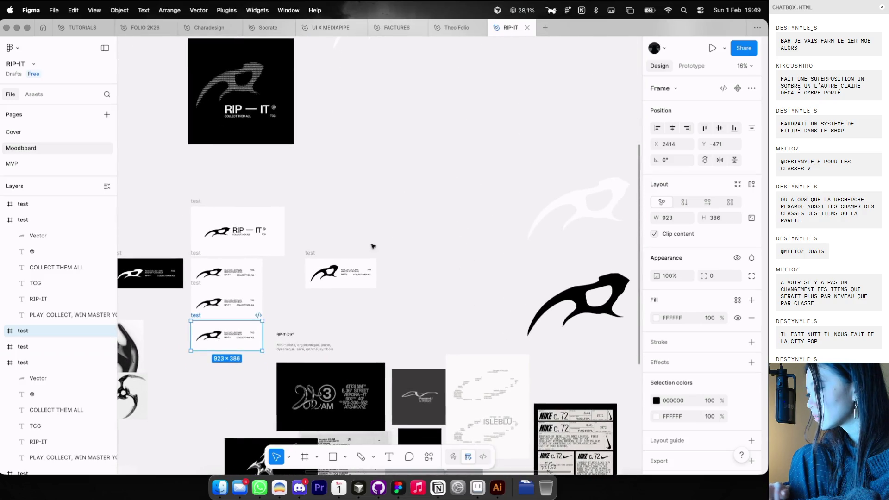
pyautogui.scroll(-5, 373, 246)
pyautogui.scroll(3, 333, 278)
pyautogui.scroll(-5, 293, 148)
pyautogui.scroll(2, 295, 116)
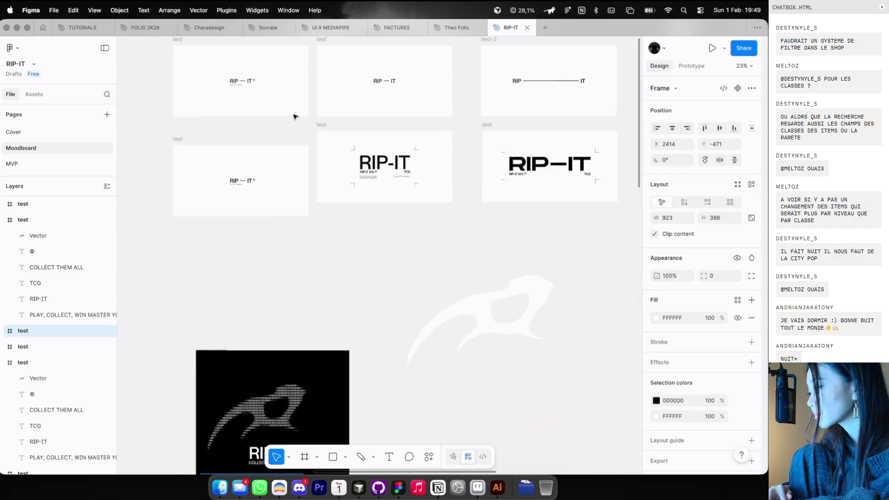
pyautogui.scroll(3, 294, 116)
# Select the small corner bracket mark in a copied card
pyautogui.click(362, 170)
pyautogui.scroll(-10, 362, 276)
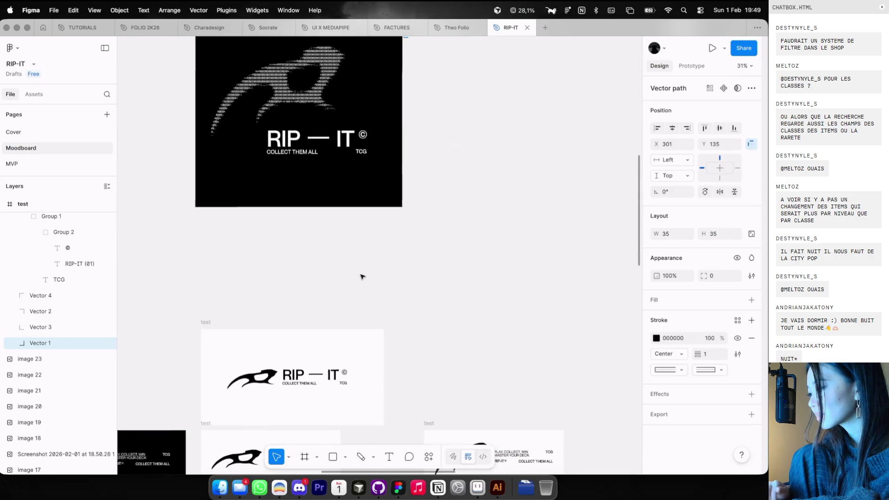
pyautogui.scroll(3, 362, 276)
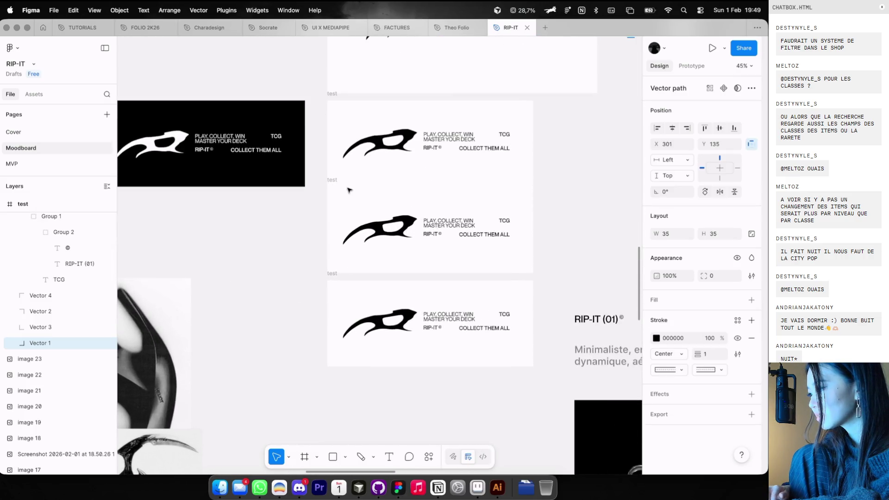
# Shrink the corner bracket in the lower card to about 19 px
pyautogui.click(333, 283)
pyautogui.click(332, 180)
pyautogui.scroll(2, 355, 194)
pyautogui.click(367, 223)
pyautogui.scroll(2, 367, 223)
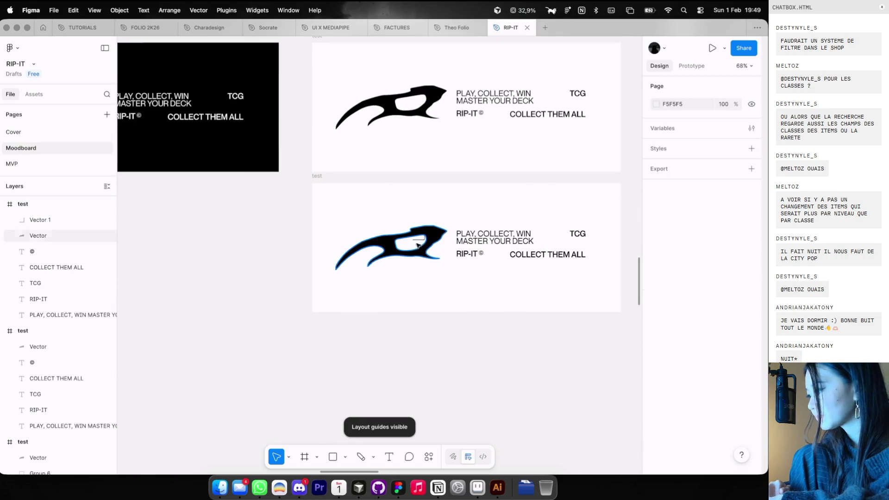
pyautogui.click(353, 216)
pyautogui.scroll(2, 334, 215)
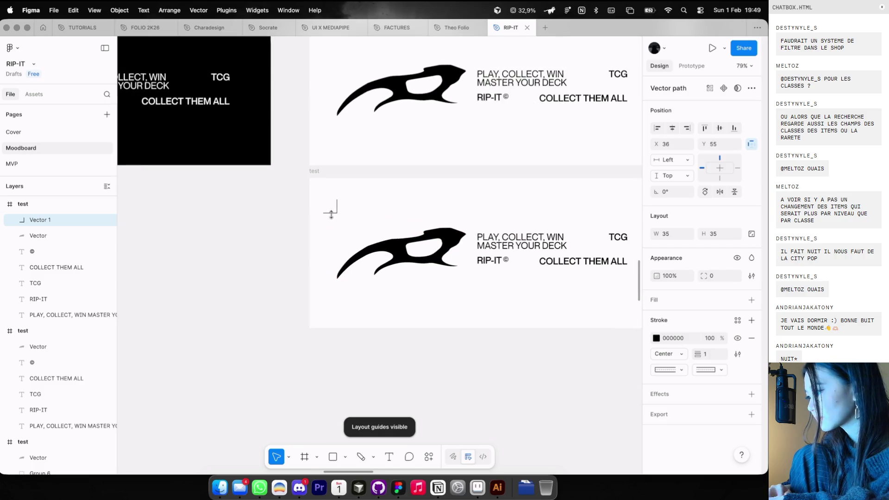
pyautogui.moveTo(337, 212); pyautogui.dragTo(330, 203)
pyautogui.press('Escape')
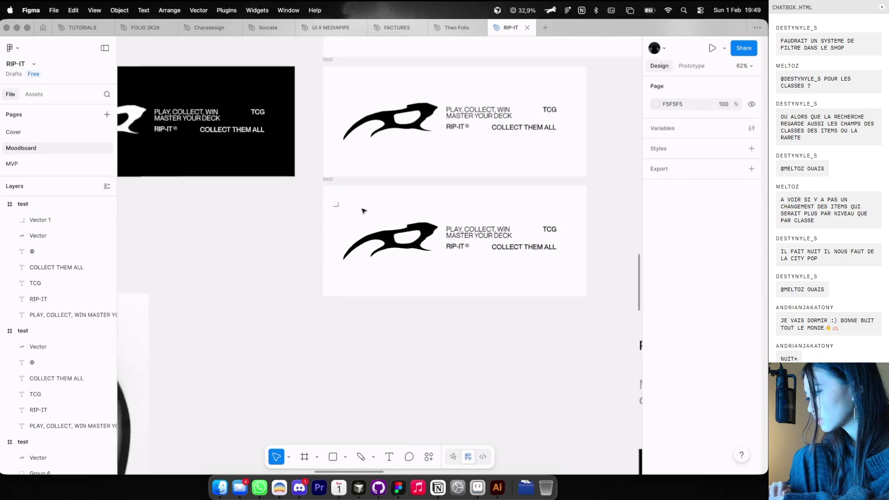
# Add a 180°-flipped bracket copy at the bottom-left, group the pair, and centre it vertically
pyautogui.scroll(-3, 324, 199)
pyautogui.moveTo(301, 174); pyautogui.dragTo(302, 248)
pyautogui.hotkey('shift', 'h')
pyautogui.hotkey('shift', 'v')
pyautogui.hotkey('ctrl', 'g')
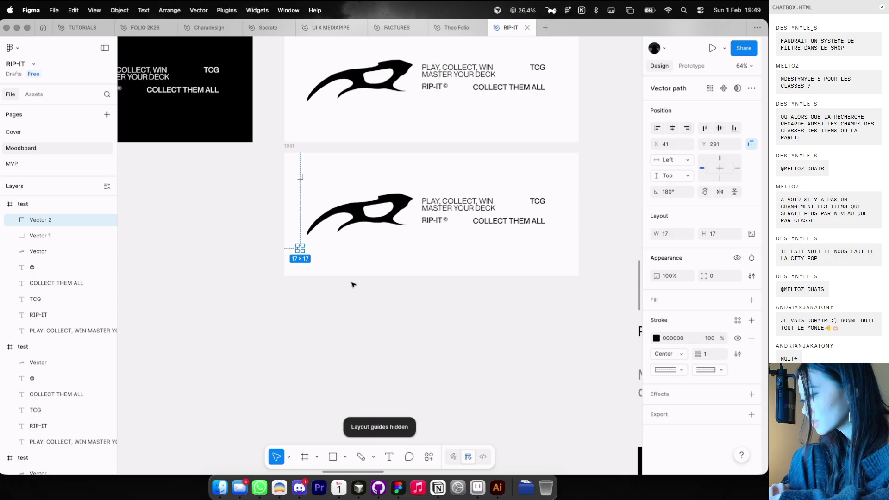
pyautogui.click(352, 283)
pyautogui.click(302, 252)
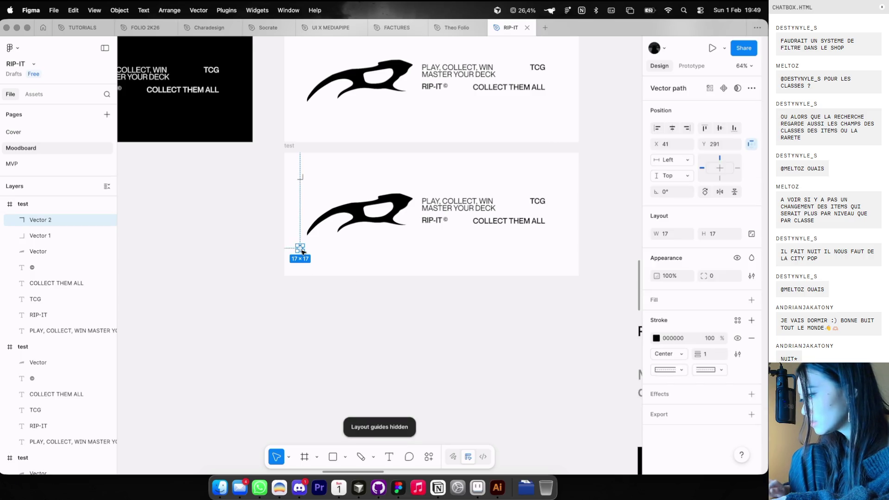
pyautogui.keyDown('shift'); pyautogui.click(301, 176); pyautogui.keyUp('shift')
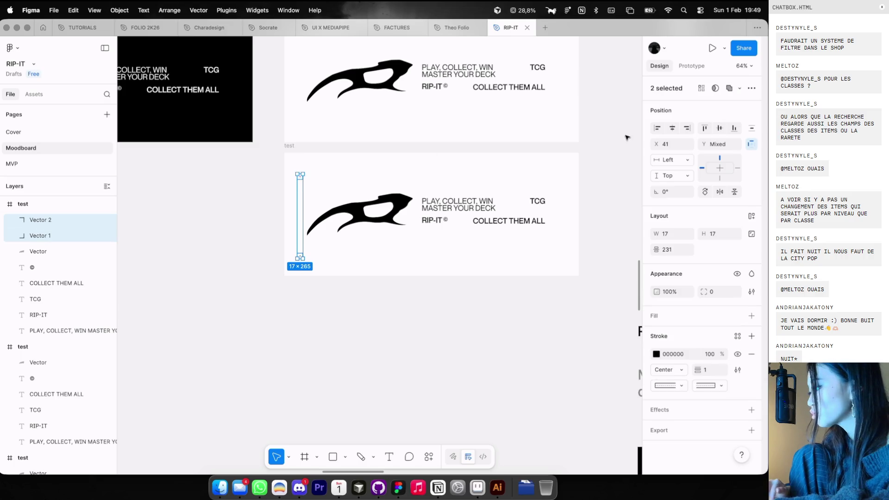
pyautogui.press('super+g')
pyautogui.click(719, 131)
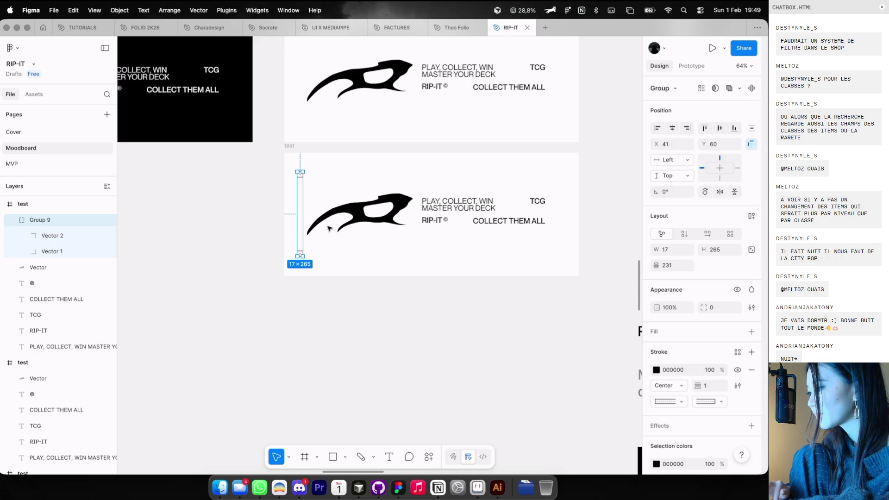
# Duplicate the bracket pair, turn it 180°, and place it at the card's right edge
pyautogui.moveTo(298, 213); pyautogui.dragTo(494, 213)
pyautogui.hotkey('shift', 'h')
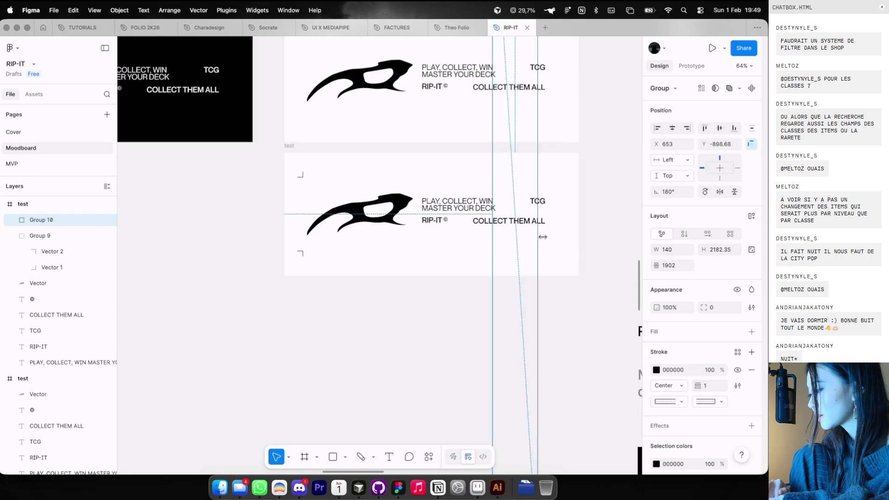
pyautogui.moveTo(495, 237); pyautogui.dragTo(562, 239)
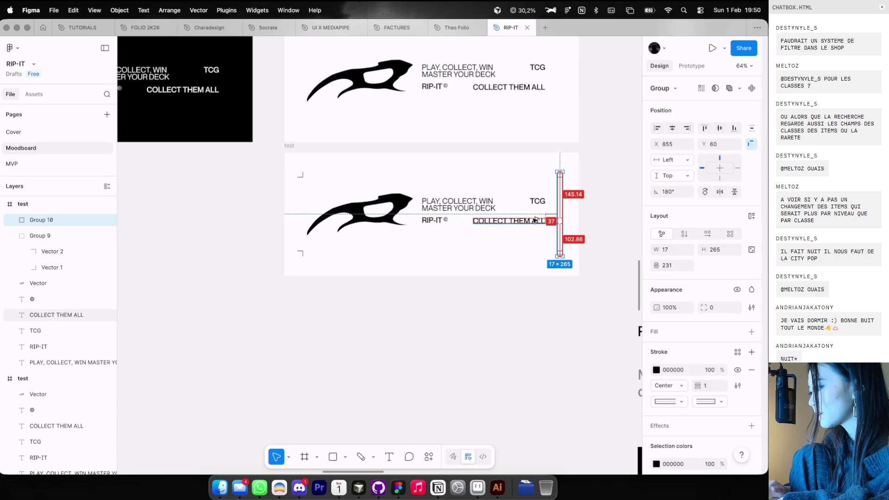
pyautogui.press('Left')
pyautogui.press('Left')
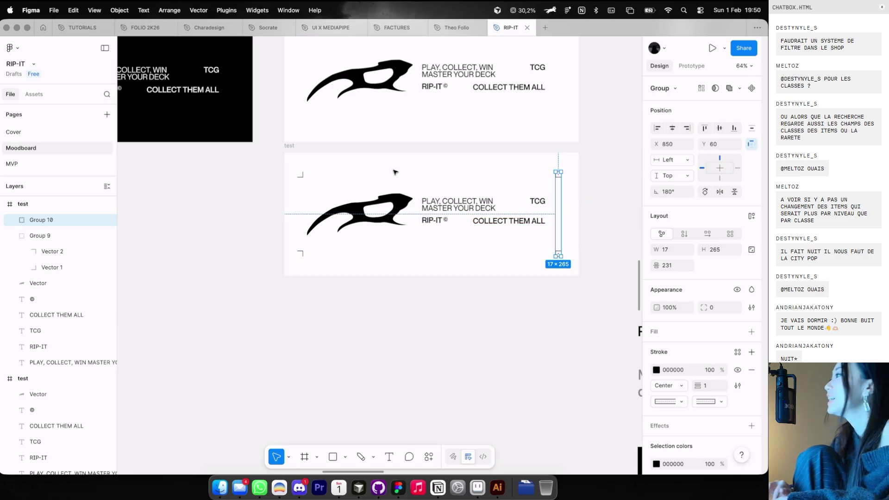
# Select all contents of the lower card and drag them to the centre guides
pyautogui.click(301, 242)
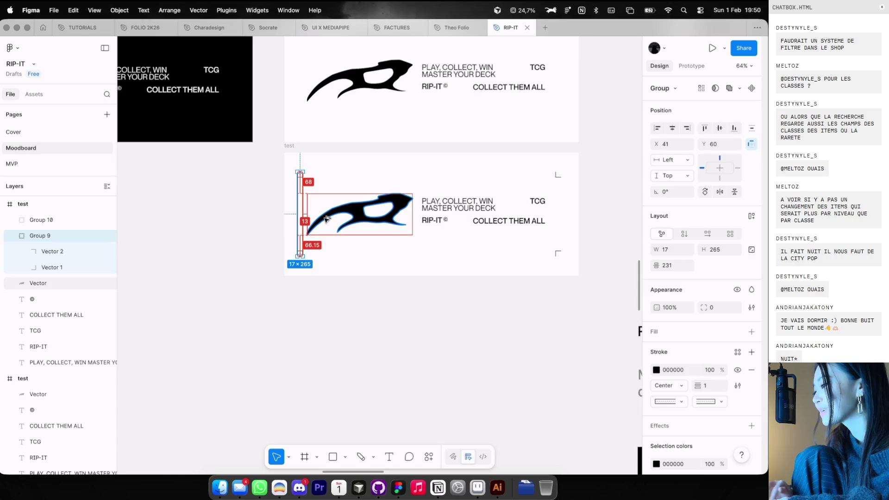
pyautogui.scroll(-2, 329, 263)
pyautogui.click(342, 281)
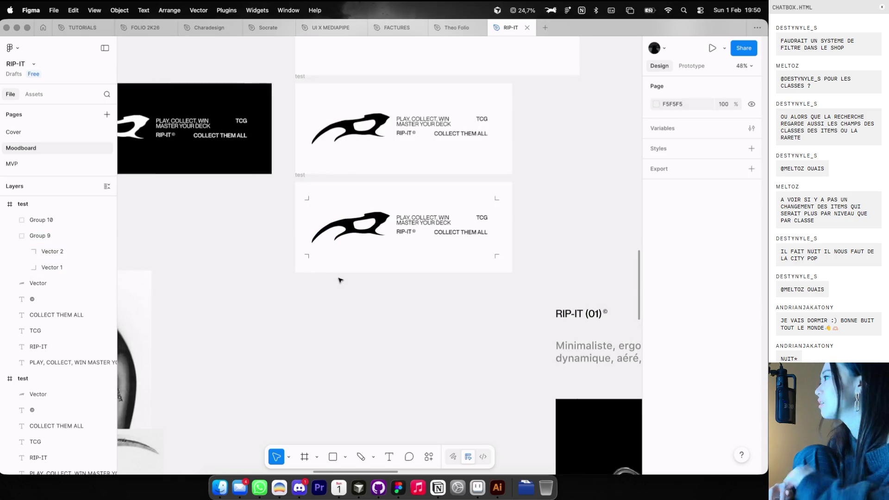
pyautogui.scroll(-2, 341, 280)
pyautogui.click(367, 229)
pyautogui.press('super+a')
pyautogui.moveTo(373, 224); pyautogui.dragTo(374, 226)
pyautogui.click(368, 259)
pyautogui.scroll(-3, 368, 263)
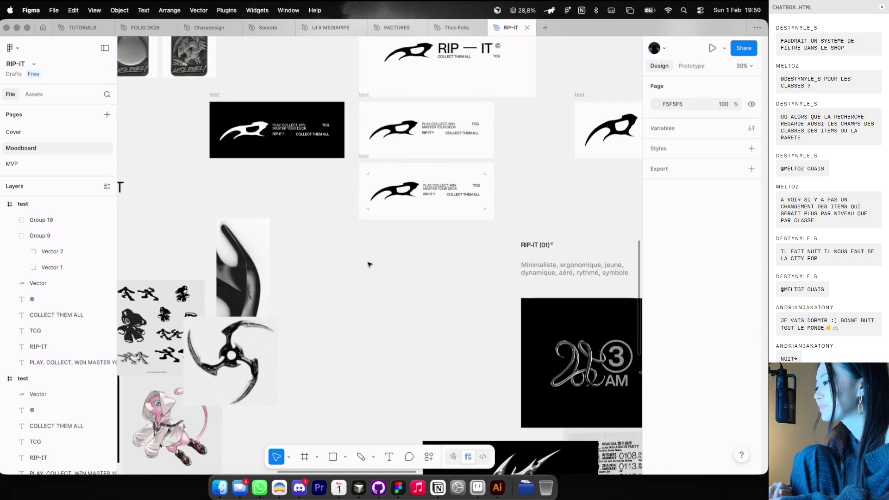
# Locate and select the RIP — IT wordmark logo group
pyautogui.hscroll(-5, 368, 264)
pyautogui.scroll(-3, 368, 264)
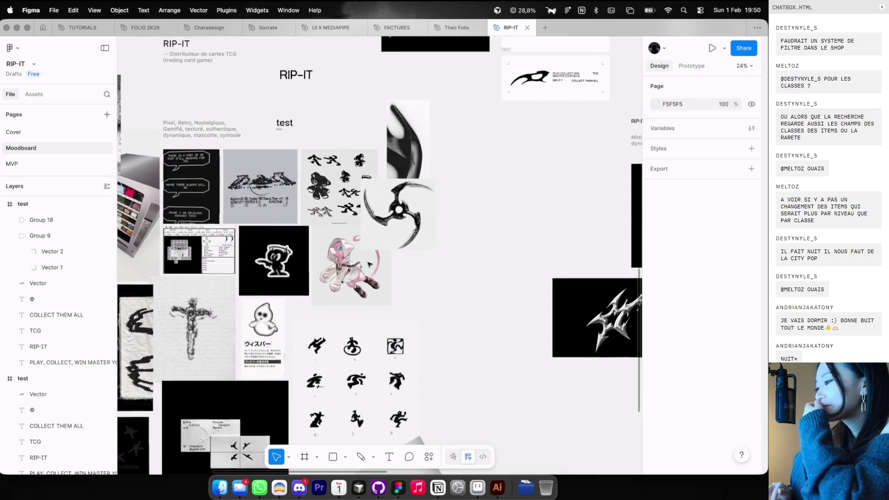
pyautogui.scroll(3, 407, 249)
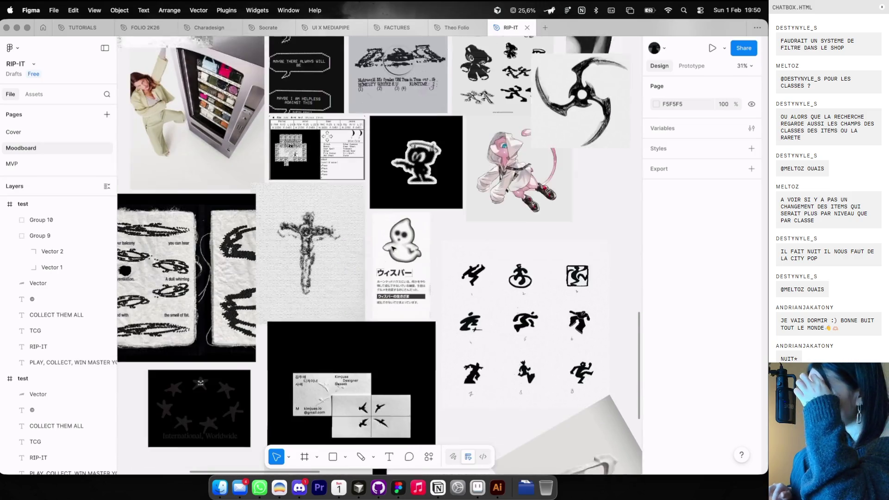
pyautogui.scroll(-3, 394, 250)
pyautogui.scroll(-3, 392, 250)
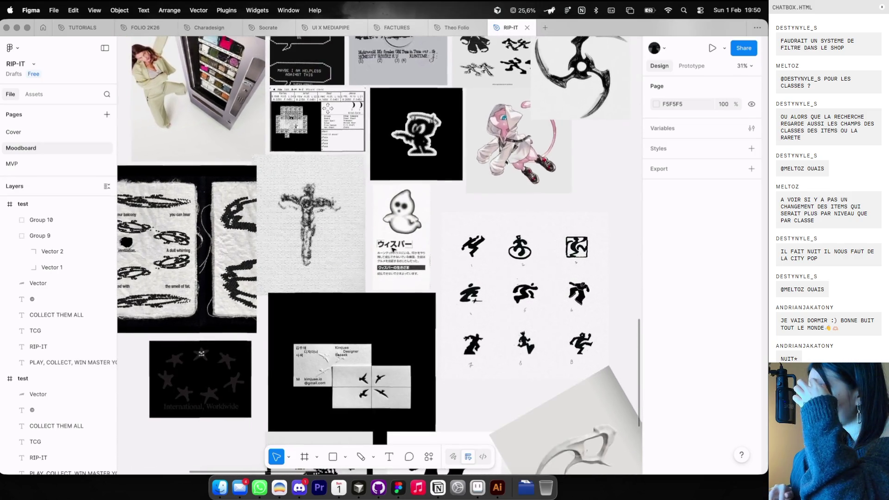
pyautogui.scroll(3, 393, 251)
pyautogui.hscroll(4, 393, 251)
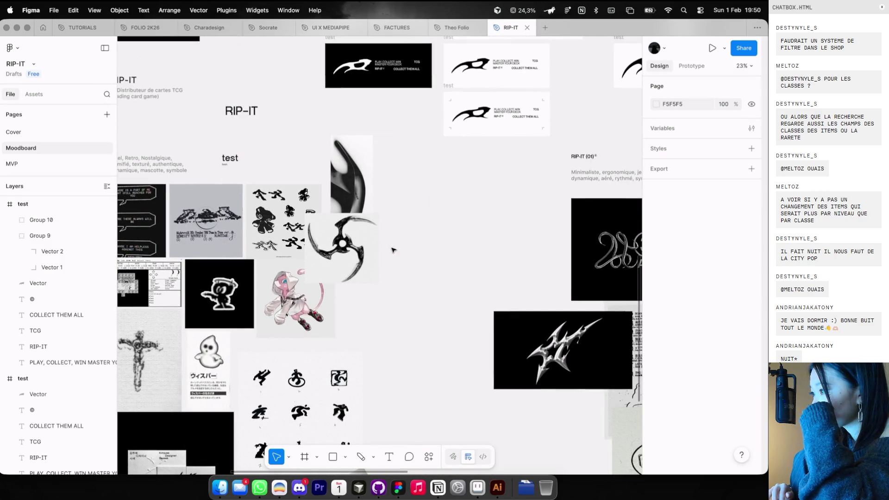
pyautogui.scroll(5, 392, 250)
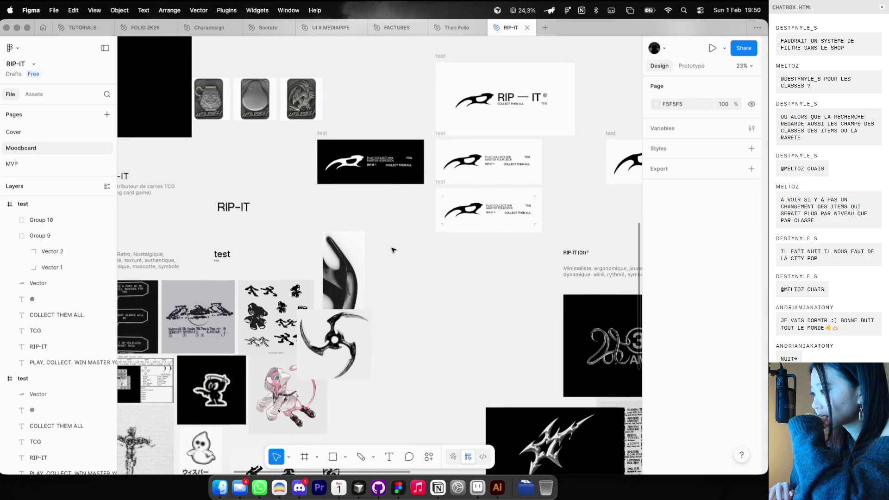
pyautogui.click(480, 101)
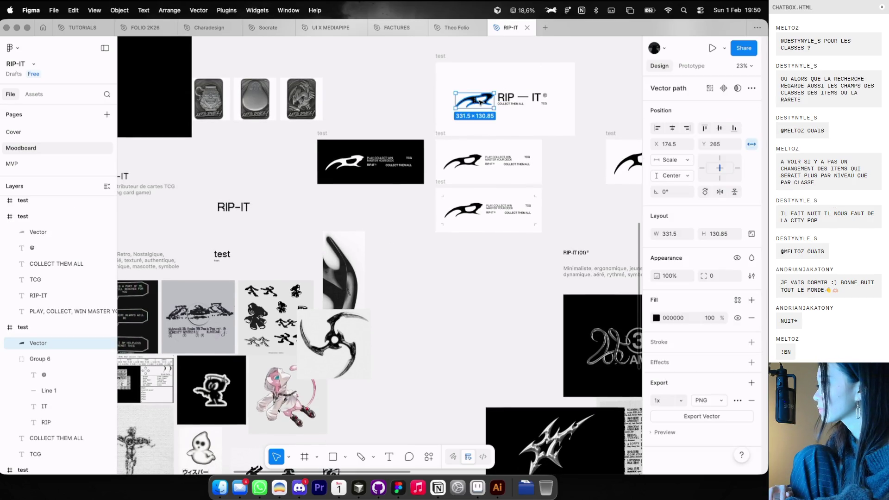
# Duplicate a test card above the others and delete all of its contents
pyautogui.moveTo(440, 56)
pyautogui.mouseDown()
pyautogui.moveTo(520, 65)
pyautogui.moveTo(527, 74)
pyautogui.mouseUp()
pyautogui.keyDown('alt'); pyautogui.moveTo(449, 244); pyautogui.dragTo(443, 187); pyautogui.keyUp('alt')
pyautogui.press('Return')
pyautogui.press('Delete')
pyautogui.scroll(5, 463, 220)
# Paste the RIP — IT wordmark with COLLECT THEM ALL and TCG into the card and align it
pyautogui.hotkey('ctrl', 'v')
pyautogui.moveTo(494, 235); pyautogui.dragTo(479, 213)
pyautogui.click(370, 194)
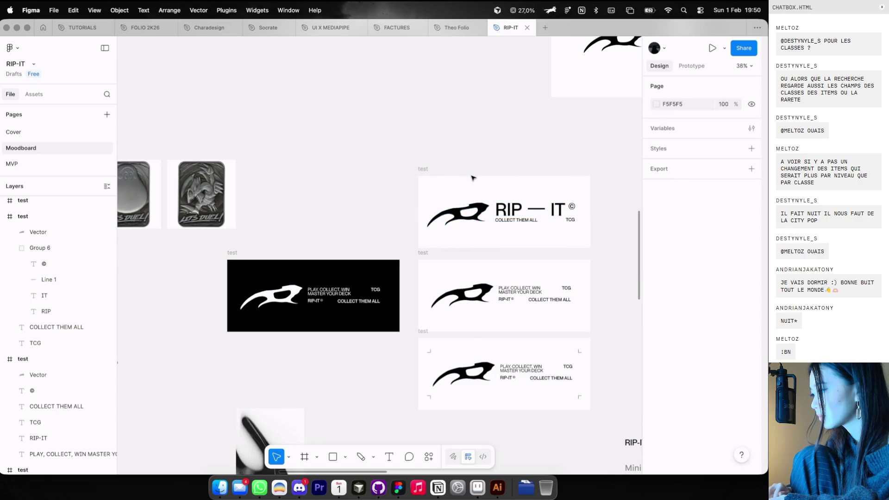
# Tuck the trading card images under the black rectangle
pyautogui.scroll(-3, 322, 177)
pyautogui.click(322, 177)
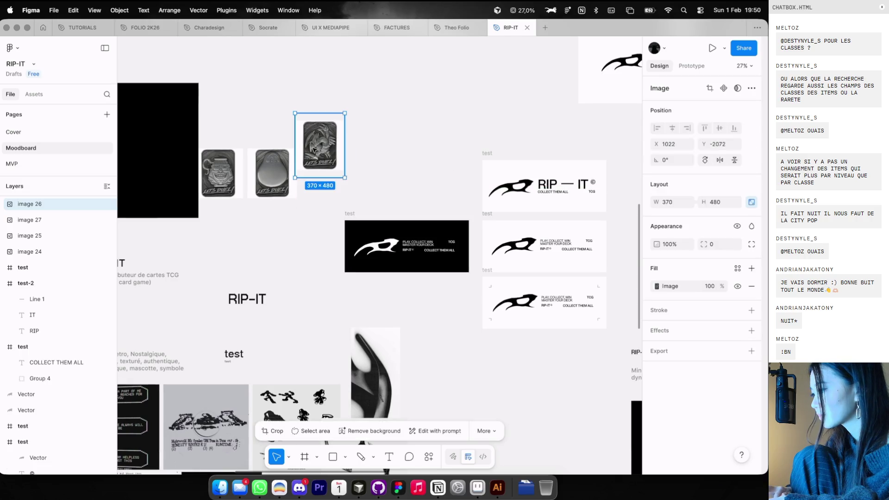
pyautogui.moveTo(366, 209); pyautogui.dragTo(197, 139)
pyautogui.moveTo(325, 173); pyautogui.dragTo(258, 131)
# Duplicate the wordmark card to the left and try red FF0000, then navy 272F64, for its logo
pyautogui.click(494, 153)
pyautogui.moveTo(497, 153); pyautogui.dragTo(360, 153)
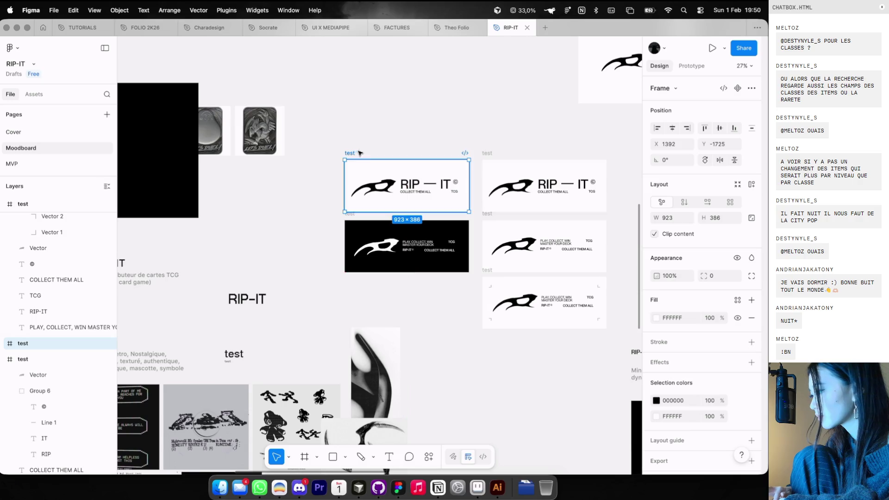
pyautogui.click(656, 401)
pyautogui.click(607, 316)
pyautogui.press('Escape')
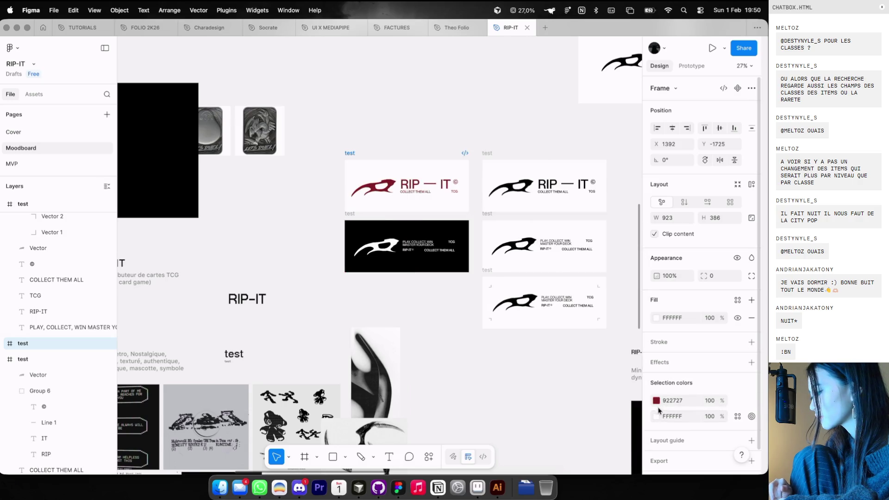
pyautogui.click(656, 401)
pyautogui.click(625, 309)
pyautogui.moveTo(626, 305); pyautogui.dragTo(634, 272)
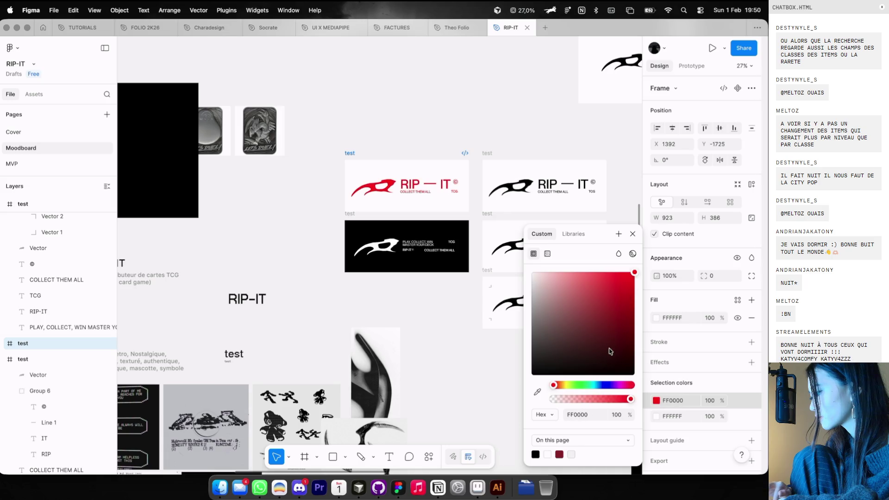
pyautogui.click(603, 385)
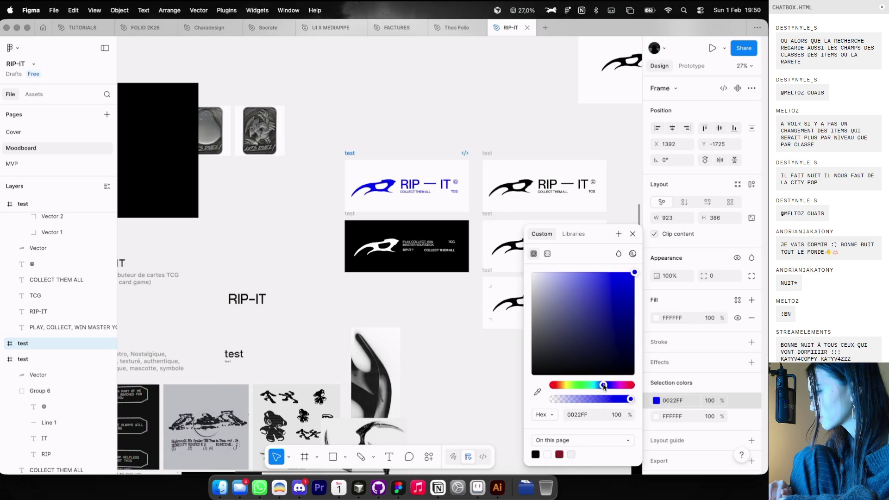
pyautogui.click(594, 334)
# Make the copied card's background black and its logo white
pyautogui.click(657, 416)
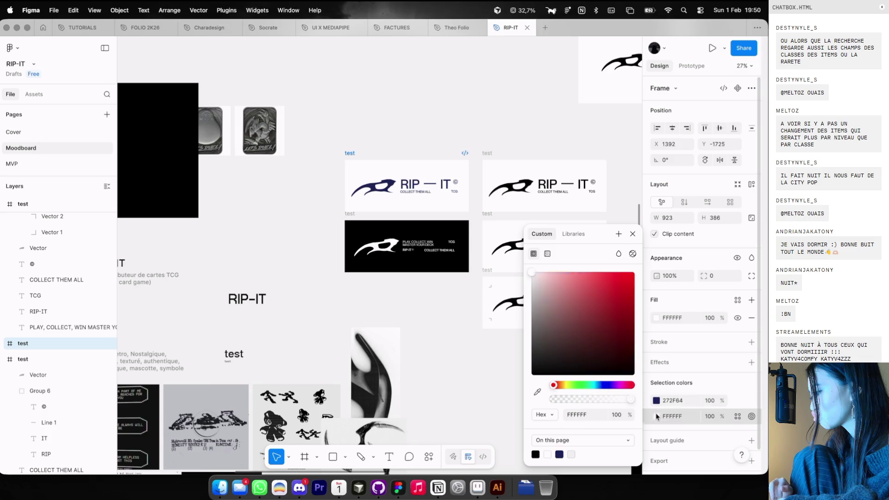
pyautogui.click(547, 374)
pyautogui.click(656, 401)
pyautogui.moveTo(595, 334); pyautogui.dragTo(533, 273)
pyautogui.click(461, 284)
pyautogui.scroll(-5, 461, 284)
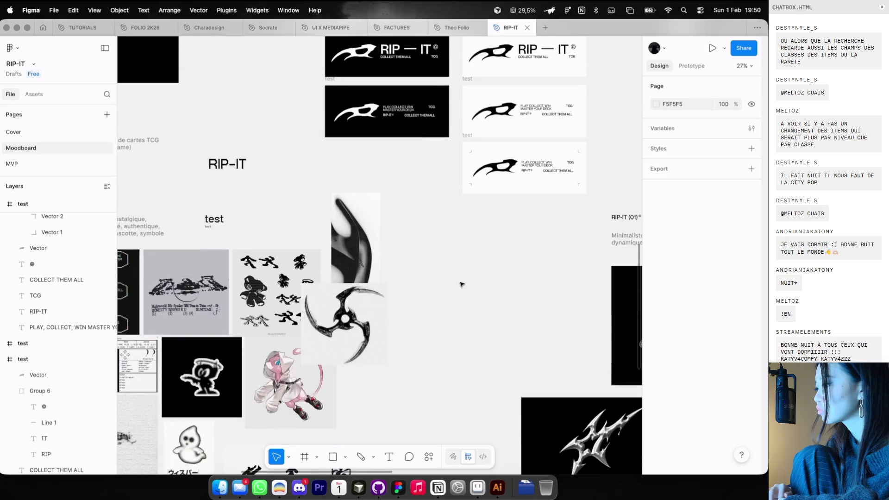
pyautogui.hscroll(-4, 460, 284)
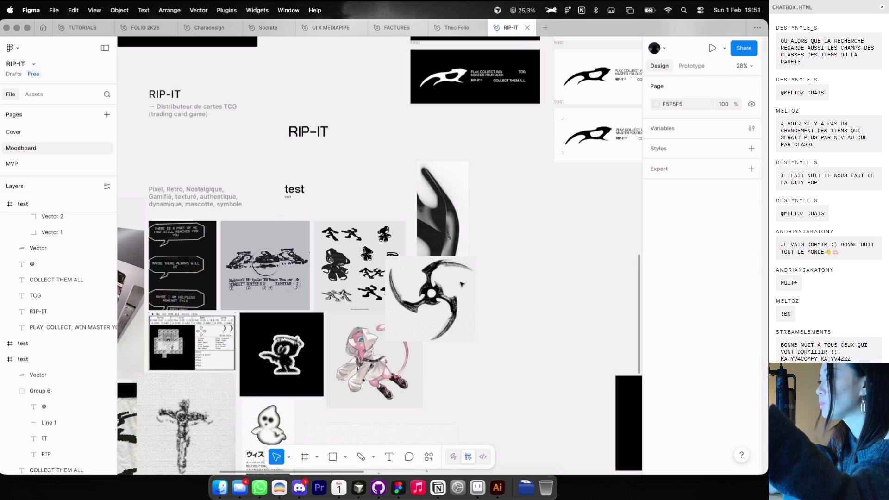
pyautogui.scroll(-3, 461, 284)
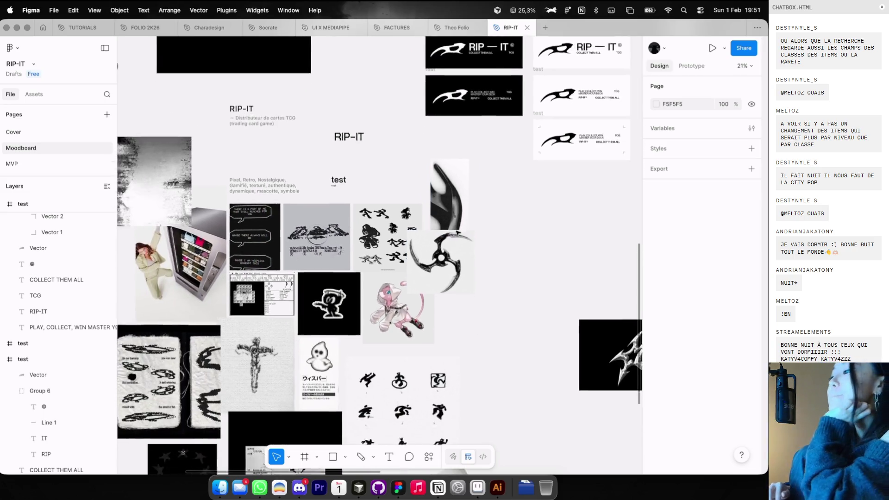
# Select the white RIP — IT test card
pyautogui.scroll(5, 420, 191)
pyautogui.scroll(3, 420, 191)
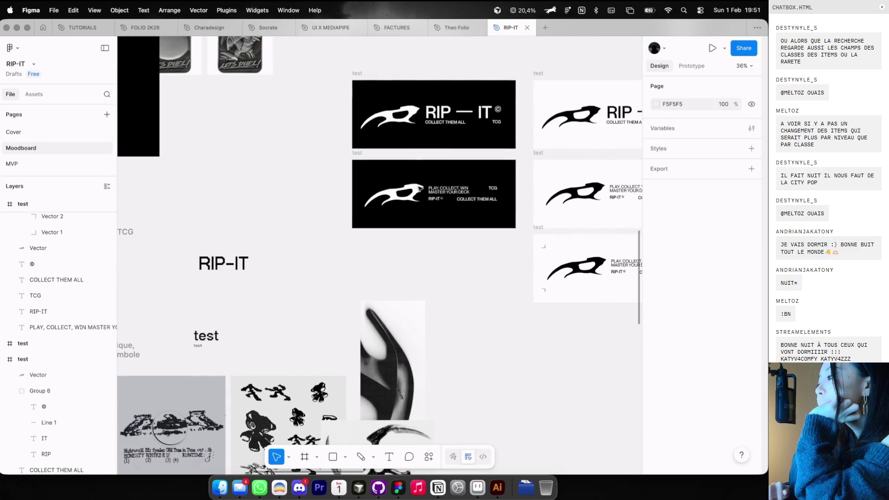
pyautogui.click(357, 75)
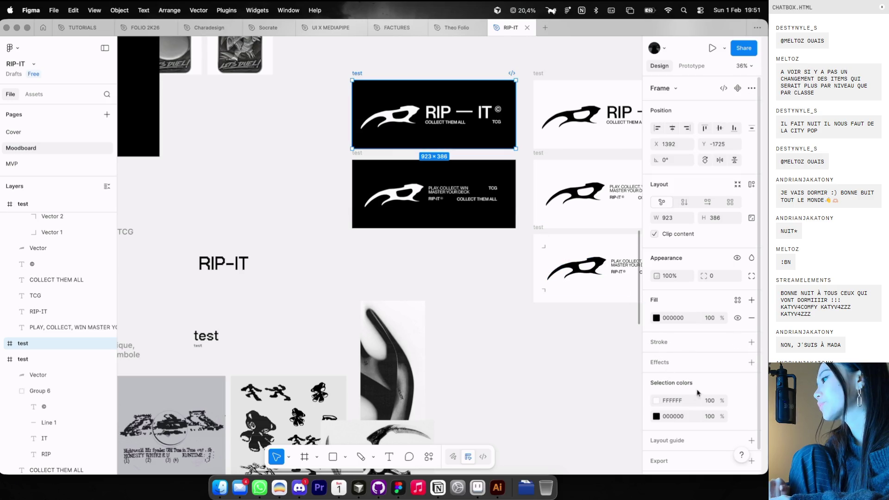
pyautogui.press('Tab')
pyautogui.scroll(-1, 698, 407)
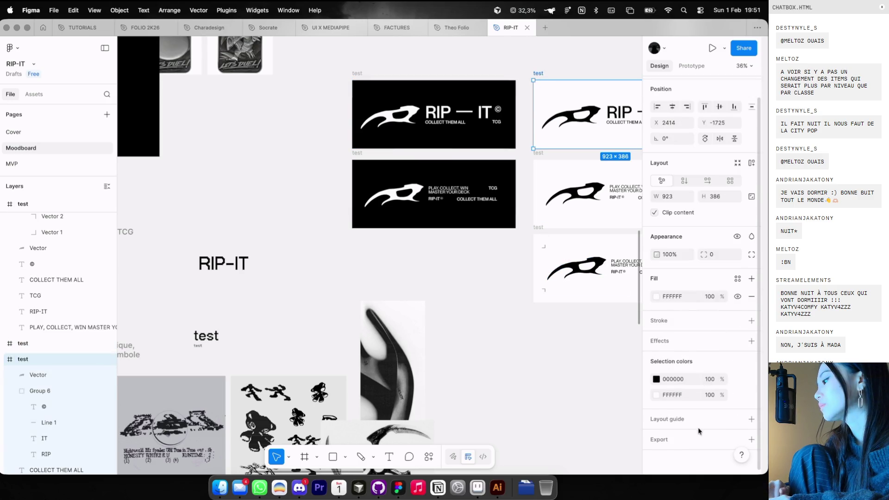
# Export it as test.png to the Desktop, replacing the old file, and switch to the V4 Game
pyautogui.click(751, 440)
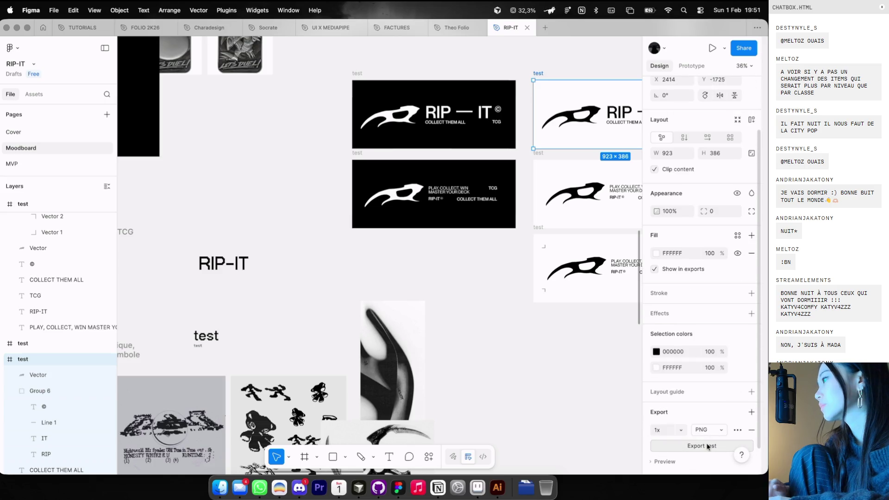
pyautogui.click(708, 446)
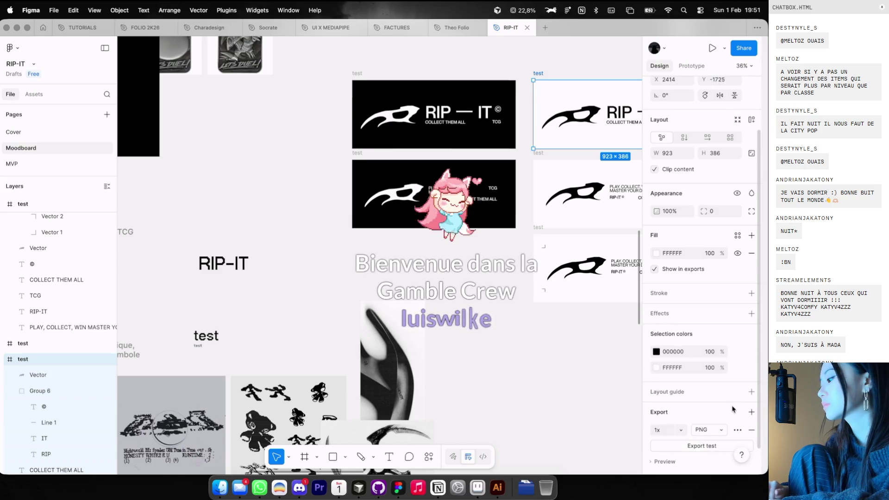
pyautogui.click(555, 333)
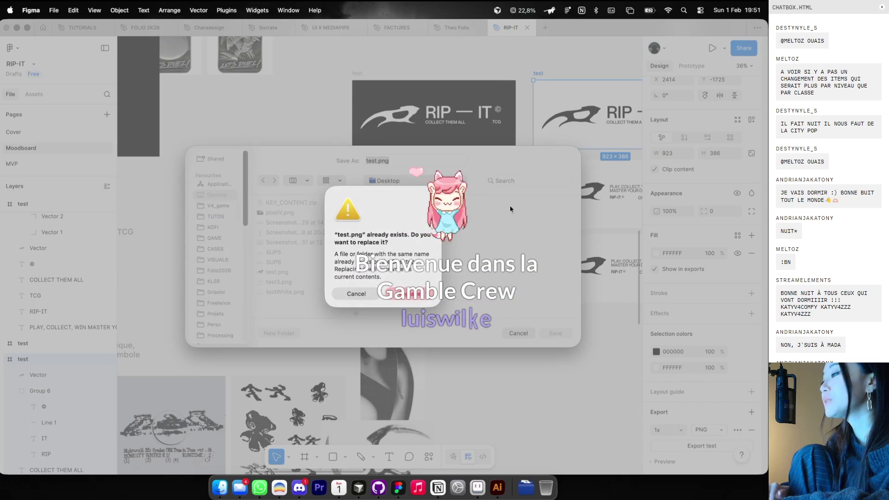
pyautogui.click(405, 298)
pyautogui.press('super+Tab')
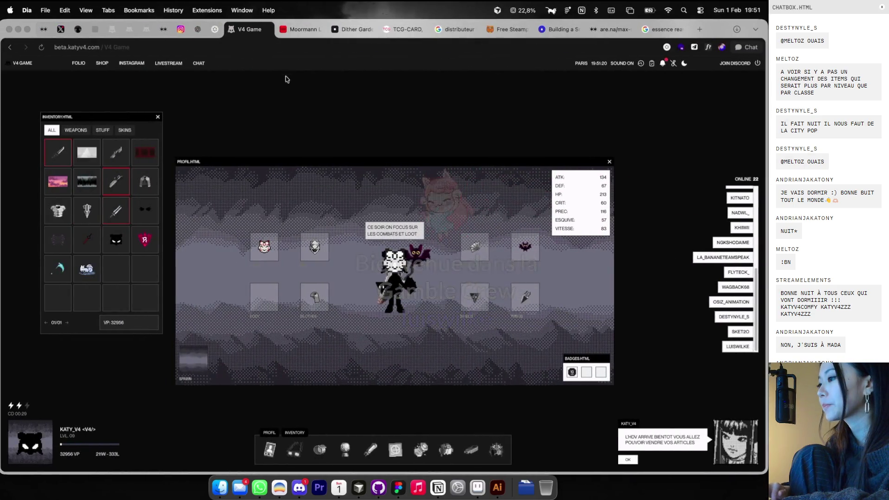
# Dismiss the wait warning, win the current fight, then start and win a new one
pyautogui.moveTo(268, 161); pyautogui.dragTo(273, 158)
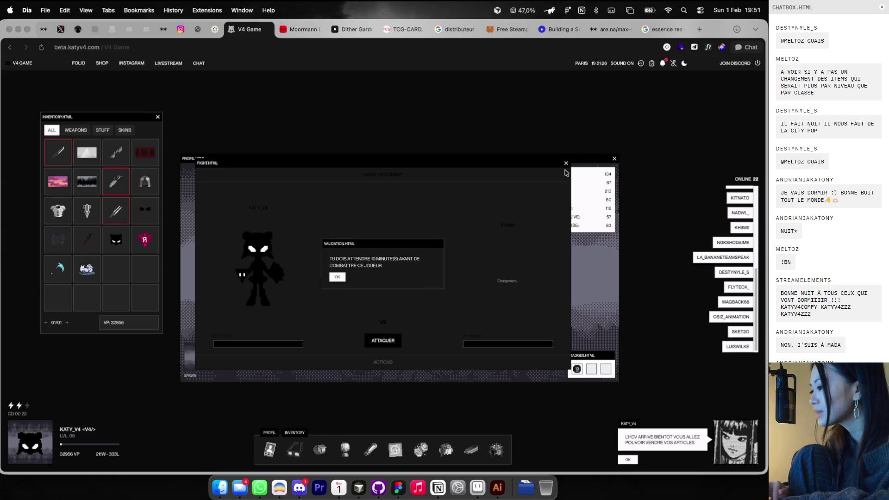
pyautogui.click(344, 280)
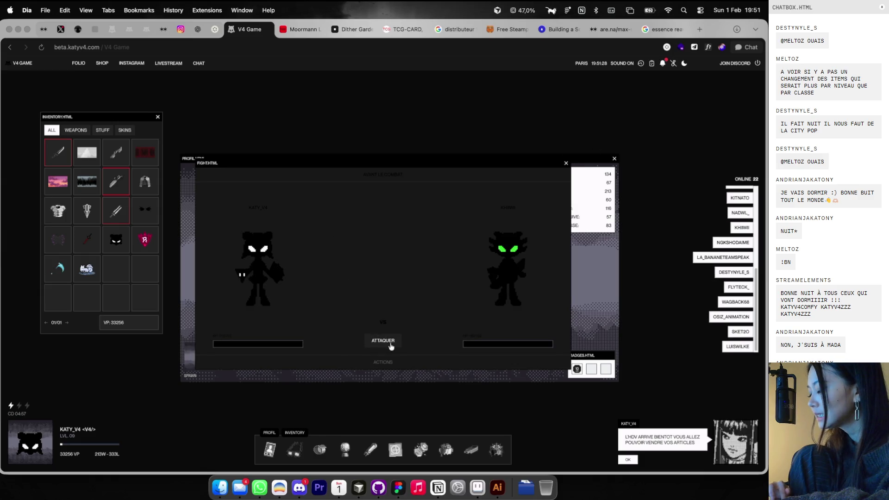
pyautogui.click(391, 345)
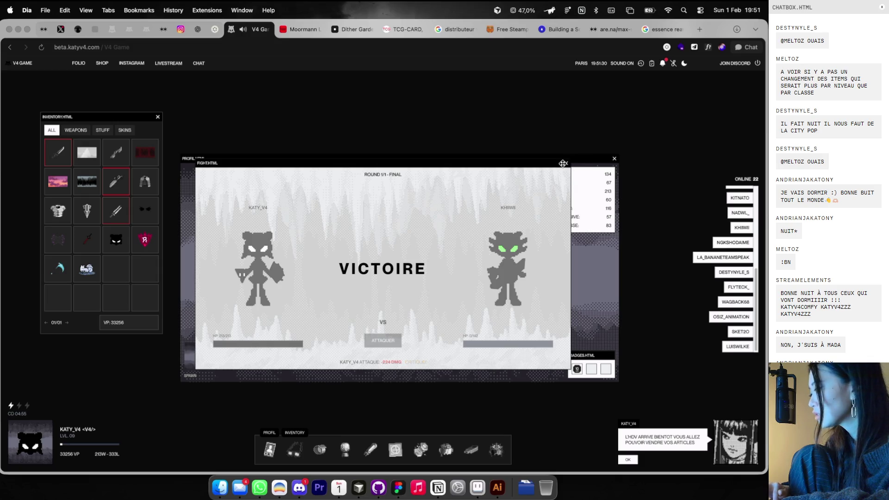
pyautogui.click(749, 318)
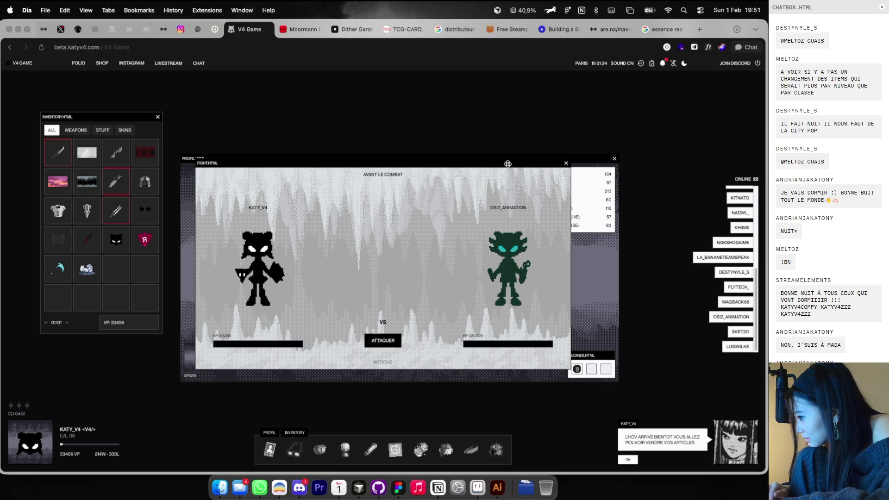
pyautogui.click(384, 342)
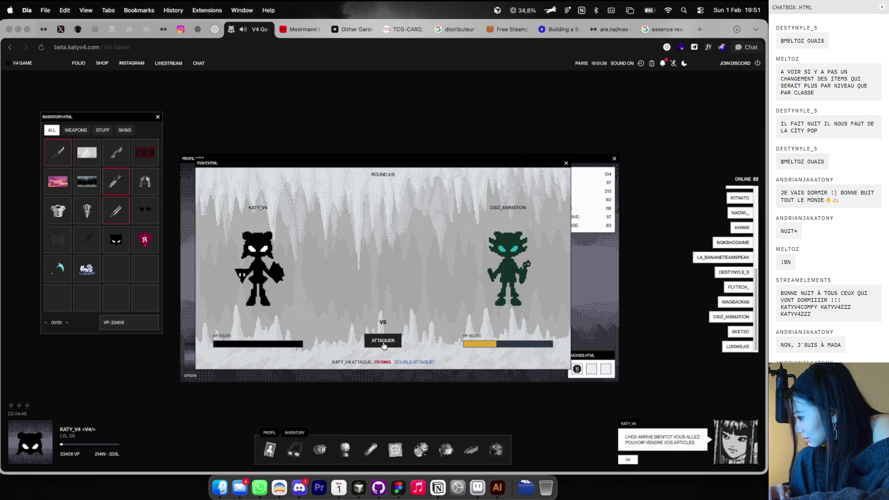
pyautogui.click(383, 343)
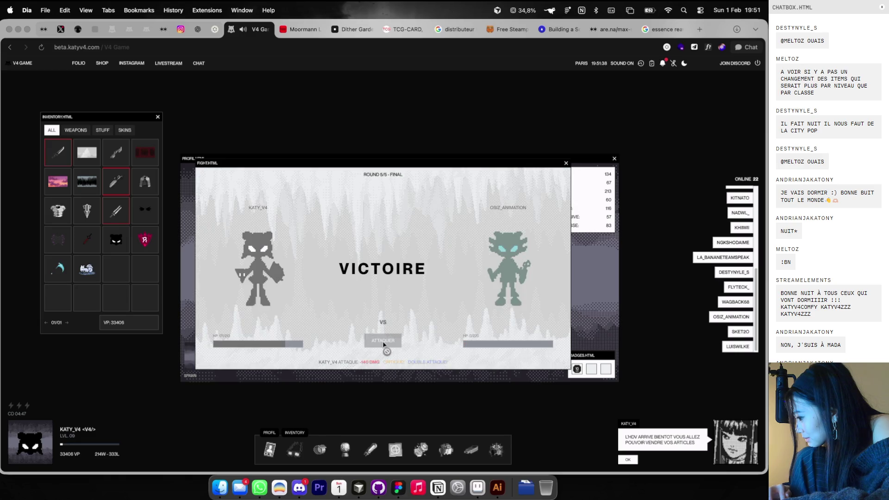
# Close the finished fight and review the recent fight notifications before closing them
pyautogui.click(566, 165)
pyautogui.click(663, 64)
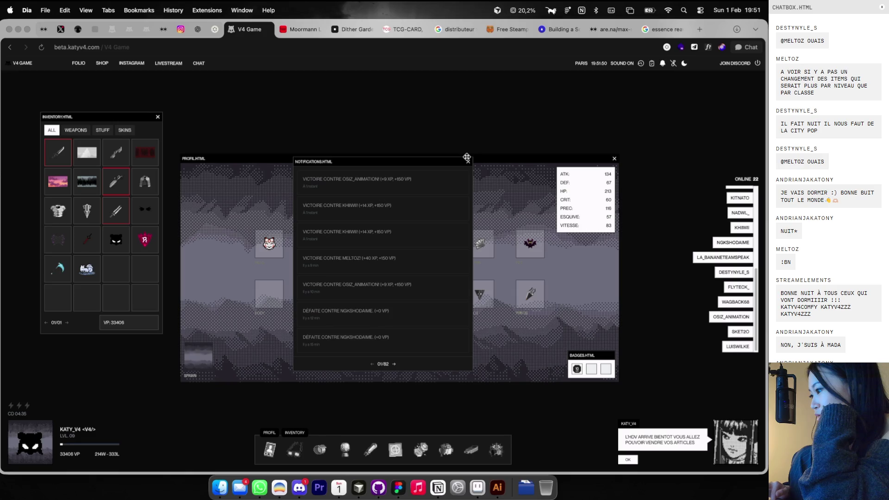
pyautogui.click(468, 156)
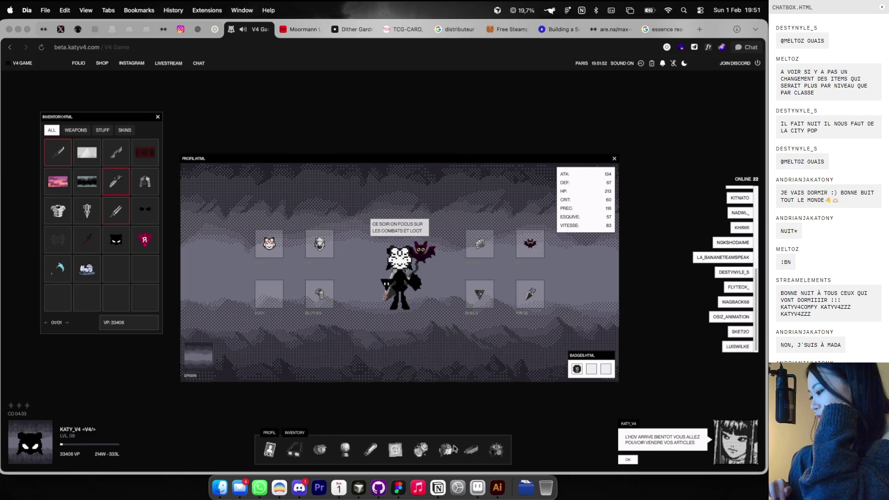
# Open the leaderboard and view a player's profile, moving the window aside before closing it
pyautogui.click(452, 448)
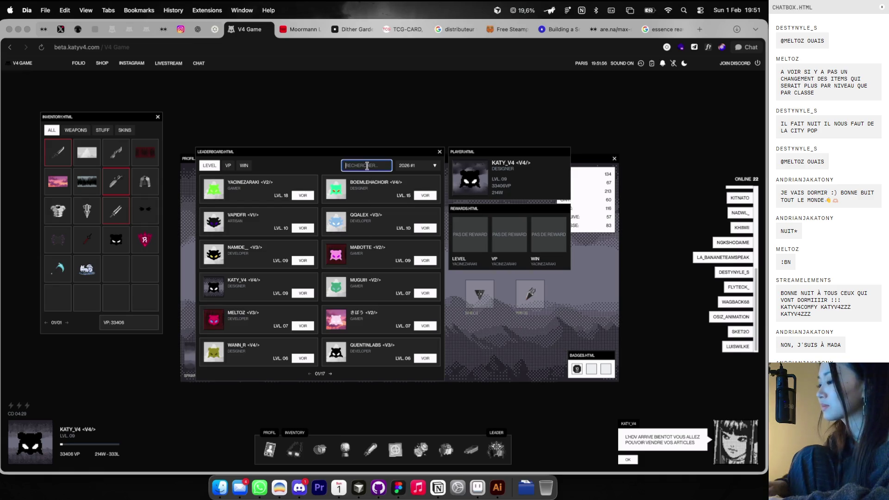
pyautogui.click(303, 197)
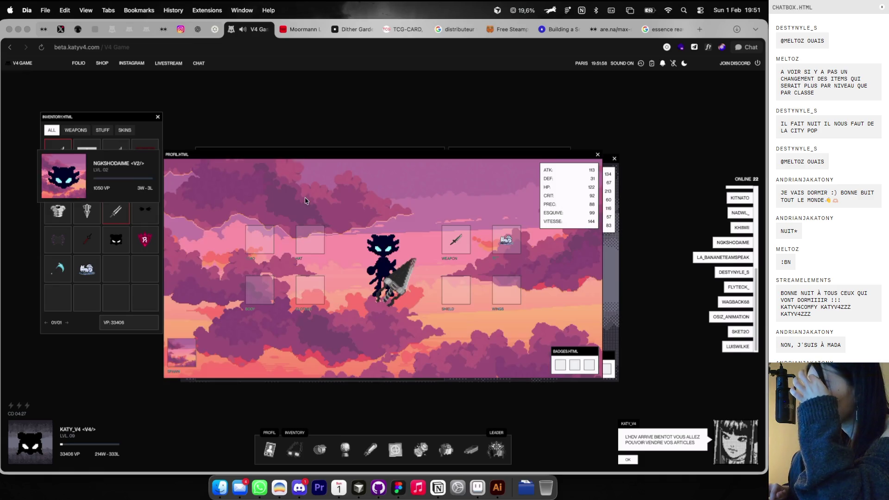
pyautogui.moveTo(368, 153); pyautogui.dragTo(417, 103)
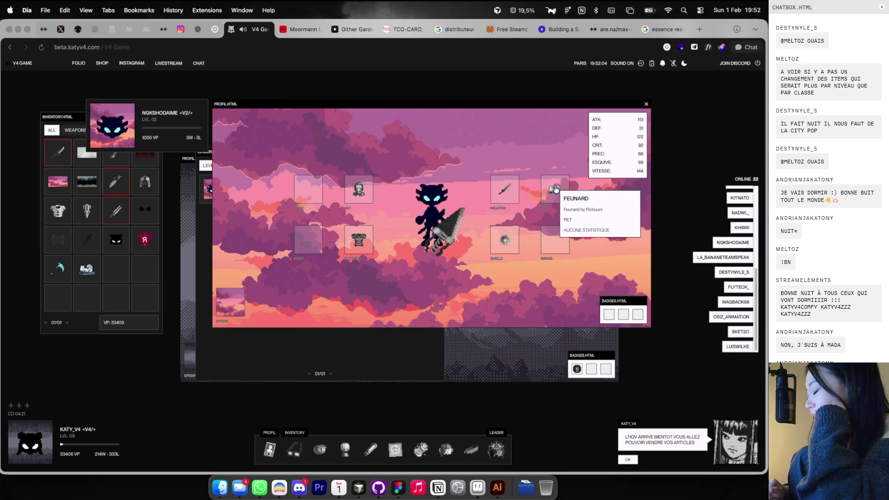
pyautogui.moveTo(500, 200)
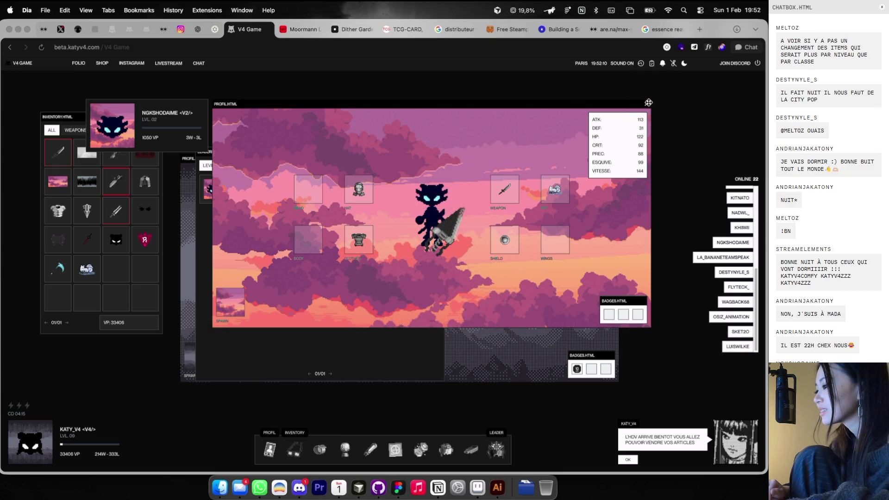
pyautogui.click(648, 102)
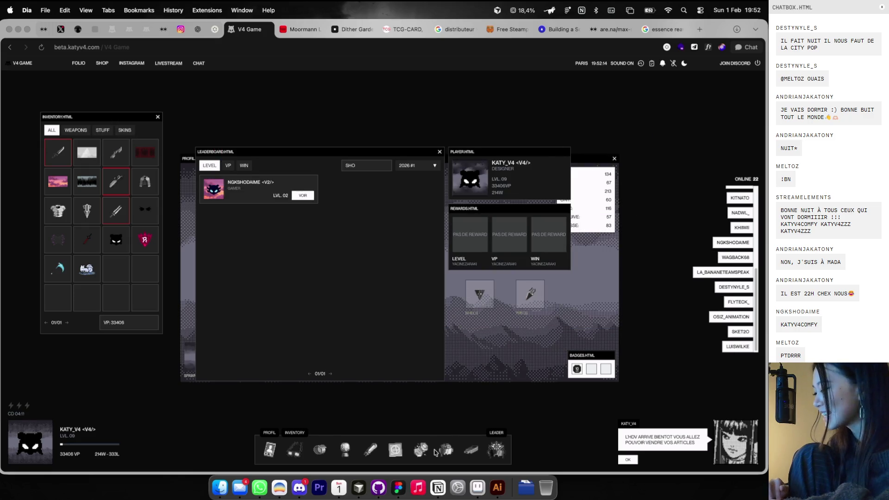
# Search the leaderboard, reopen the matching player's profile, close it, and go to Dither Garden
pyautogui.click(420, 454)
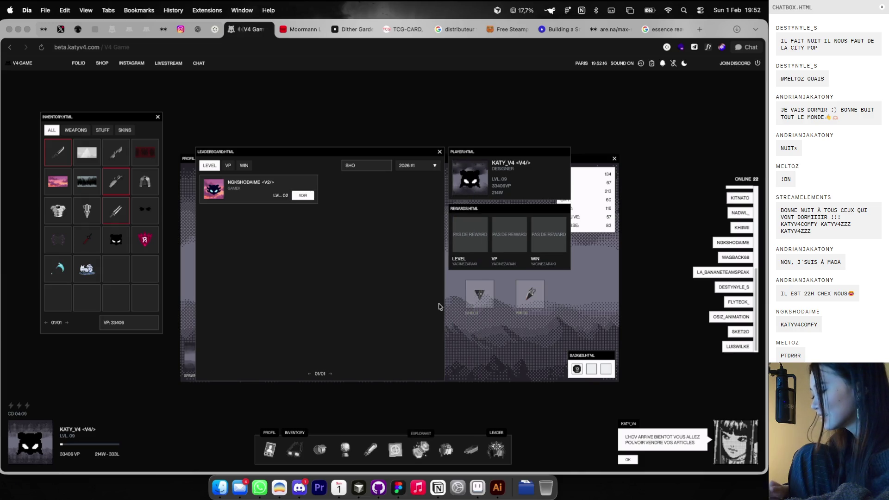
pyautogui.click(385, 164)
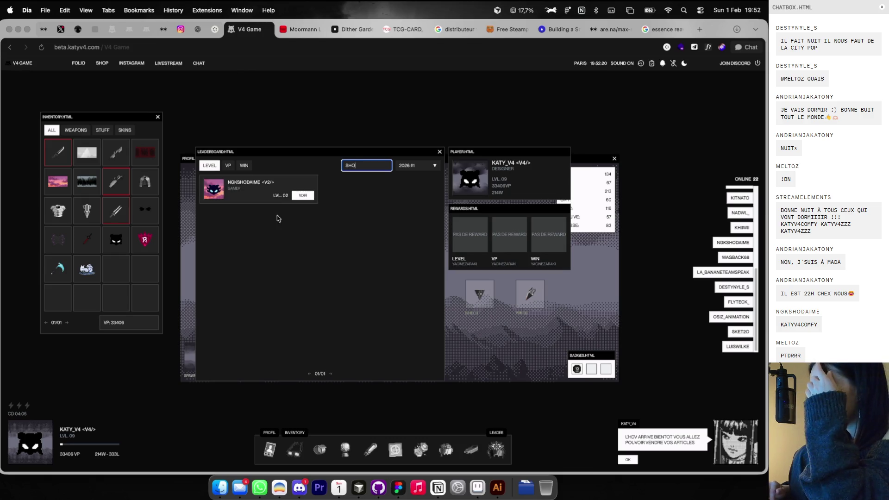
pyautogui.click(305, 197)
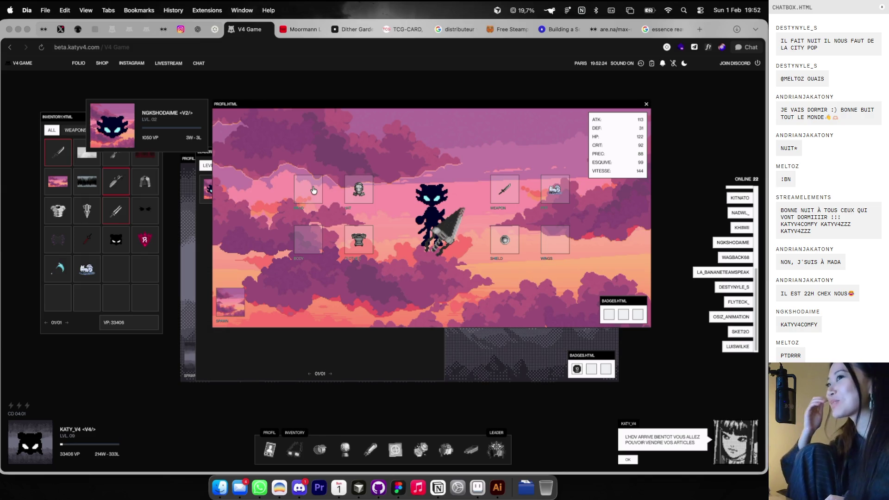
pyautogui.click(646, 105)
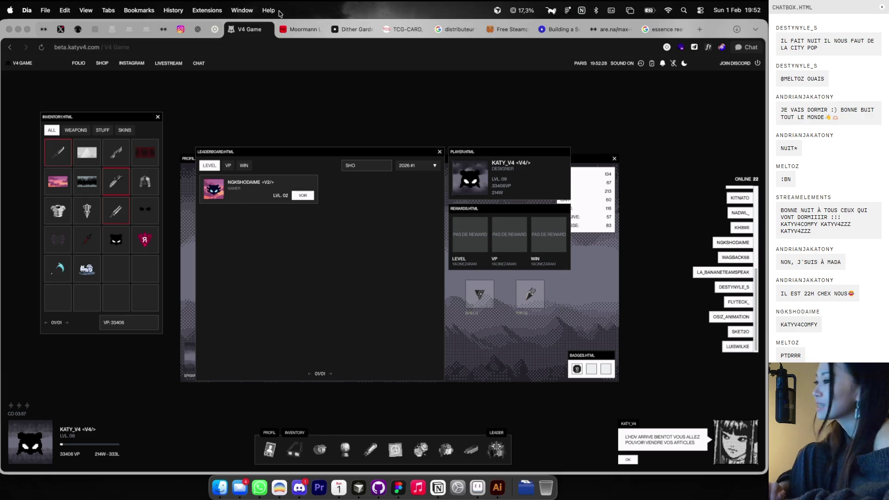
pyautogui.press('super+9')
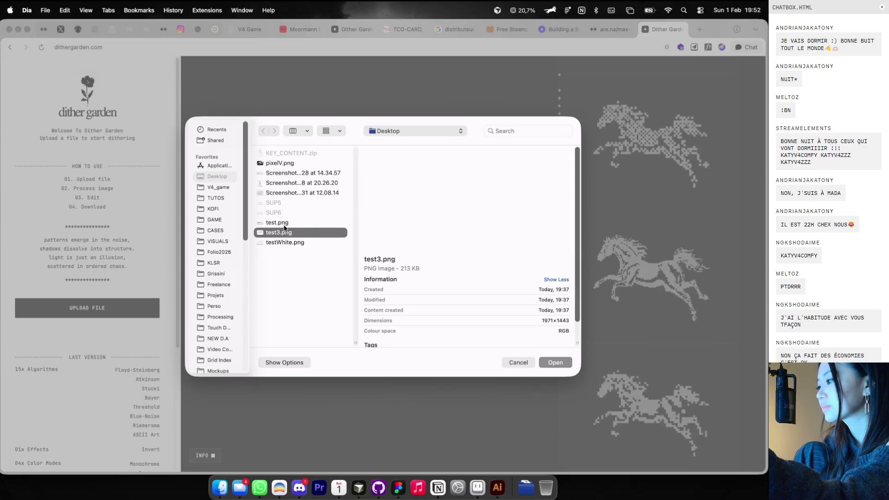
# Load the RIP-IT logo and compare pixel sizes 3, 16, 10, 1, 5 and 8, settling on 2
pyautogui.doubleClick(285, 225)
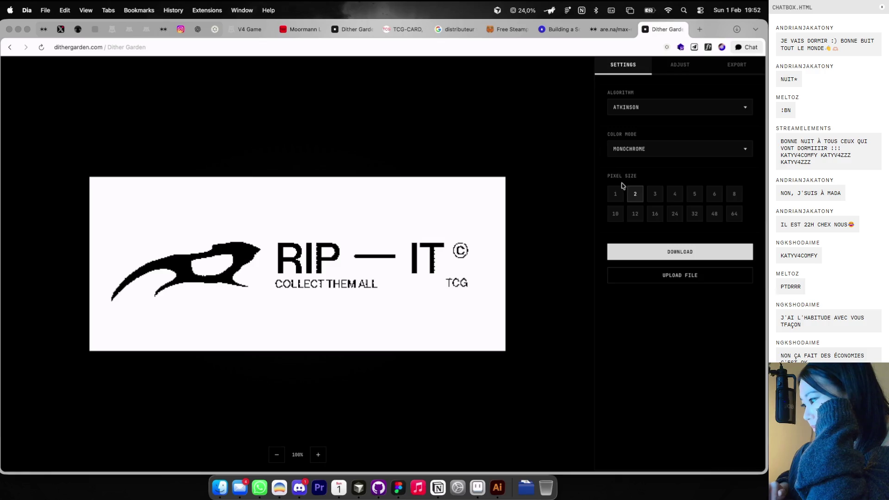
pyautogui.click(655, 202)
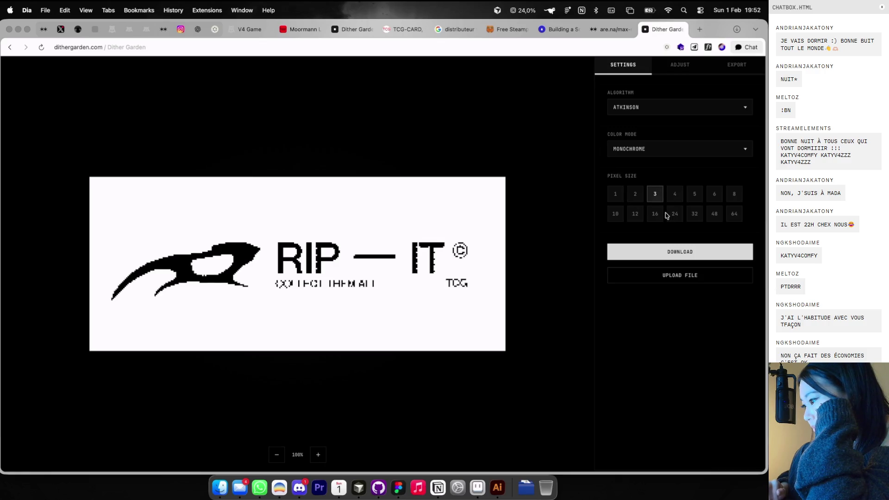
pyautogui.click(656, 214)
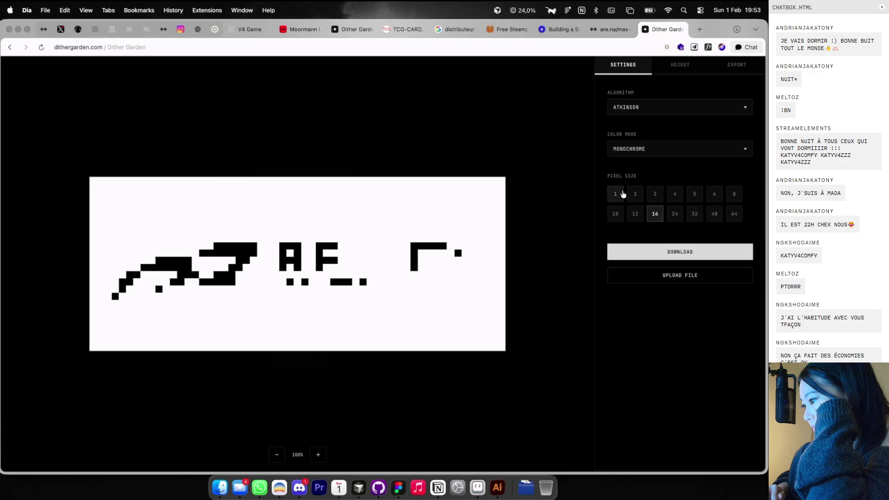
pyautogui.click(617, 216)
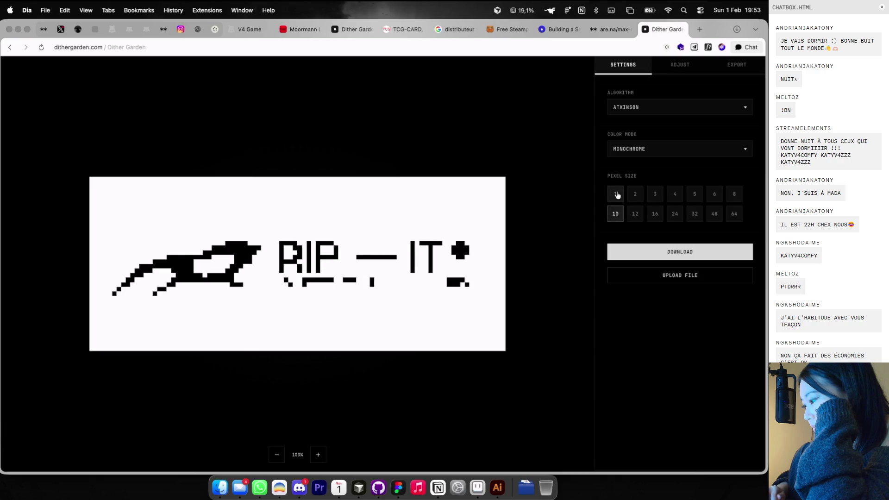
pyautogui.click(618, 195)
pyautogui.click(658, 193)
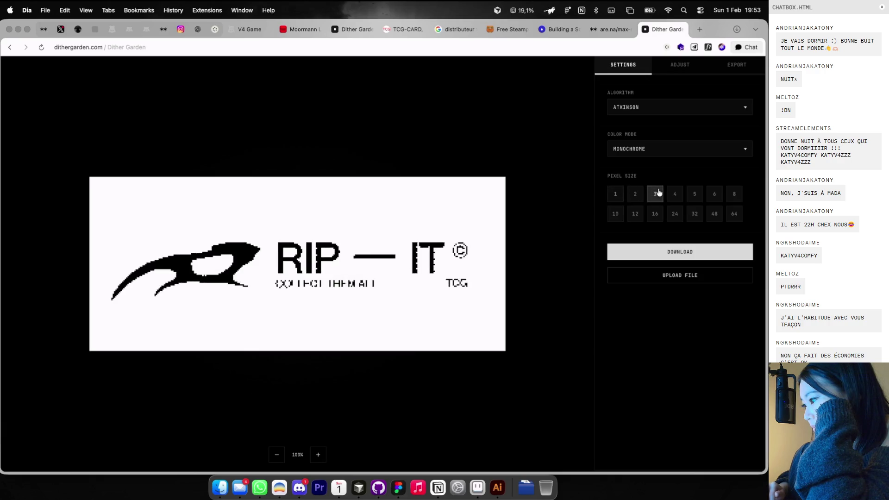
pyautogui.click(695, 196)
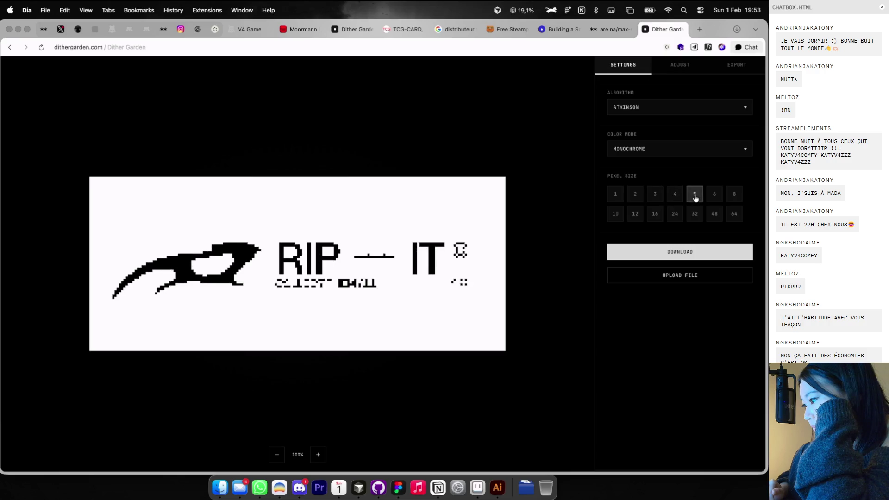
pyautogui.click(733, 196)
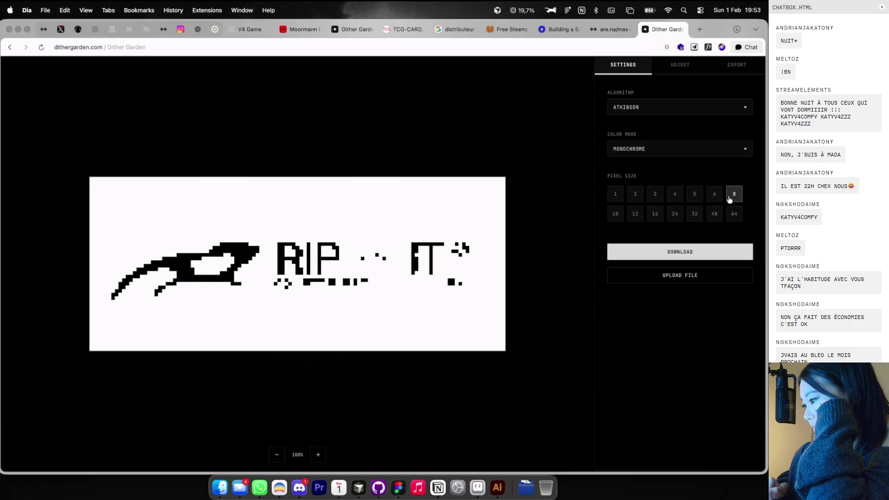
pyautogui.click(616, 194)
# Switch the dithering algorithm to Floyd-Steinberg and compare pixel sizes 3, 1 and 2
pyautogui.click(642, 110)
pyautogui.click(640, 117)
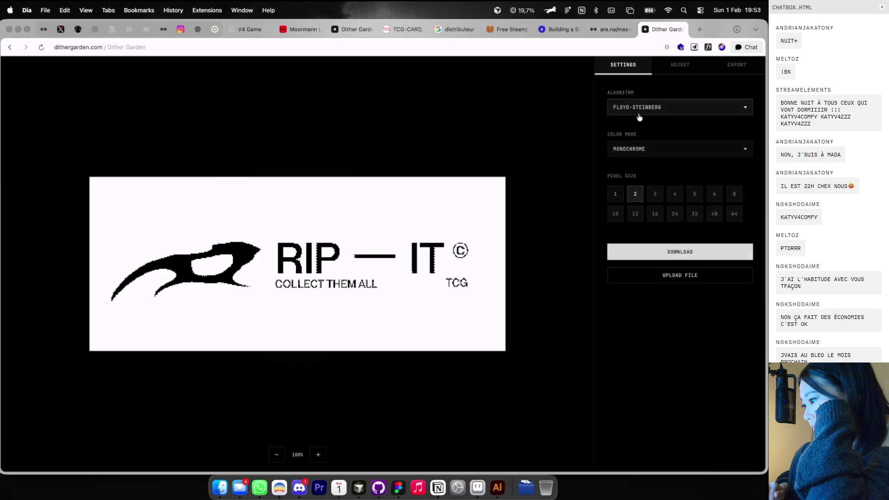
pyautogui.click(655, 196)
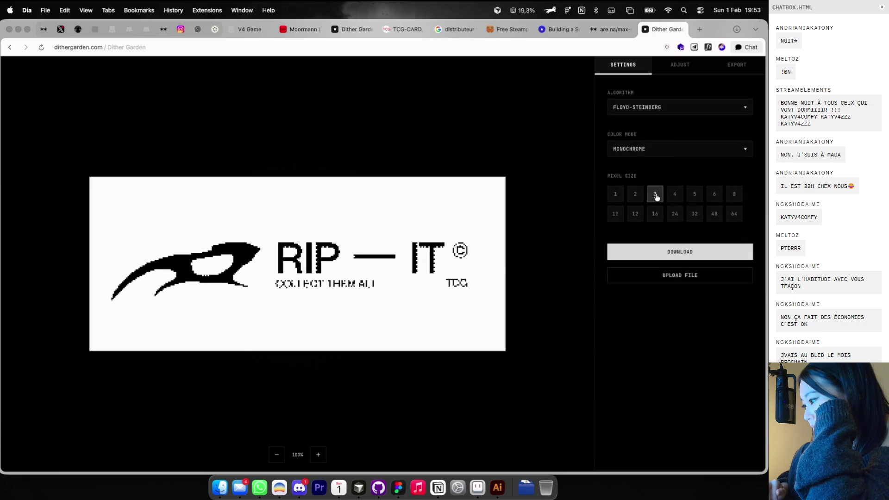
pyautogui.click(619, 196)
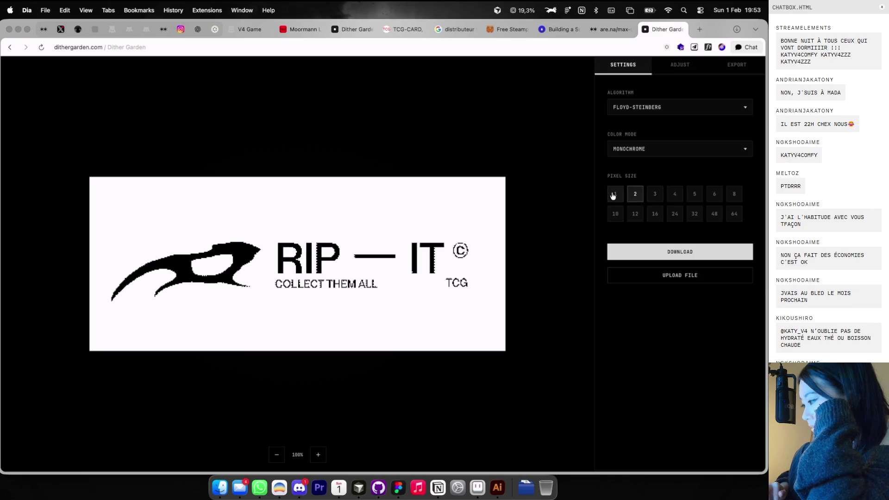
pyautogui.scroll(5, 409, 242)
pyautogui.scroll(-5, 409, 241)
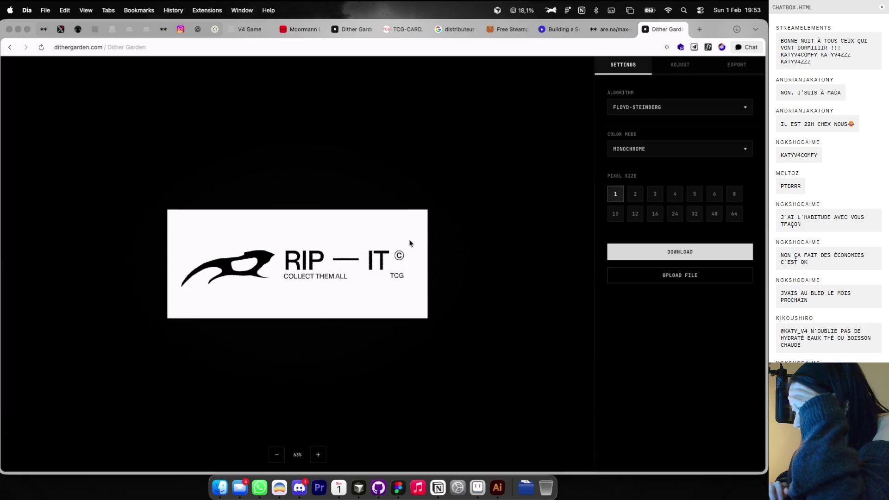
pyautogui.scroll(5, 329, 263)
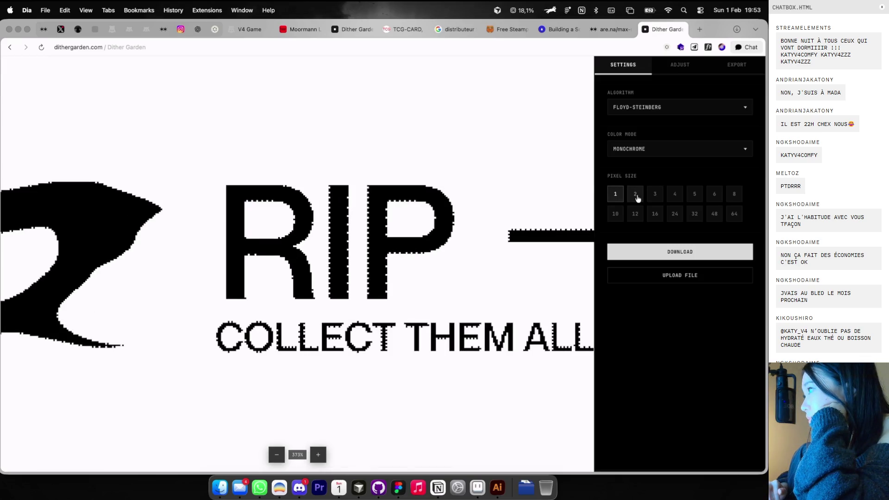
pyautogui.click(635, 195)
pyautogui.scroll(-5, 482, 247)
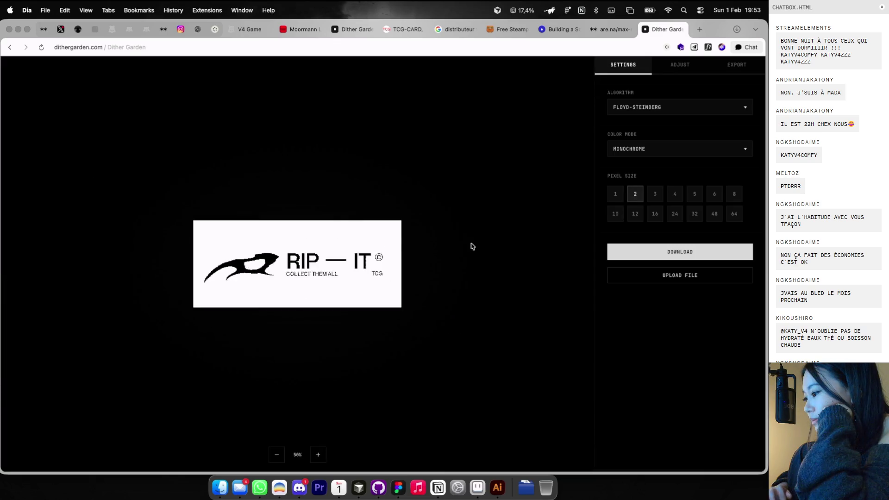
pyautogui.scroll(3, 401, 249)
# After trying pixel sizes 3 and 4, set size 1 and screenshot the dithered logo
pyautogui.click(659, 198)
pyautogui.click(680, 196)
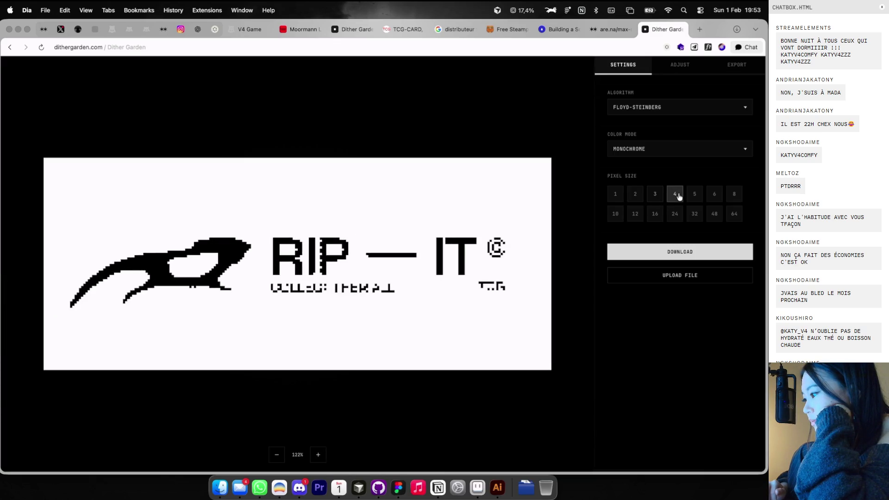
pyautogui.click(655, 193)
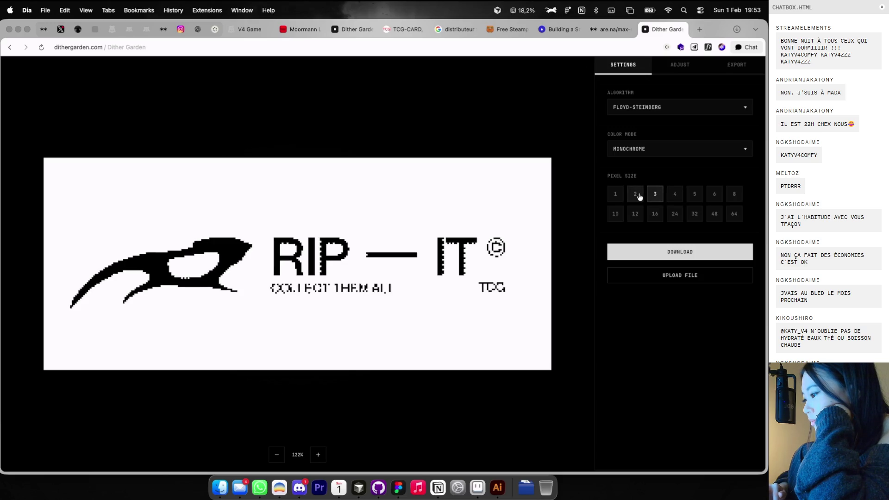
pyautogui.click(639, 198)
pyautogui.click(622, 197)
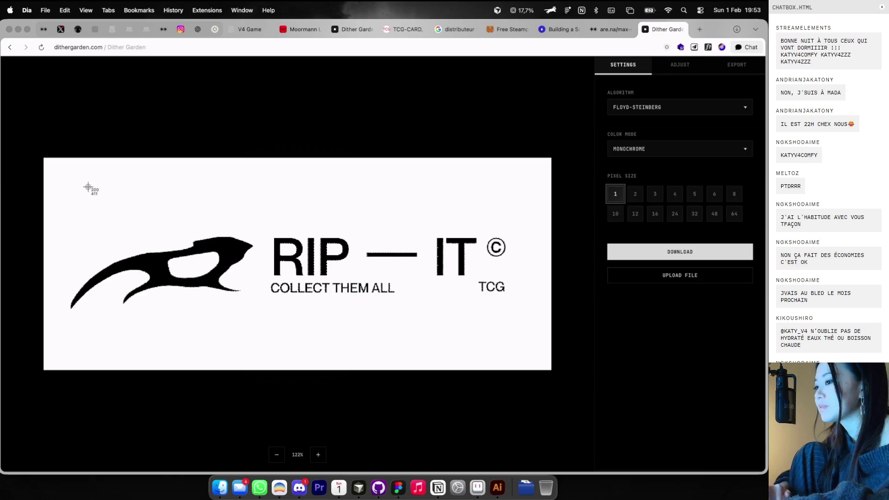
pyautogui.moveTo(48, 162); pyautogui.dragTo(557, 373)
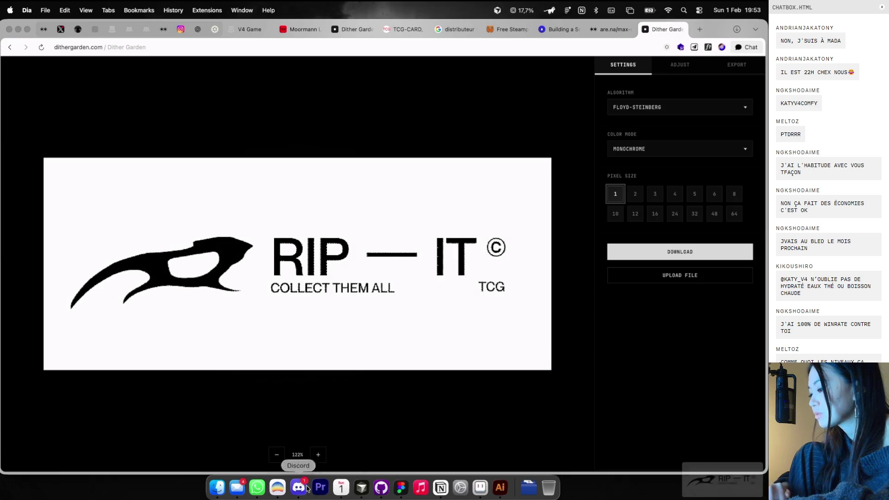
pyautogui.click(401, 487)
# Drop the dithered logo screenshot onto the canvas at 1100×446 and move it above the RIP-IT cards
pyautogui.moveTo(703, 484)
pyautogui.mouseDown()
pyautogui.moveTo(410, 370)
pyautogui.moveTo(403, 352)
pyautogui.mouseUp()
pyautogui.moveTo(400, 293); pyautogui.dragTo(398, 222)
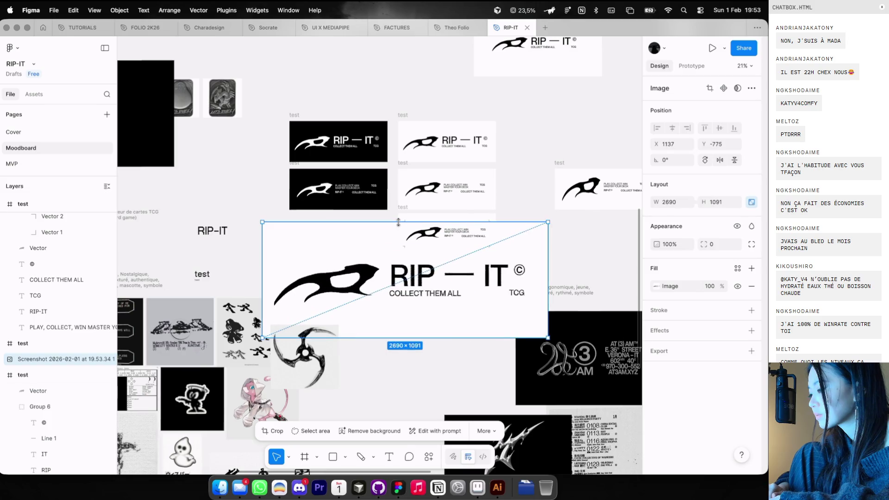
pyautogui.hotkey('ctrl', 'z')
pyautogui.scroll(-2, 398, 278)
pyautogui.moveTo(398, 290); pyautogui.dragTo(355, 109)
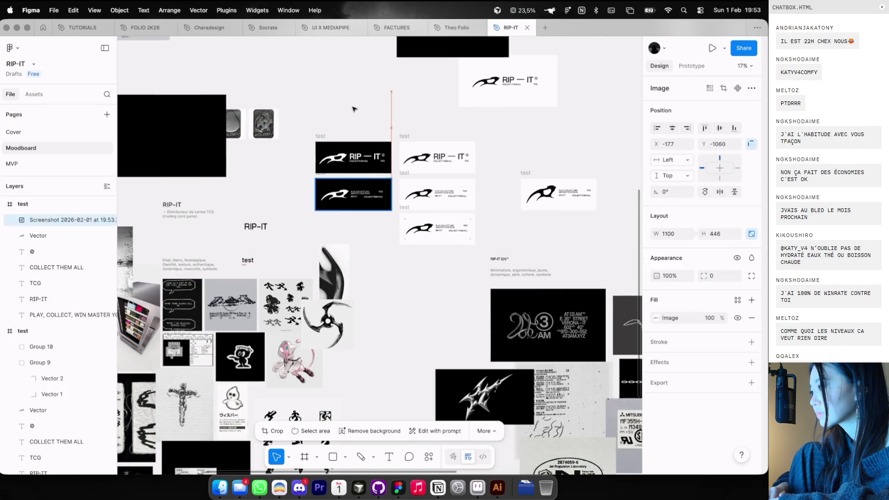
pyautogui.scroll(3, 353, 92)
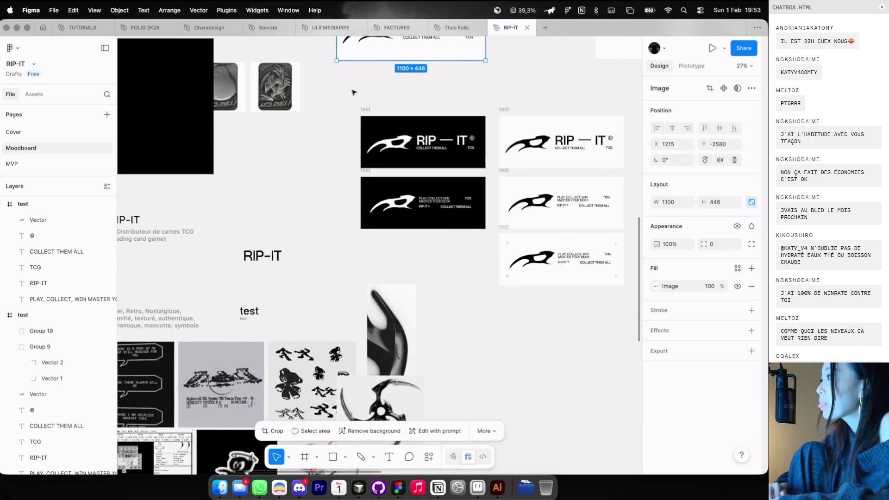
pyautogui.scroll(-1, 354, 92)
pyautogui.hotkey('ctrl', 'Left')
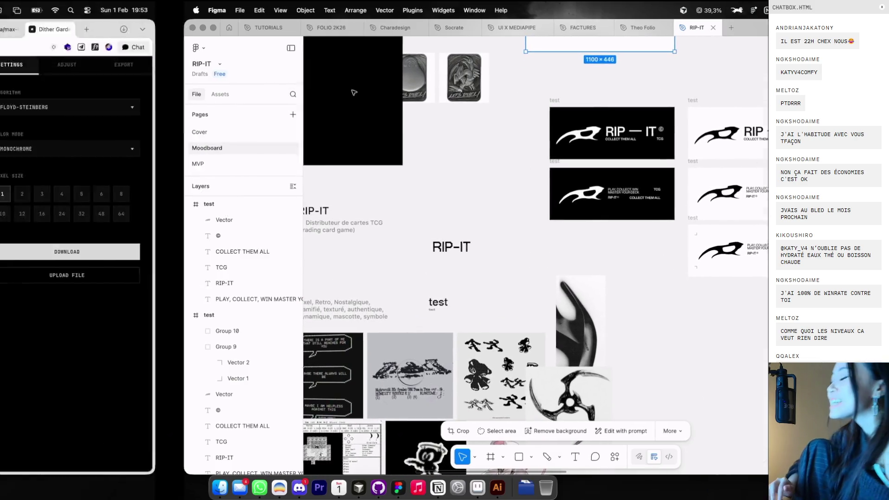
pyautogui.click(246, 33)
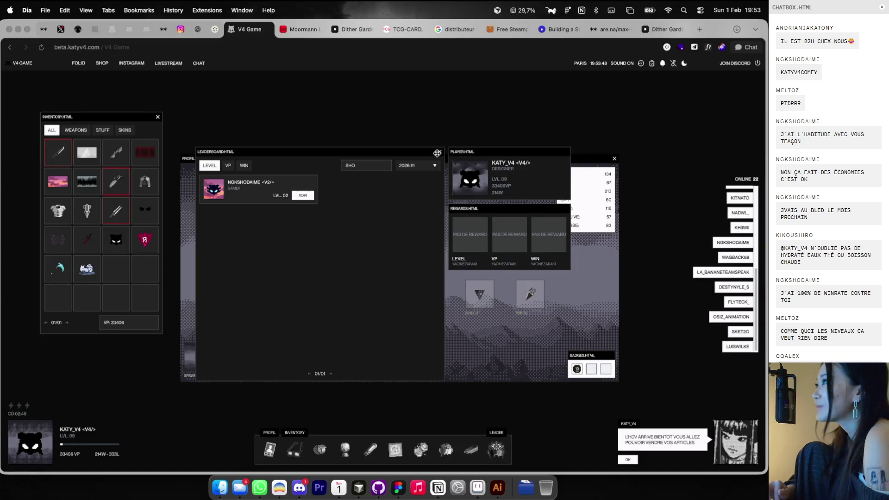
# Close the leaderboard panels and launch a V-Roll with the remaining ticket
pyautogui.click(437, 152)
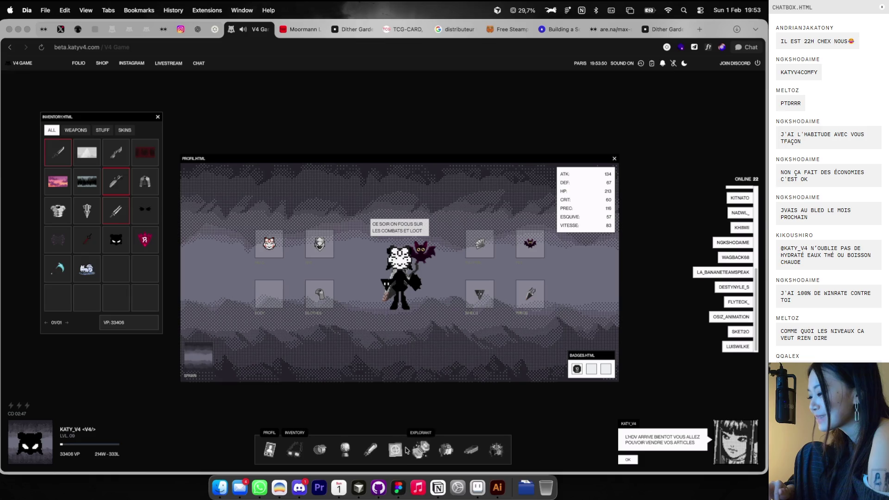
pyautogui.click(401, 452)
pyautogui.click(391, 309)
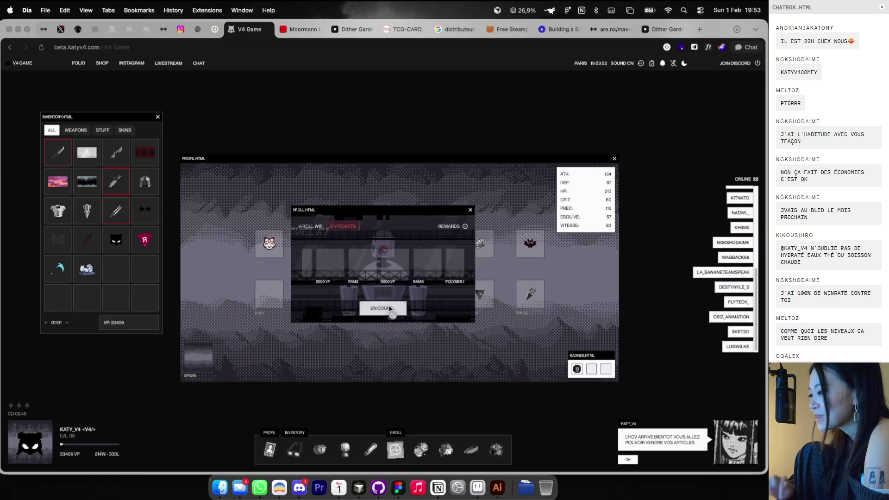
# Start a new Explorakit dig, dig every grid cell, and dismiss the results
pyautogui.click(423, 453)
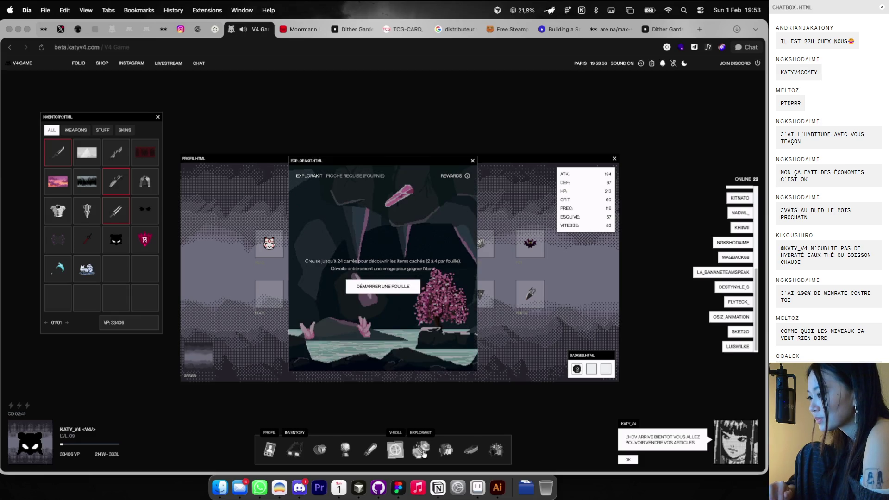
pyautogui.click(391, 286)
pyautogui.click(388, 261)
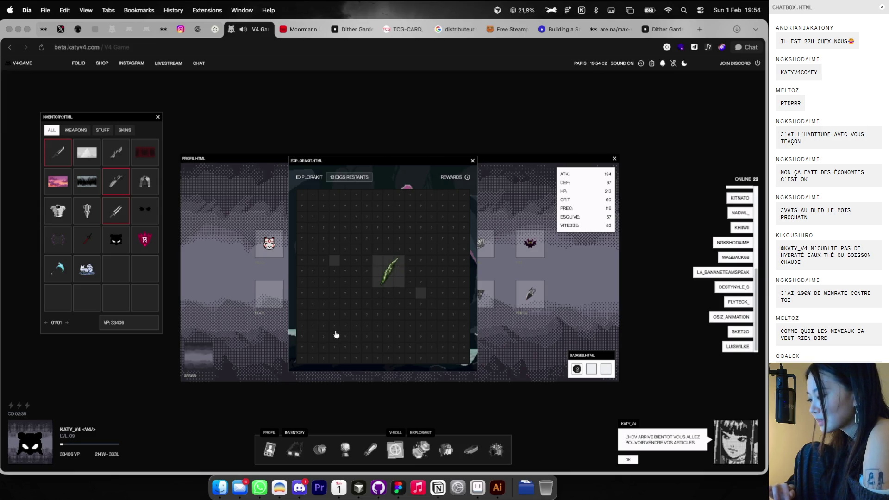
pyautogui.click(386, 216)
pyautogui.click(355, 218)
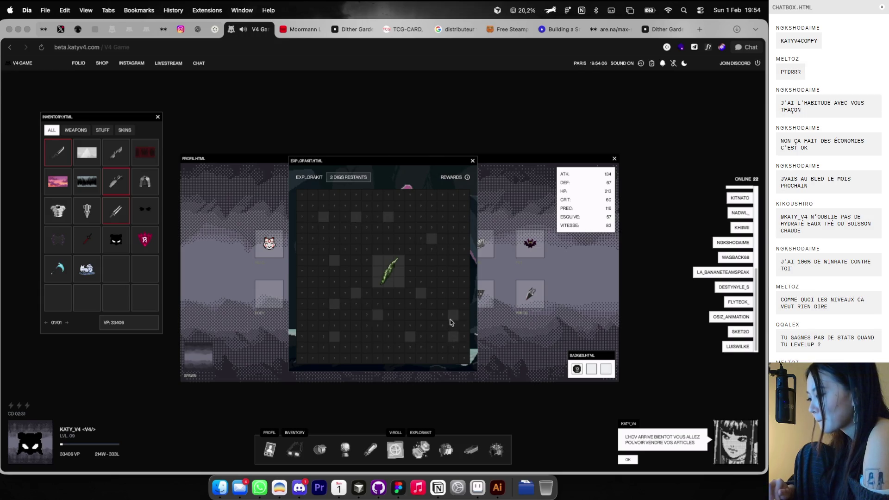
pyautogui.click(445, 269)
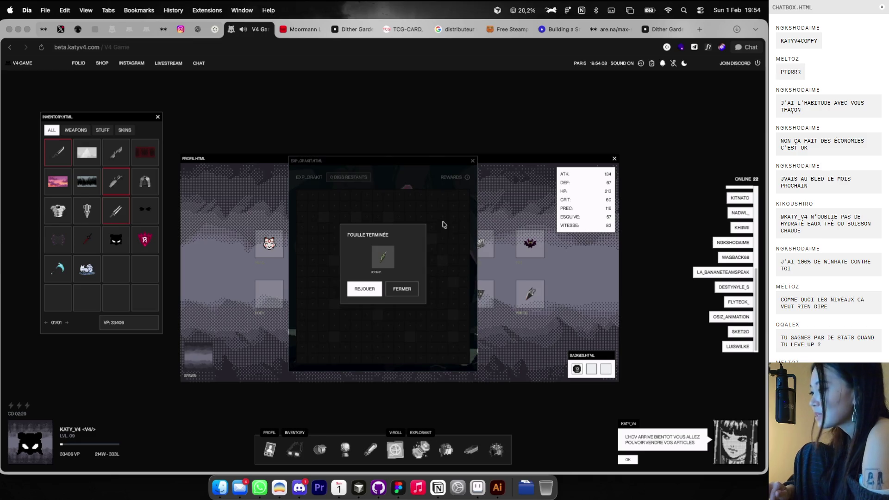
pyautogui.click(408, 291)
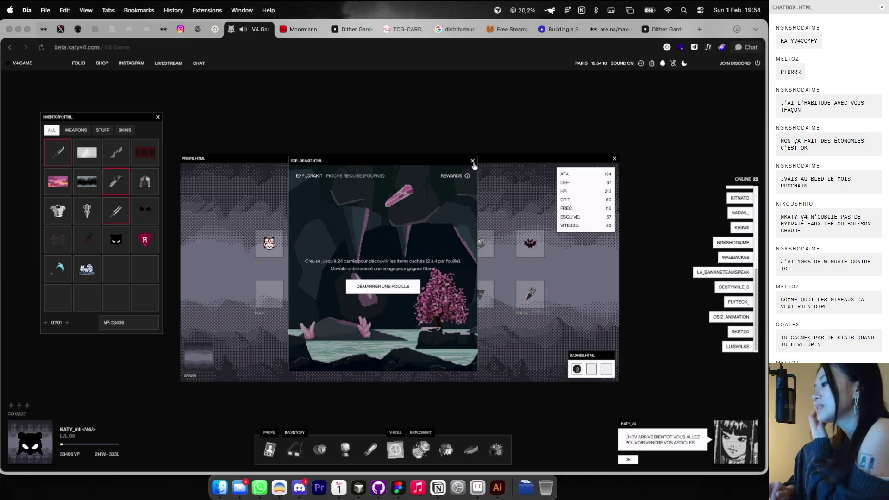
pyautogui.click(472, 161)
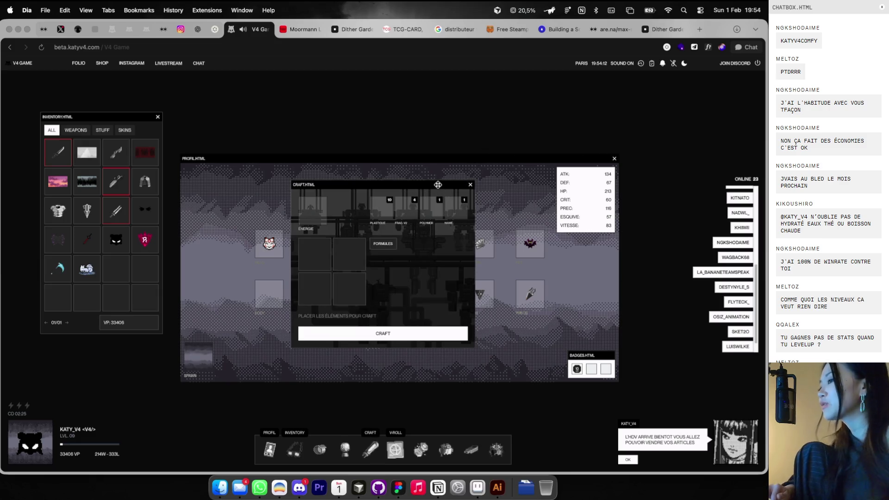
# Close the V-Roll window, the craft formulas list and the Craft window
pyautogui.moveTo(437, 184); pyautogui.dragTo(493, 160)
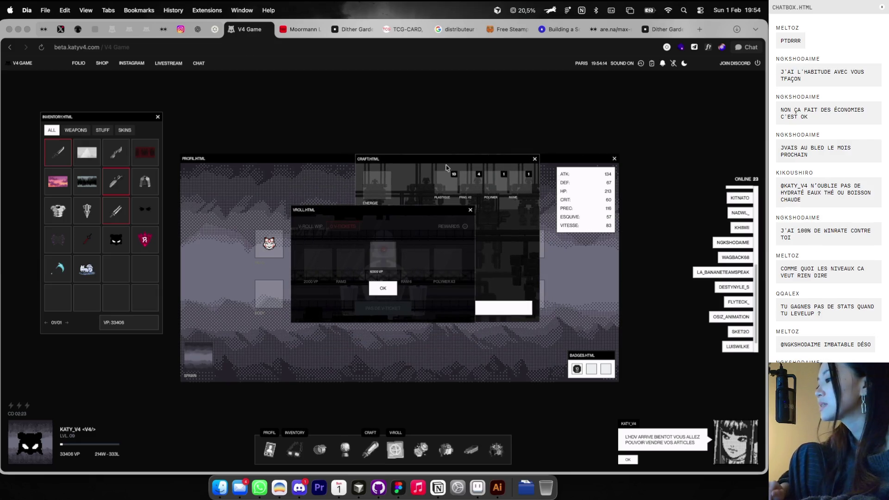
pyautogui.click(471, 212)
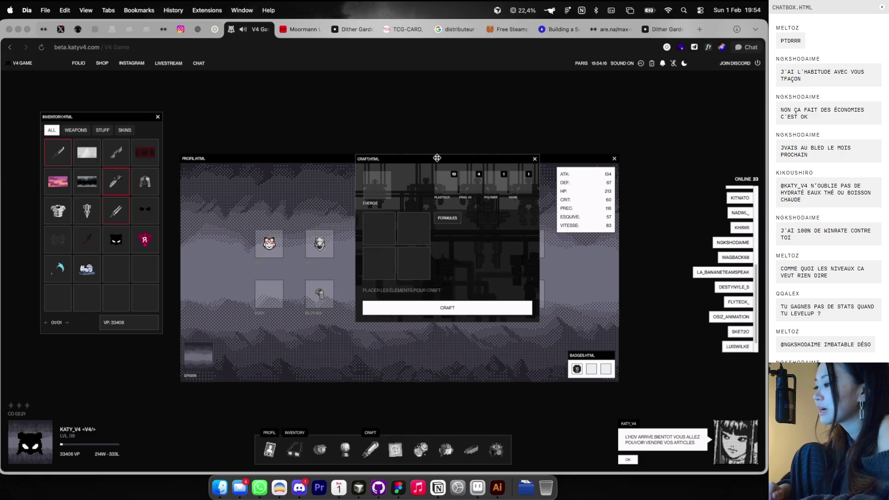
pyautogui.moveTo(437, 159); pyautogui.dragTo(449, 177)
pyautogui.click(454, 236)
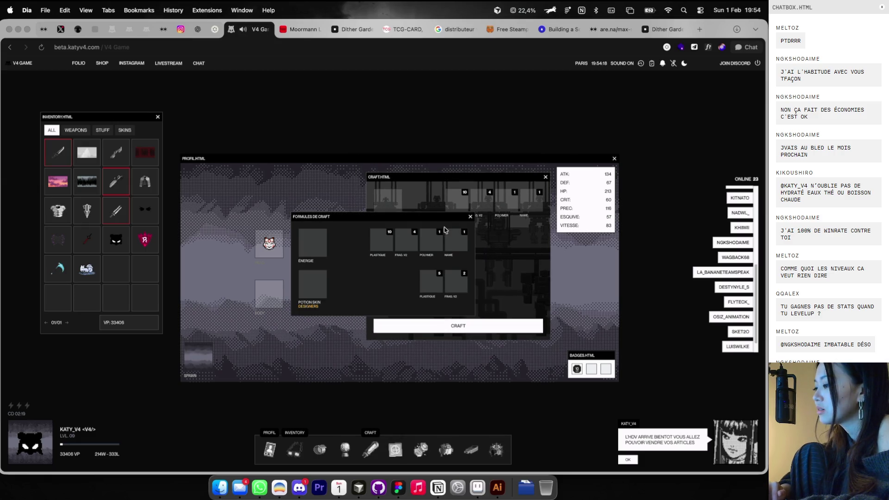
pyautogui.moveTo(439, 227); pyautogui.dragTo(475, 216)
pyautogui.click(470, 216)
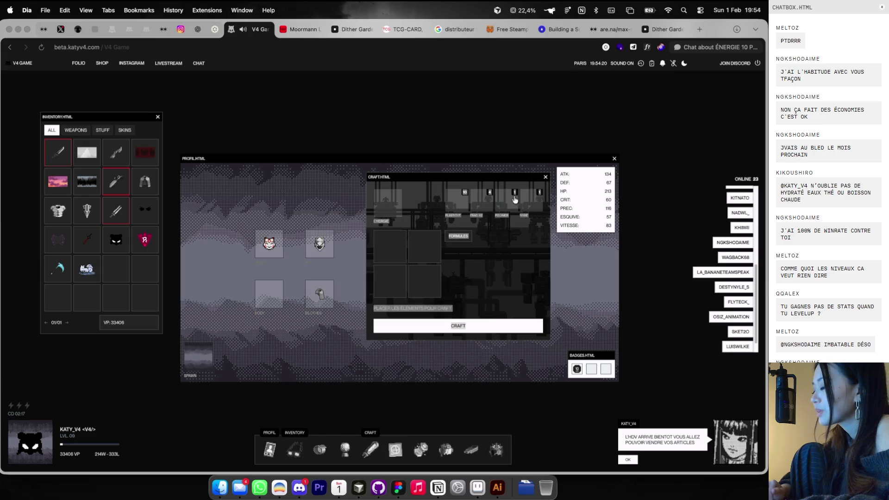
pyautogui.click(545, 179)
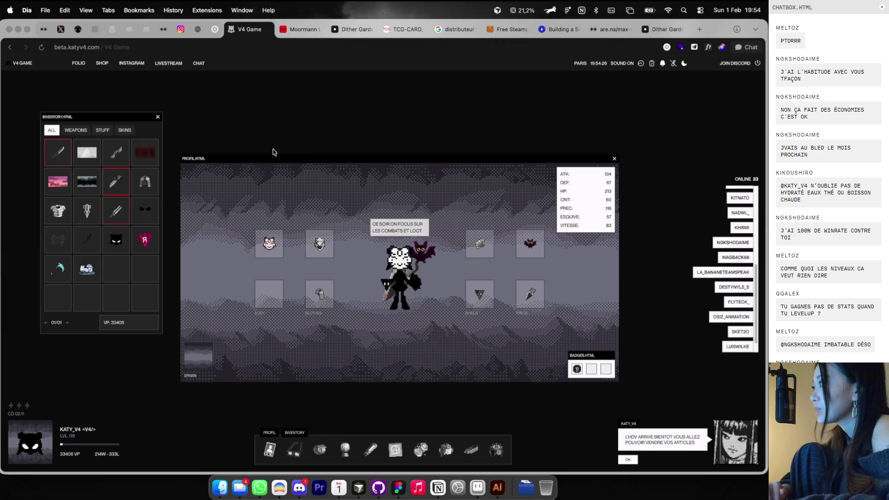
# Equip Angry Pucca as the character's head and unequip the bat pet
pyautogui.click(116, 241)
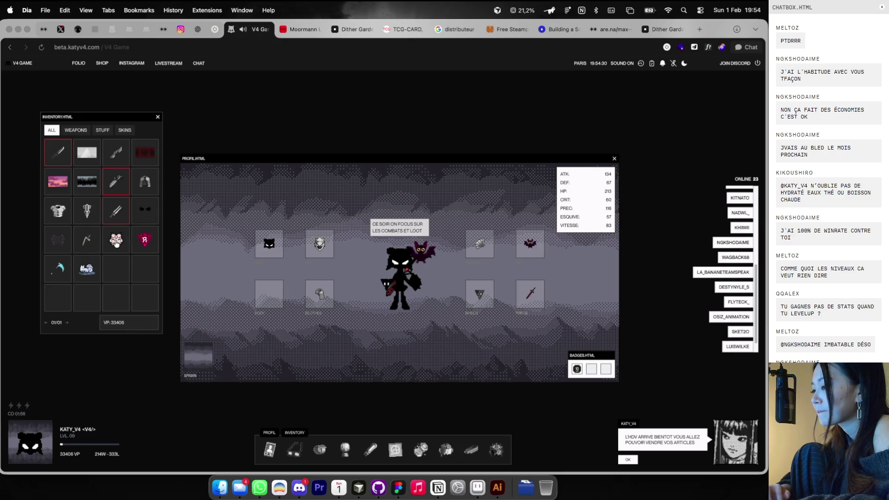
pyautogui.click(530, 243)
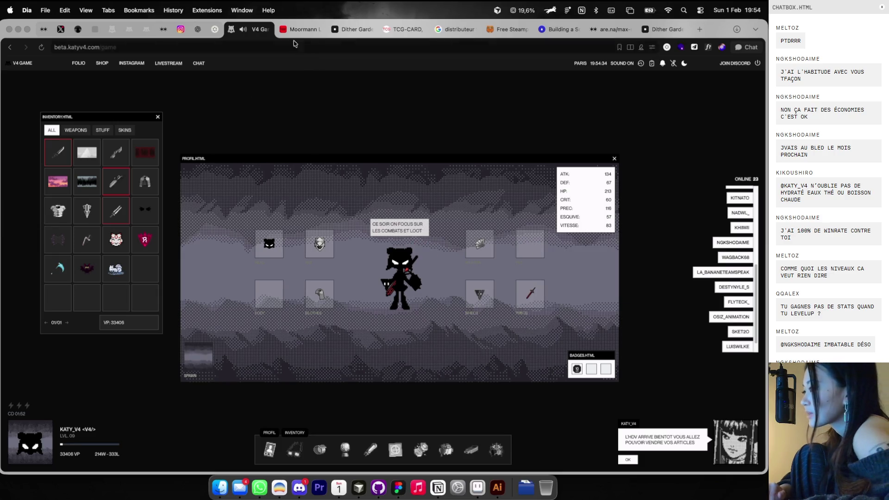
pyautogui.click(215, 29)
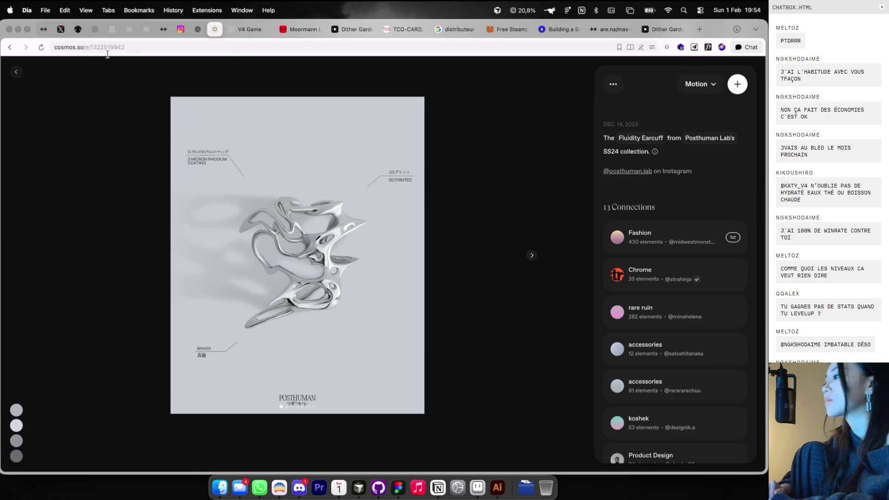
# Go to your Cosmos profile's clusters and open the BRANDING cluster
pyautogui.click(172, 48)
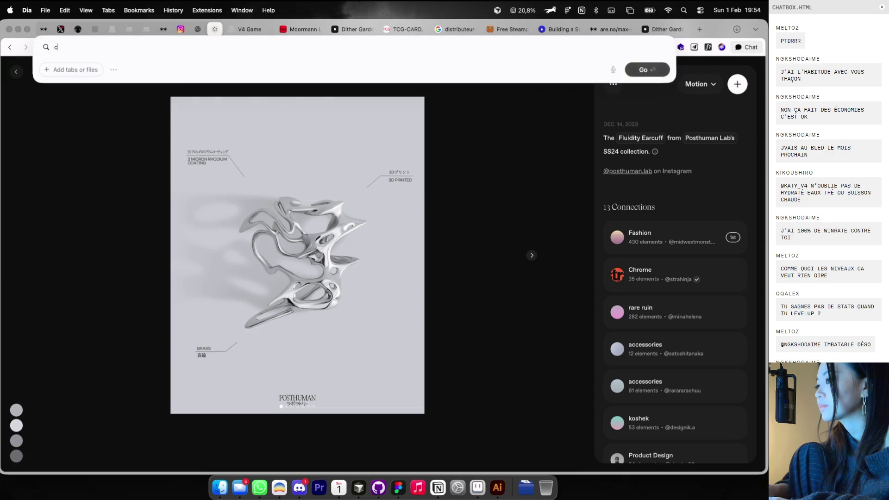
pyautogui.press('Return')
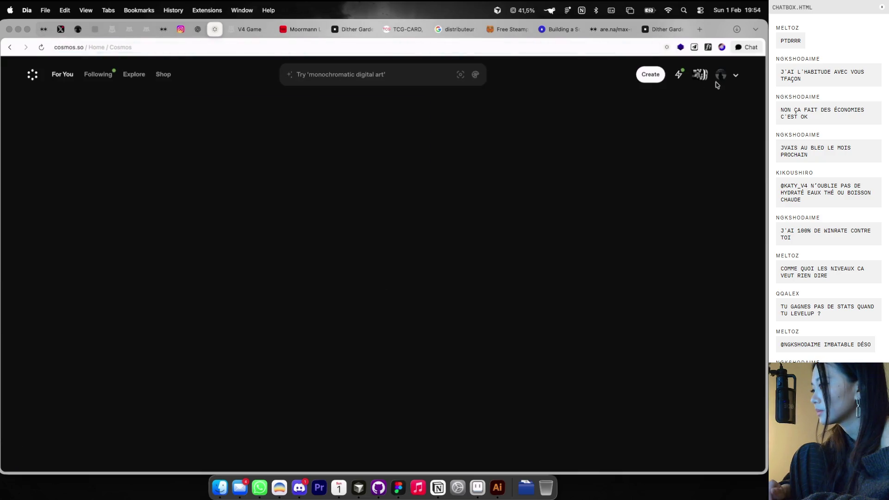
pyautogui.click(721, 74)
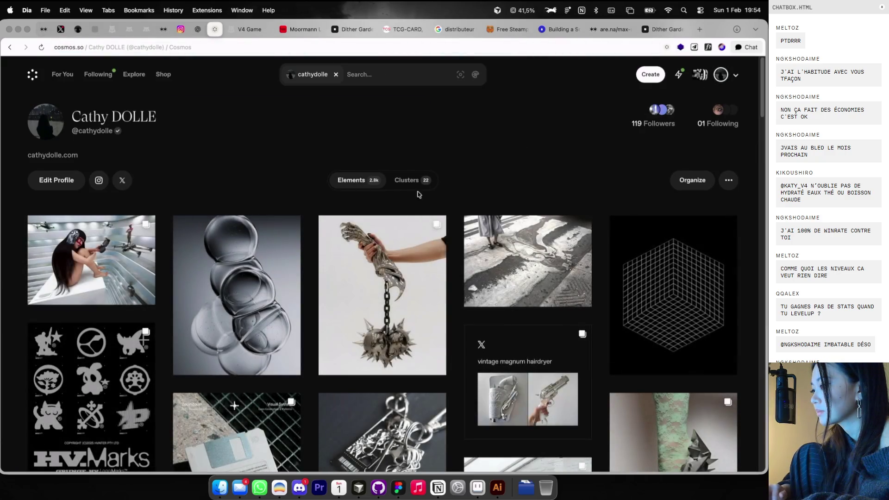
pyautogui.click(414, 180)
pyautogui.scroll(-4, 387, 383)
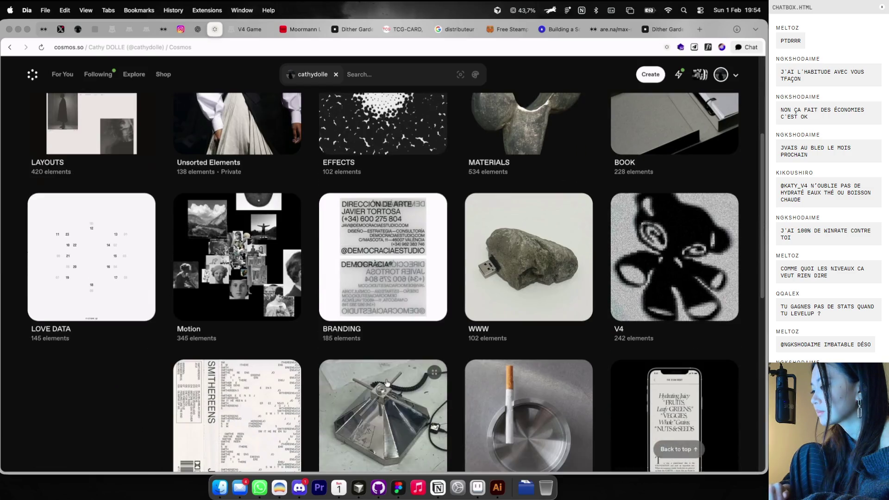
pyautogui.click(384, 278)
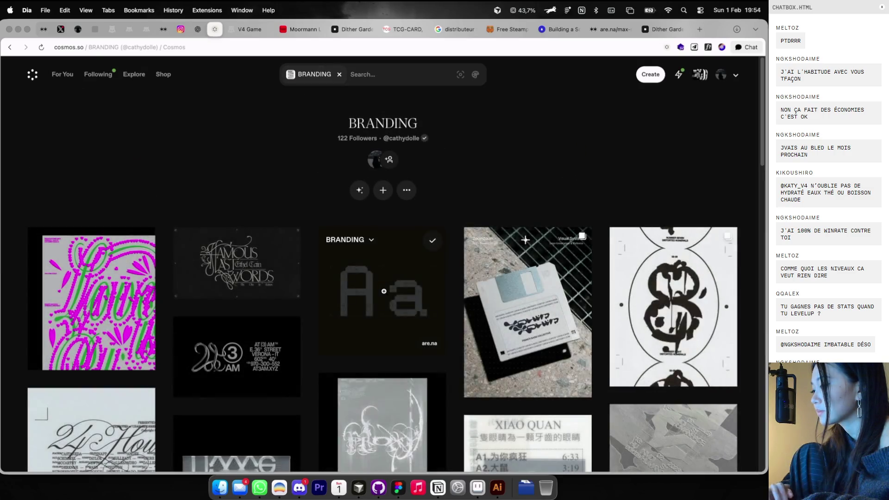
# Browse further down the BRANDING references, then return to the Figma workspace
pyautogui.scroll(-10, 384, 290)
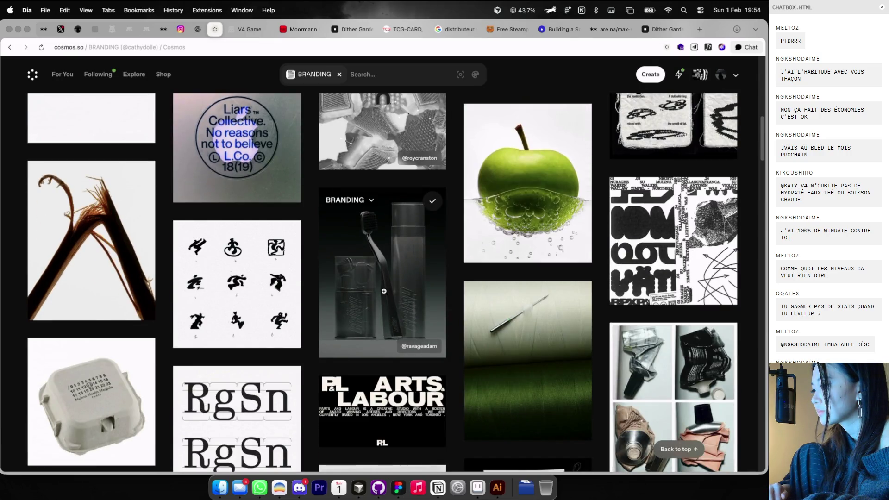
pyautogui.scroll(-7, 384, 291)
pyautogui.scroll(2, 383, 291)
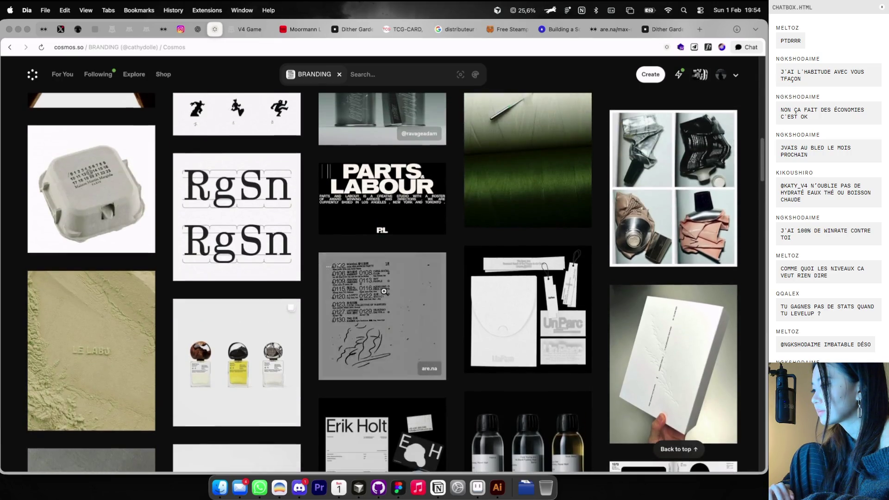
pyautogui.scroll(-3, 384, 291)
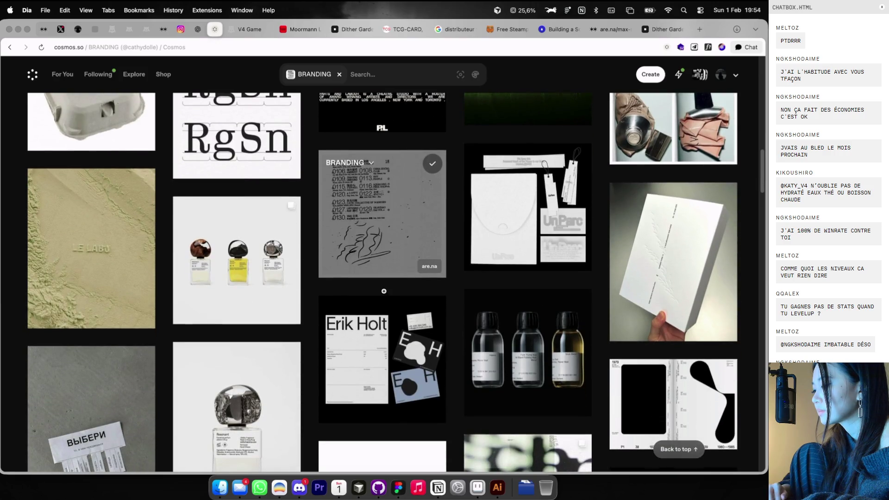
pyautogui.scroll(-4, 384, 291)
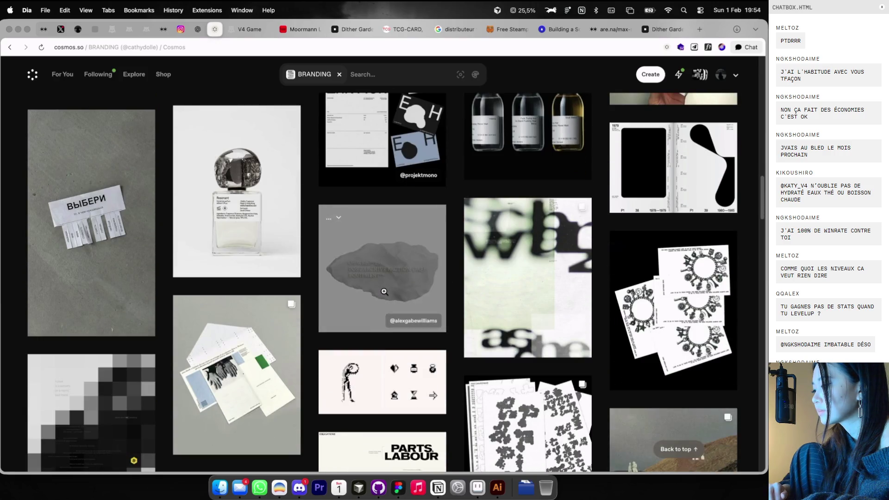
pyautogui.scroll(-3, 384, 292)
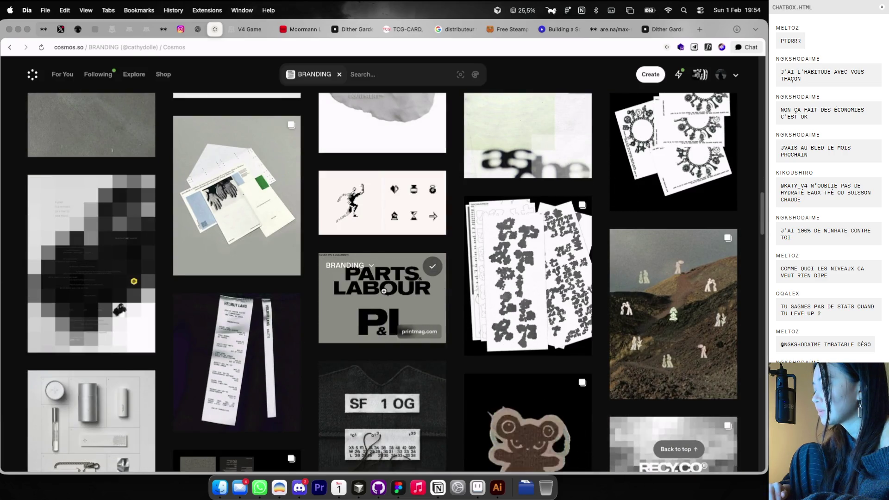
pyautogui.scroll(-1, 384, 291)
pyautogui.scroll(-6, 384, 291)
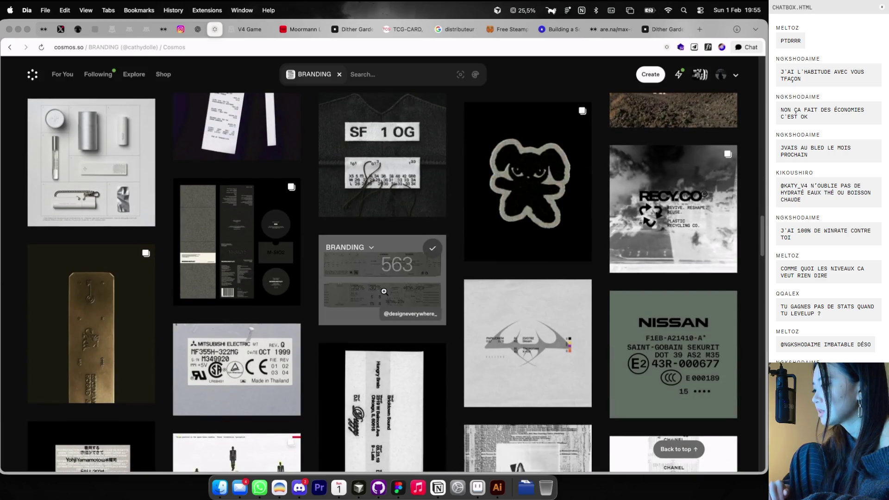
pyautogui.hotkey('ctrl', 'Right')
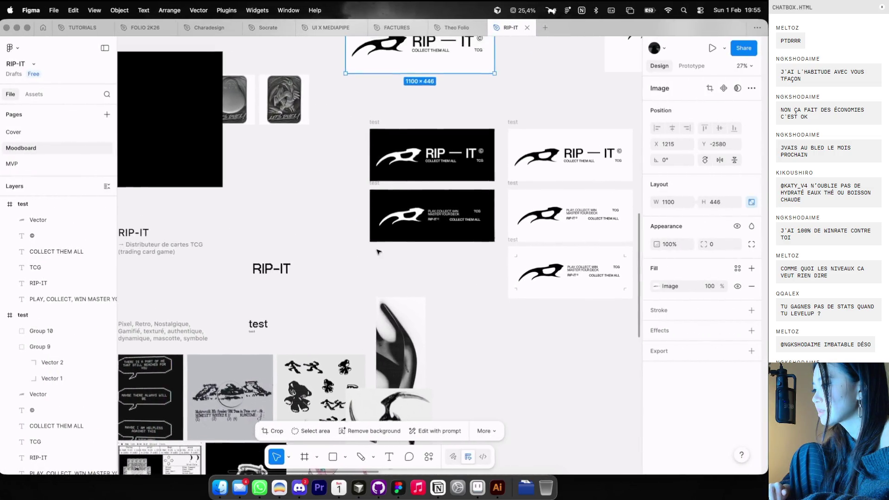
# Shift a logo test frame right and duplicate the middle logo test frame beside it
pyautogui.hotkey('ctrl', 'Left')
pyautogui.hotkey('ctrl', 'Right')
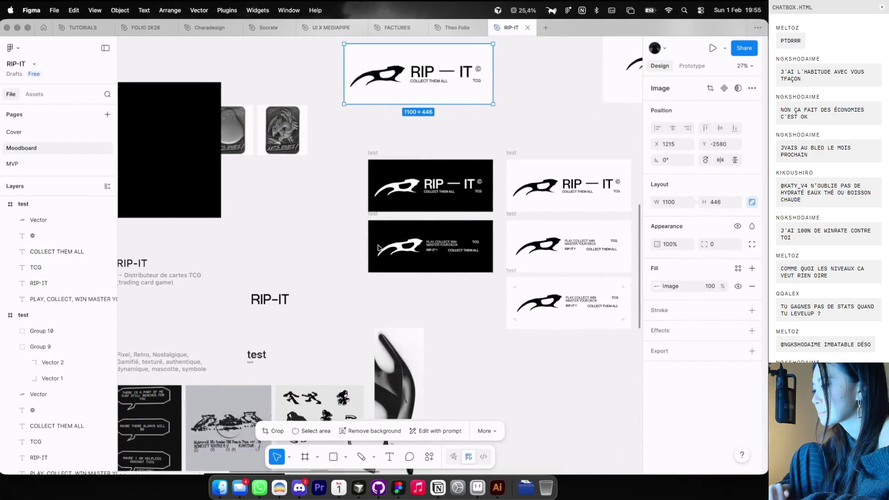
pyautogui.hscroll(2, 381, 246)
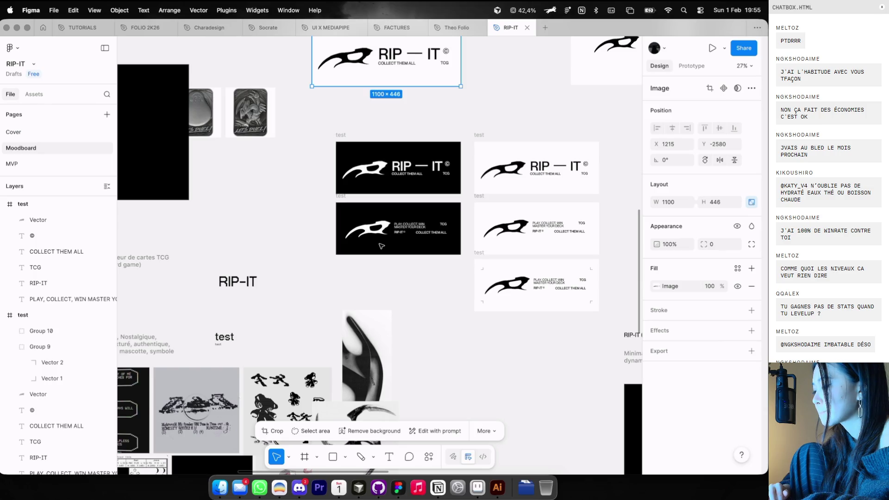
pyautogui.hscroll(2, 381, 246)
pyautogui.scroll(-3, 381, 245)
pyautogui.moveTo(486, 194)
pyautogui.mouseDown()
pyautogui.moveTo(595, 113)
pyautogui.moveTo(660, 103)
pyautogui.mouseUp()
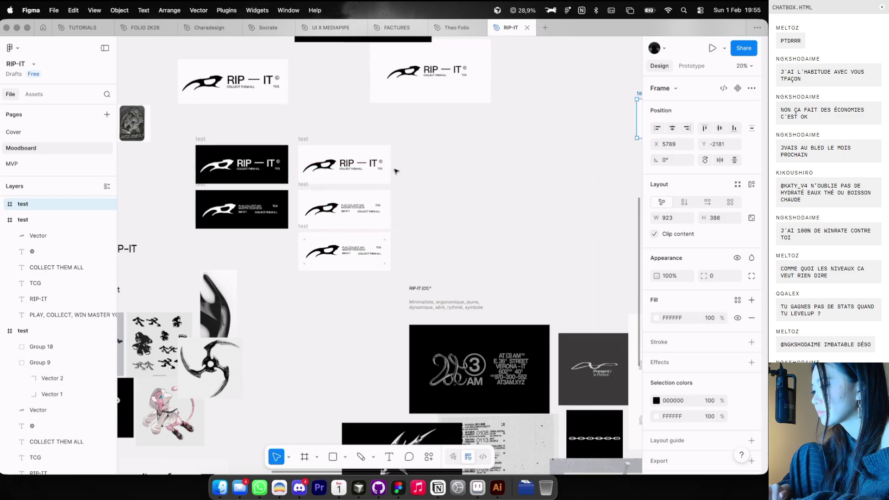
pyautogui.click(304, 184)
pyautogui.moveTo(304, 184); pyautogui.dragTo(441, 184)
# Empty the copied frame, make it taller, and paste the six logo layers centred inside
pyautogui.scroll(5, 442, 184)
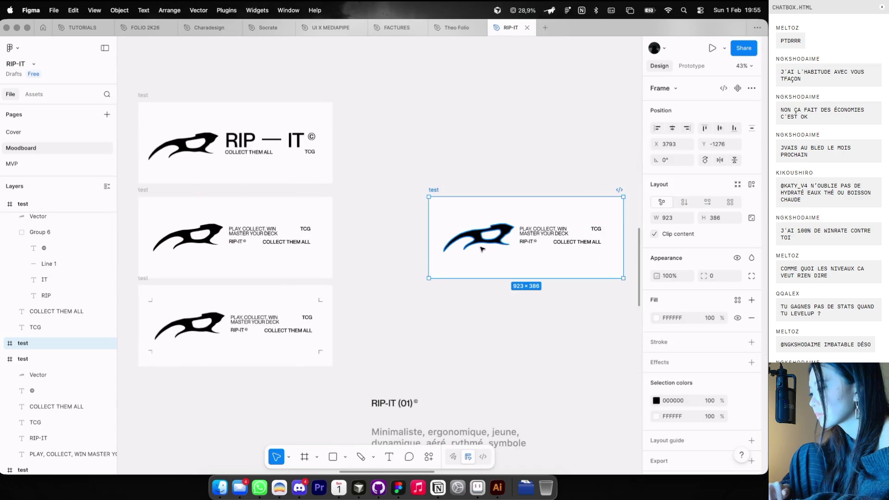
pyautogui.moveTo(480, 276)
pyautogui.mouseDown()
pyautogui.moveTo(480, 341)
pyautogui.moveTo(480, 278)
pyautogui.mouseUp()
pyautogui.click(506, 226)
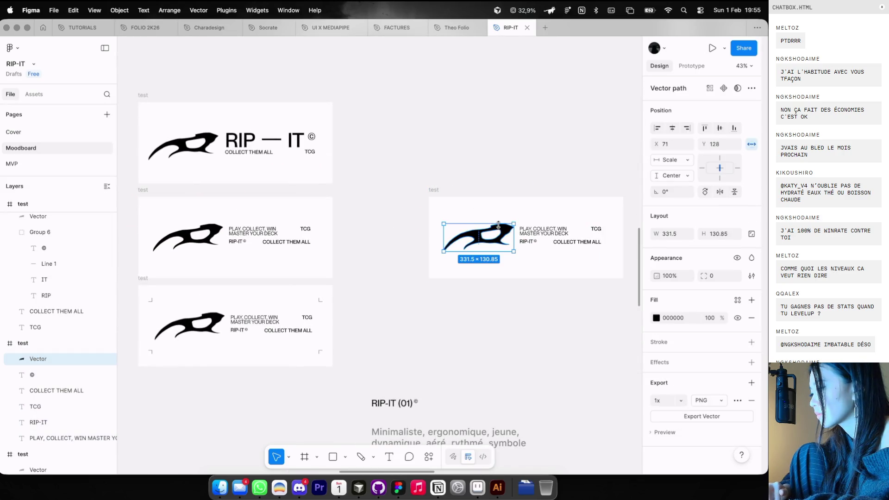
pyautogui.press('super+a')
pyautogui.press('Delete')
pyautogui.moveTo(448, 207); pyautogui.dragTo(406, 169)
pyautogui.moveTo(418, 241); pyautogui.dragTo(418, 347)
pyautogui.press('super+v')
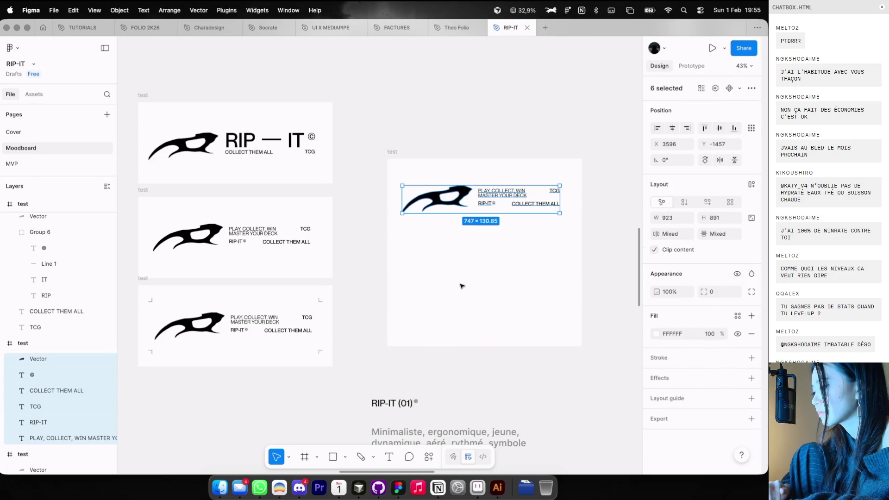
pyautogui.moveTo(475, 202); pyautogui.dragTo(476, 264)
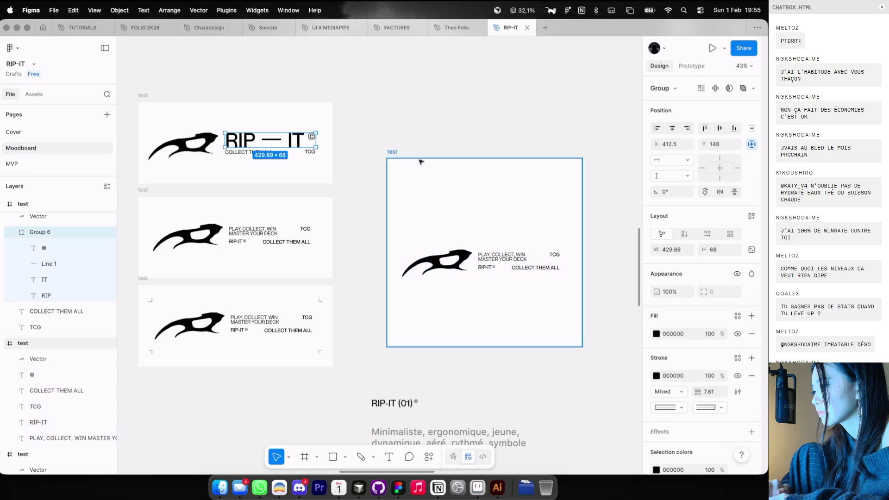
# Paste the RIP — IT wordmark into the taller frame and shift it left and down above the blade
pyautogui.click(393, 153)
pyautogui.press('super+v')
pyautogui.press('Escape')
pyautogui.click(496, 194)
pyautogui.moveTo(505, 197)
pyautogui.mouseDown()
pyautogui.moveTo(467, 229)
pyautogui.moveTo(436, 238)
pyautogui.mouseUp()
pyautogui.hotkey('ctrl', 'g')
pyautogui.press('Escape')
# Scale the wordmark with the K tool to about 0.78x, then enlarge it again
pyautogui.scroll(-5, 499, 234)
pyautogui.scroll(5, 499, 234)
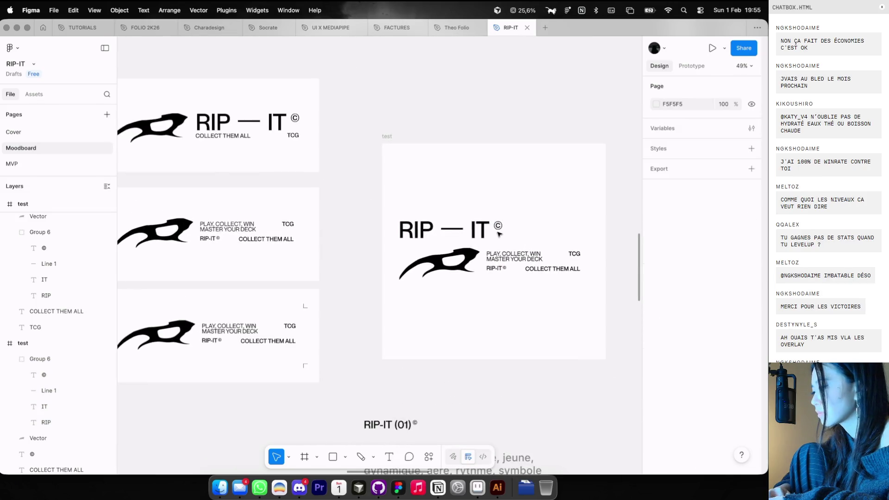
pyautogui.scroll(3, 487, 234)
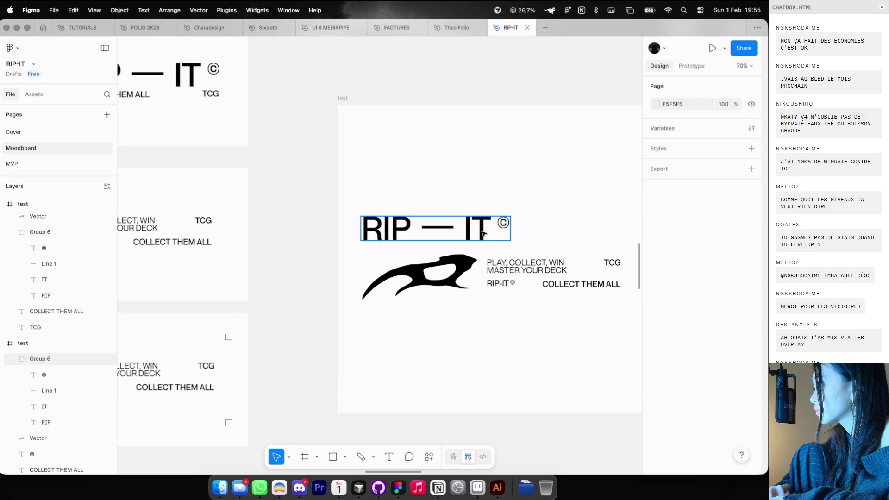
pyautogui.click(483, 233)
pyautogui.press('k')
pyautogui.moveTo(509, 241)
pyautogui.mouseDown()
pyautogui.moveTo(476, 230)
pyautogui.moveTo(481, 234)
pyautogui.mouseUp()
pyautogui.scroll(-5, 482, 234)
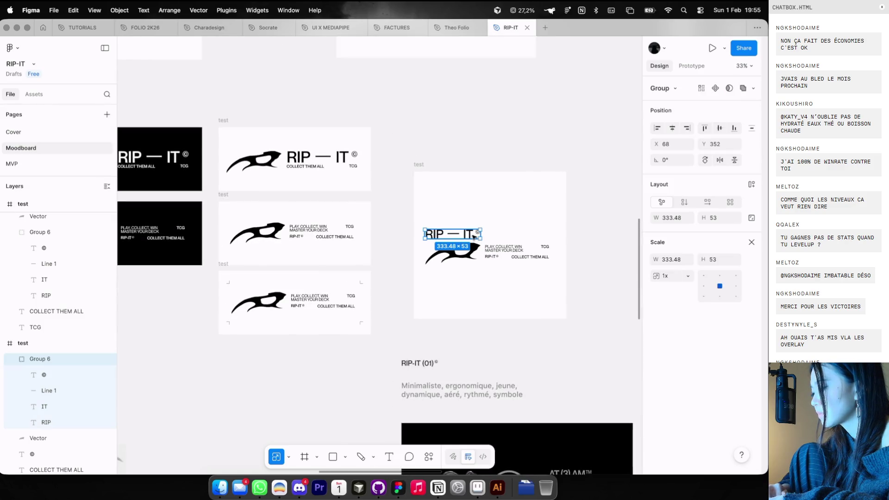
pyautogui.click(564, 211)
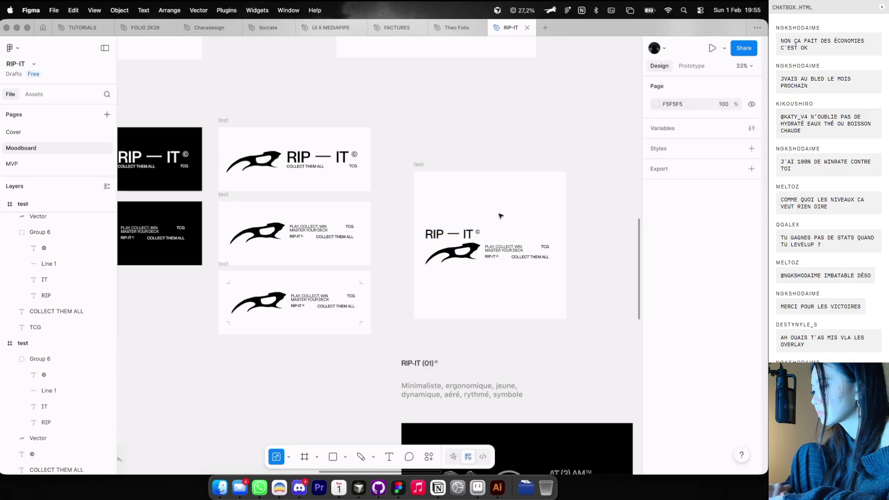
pyautogui.click(479, 232)
pyautogui.moveTo(481, 228); pyautogui.dragTo(542, 219)
pyautogui.click(542, 202)
pyautogui.scroll(-3, 543, 199)
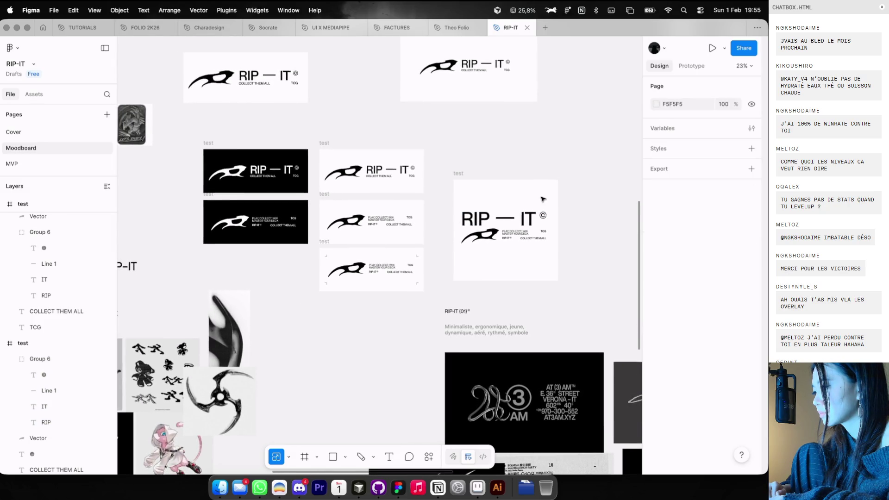
pyautogui.scroll(3, 518, 202)
# Try corner-resizing the wordmark, undoing back to its larger size each time
pyautogui.click(482, 222)
pyautogui.moveTo(442, 237); pyautogui.dragTo(508, 226)
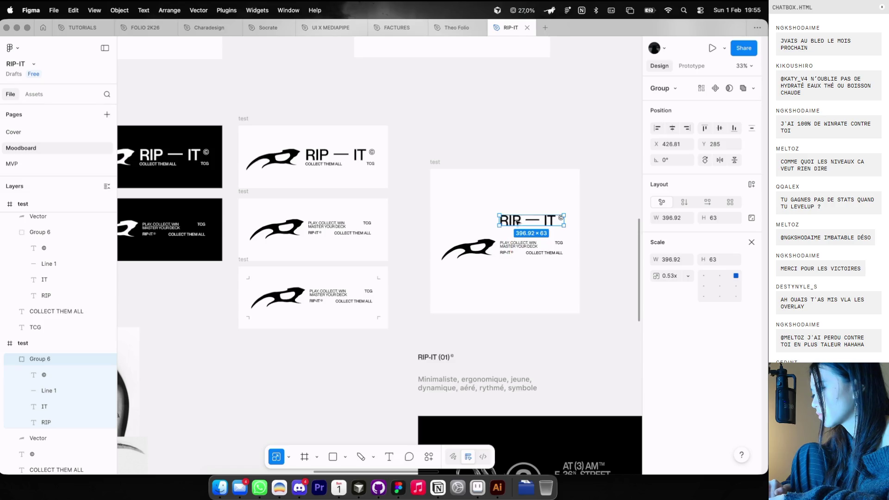
pyautogui.press('Escape')
pyautogui.scroll(-3, 527, 178)
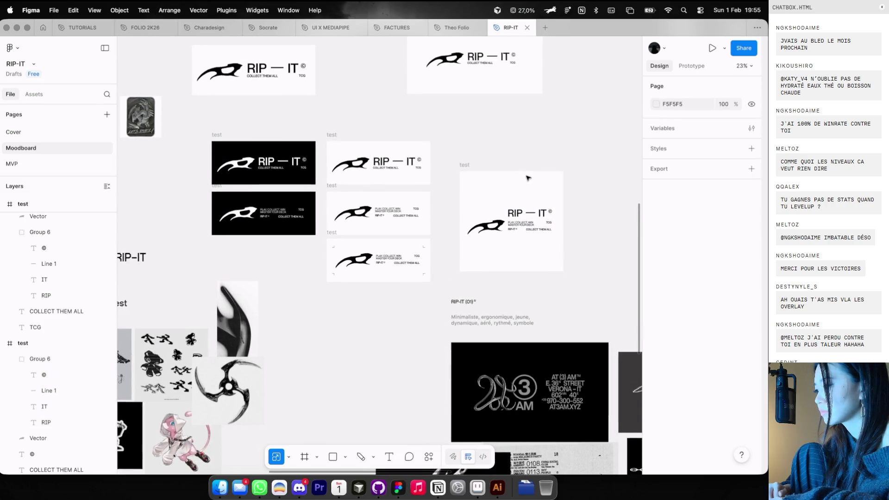
pyautogui.hotkey('ctrl', 'z')
pyautogui.scroll(4, 523, 177)
pyautogui.hotkey('ctrl', 'z')
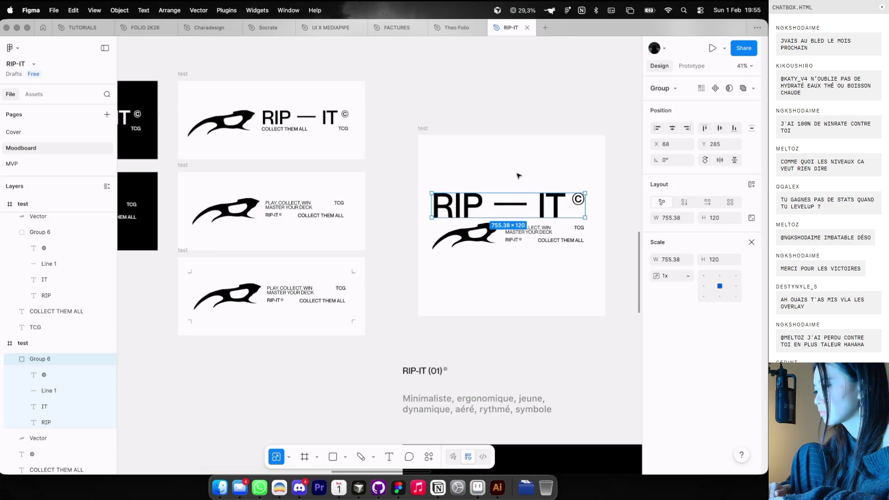
pyautogui.press('Escape')
pyautogui.scroll(-3, 516, 178)
pyautogui.click(488, 199)
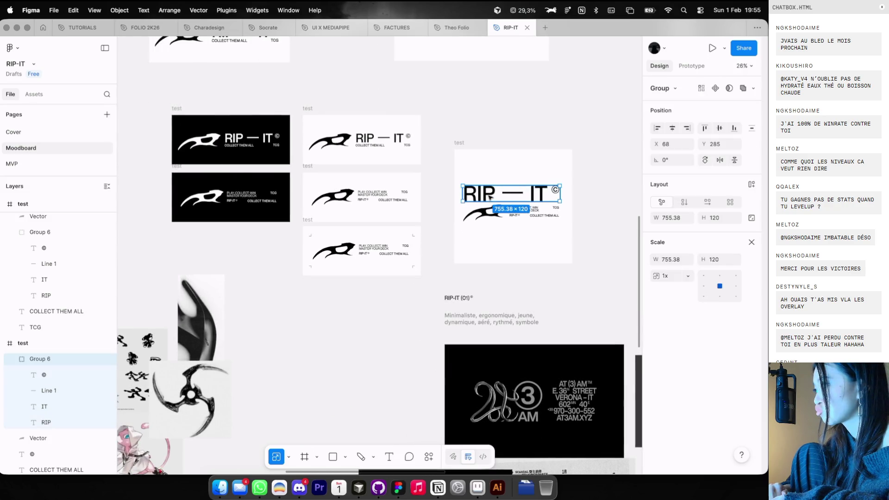
pyautogui.scroll(2, 491, 198)
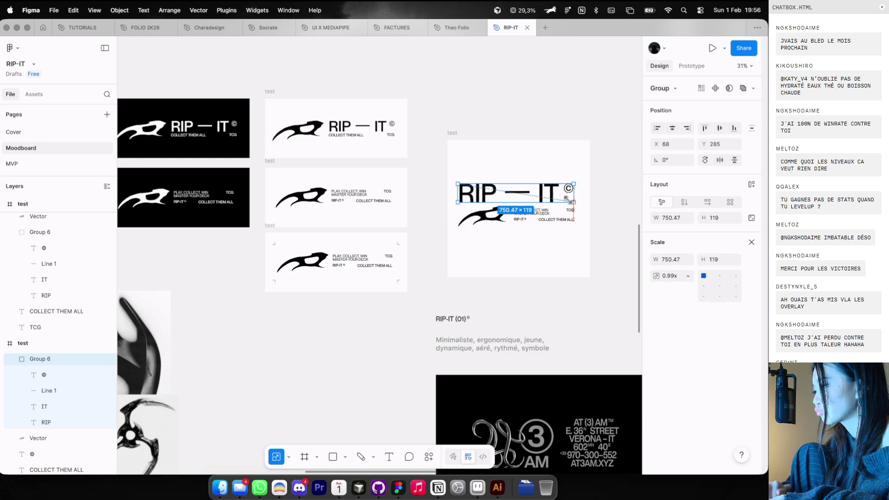
pyautogui.moveTo(503, 188); pyautogui.dragTo(503, 193)
pyautogui.scroll(-3, 537, 179)
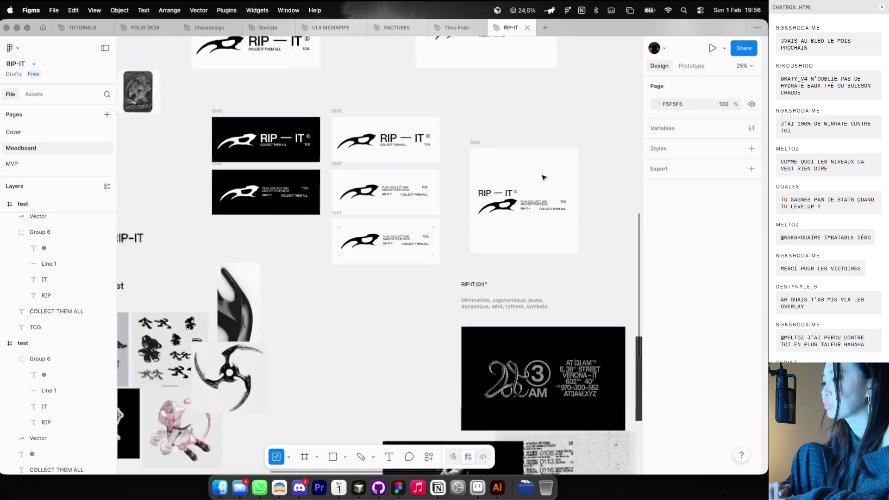
pyautogui.press('super+z')
pyautogui.click(545, 178)
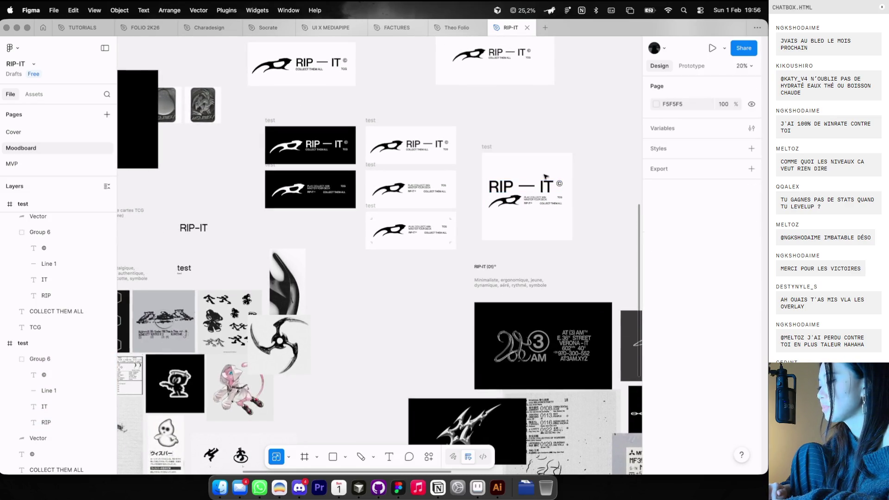
# Scale the RIP — IT title down to about 0.72x, then slightly smaller
pyautogui.click(521, 187)
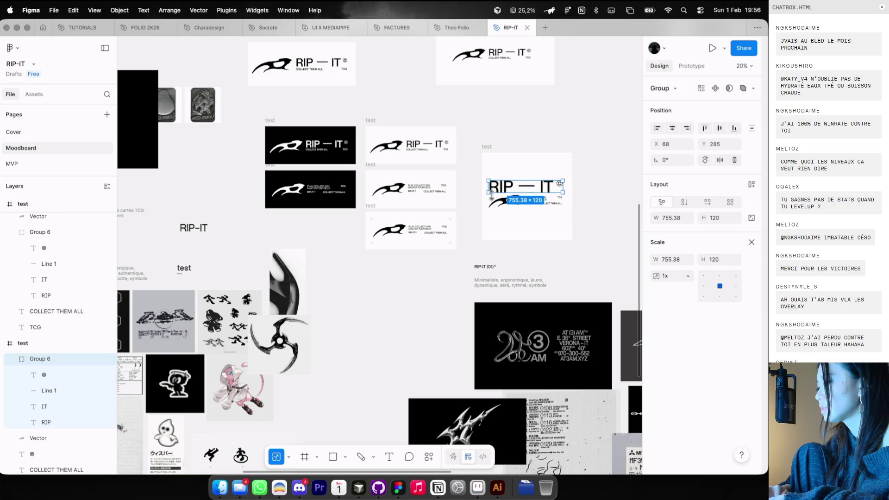
pyautogui.scroll(3, 496, 192)
pyautogui.moveTo(498, 193); pyautogui.dragTo(494, 190)
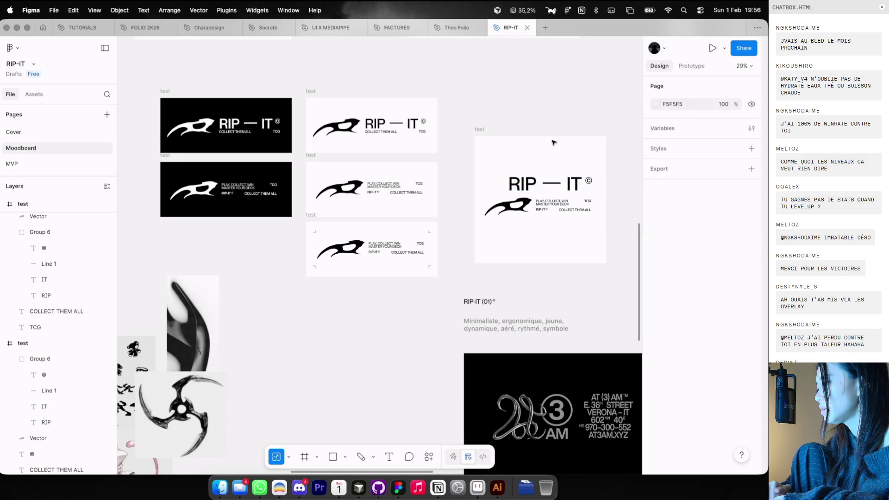
pyautogui.scroll(-3, 506, 186)
pyautogui.scroll(4, 555, 187)
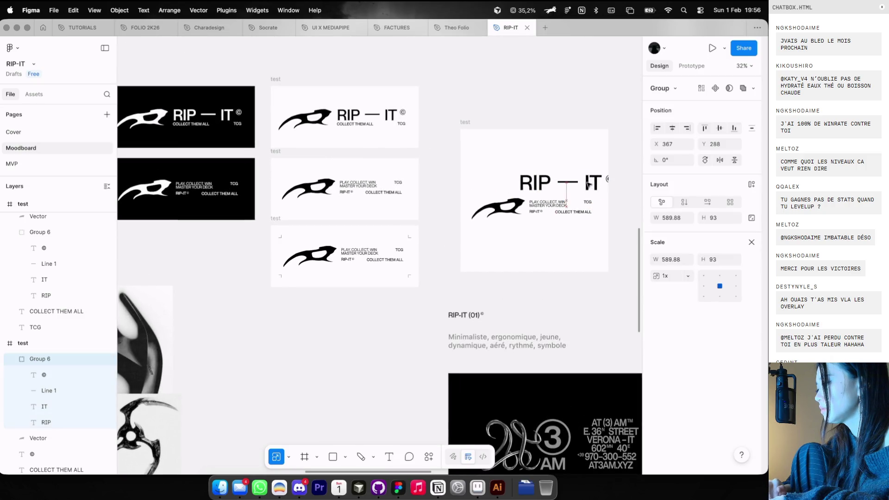
pyautogui.scroll(5, 547, 183)
pyautogui.moveTo(472, 190); pyautogui.dragTo(522, 178)
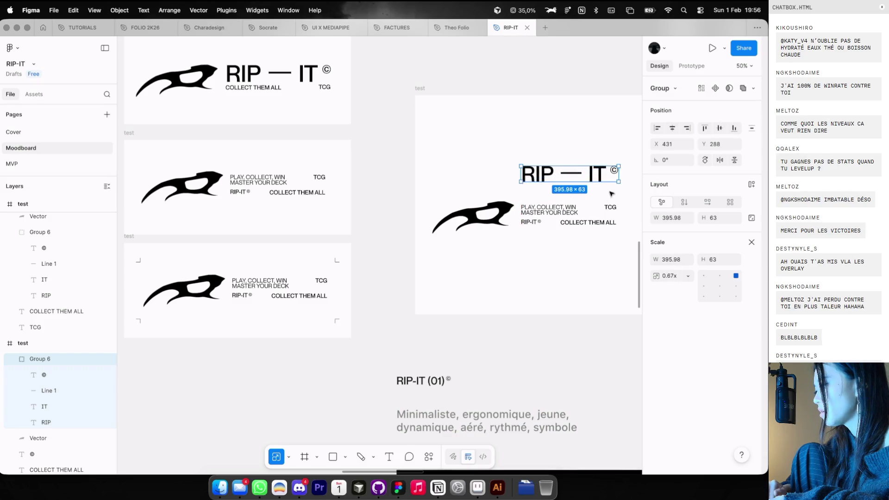
pyautogui.moveTo(618, 182); pyautogui.dragTo(615, 182)
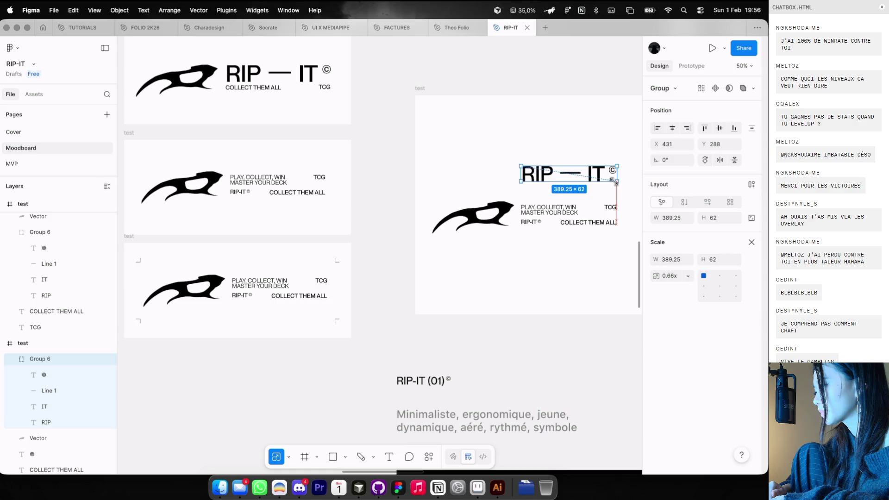
pyautogui.scroll(-3, 563, 202)
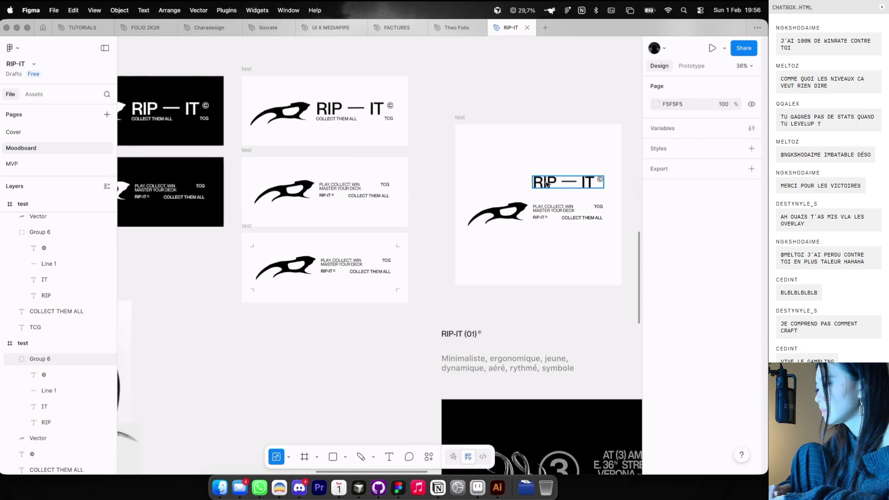
pyautogui.click(751, 242)
# Move the title lower and widen it to 391×62.28 to match the tagline block
pyautogui.scroll(5, 570, 197)
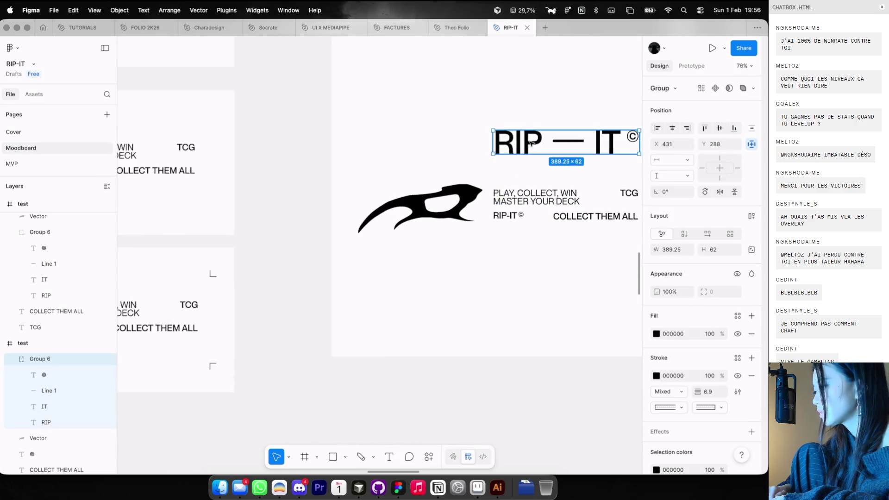
pyautogui.moveTo(532, 142); pyautogui.dragTo(533, 169)
pyautogui.scroll(3, 533, 169)
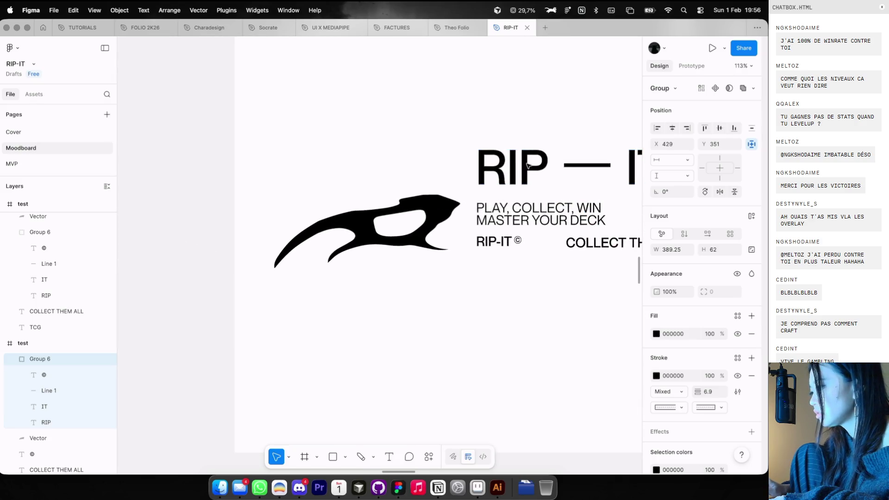
pyautogui.hscroll(5, 528, 166)
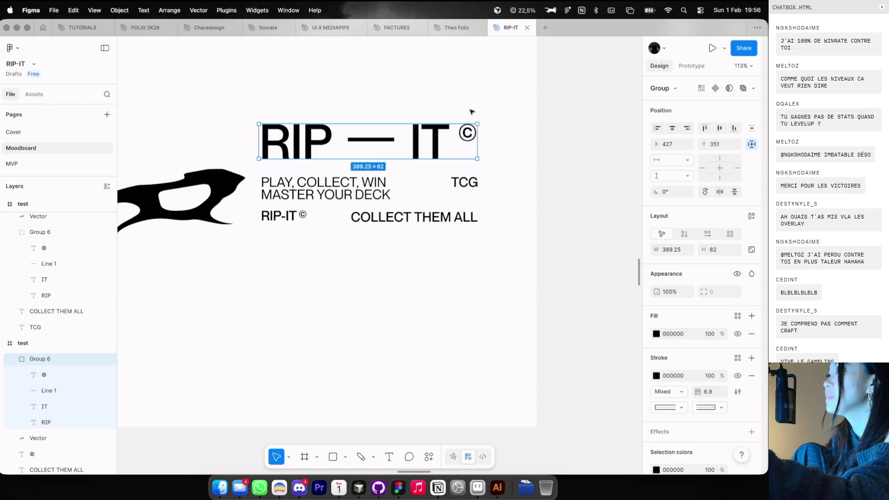
pyautogui.moveTo(478, 124); pyautogui.dragTo(479, 124)
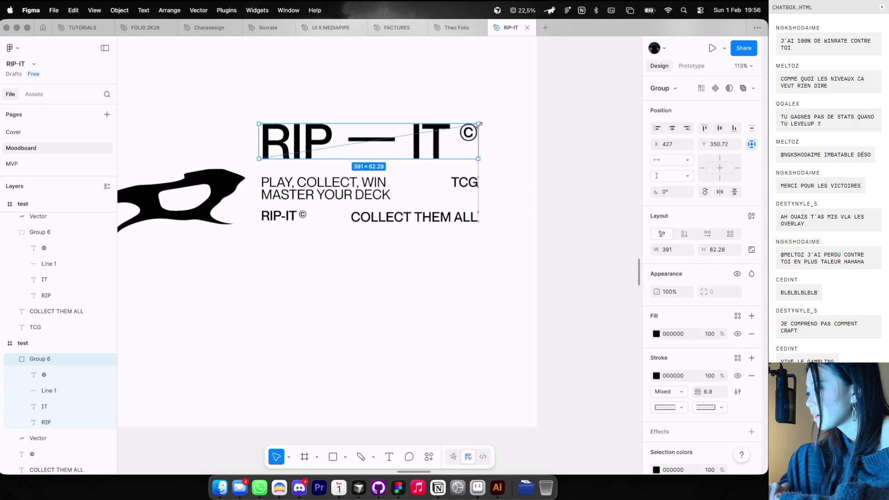
pyautogui.click(498, 113)
pyautogui.scroll(-5, 500, 111)
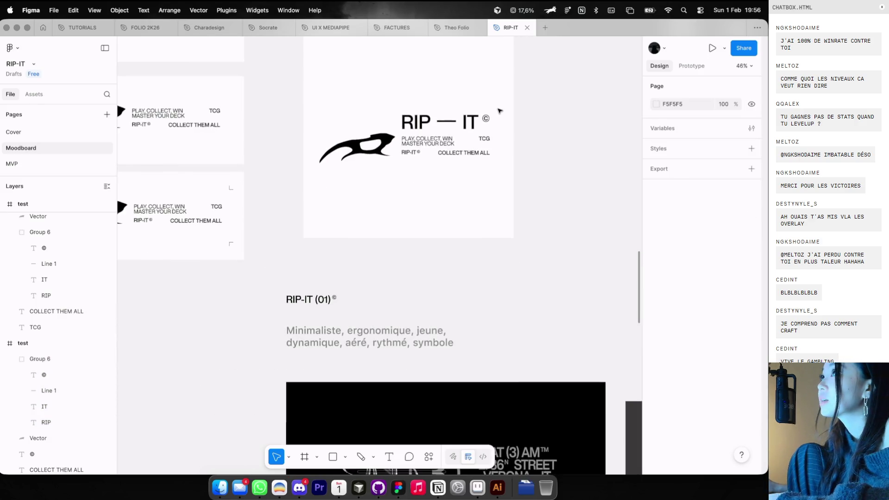
pyautogui.scroll(-3, 499, 111)
pyautogui.hscroll(-4, 500, 110)
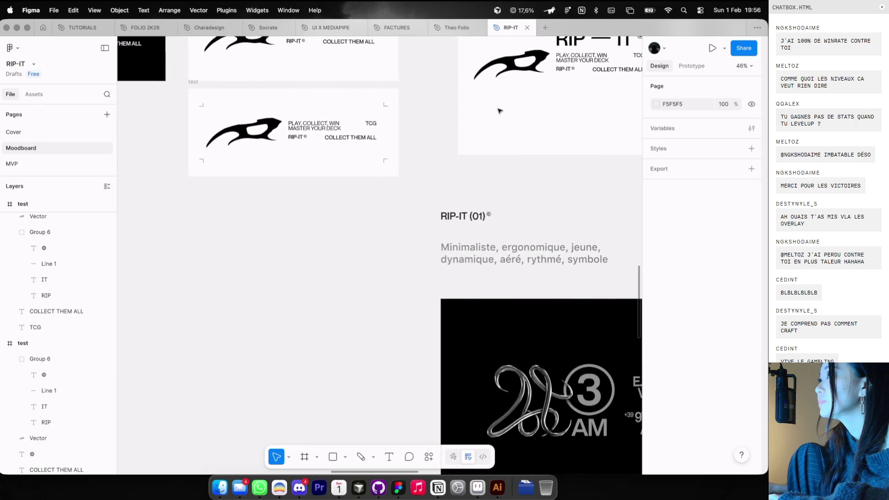
pyautogui.scroll(-2, 499, 111)
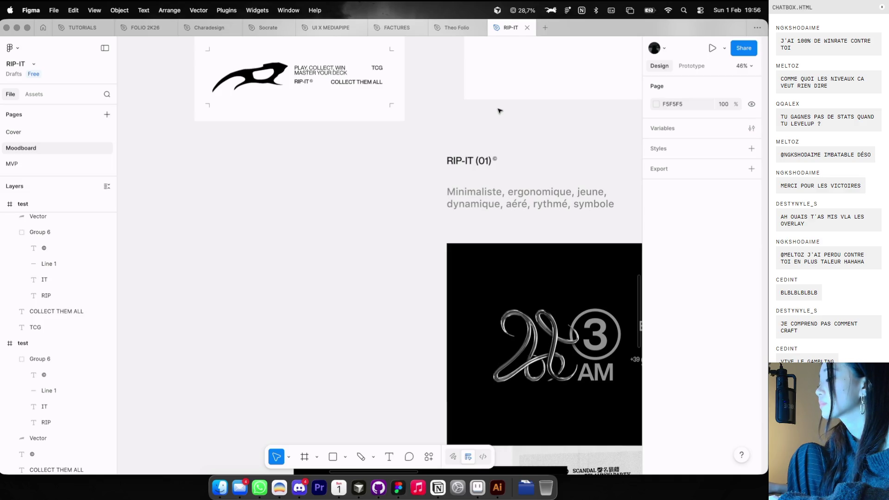
pyautogui.hscroll(-3, 463, 163)
pyautogui.scroll(-5, 440, 201)
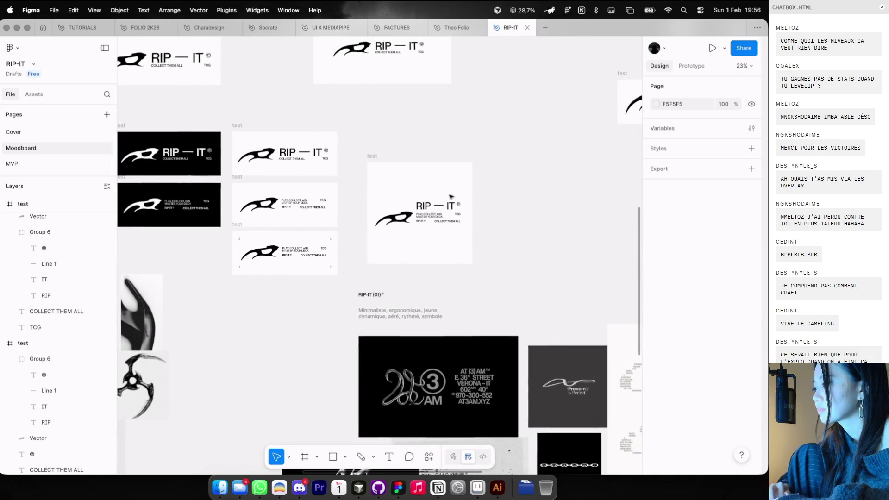
pyautogui.scroll(3, 451, 197)
# Enlarge the blade mark vector to 387×153
pyautogui.click(451, 173)
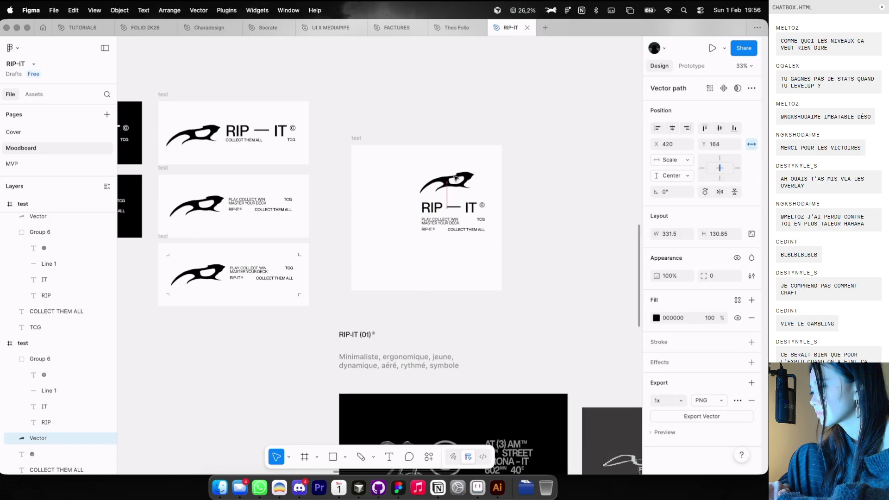
pyautogui.moveTo(477, 173); pyautogui.dragTo(483, 173)
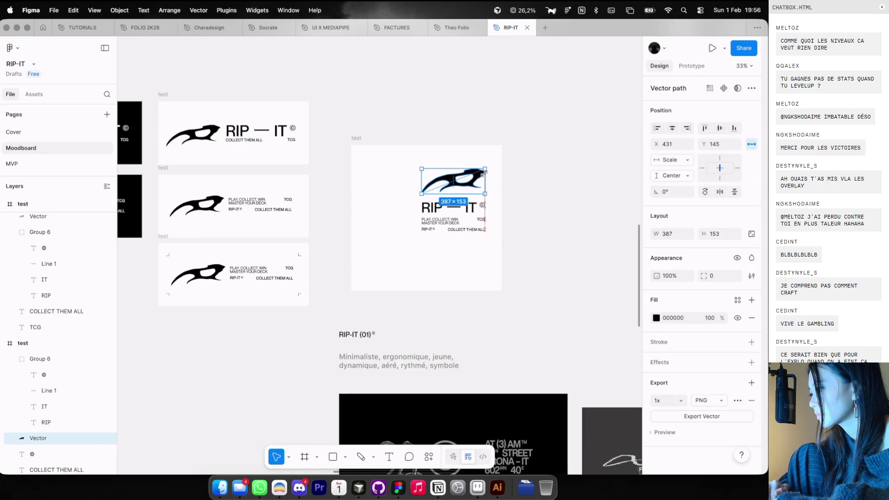
pyautogui.click(499, 187)
pyautogui.click(472, 184)
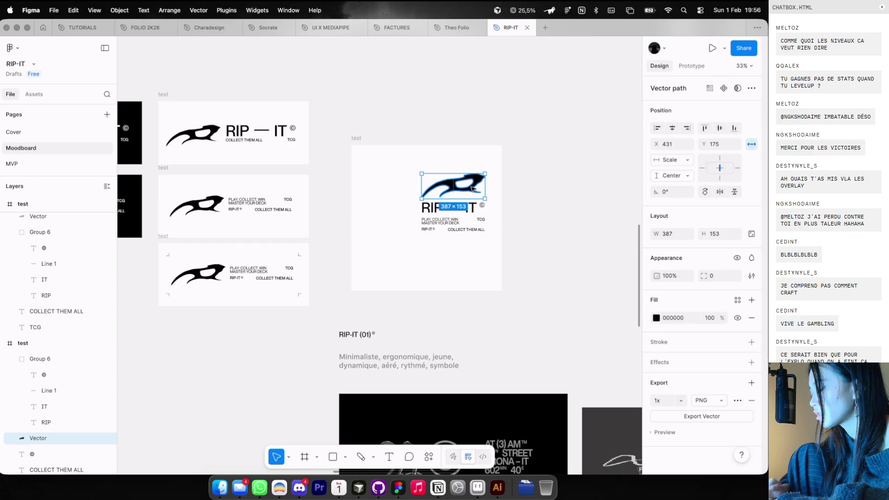
# Centre the blade mark, title and taglines in the frame, undoing trial rearrangements
pyautogui.moveTo(402, 220); pyautogui.dragTo(488, 239)
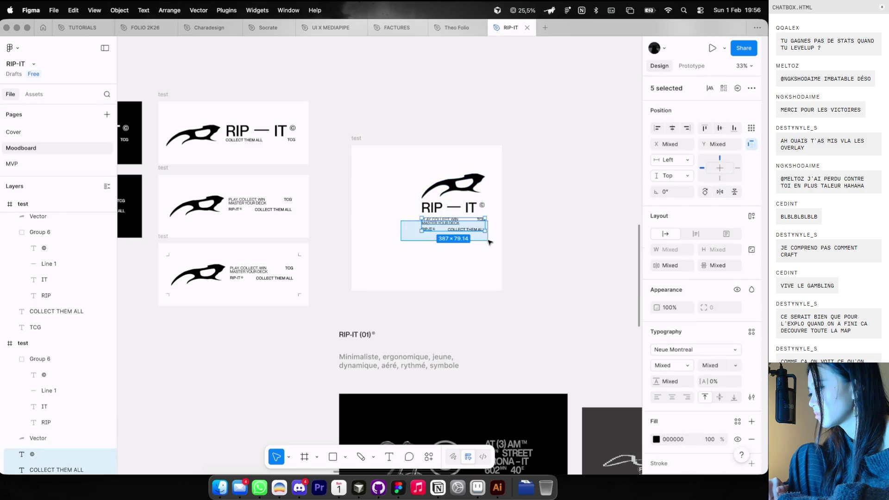
pyautogui.moveTo(419, 164); pyautogui.dragTo(490, 250)
pyautogui.moveTo(469, 213); pyautogui.dragTo(443, 229)
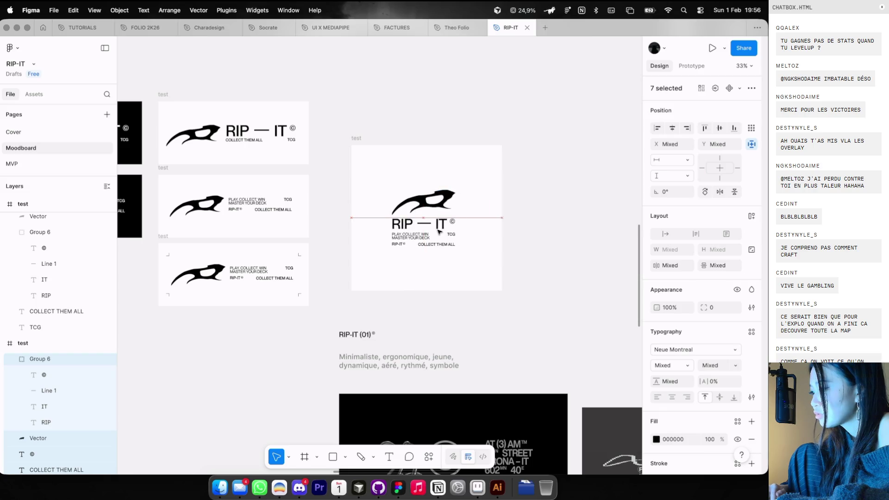
pyautogui.click(432, 294)
pyautogui.moveTo(440, 197); pyautogui.dragTo(444, 270)
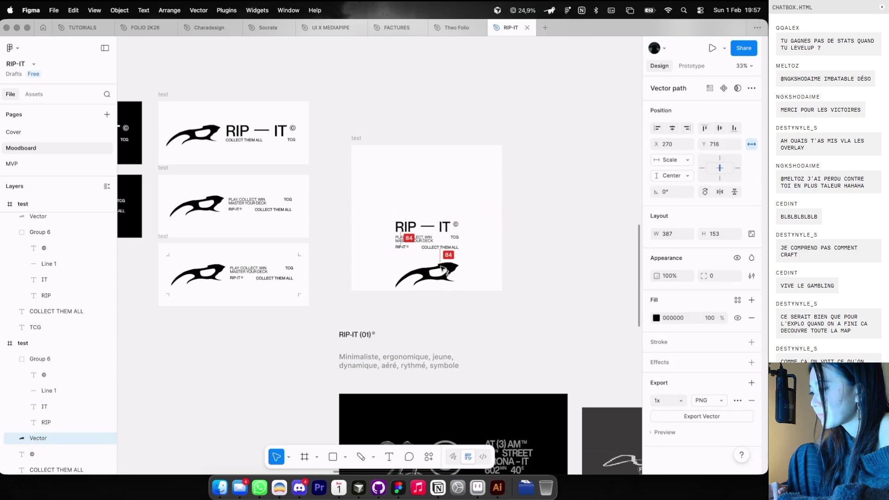
pyautogui.click(498, 240)
pyautogui.hotkey('ctrl', 'z')
pyautogui.click(450, 227)
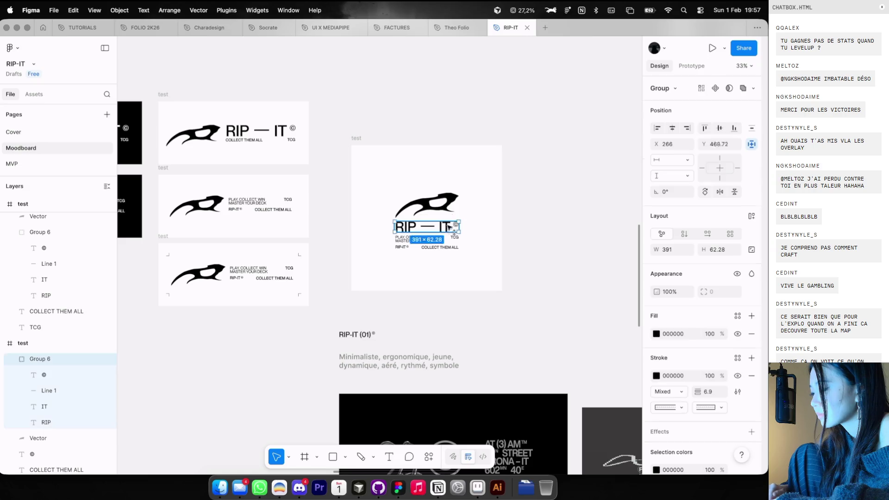
pyautogui.keyDown('shift'); pyautogui.click(444, 200); pyautogui.keyUp('shift')
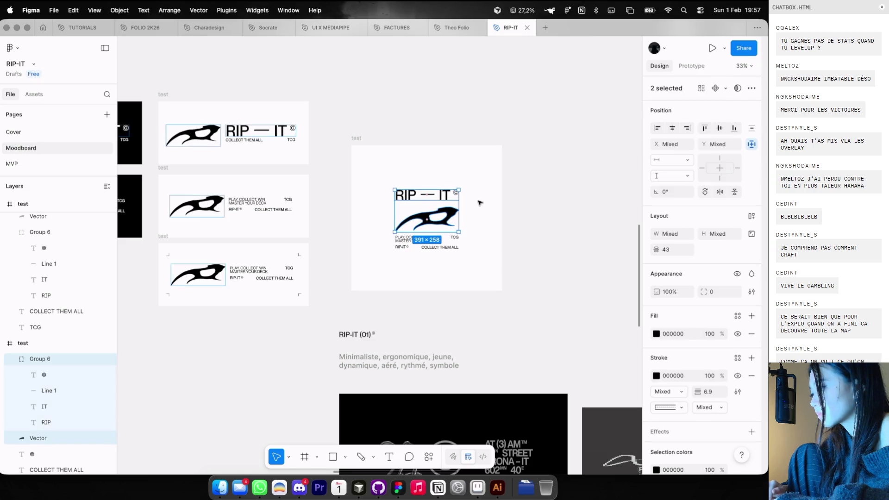
pyautogui.scroll(-3, 466, 210)
pyautogui.hotkey('ctrl', 'z')
pyautogui.click(451, 180)
# Duplicate the test frame and place the copy to its right
pyautogui.moveTo(417, 194); pyautogui.dragTo(441, 228)
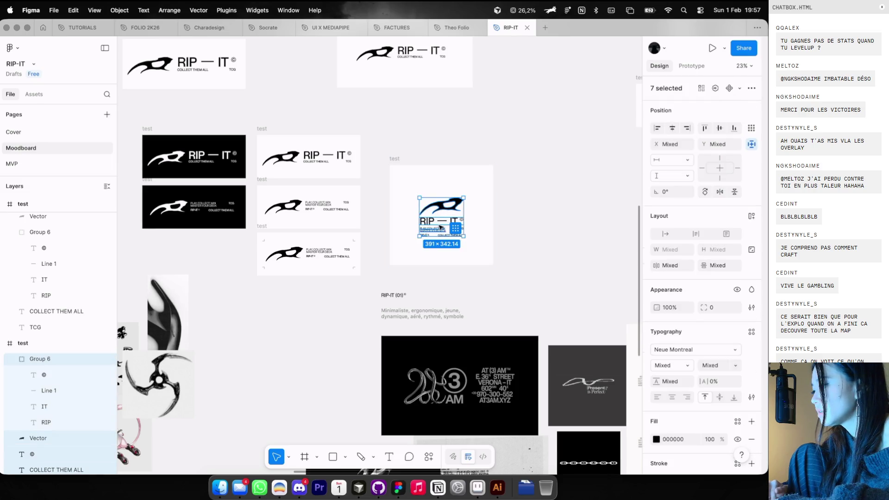
pyautogui.press('Escape')
pyautogui.moveTo(397, 155); pyautogui.dragTo(517, 154)
pyautogui.scroll(3, 434, 199)
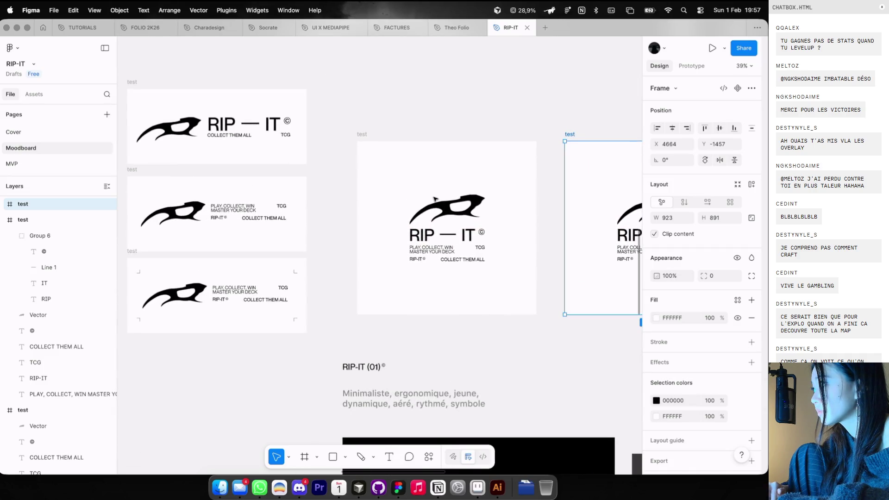
pyautogui.scroll(-2, 434, 199)
pyautogui.scroll(-5, 434, 200)
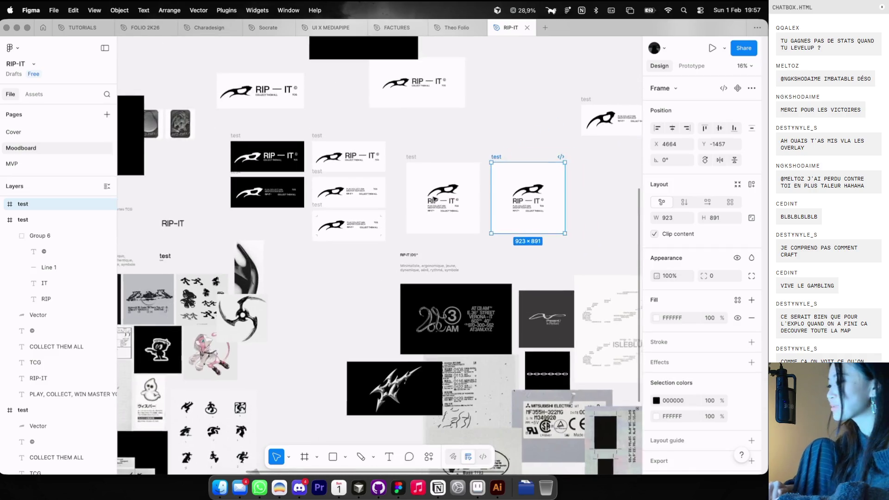
pyautogui.scroll(3, 435, 199)
# Search Google Images for "asus rogue logo" in a new Dia tab
pyautogui.press('super+Tab')
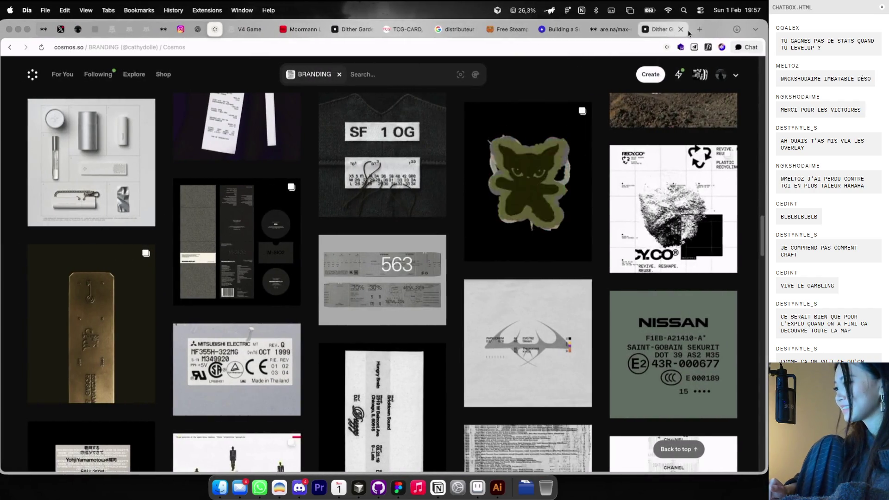
pyautogui.click(701, 29)
pyautogui.write('asus rogue')
pyautogui.press('Return')
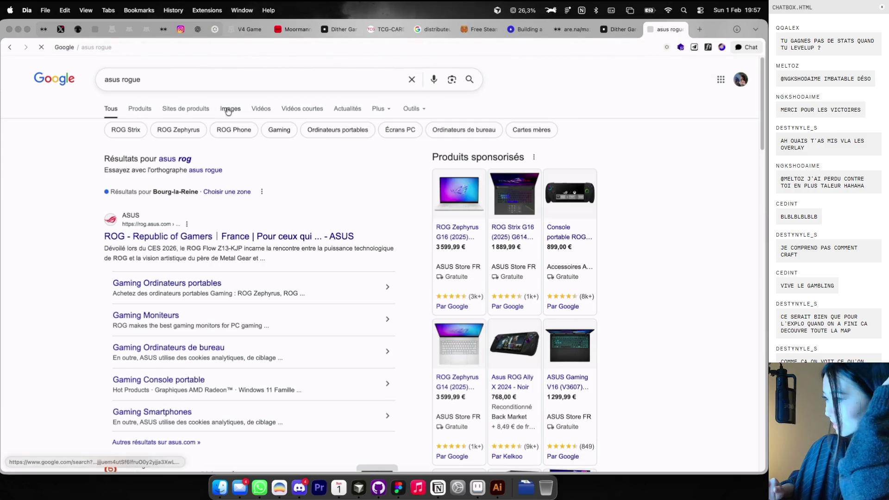
pyautogui.click(229, 111)
pyautogui.click(186, 78)
pyautogui.write('logo')
pyautogui.press('Return')
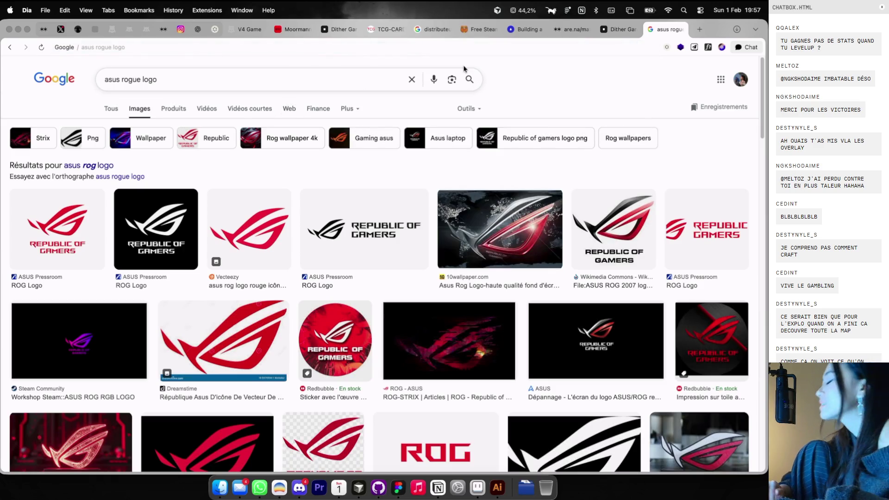
# Close the logo search and the empty tab, ending back on the Figma space
pyautogui.click(683, 29)
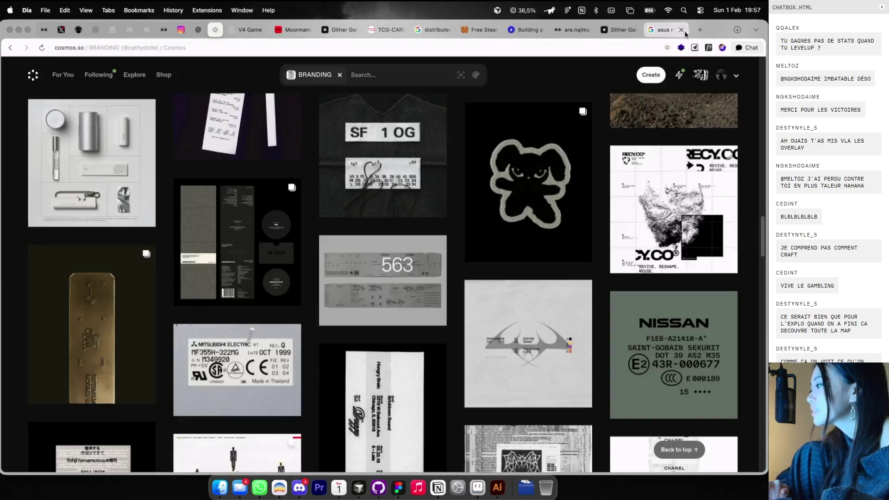
pyautogui.hotkey('ctrl', 'Right')
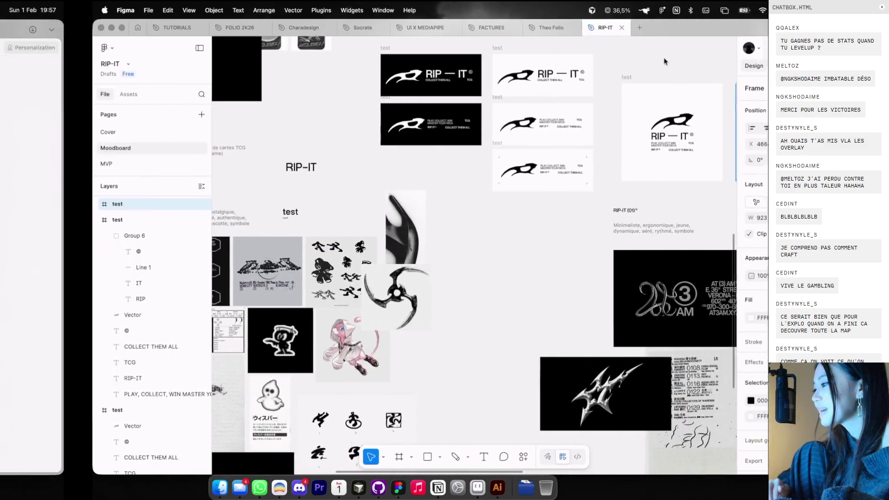
pyautogui.hotkey('ctrl', 'Left')
pyautogui.hotkey('ctrl', 'Right')
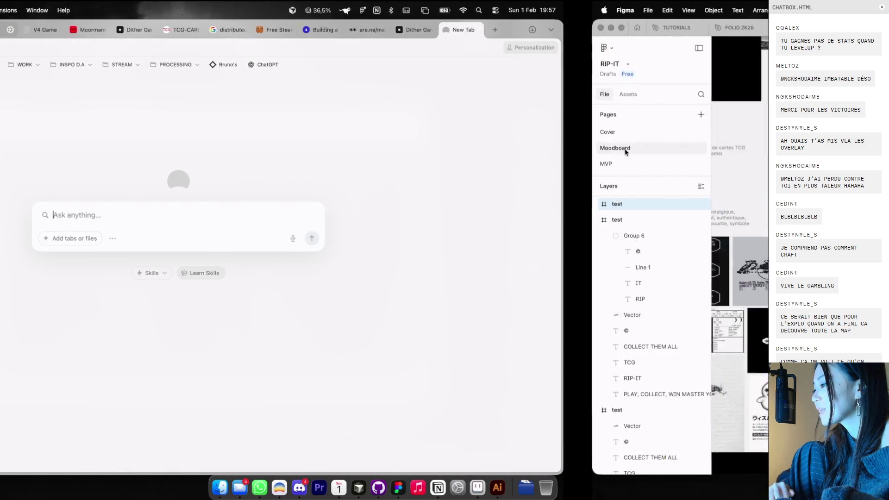
pyautogui.hotkey('ctrl', 'Left')
pyautogui.click(683, 31)
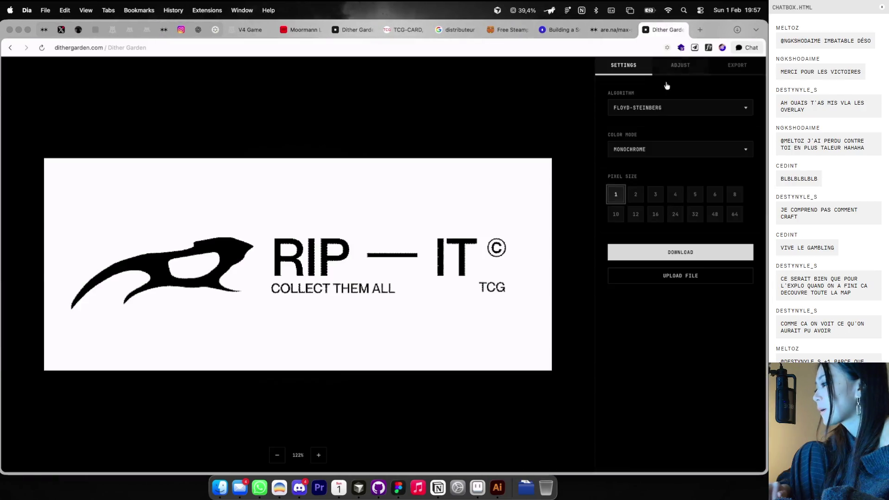
pyautogui.hotkey('ctrl', 'Right')
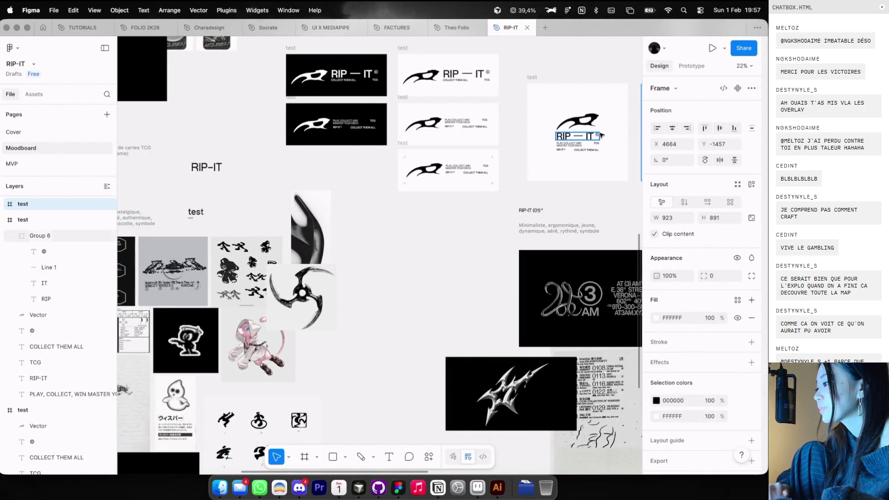
# Duplicate the bottom logo's blade mark, then undo the copy
pyautogui.scroll(5, 599, 135)
pyautogui.scroll(-3, 590, 143)
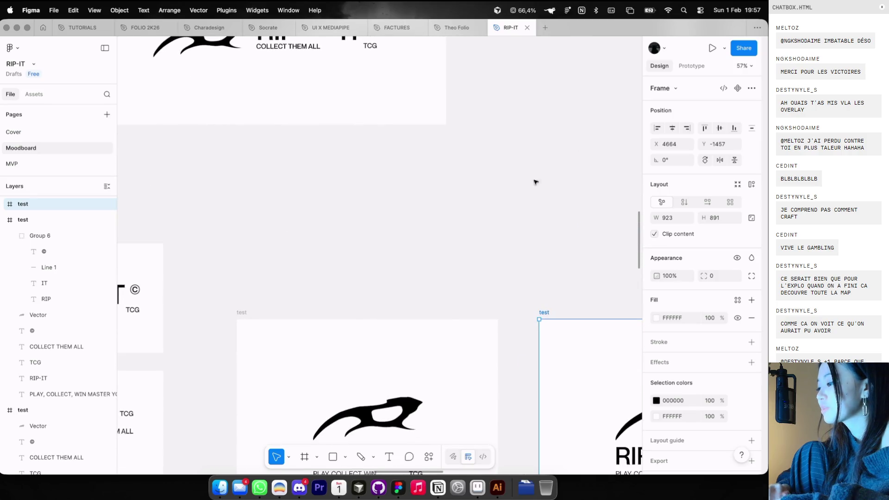
pyautogui.moveTo(395, 403); pyautogui.dragTo(395, 199)
pyautogui.scroll(3, 409, 197)
pyautogui.press('super+z')
pyautogui.press('super+z')
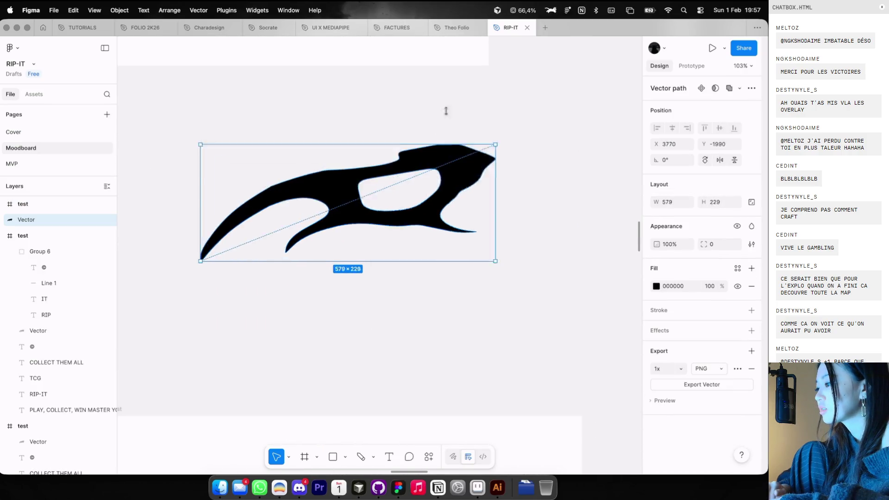
pyautogui.scroll(-3, 463, 88)
pyautogui.scroll(-3, 464, 91)
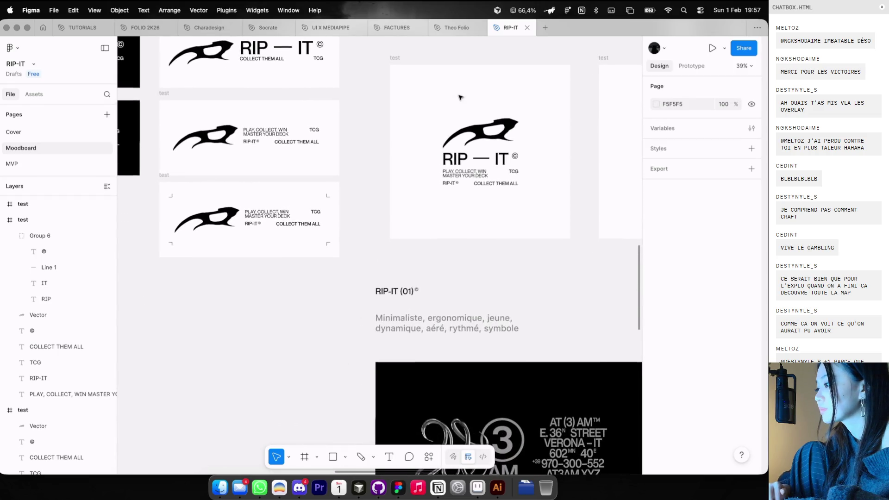
pyautogui.scroll(-3, 470, 99)
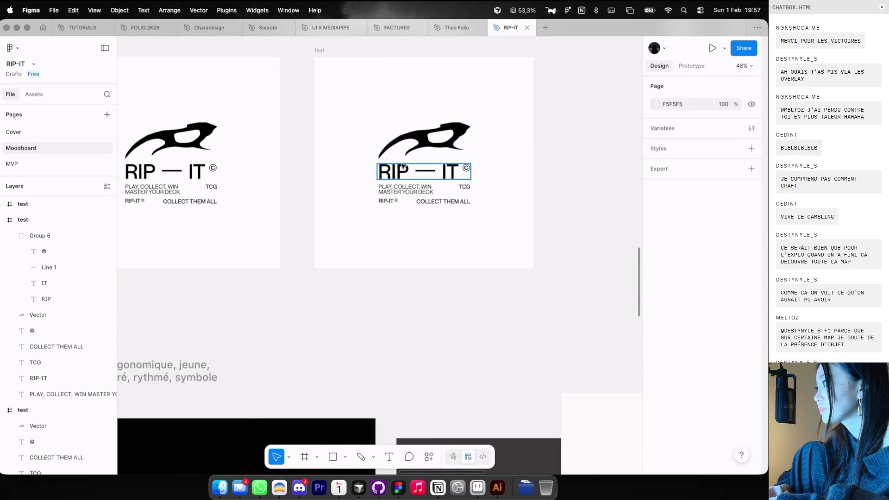
# Move the title above the blade mark, nudge it closer, and shift both lower
pyautogui.moveTo(404, 165); pyautogui.dragTo(413, 102)
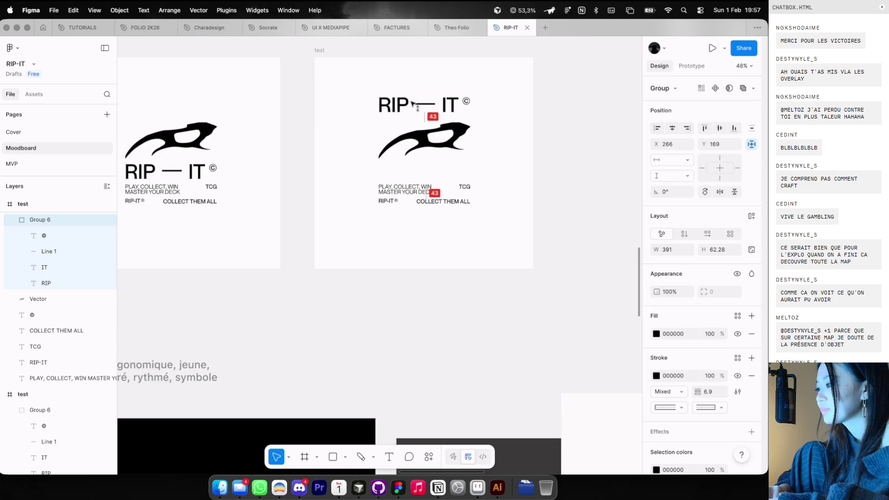
pyautogui.click(215, 174)
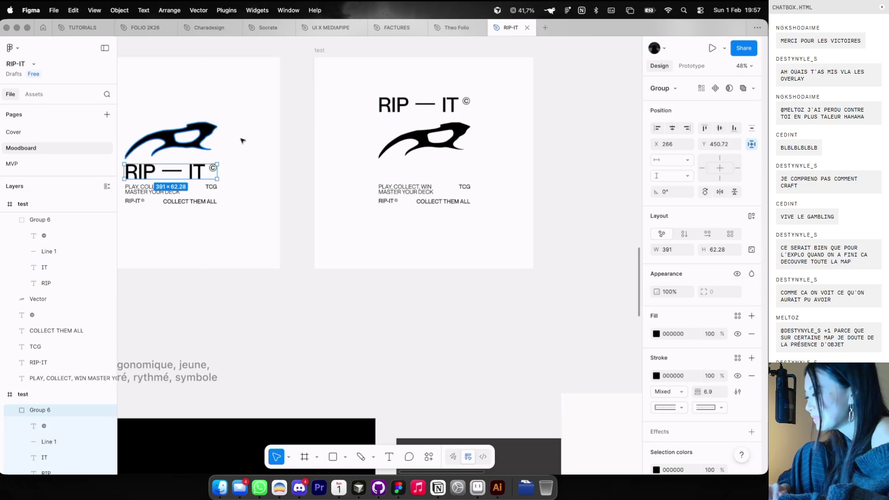
pyautogui.click(454, 109)
pyautogui.press('Down')
pyautogui.press('Down')
pyautogui.press('Down')
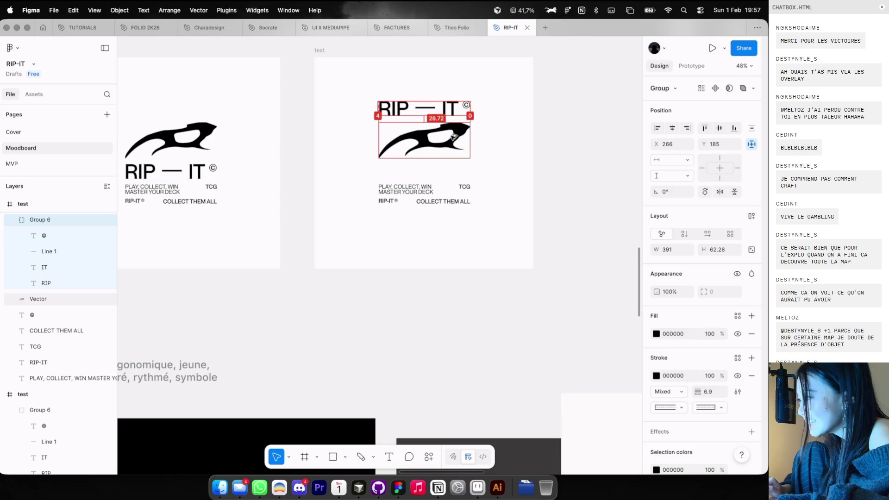
pyautogui.keyDown('shift'); pyautogui.click(454, 138); pyautogui.keyUp('shift')
pyautogui.moveTo(454, 138); pyautogui.dragTo(453, 161)
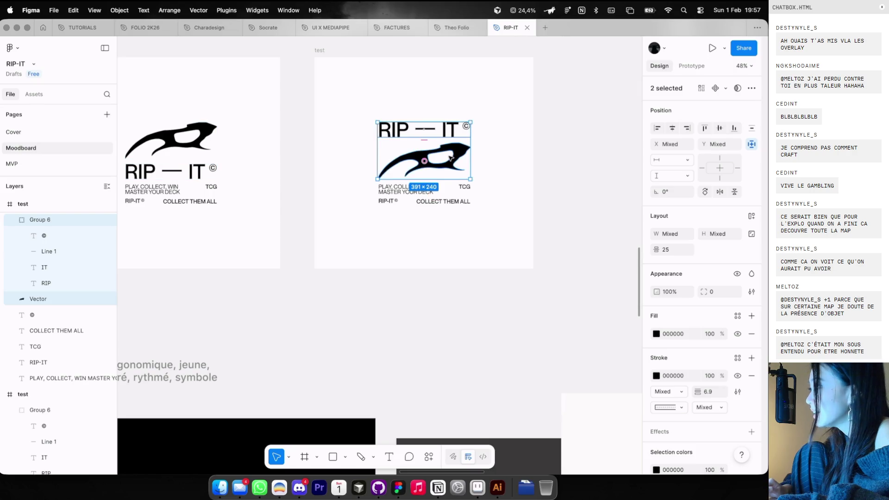
pyautogui.scroll(-5, 453, 162)
pyautogui.click(453, 162)
pyautogui.scroll(-2, 452, 162)
pyautogui.hscroll(-3, 453, 162)
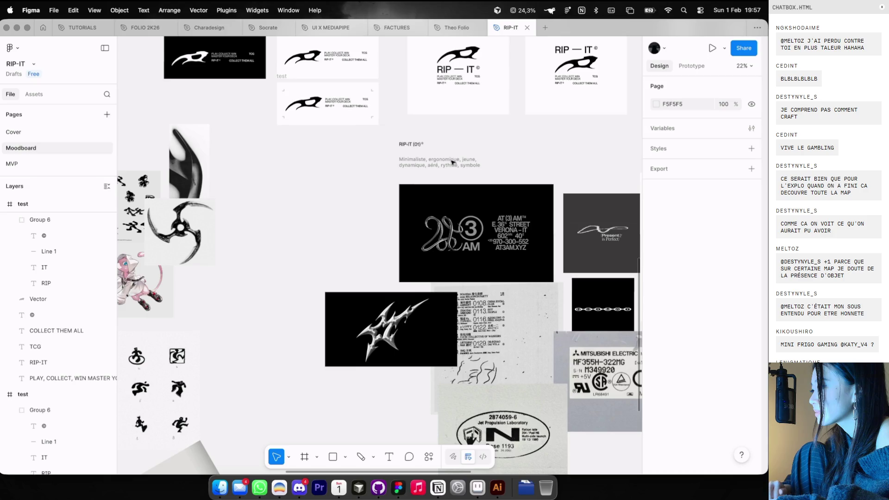
# Alt-drag a copy of the 387×153 blade mark out of the right frame onto the canvas
pyautogui.hscroll(-5, 453, 162)
pyautogui.scroll(2, 468, 162)
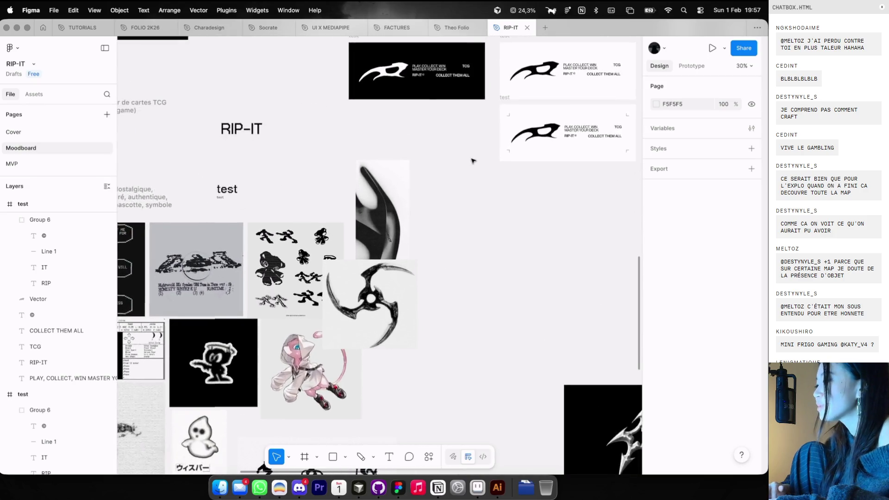
pyautogui.scroll(3, 472, 161)
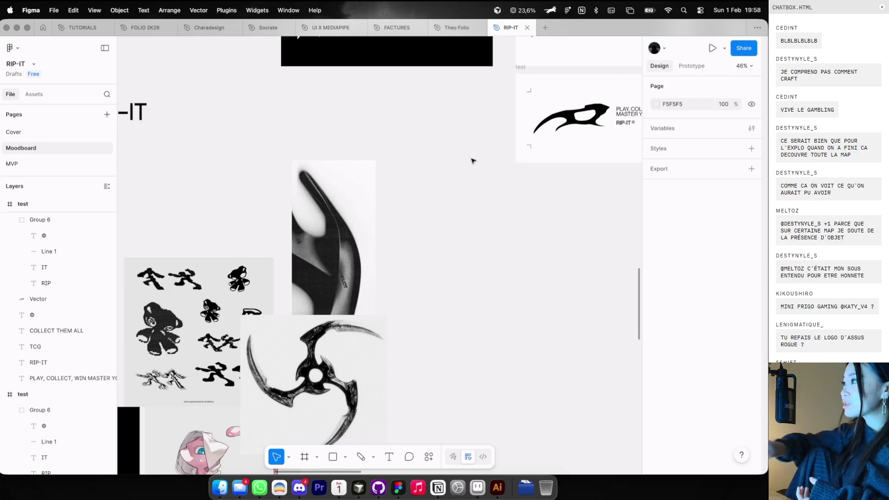
pyautogui.scroll(-3, 472, 161)
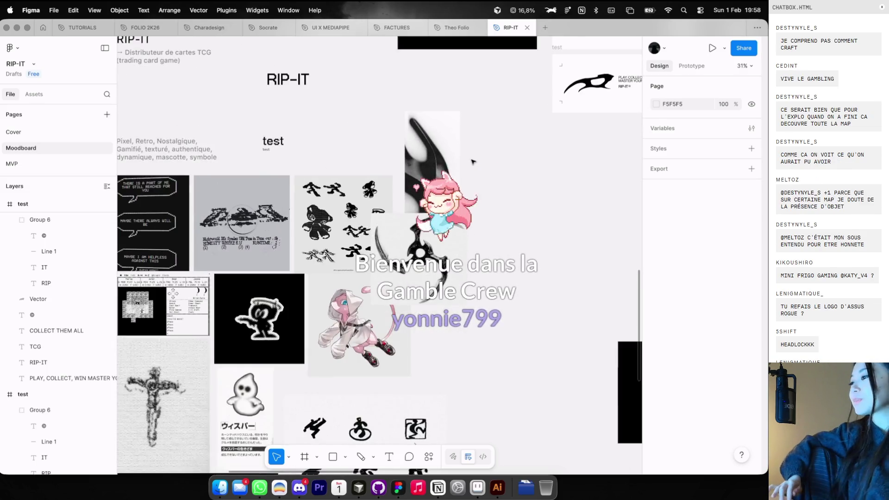
pyautogui.scroll(-2, 472, 161)
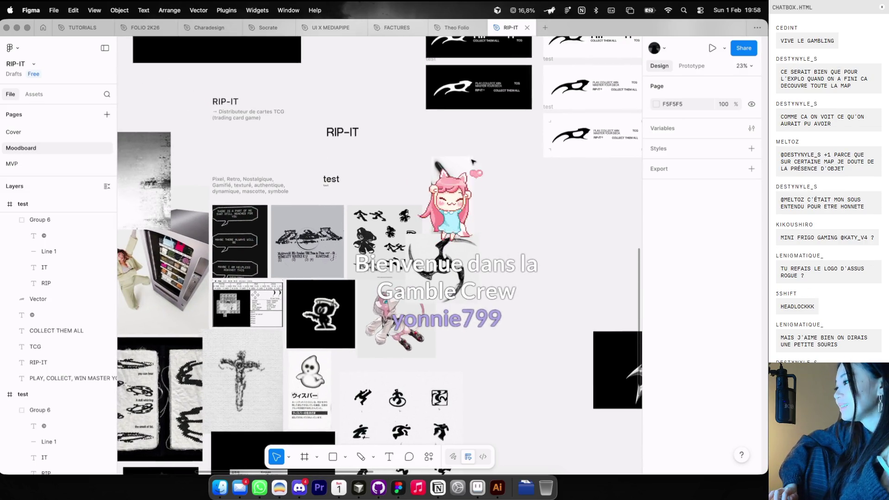
pyautogui.scroll(3, 509, 162)
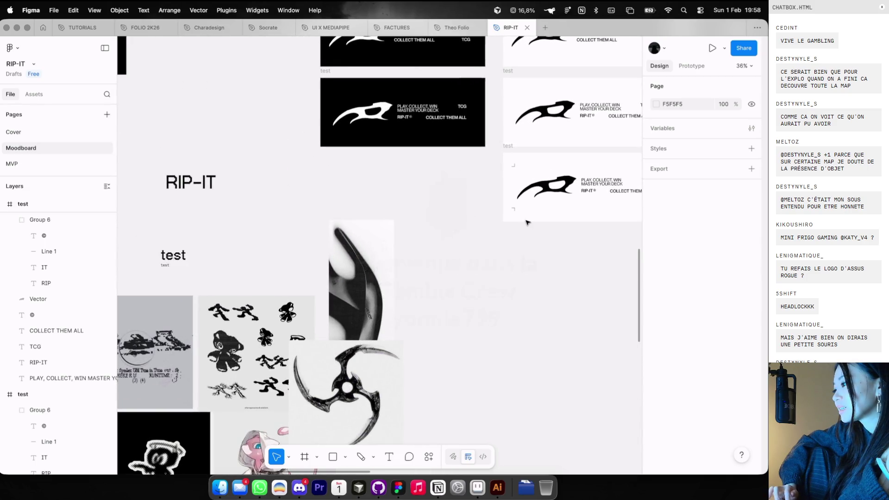
pyautogui.scroll(-1, 527, 222)
pyautogui.scroll(-4, 526, 222)
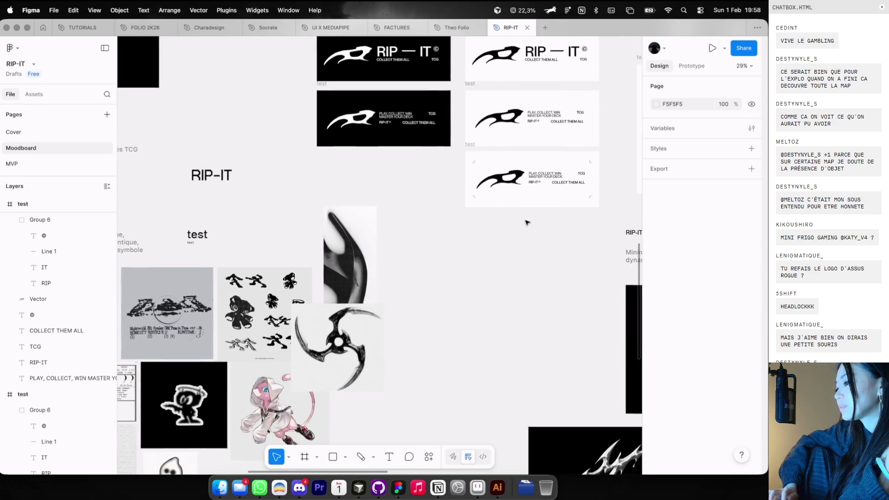
pyautogui.hscroll(6, 527, 222)
pyautogui.scroll(2, 526, 222)
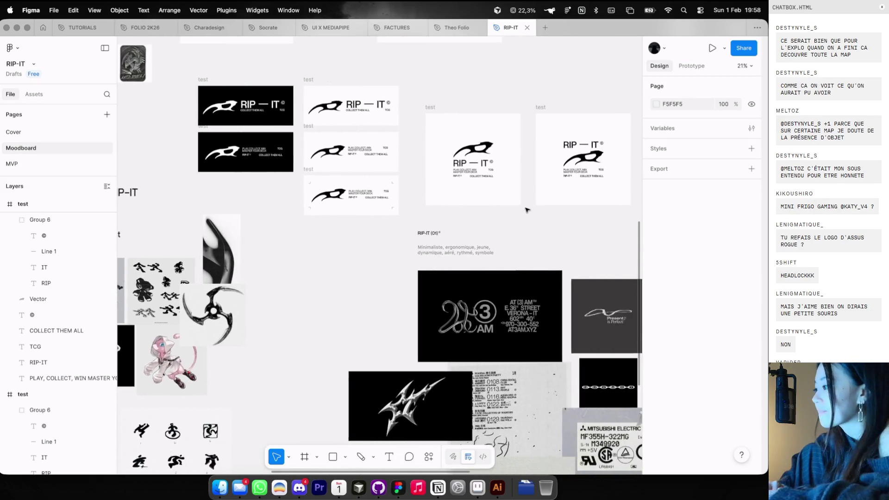
pyautogui.scroll(2, 526, 208)
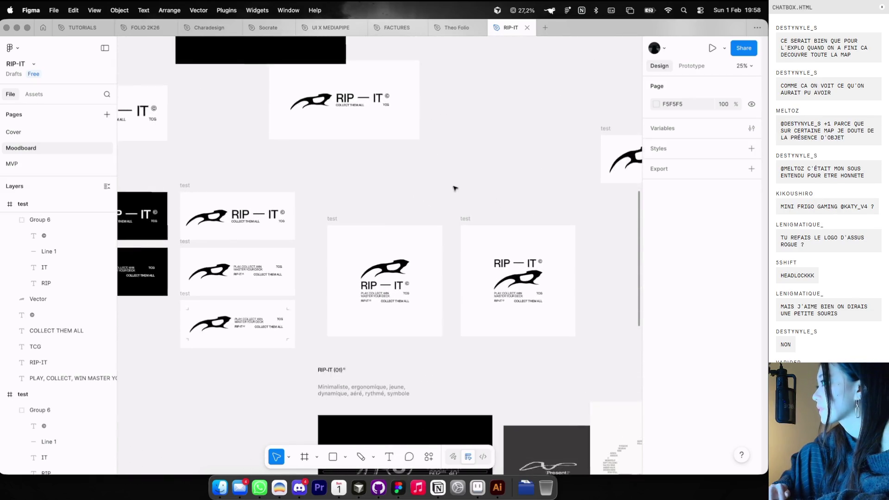
pyautogui.scroll(2, 516, 304)
pyautogui.moveTo(517, 303); pyautogui.dragTo(541, 149)
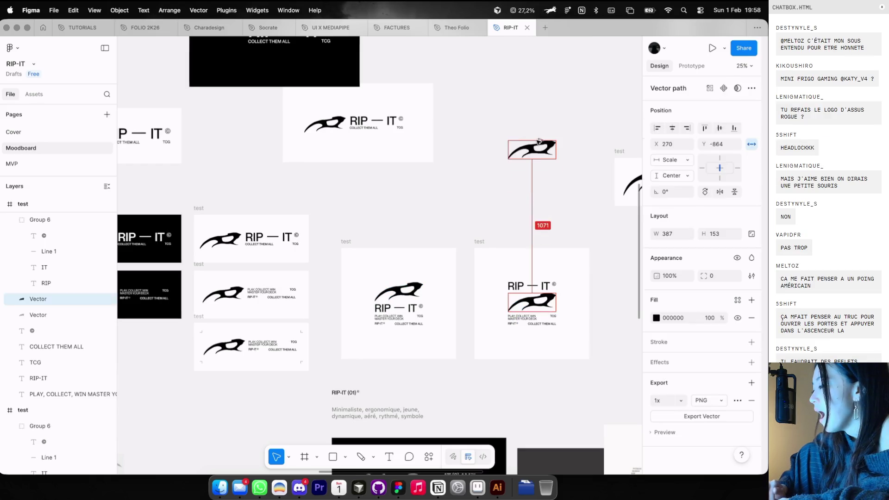
# Try moving the blade mark's points in point editing, then back out without keeping the change
pyautogui.scroll(3, 542, 144)
pyautogui.hscroll(2, 595, 146)
pyautogui.scroll(1, 595, 147)
pyautogui.click(590, 145)
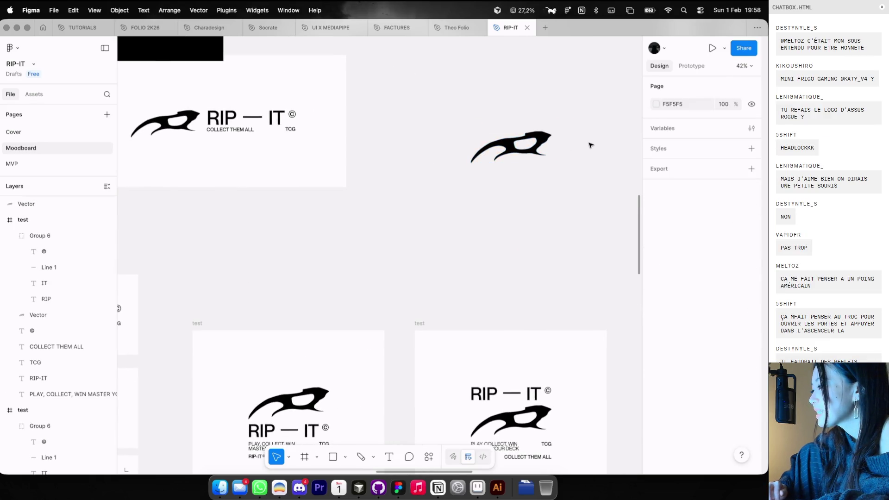
pyautogui.scroll(5, 558, 147)
pyautogui.doubleClick(539, 127)
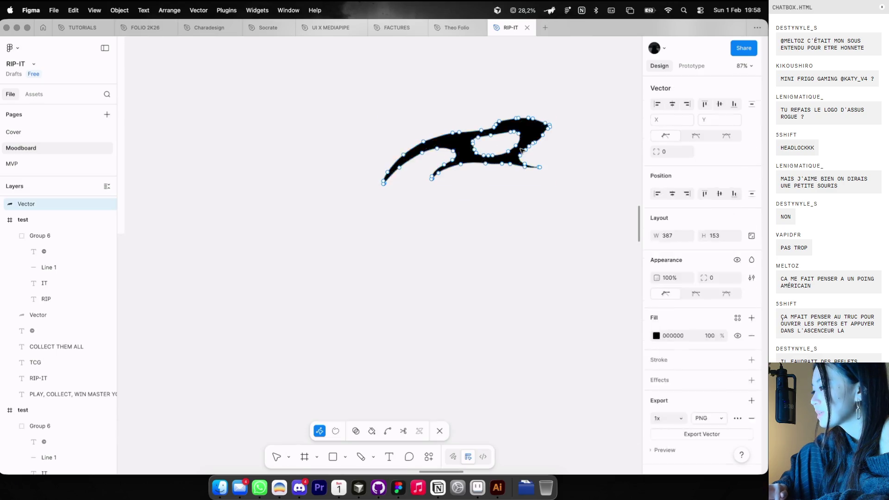
pyautogui.moveTo(473, 110)
pyautogui.mouseDown()
pyautogui.moveTo(572, 172)
pyautogui.moveTo(480, 103)
pyautogui.moveTo(565, 193)
pyautogui.moveTo(449, 105)
pyautogui.mouseUp()
pyautogui.click(528, 133)
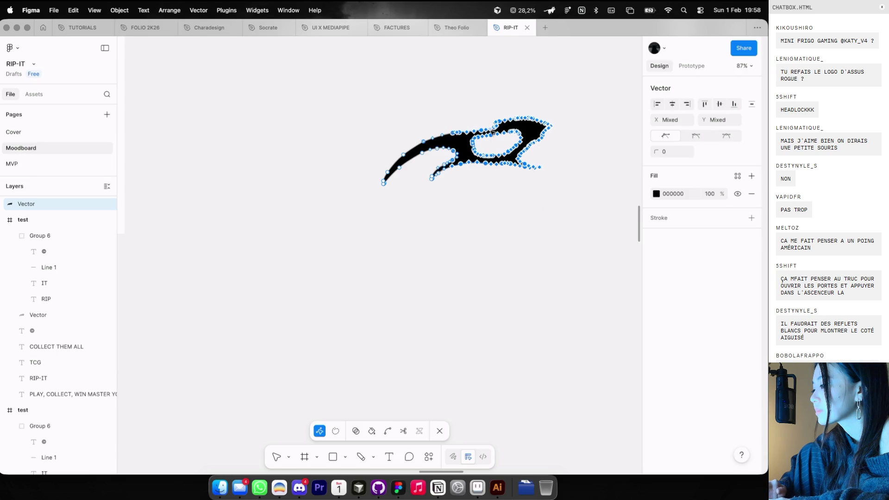
pyautogui.moveTo(493, 131); pyautogui.dragTo(482, 100)
pyautogui.press('Escape')
pyautogui.press('Escape')
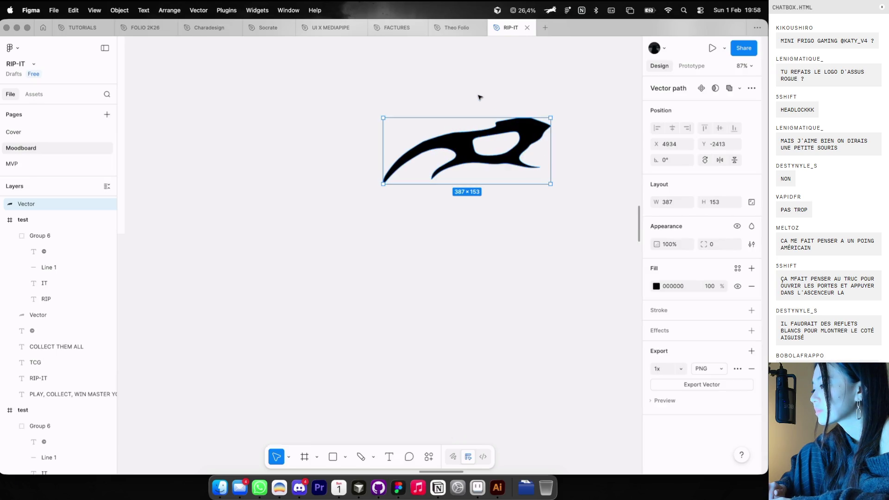
pyautogui.press('Escape')
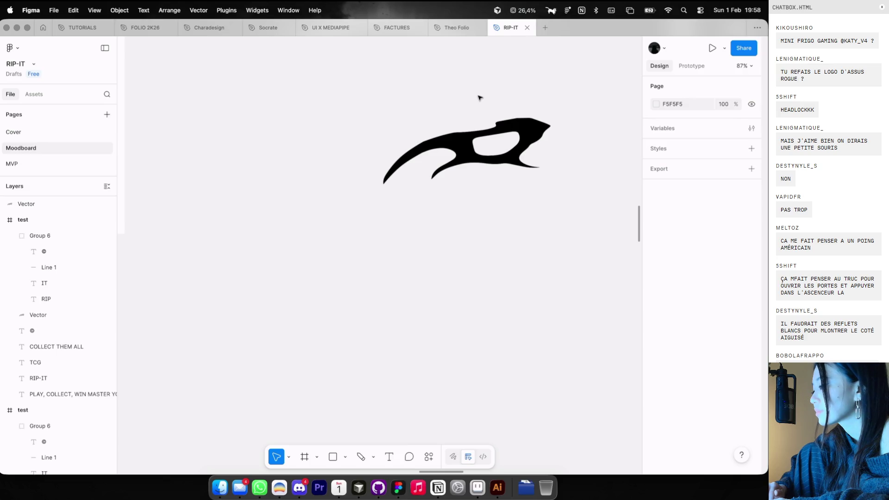
pyautogui.doubleClick(480, 130)
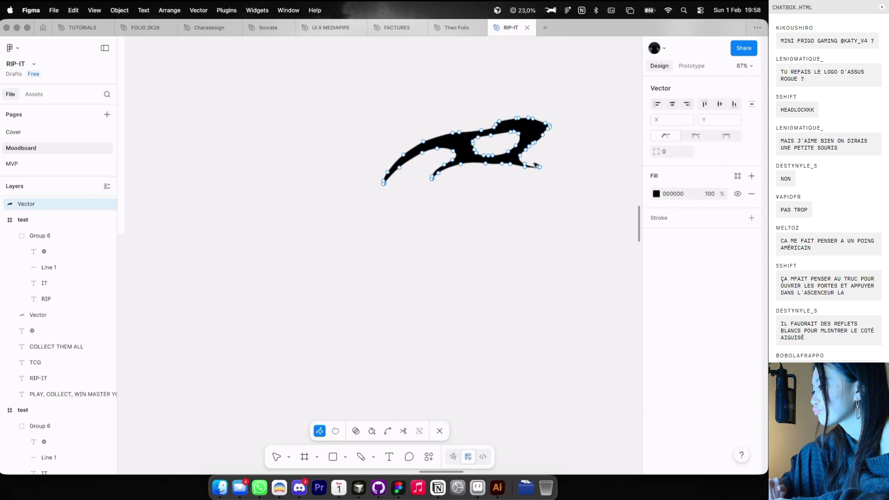
pyautogui.press('Escape')
# Squash the blade mark to a flatter height and rework its bottom points
pyautogui.moveTo(532, 183)
pyautogui.mouseDown()
pyautogui.moveTo(531, 145)
pyautogui.moveTo(526, 168)
pyautogui.mouseUp()
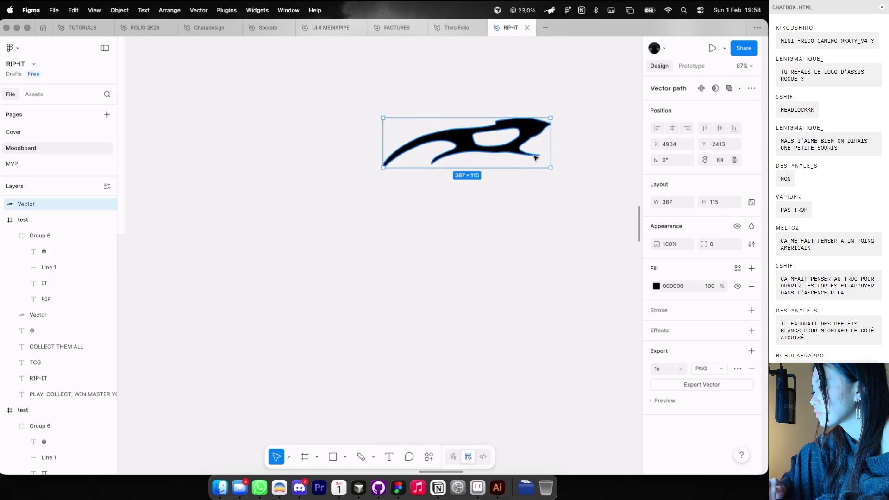
pyautogui.click(518, 188)
pyautogui.doubleClick(516, 152)
pyautogui.moveTo(545, 169); pyautogui.dragTo(428, 156)
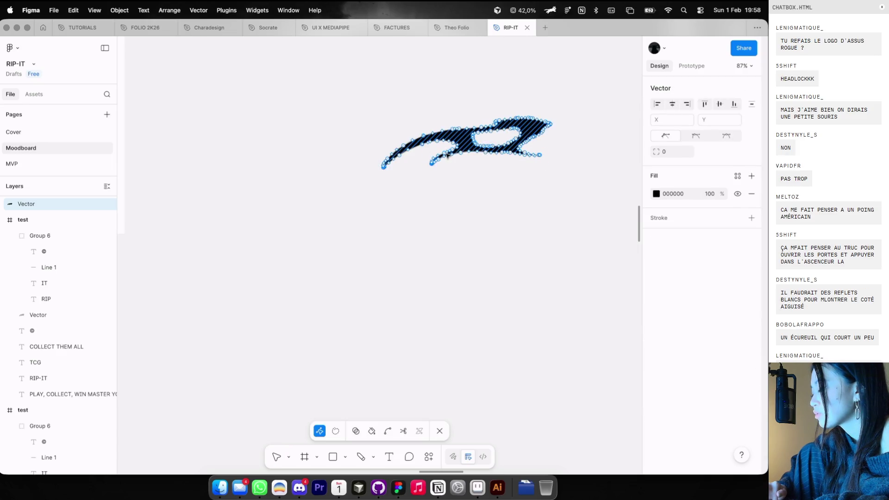
pyautogui.scroll(-5, 496, 129)
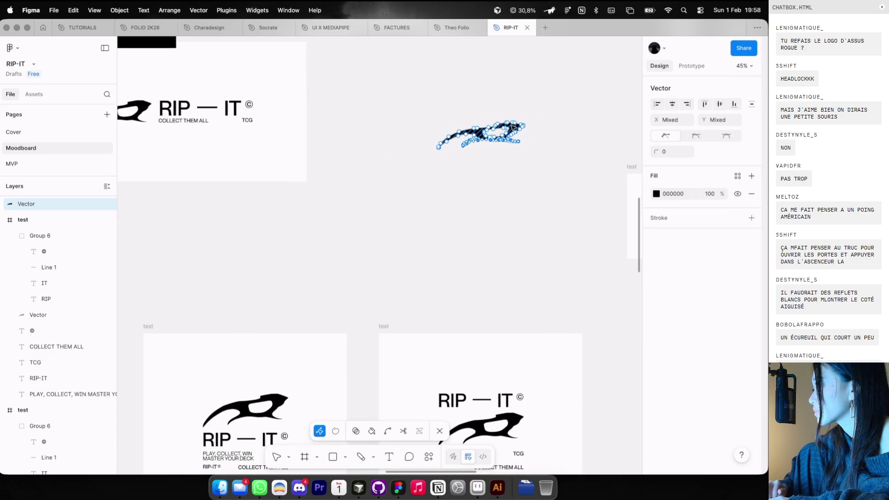
pyautogui.hscroll(2, 513, 127)
pyautogui.scroll(2, 512, 128)
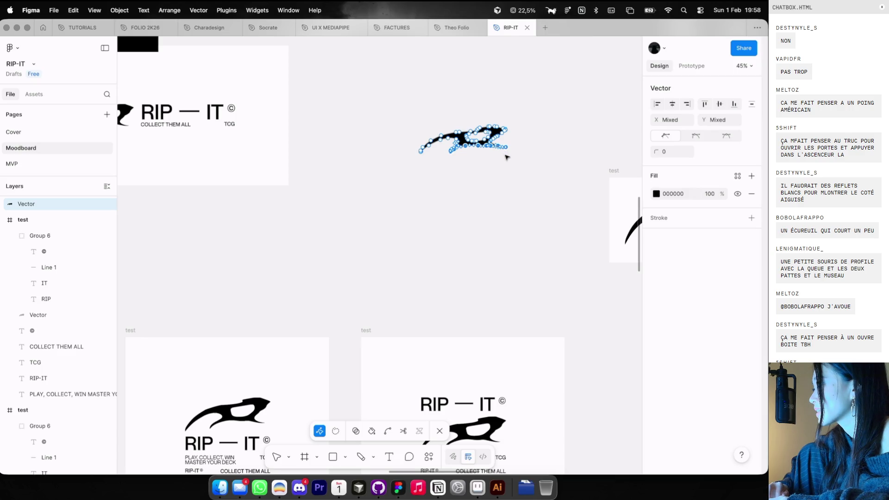
pyautogui.press('Escape')
pyautogui.press('Escape')
pyautogui.hotkey('shift', 'g')
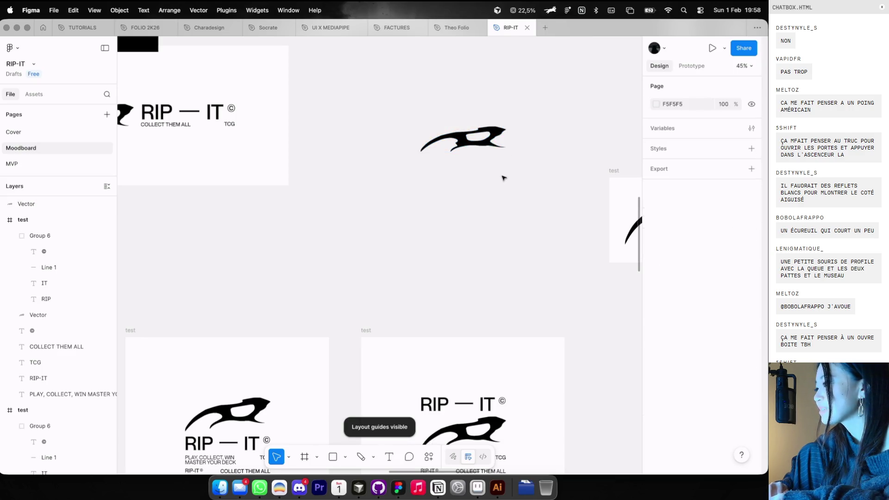
pyautogui.scroll(-5, 500, 160)
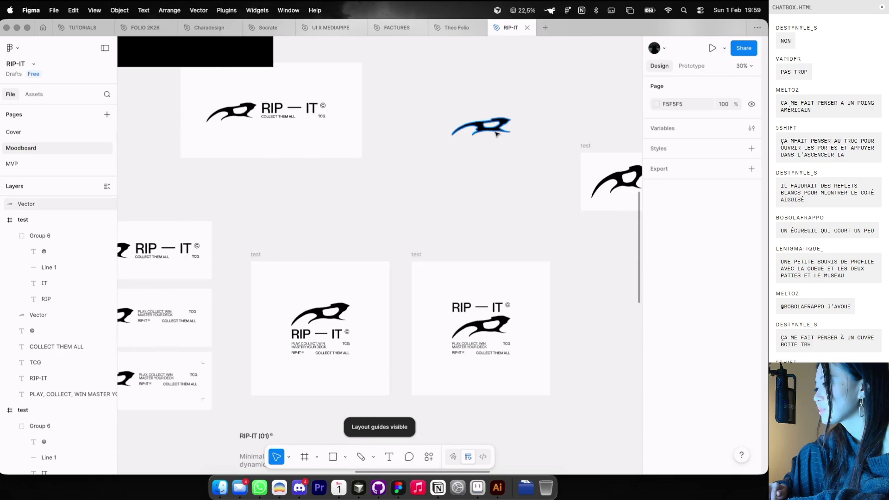
# Narrow the blade mark to 303 wide, then further to 193 wide
pyautogui.scroll(5, 514, 125)
pyautogui.click(503, 132)
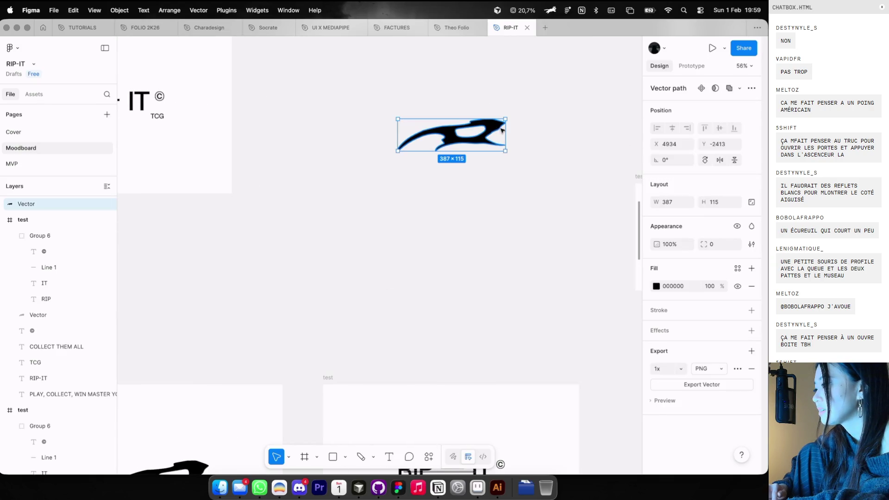
pyautogui.moveTo(500, 129); pyautogui.dragTo(487, 129)
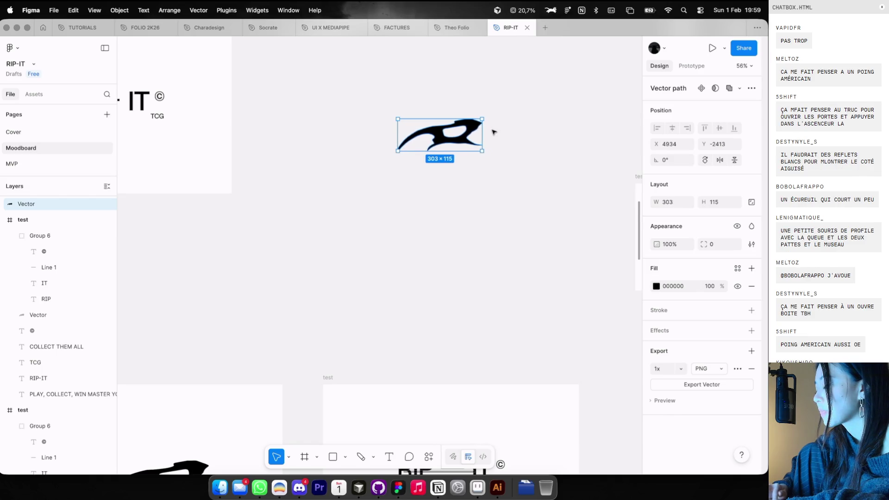
pyautogui.scroll(-5, 491, 133)
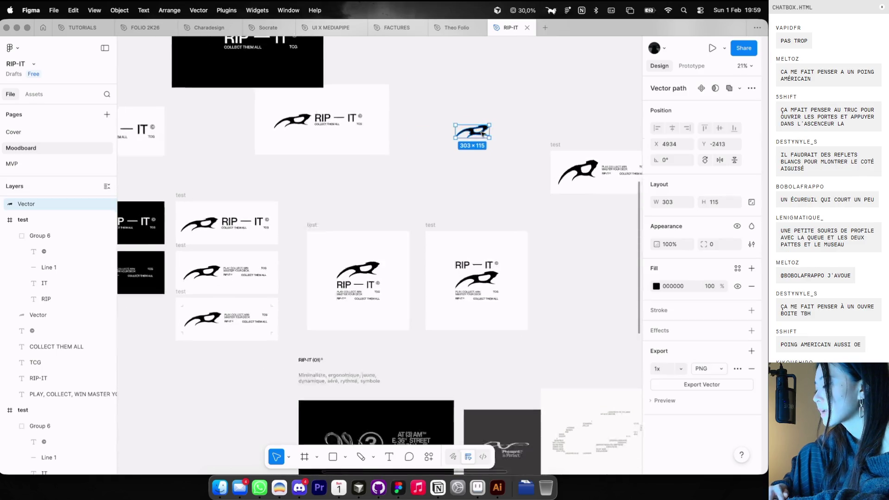
pyautogui.scroll(5, 482, 134)
pyautogui.moveTo(507, 129); pyautogui.dragTo(469, 130)
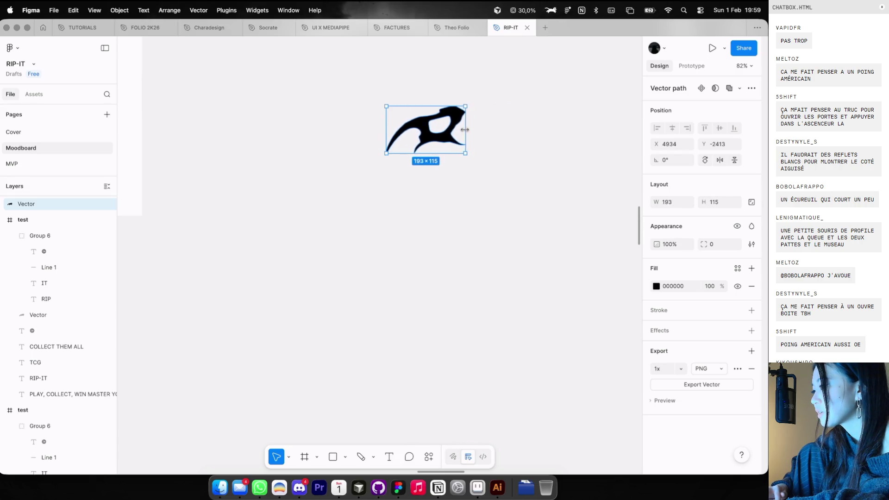
pyautogui.click(474, 131)
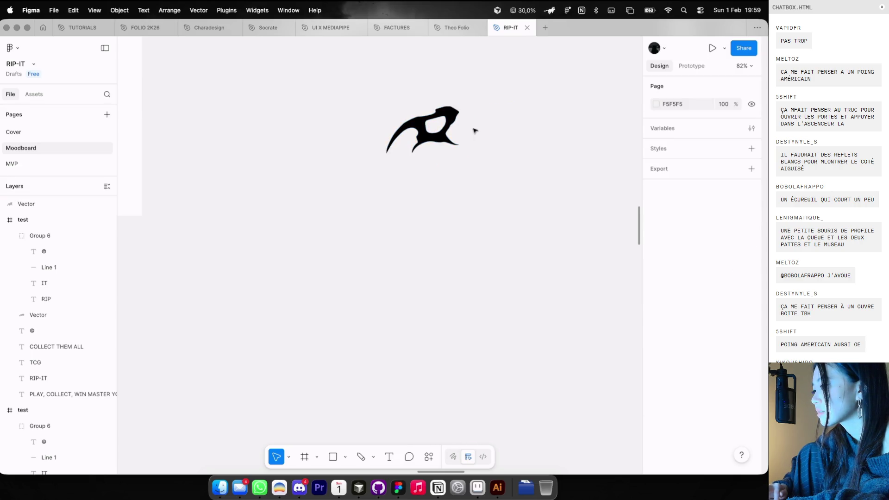
# Try rotating the blade mark, undo the rotation, and switch to the browser
pyautogui.click(444, 134)
pyautogui.moveTo(464, 108)
pyautogui.mouseDown()
pyautogui.moveTo(456, 172)
pyautogui.moveTo(373, 177)
pyautogui.mouseUp()
pyautogui.press('super+z')
pyautogui.click(404, 201)
pyautogui.scroll(-3, 404, 200)
pyautogui.press('super+Tab')
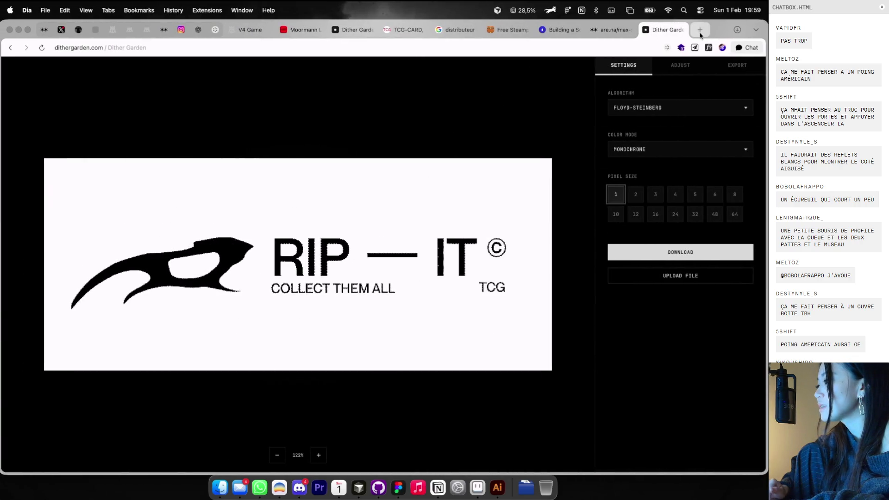
# Abandon a new Dia tab's 'capsu' search, close the tab and return to Figma
pyautogui.press('super+t')
pyautogui.write('ouve')
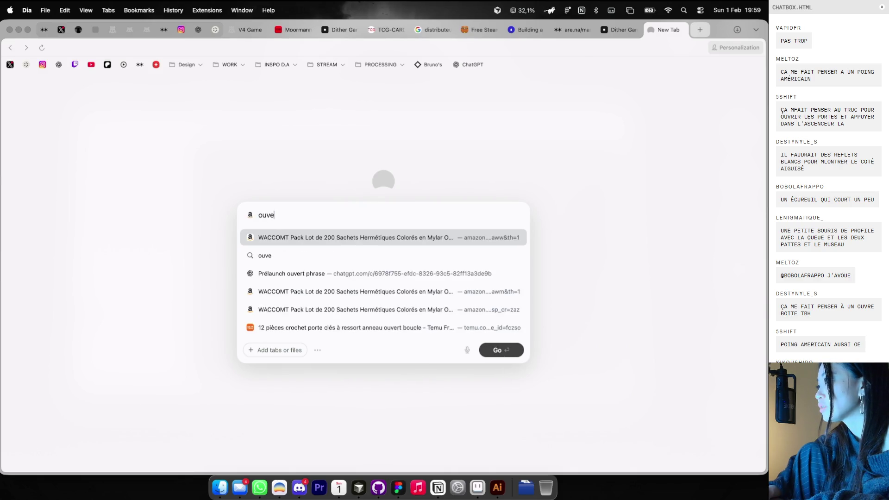
pyautogui.press('BackSpace')
pyautogui.press('BackSpace')
pyautogui.press('BackSpace')
pyautogui.write('capsu')
pyautogui.press('Escape')
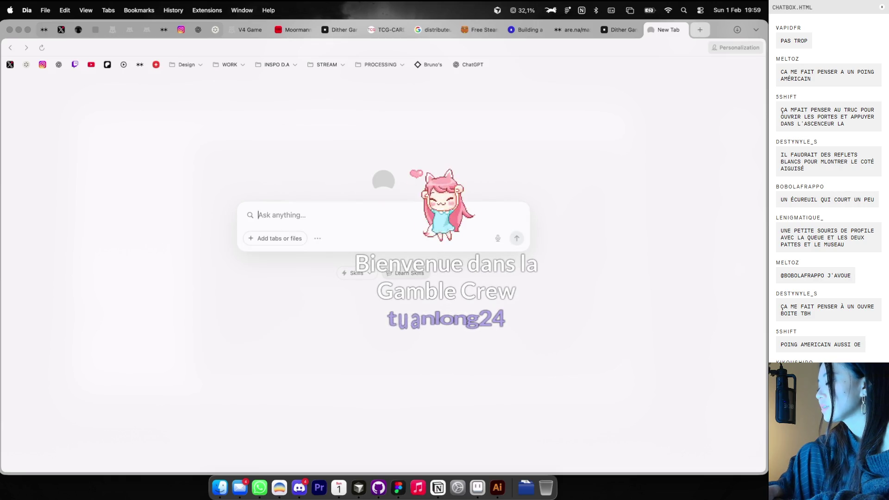
pyautogui.click(681, 29)
pyautogui.press('super+Tab')
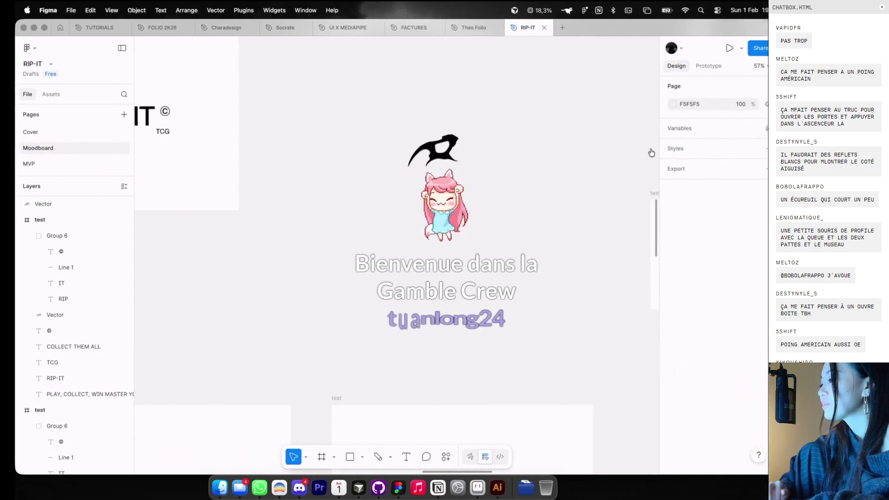
# Zoom to the selected compact blade mark, then start a new search in Dia
pyautogui.scroll(-3, 600, 163)
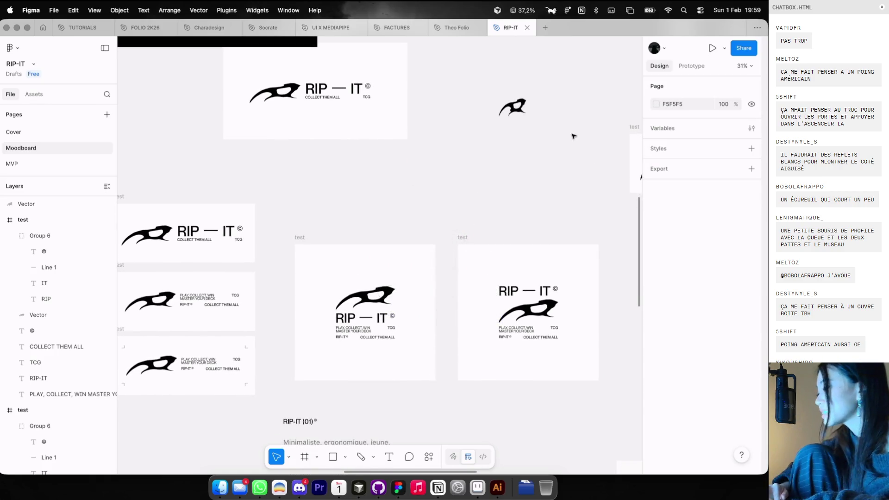
pyautogui.scroll(-3, 526, 99)
pyautogui.scroll(3, 522, 99)
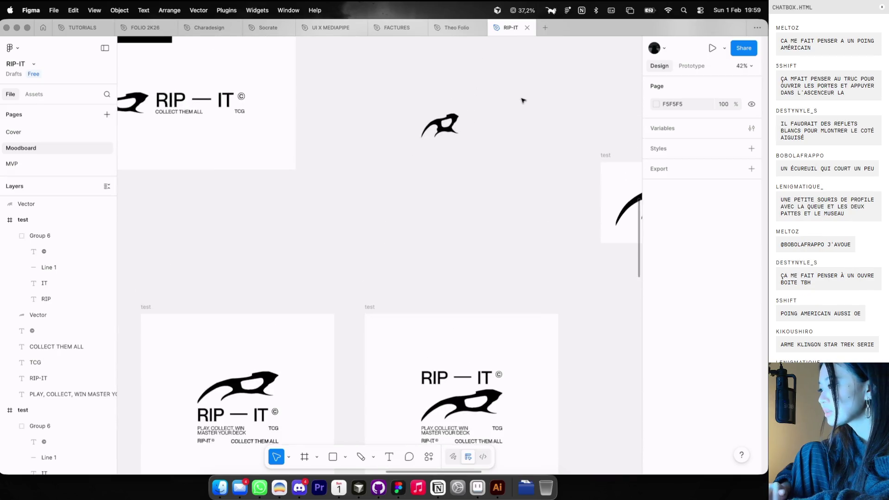
pyautogui.click(450, 127)
pyautogui.hotkey('shift', '2')
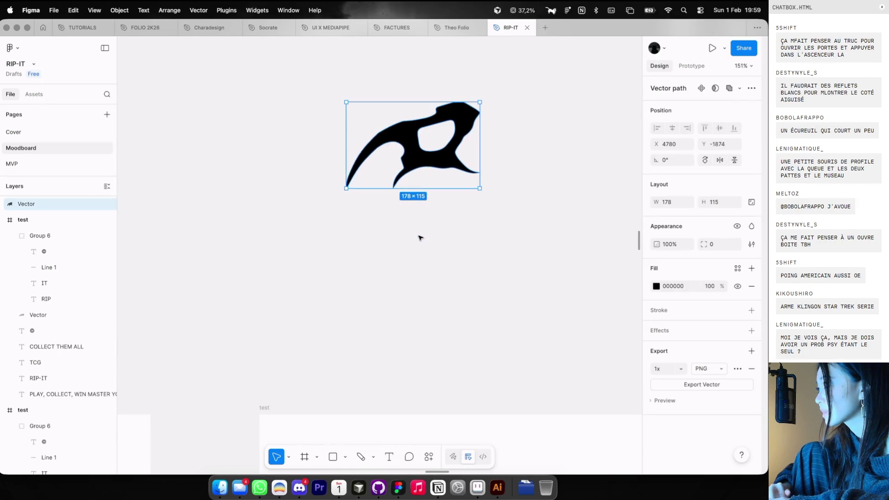
pyautogui.hotkey('ctrl', 'alt', 'Right')
pyautogui.click(694, 34)
# Search Google Images for 'décapsuleur tranchant'
pyautogui.write('décapsuleur')
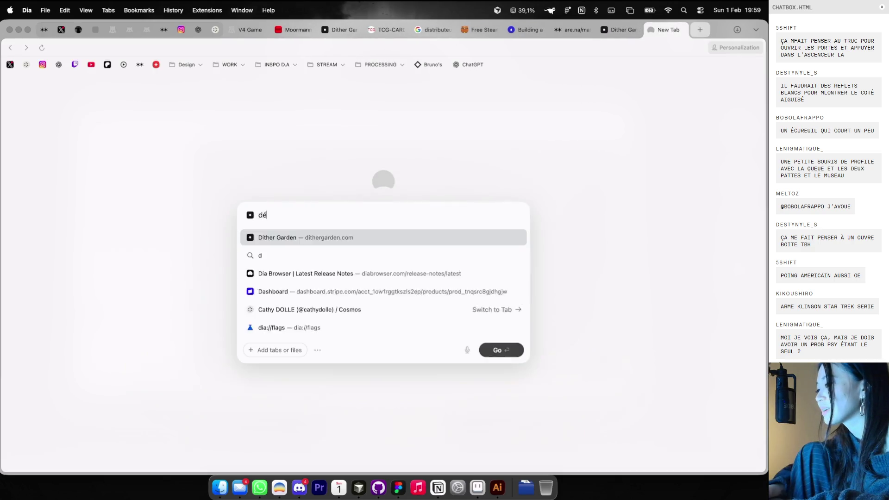
pyautogui.press('Return')
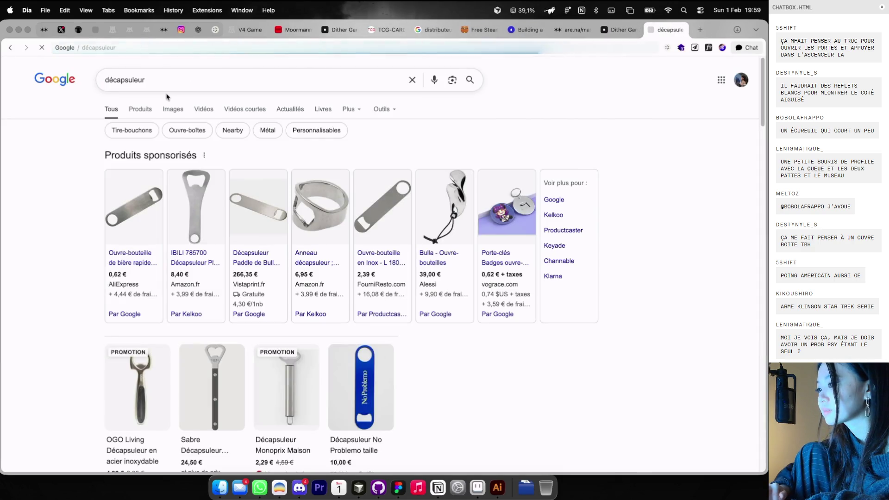
pyautogui.click(168, 112)
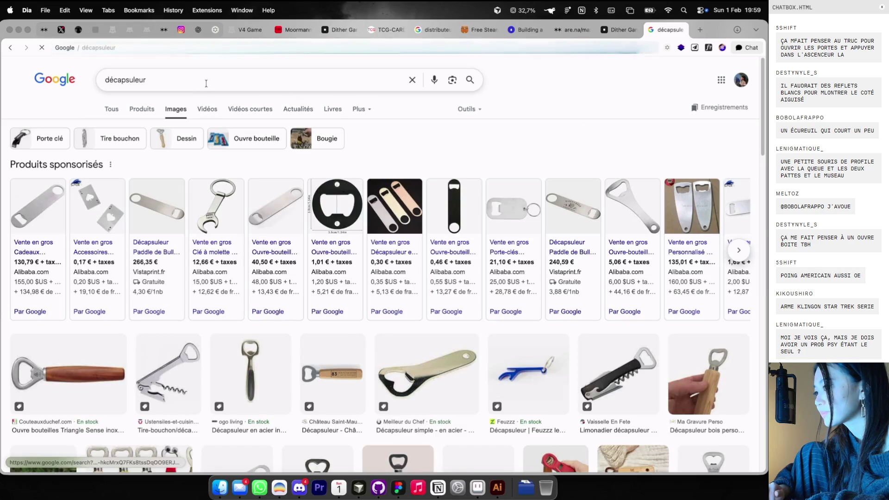
pyautogui.click(204, 86)
pyautogui.write('tranchant')
pyautogui.press('Return')
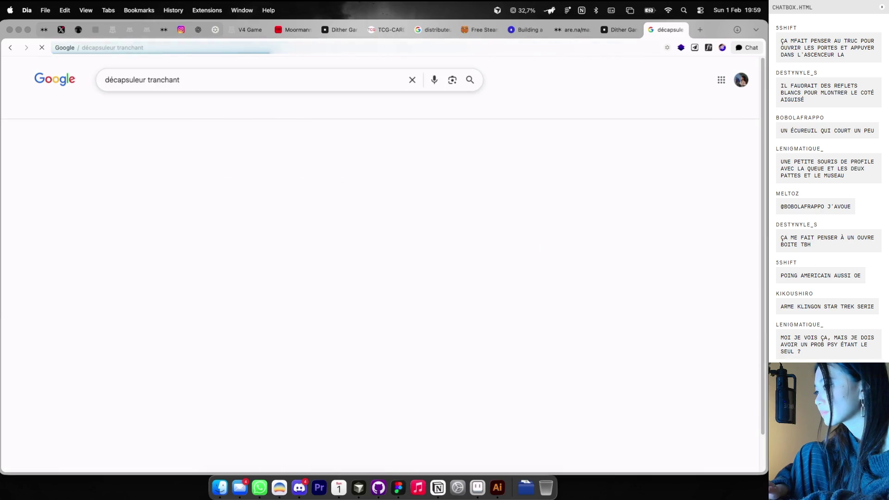
pyautogui.scroll(-5, 203, 219)
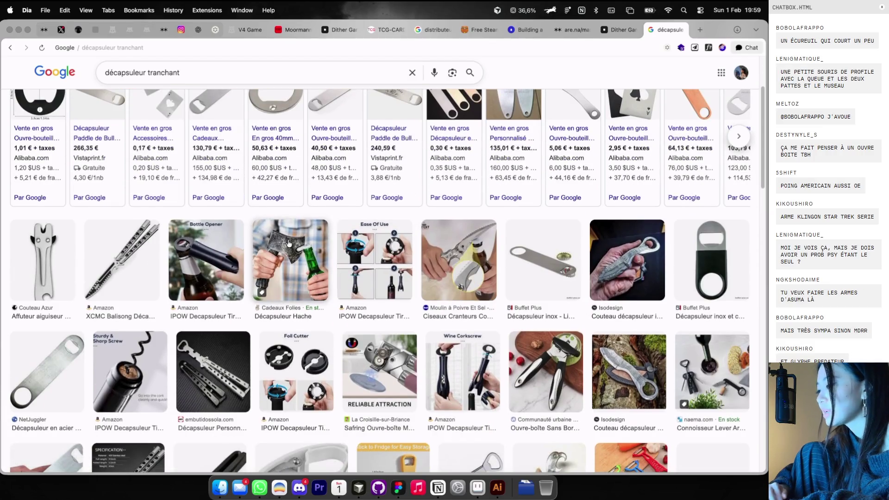
pyautogui.scroll(5, 289, 243)
# Replace the query with an 'asuma arme' image search
pyautogui.click(199, 85)
pyautogui.press('super+a')
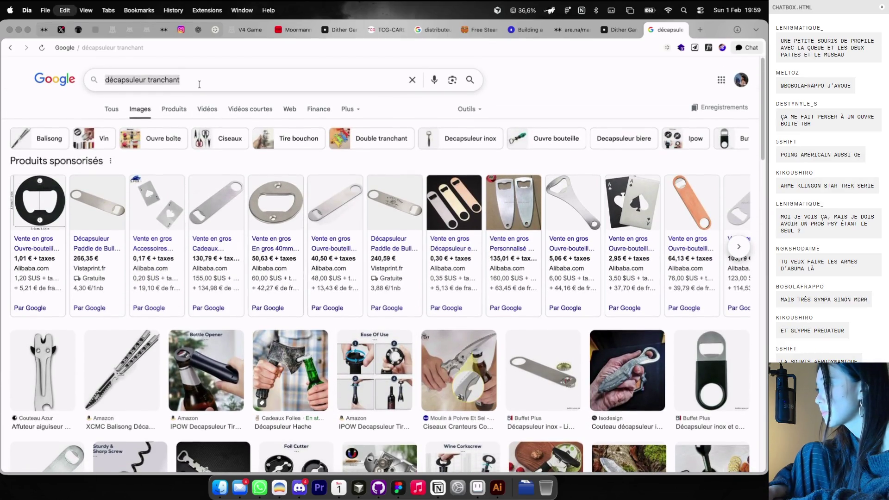
pyautogui.write('suma arme')
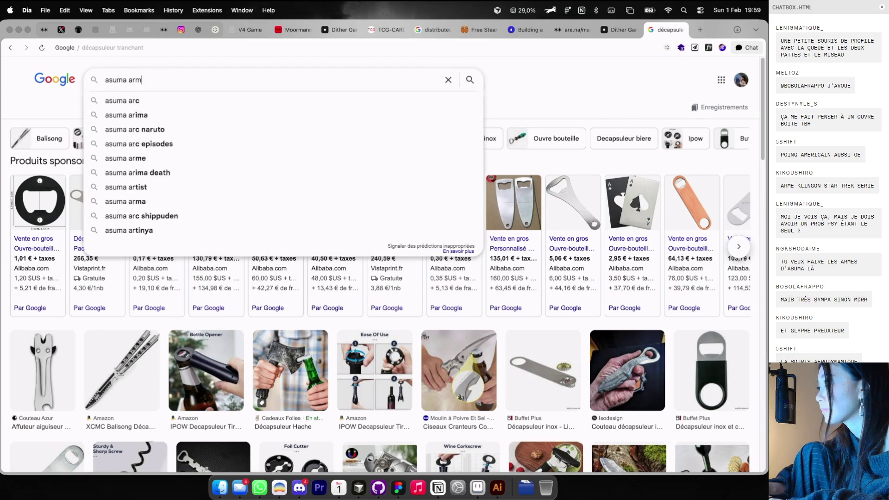
pyautogui.press('Return')
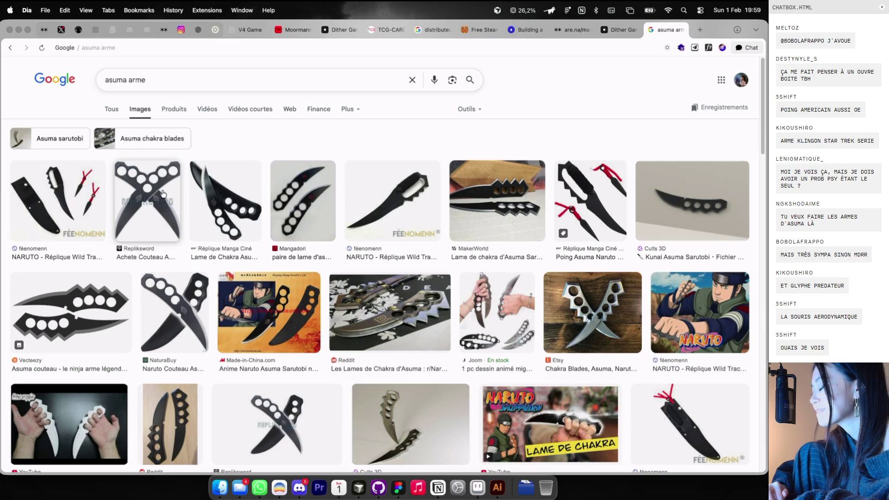
pyautogui.scroll(-2, 162, 193)
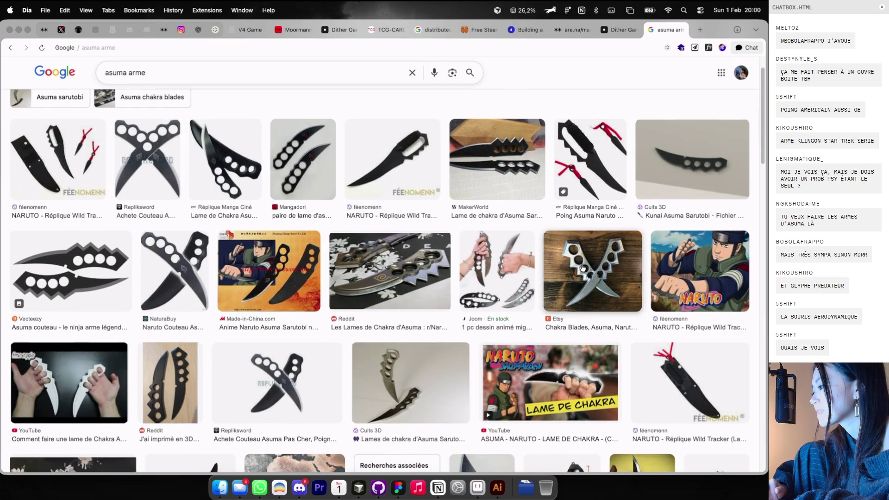
# Preview the Etsy chakra blades and MakerWorld Asuma knife images, then start a 'poing américain' search
pyautogui.click(583, 268)
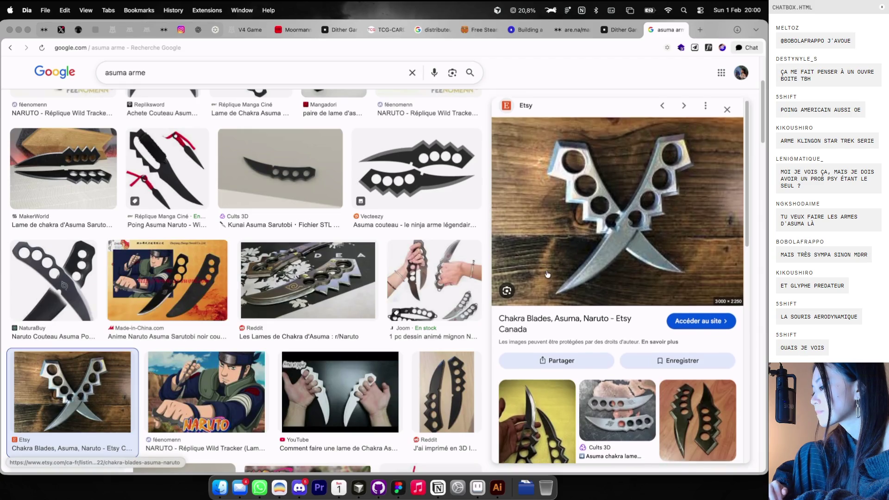
pyautogui.scroll(-1, 560, 272)
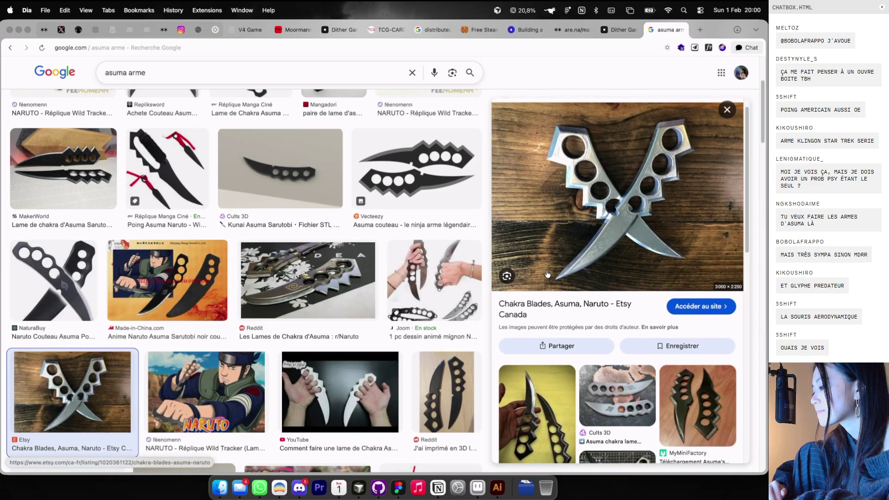
pyautogui.rightClick(597, 235)
pyautogui.click(603, 334)
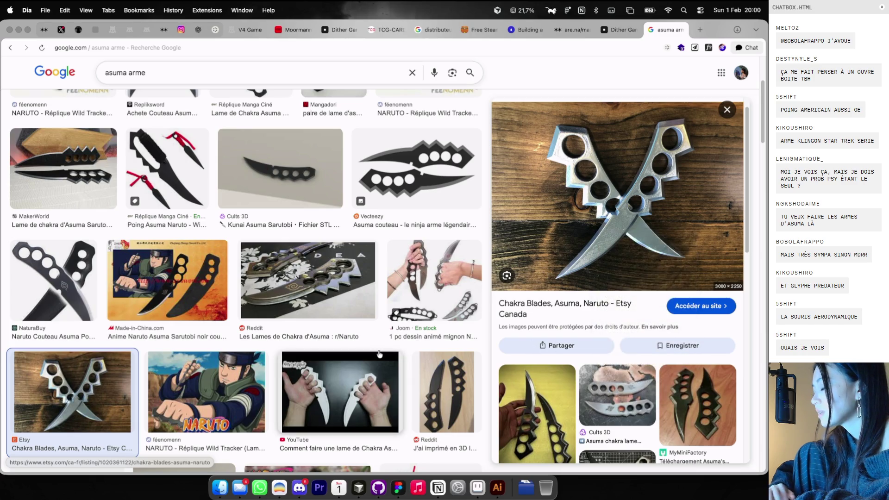
pyautogui.scroll(-6, 379, 355)
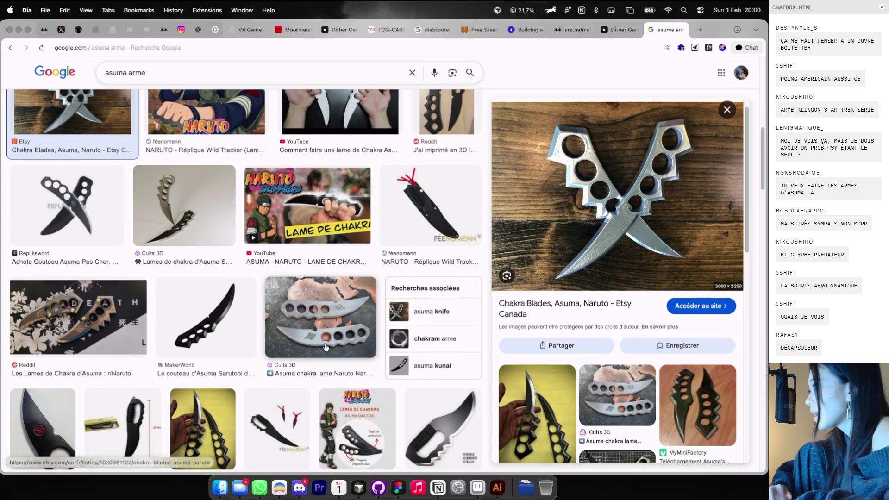
pyautogui.click(194, 324)
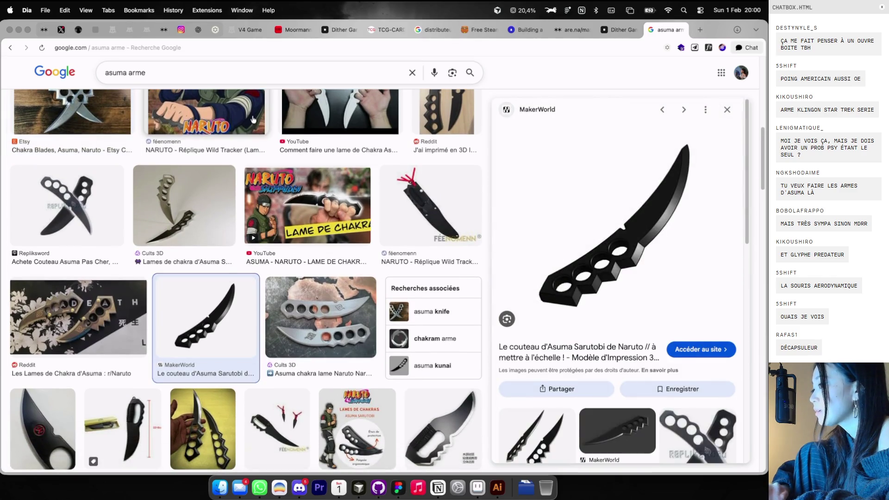
pyautogui.tripleClick(237, 71)
pyautogui.write('poing américain')
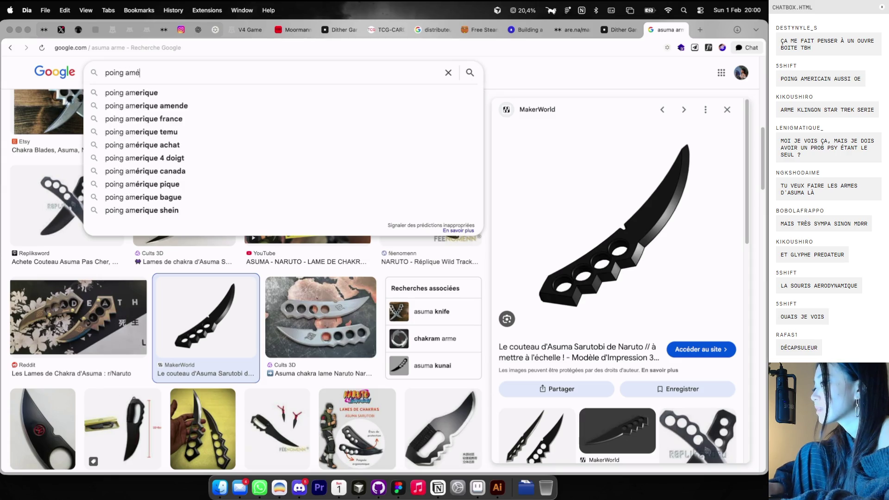
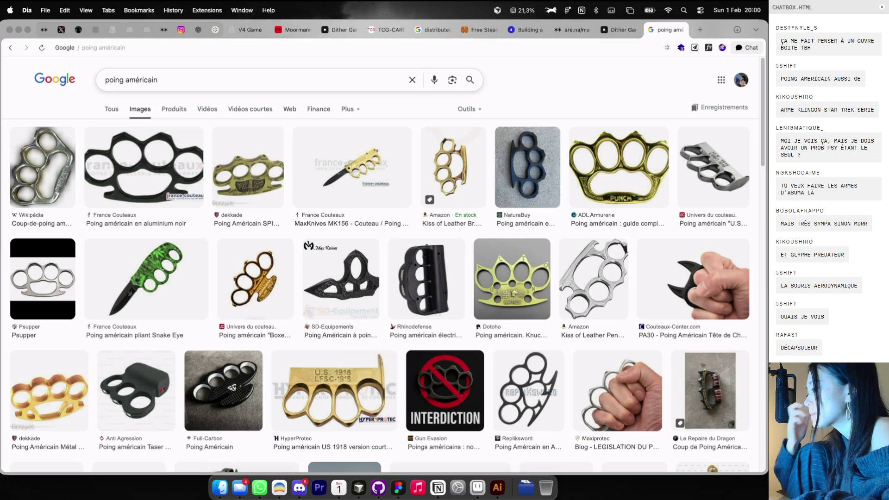
# Open the PA30 black cat-head knuckle-duster preview and screenshot its photo
pyautogui.scroll(-1, 229, 159)
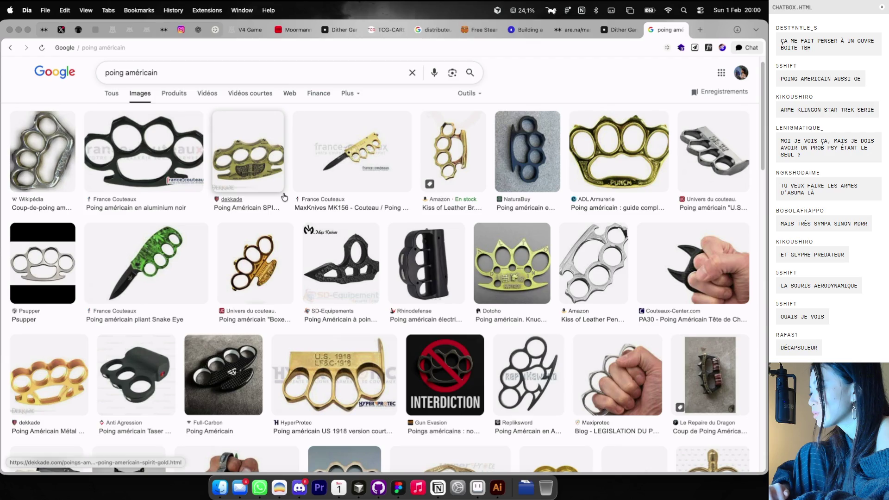
pyautogui.click(694, 288)
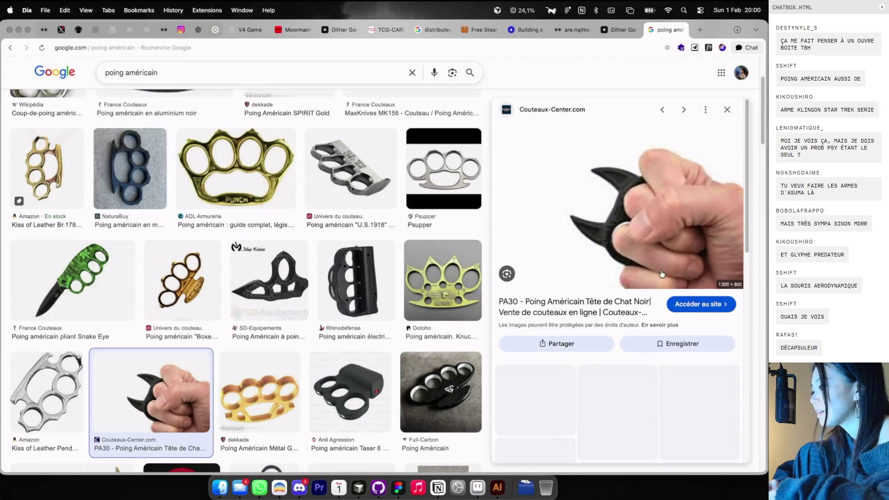
pyautogui.press('super+shift+4')
pyautogui.moveTo(556, 135)
pyautogui.mouseDown()
pyautogui.moveTo(646, 247)
pyautogui.moveTo(695, 273)
pyautogui.mouseUp()
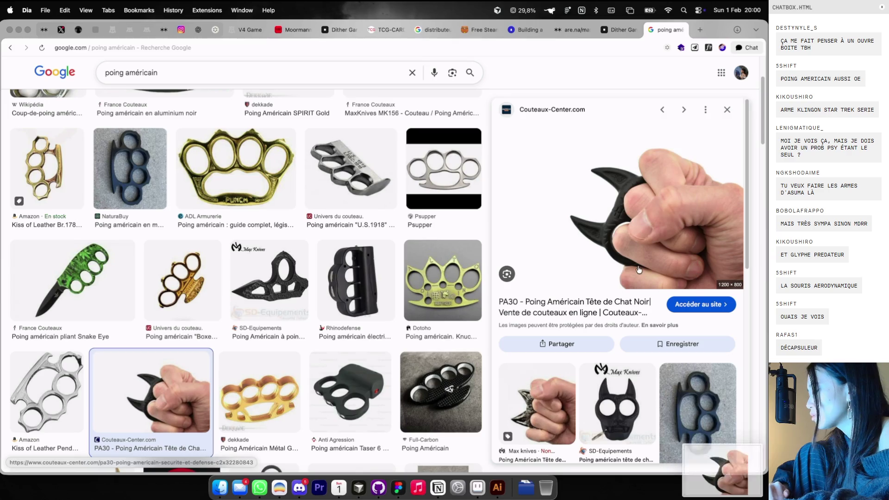
pyautogui.hotkey('ctrl', 'Right')
pyautogui.scroll(-10, 580, 315)
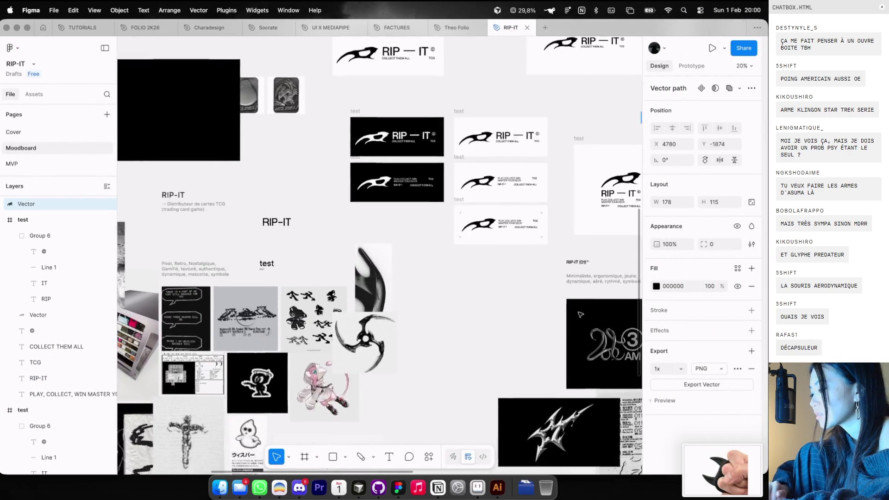
# Drop the knuckle-duster screenshot onto the moodboard and enlarge it toward the upper left
pyautogui.scroll(-3, 580, 315)
pyautogui.moveTo(722, 469)
pyautogui.mouseDown()
pyautogui.moveTo(437, 258)
pyautogui.moveTo(436, 203)
pyautogui.mouseUp()
pyautogui.moveTo(437, 241); pyautogui.dragTo(366, 197)
pyautogui.scroll(3, 358, 178)
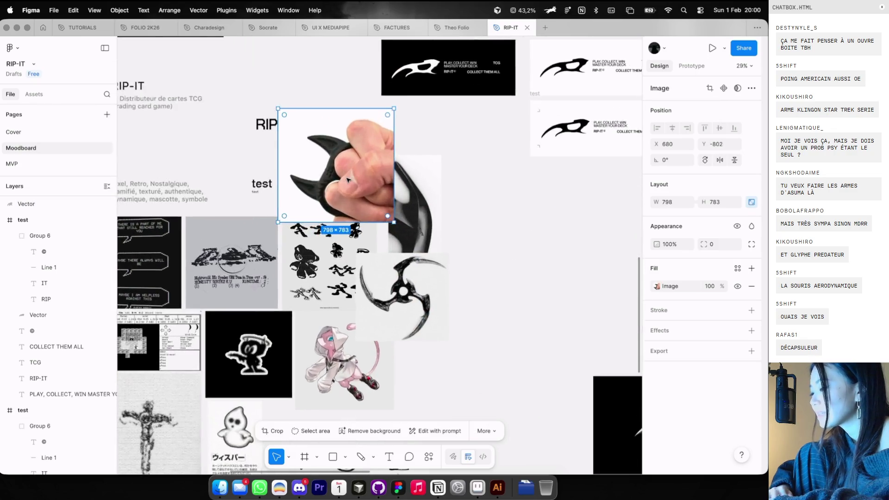
pyautogui.hscroll(-5, 358, 178)
pyautogui.scroll(3, 375, 132)
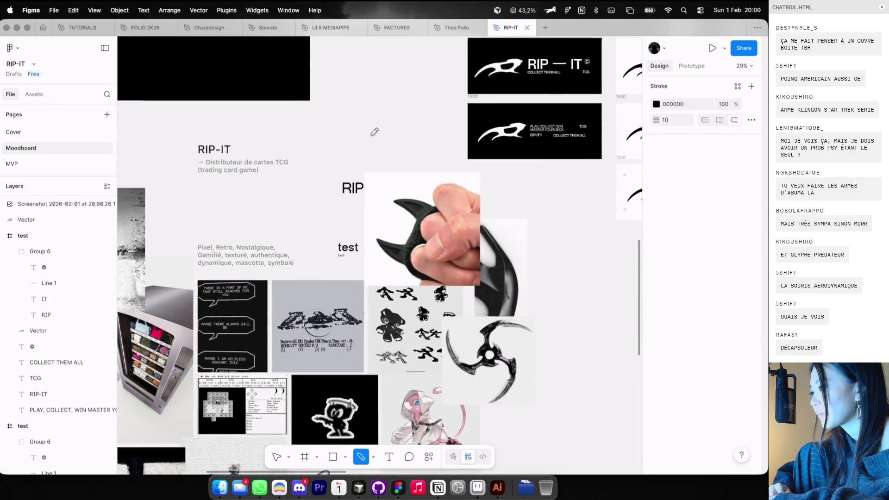
# Draw a 187.5 × 112 trapezoid with the Pen tool, widen its top-left corner, and fill it D9D9D9
pyautogui.press('p')
pyautogui.scroll(4, 365, 130)
pyautogui.click(362, 127)
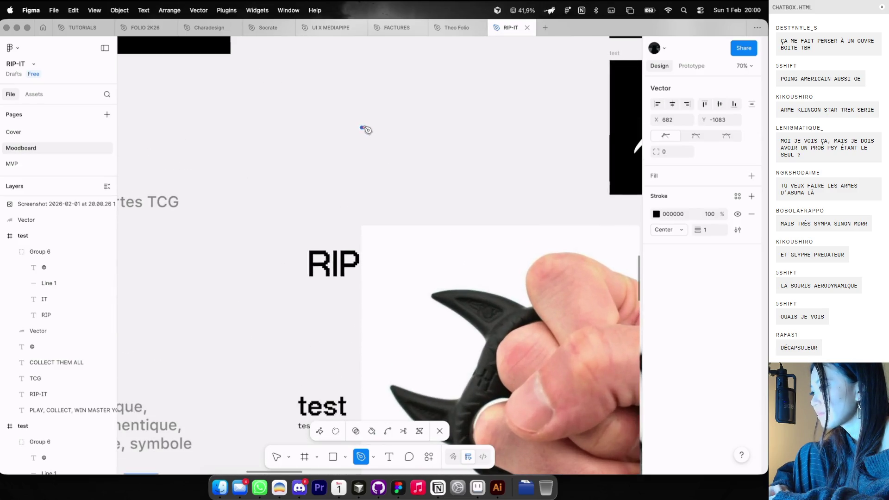
pyautogui.click(418, 127)
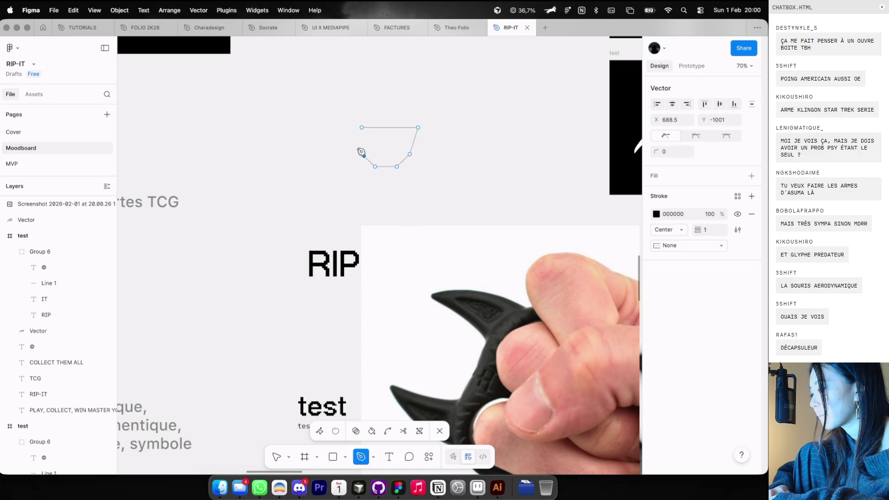
pyautogui.press('Escape')
pyautogui.moveTo(361, 128); pyautogui.dragTo(353, 128)
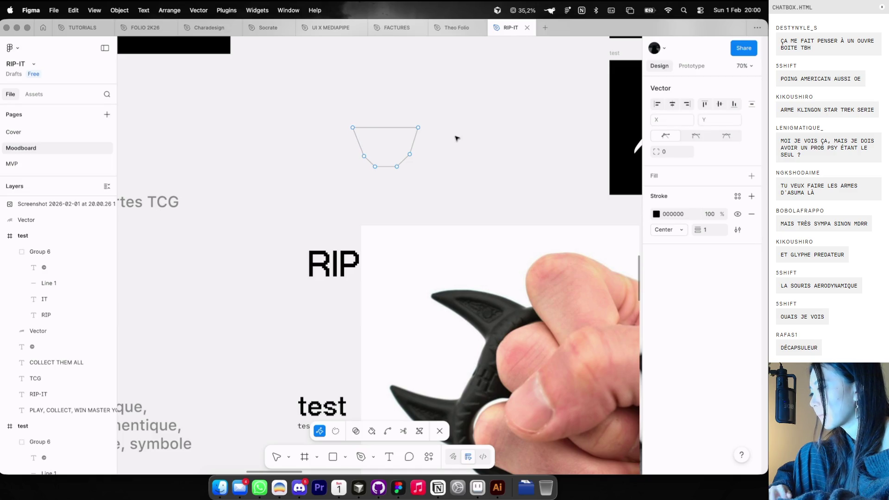
pyautogui.scroll(-3, 456, 139)
pyautogui.press('Escape')
pyautogui.click(751, 269)
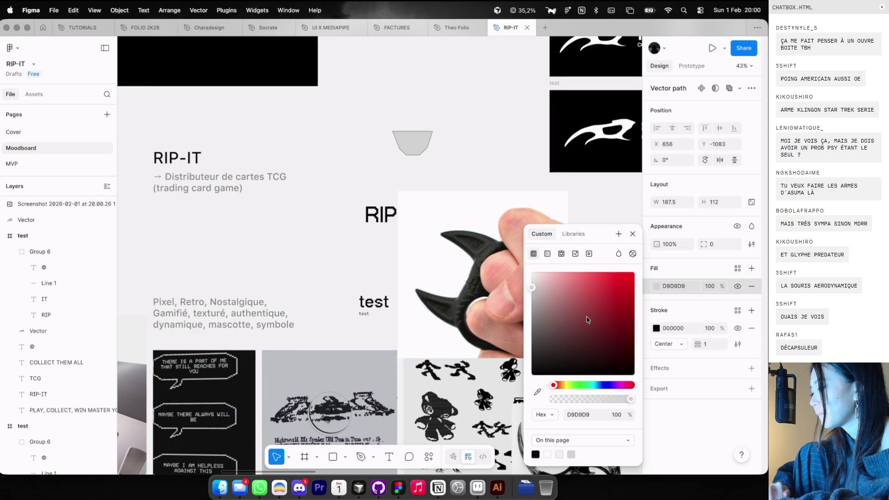
# Fill the trapezoid black (000000) and draw a pointed horn on its top-left edge
pyautogui.moveTo(586, 319); pyautogui.dragTo(585, 375)
pyautogui.click(487, 181)
pyautogui.scroll(3, 448, 149)
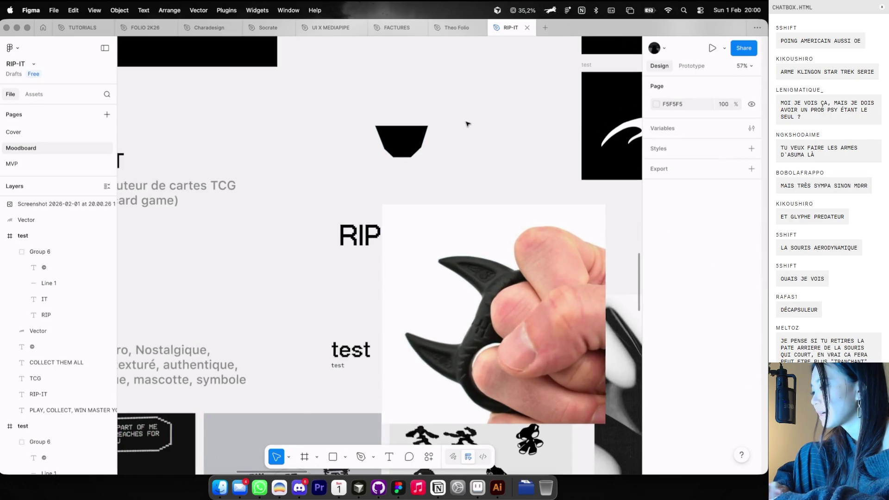
pyautogui.hotkey('shift', 'p')
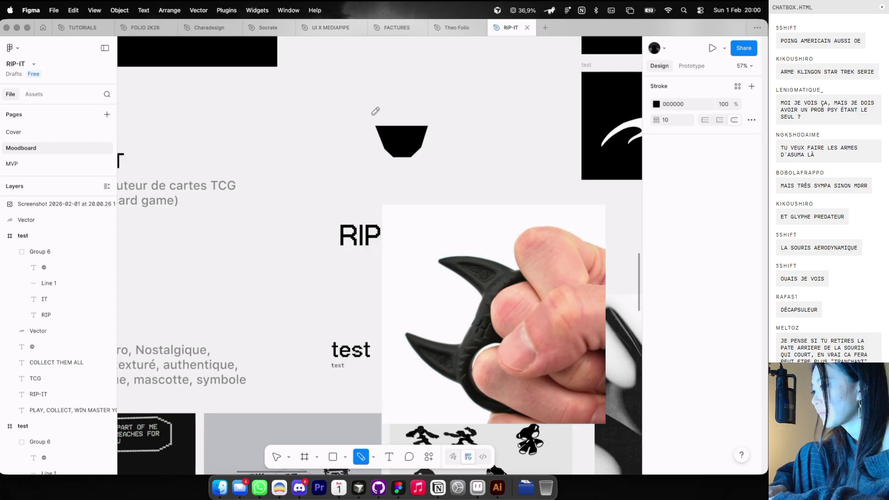
pyautogui.press('p')
pyautogui.click(377, 127)
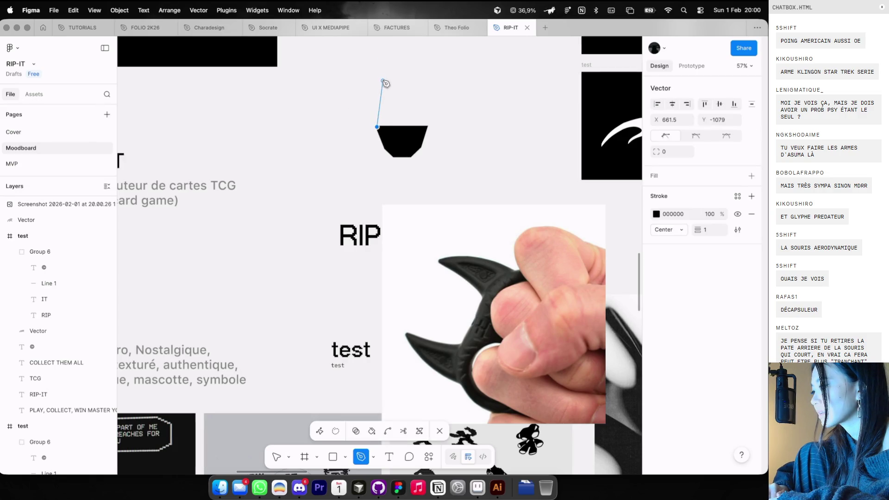
pyautogui.click(382, 80)
pyautogui.click(393, 126)
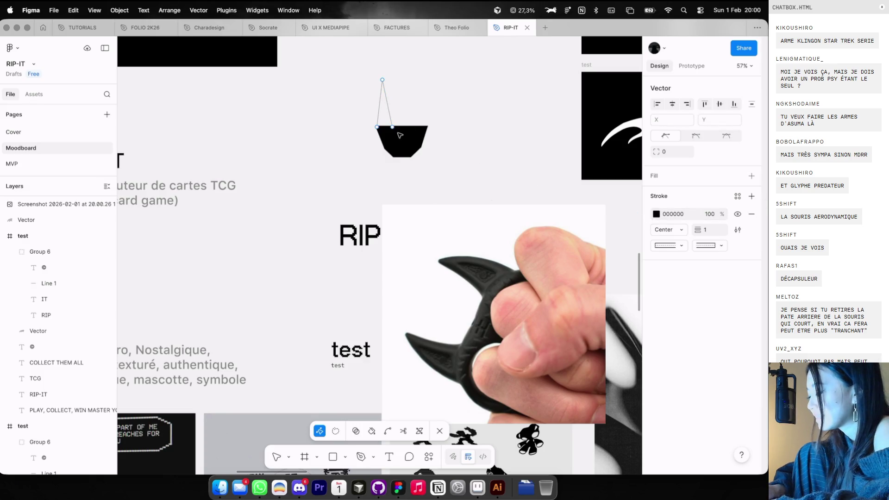
pyautogui.press('Escape')
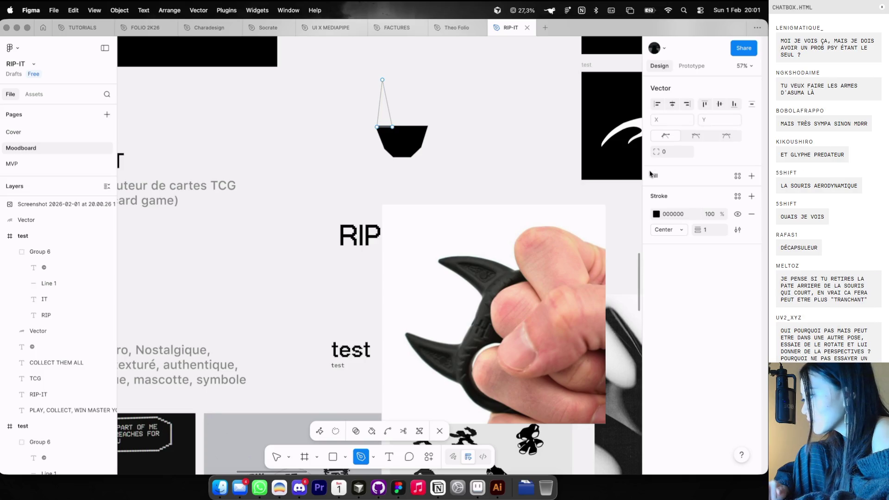
# Fill the horn black with no stroke, then duplicate, mirror and move the copy right
pyautogui.click(751, 175)
pyautogui.click(656, 194)
pyautogui.moveTo(543, 262); pyautogui.dragTo(454, 416)
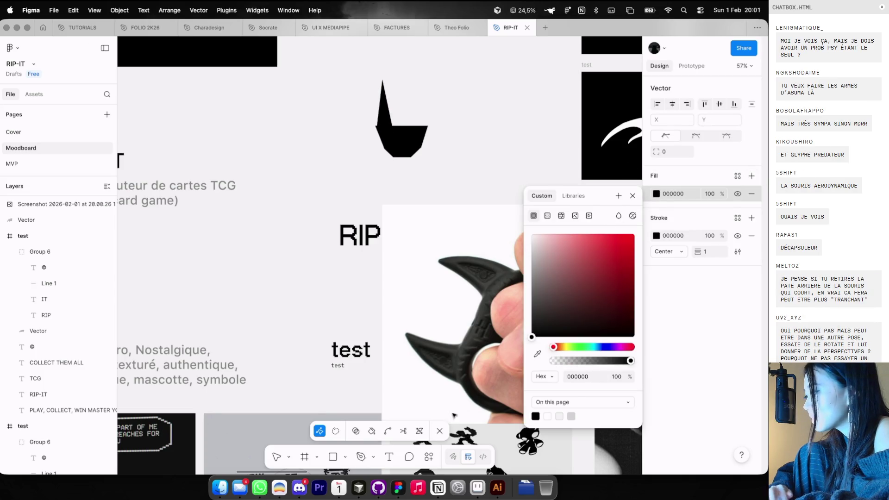
pyautogui.click(751, 236)
pyautogui.press('Escape')
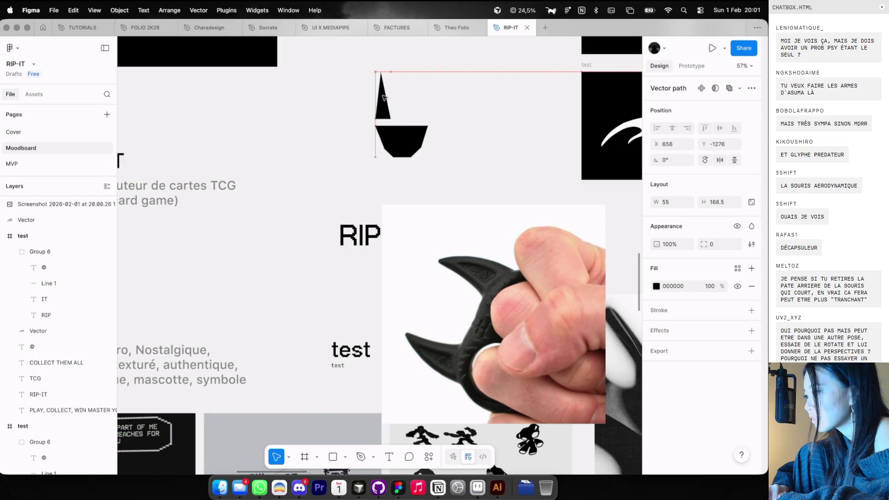
pyautogui.hotkey('ctrl', 'd')
pyautogui.hotkey('shift', 'h')
pyautogui.moveTo(382, 105); pyautogui.dragTo(424, 107)
# Select the base shape, enter its point editing, and select its four lower points
pyautogui.moveTo(445, 173); pyautogui.dragTo(371, 74)
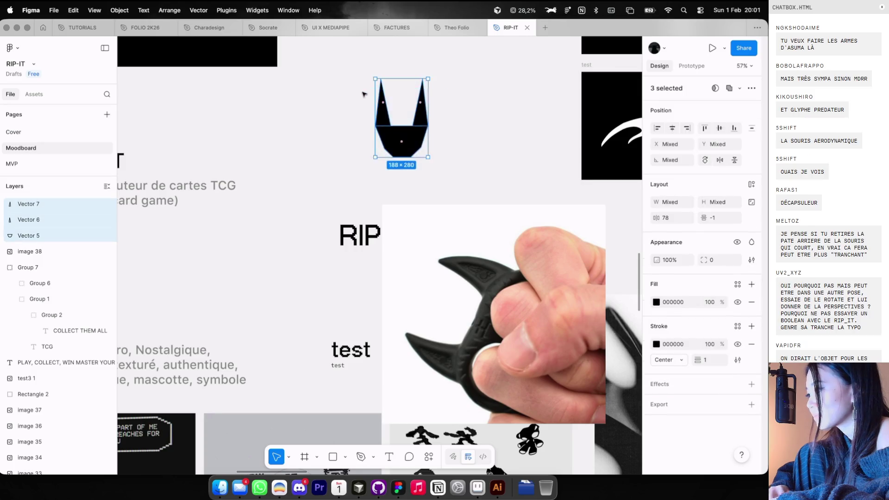
pyautogui.scroll(-3, 370, 88)
pyautogui.click(430, 112)
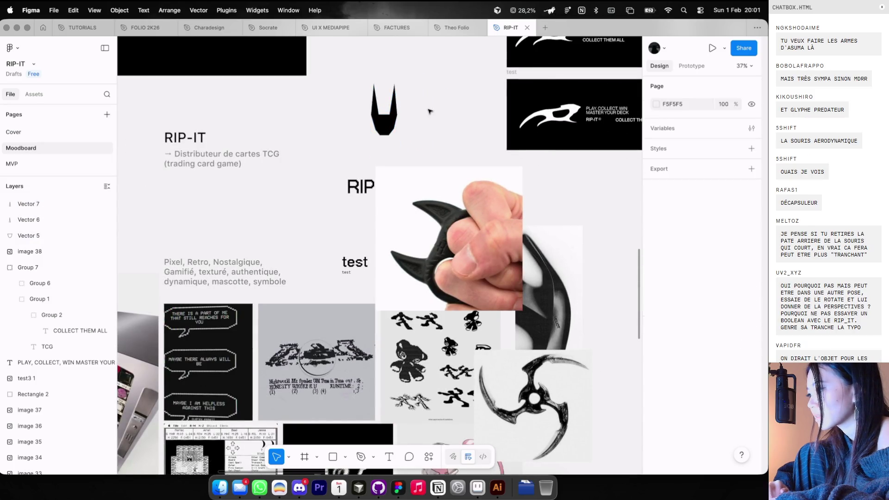
pyautogui.moveTo(422, 141)
pyautogui.mouseDown()
pyautogui.moveTo(366, 83)
pyautogui.moveTo(402, 105)
pyautogui.mouseUp()
pyautogui.click(390, 69)
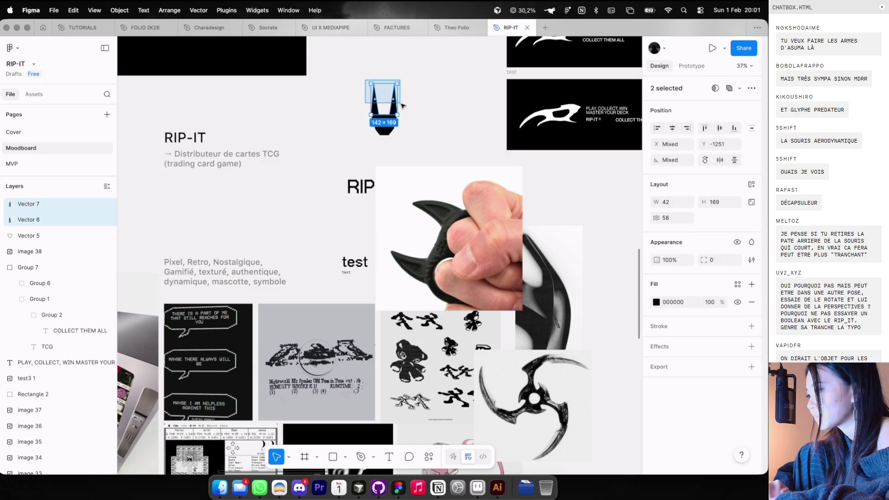
pyautogui.click(425, 91)
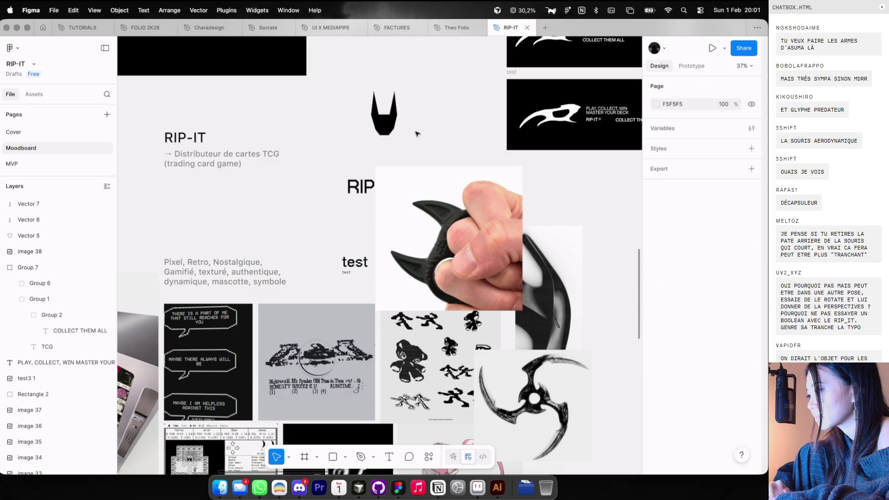
pyautogui.click(382, 131)
pyautogui.scroll(5, 376, 127)
pyautogui.press('Return')
pyautogui.moveTo(359, 135); pyautogui.dragTo(460, 172)
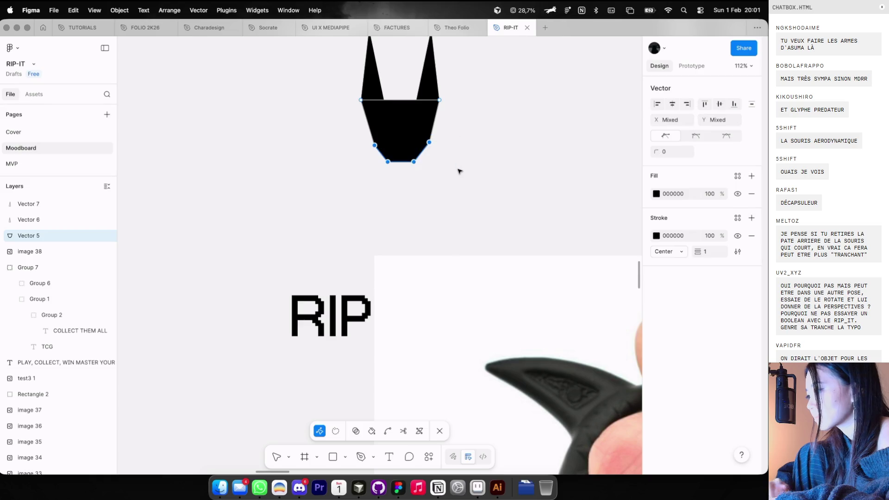
# Duplicate a horn into a middle spike between the two horns and make it white
pyautogui.press('Escape')
pyautogui.press('Escape')
pyautogui.scroll(-3, 459, 174)
pyautogui.press('Escape')
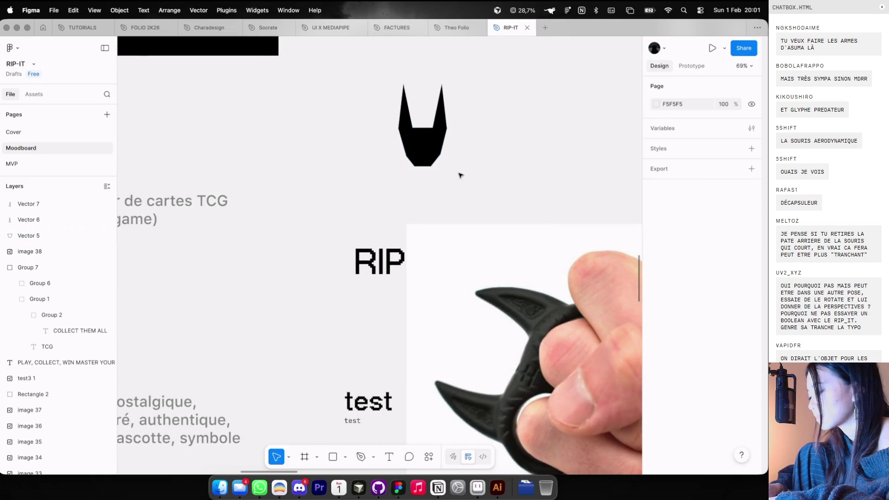
pyautogui.scroll(3, 419, 74)
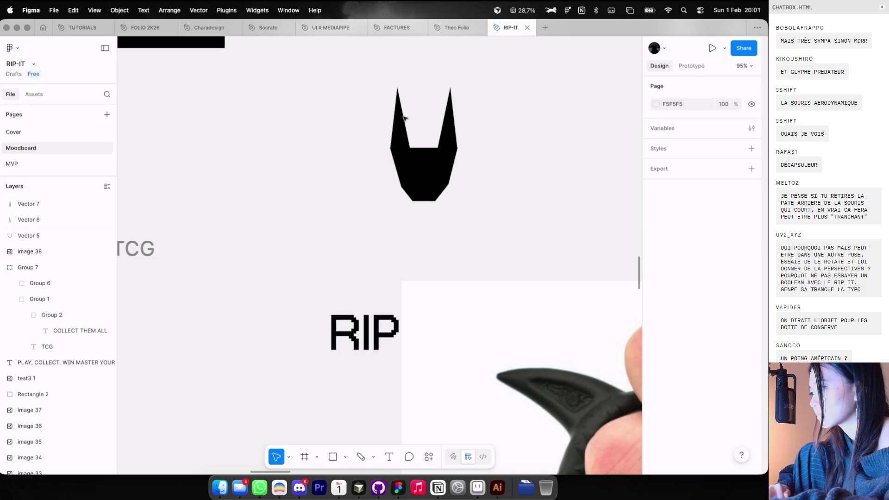
pyautogui.click(404, 111)
pyautogui.press('super+d')
pyautogui.moveTo(411, 94)
pyautogui.mouseDown()
pyautogui.moveTo(436, 95)
pyautogui.moveTo(434, 113)
pyautogui.mouseUp()
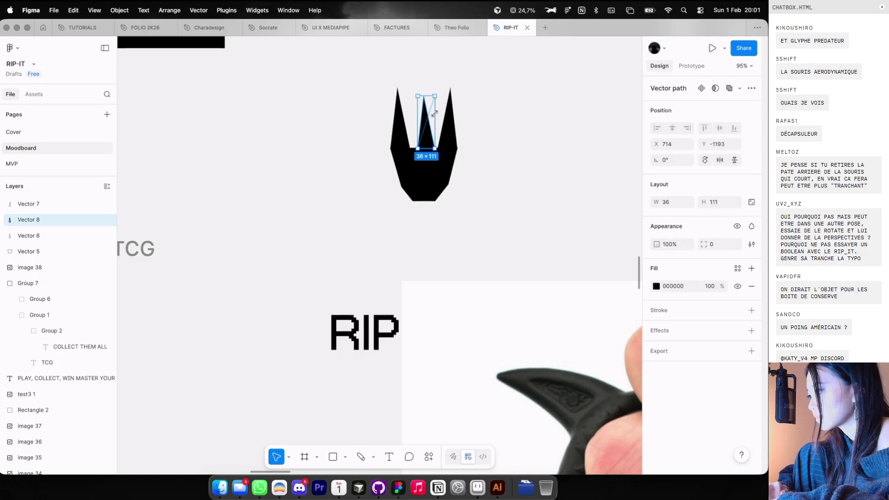
pyautogui.click(656, 286)
pyautogui.moveTo(609, 303); pyautogui.dragTo(532, 271)
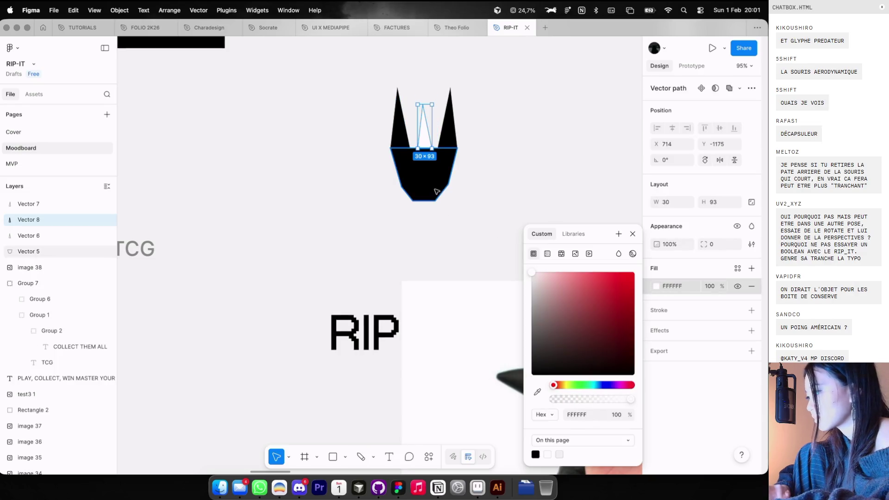
pyautogui.press('Escape')
# Flip, rotate and tilt the white triangle into an angled left eye on the head
pyautogui.hotkey('shift', 'v')
pyautogui.scroll(2, 445, 145)
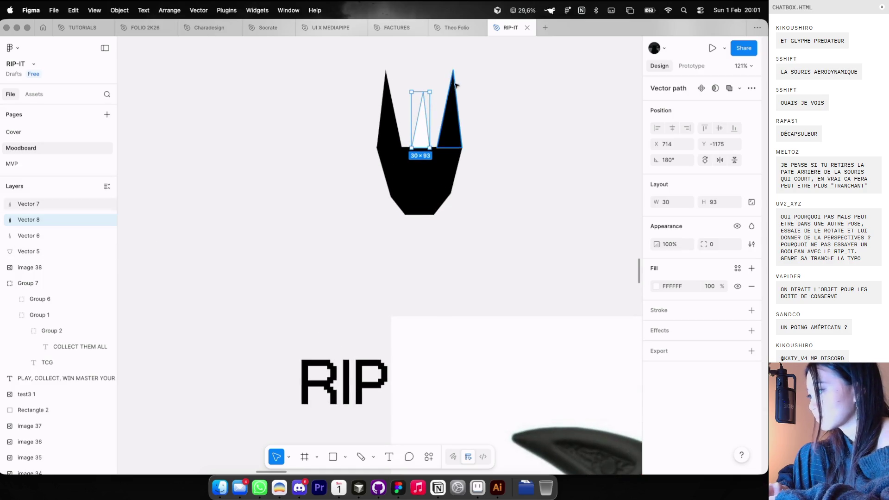
pyautogui.moveTo(432, 92)
pyautogui.mouseDown()
pyautogui.moveTo(445, 107)
pyautogui.moveTo(444, 129)
pyautogui.moveTo(422, 169)
pyautogui.moveTo(410, 168)
pyautogui.mouseUp()
pyautogui.scroll(3, 411, 168)
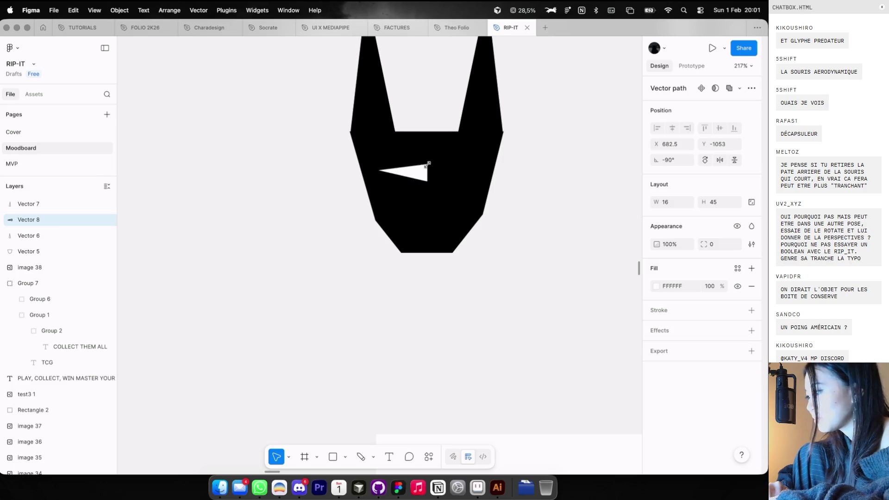
pyautogui.moveTo(432, 161); pyautogui.dragTo(431, 173)
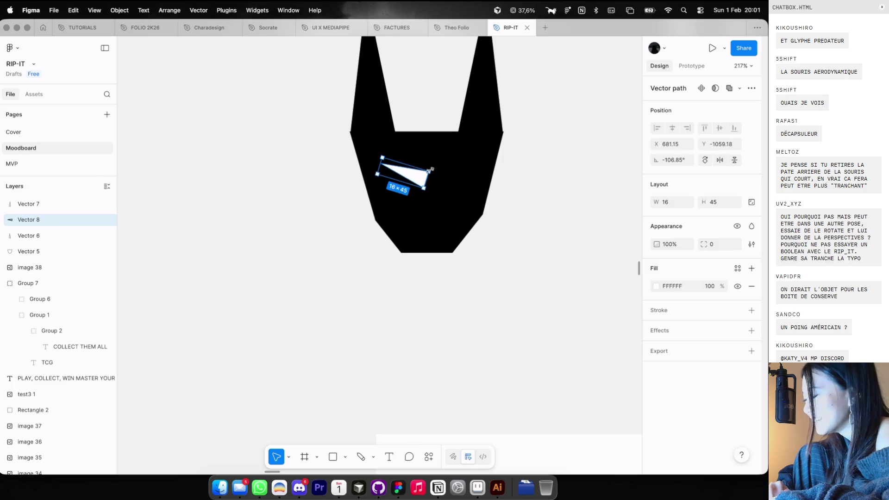
pyautogui.moveTo(408, 176)
pyautogui.mouseDown()
pyautogui.moveTo(399, 176)
pyautogui.moveTo(447, 178)
pyautogui.mouseUp()
# Mirror the eye for the right side, giving two 16 × 34.5 white eyes
pyautogui.hotkey('shift', 'h')
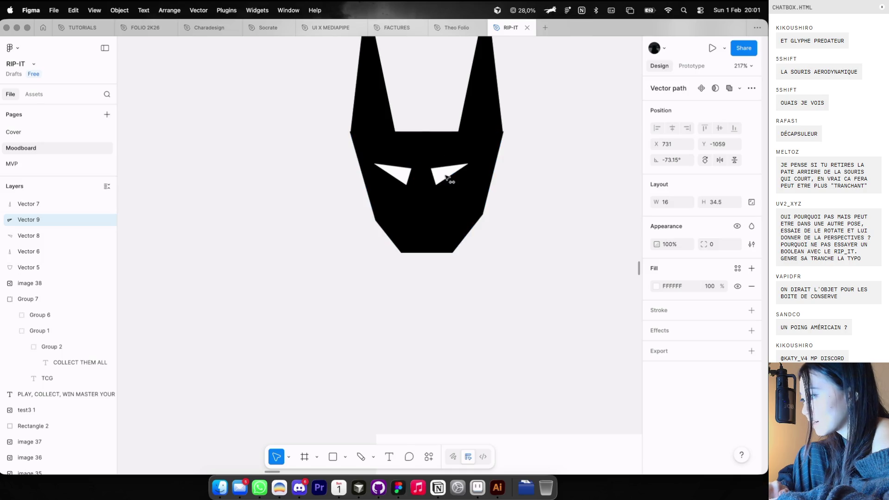
pyautogui.keyDown('shift'); pyautogui.click(394, 173); pyautogui.keyUp('shift')
pyautogui.scroll(-5, 399, 175)
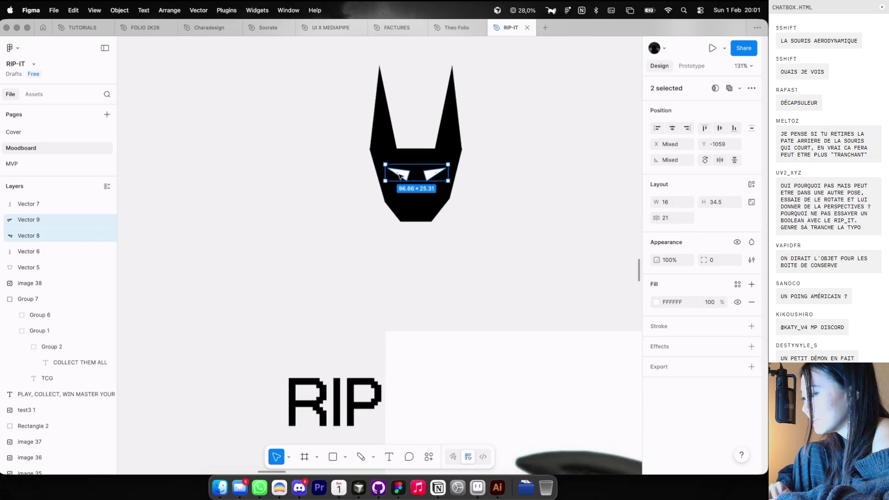
pyautogui.scroll(-10, 401, 176)
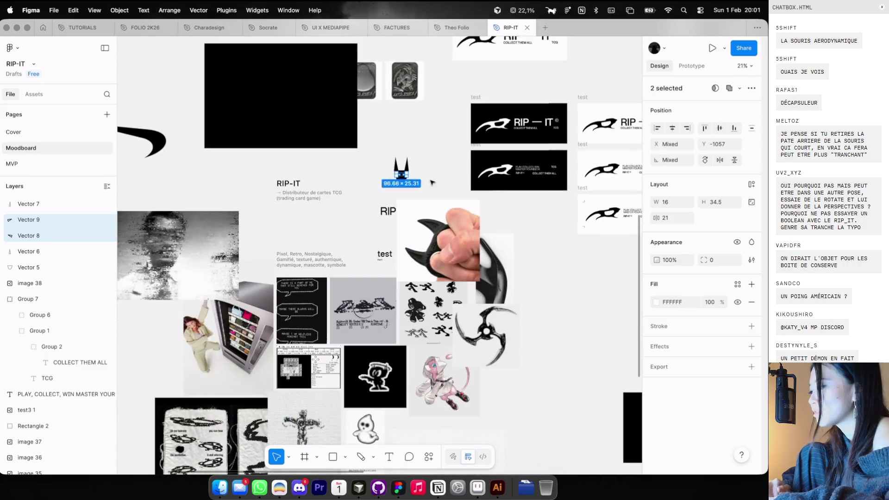
# Group the five demon-head vectors into Group 11 and resize it to about 296 × 322
pyautogui.moveTo(387, 152); pyautogui.dragTo(415, 186)
pyautogui.press('super+g')
pyautogui.scroll(-3, 402, 174)
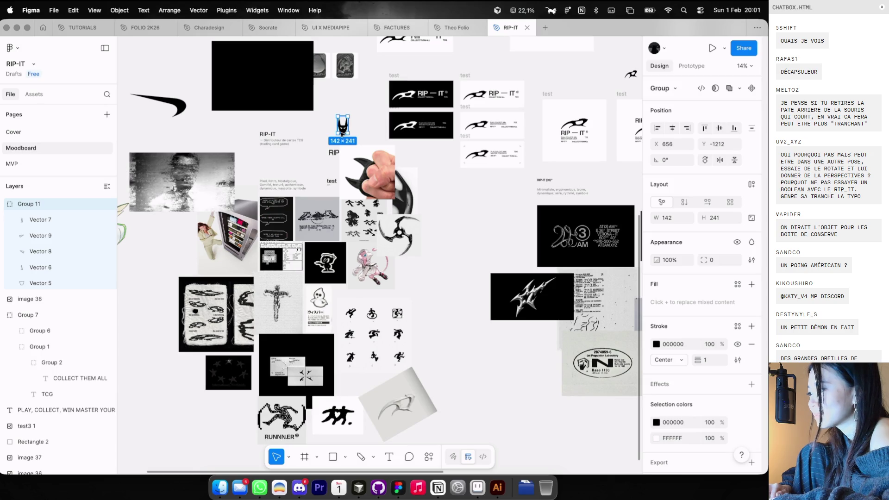
pyautogui.moveTo(342, 134)
pyautogui.mouseDown()
pyautogui.moveTo(342, 346)
pyautogui.moveTo(343, 133)
pyautogui.moveTo(357, 226)
pyautogui.moveTo(419, 44)
pyautogui.moveTo(396, 178)
pyautogui.moveTo(378, 137)
pyautogui.moveTo(359, 138)
pyautogui.mouseUp()
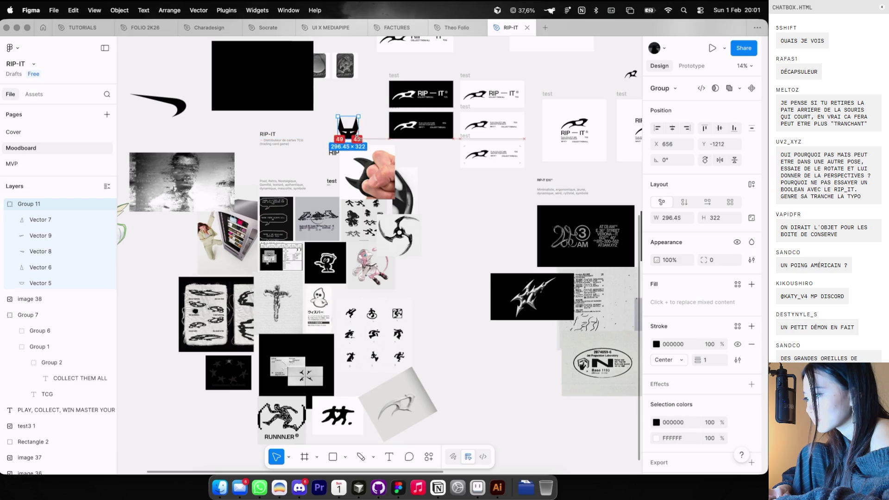
pyautogui.click(362, 130)
pyautogui.hscroll(5, 362, 126)
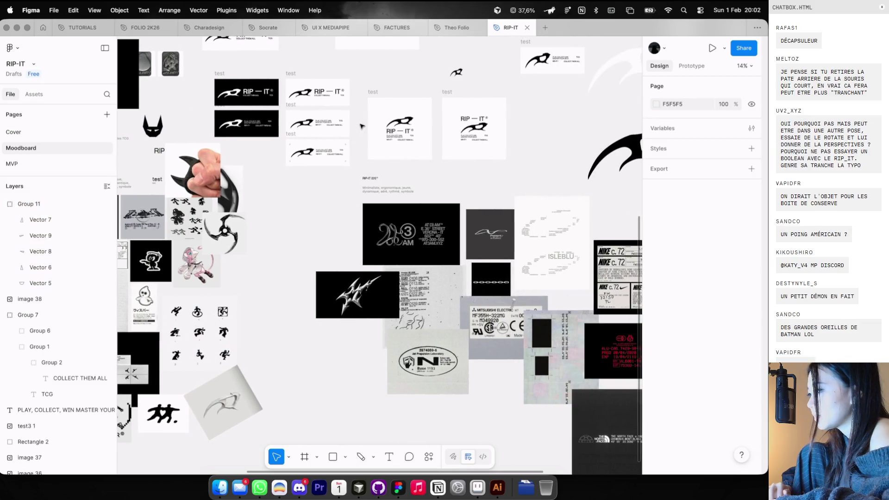
pyautogui.hscroll(5, 402, 102)
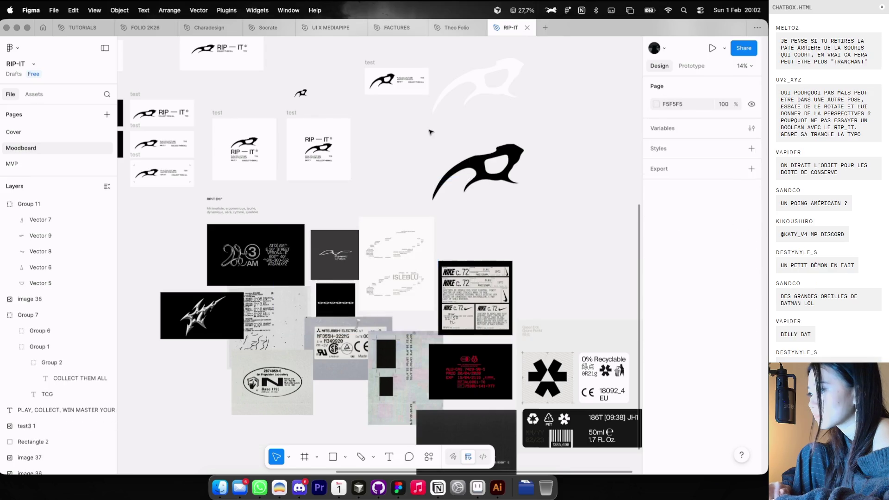
# Paste the knuckle-knife photo, move it up, and shrink it to 716 × 537
pyautogui.scroll(3, 329, 105)
pyautogui.press('super+v')
pyautogui.scroll(-5, 349, 253)
pyautogui.moveTo(349, 253); pyautogui.dragTo(376, 84)
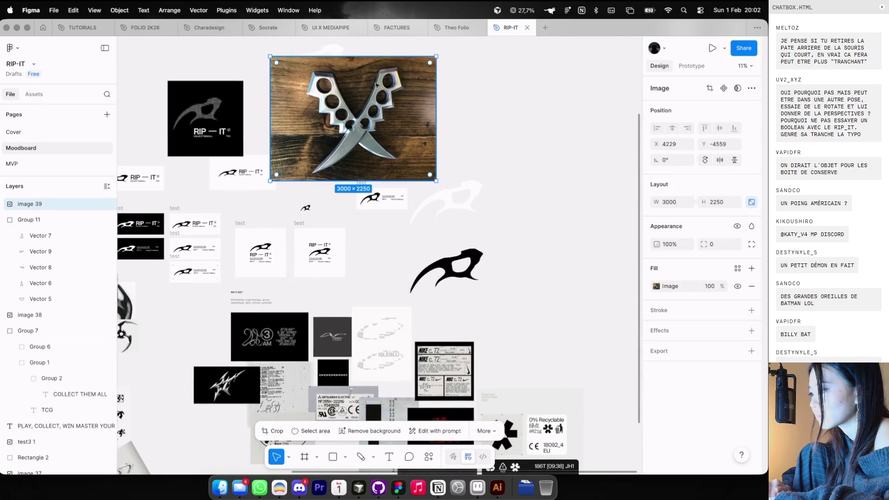
pyautogui.moveTo(435, 55)
pyautogui.mouseDown()
pyautogui.moveTo(371, 113)
pyautogui.moveTo(449, 63)
pyautogui.moveTo(333, 150)
pyautogui.mouseUp()
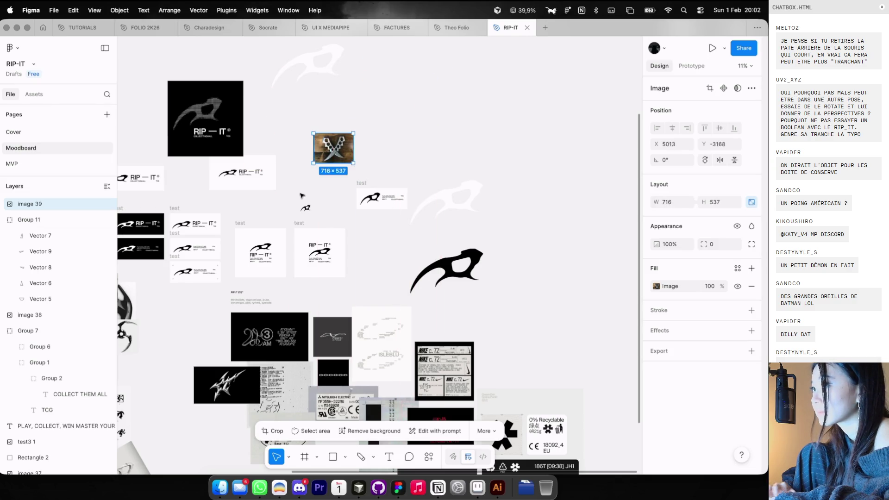
pyautogui.scroll(3, 301, 195)
pyautogui.scroll(10, 363, 165)
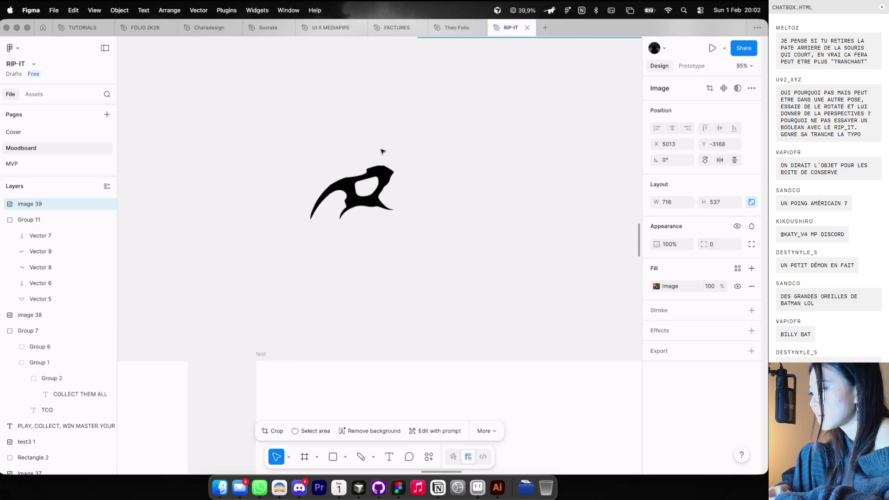
# Edit the black claw vector's points, tightening the notch under the eye
pyautogui.doubleClick(382, 196)
pyautogui.scroll(5, 354, 198)
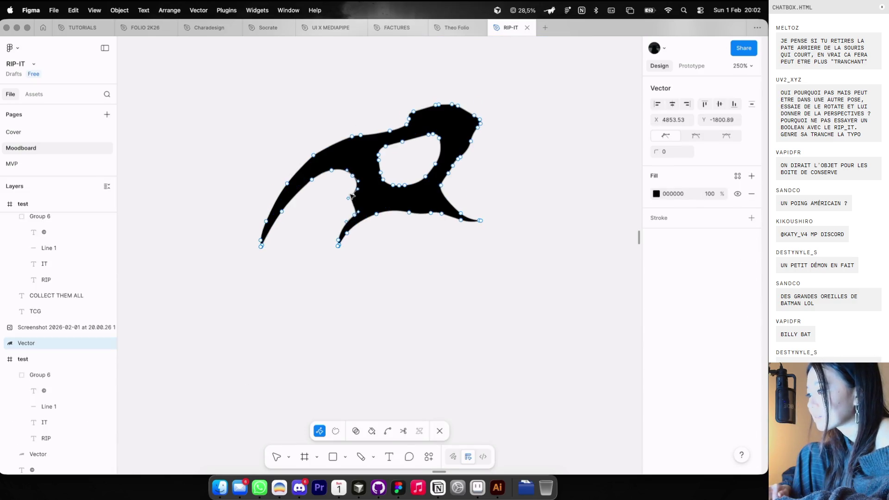
pyautogui.press('super+z')
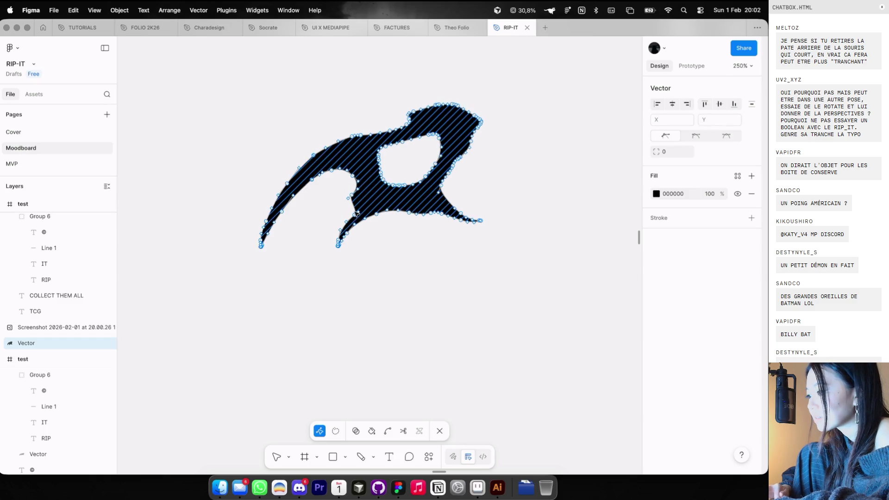
pyautogui.click(348, 213)
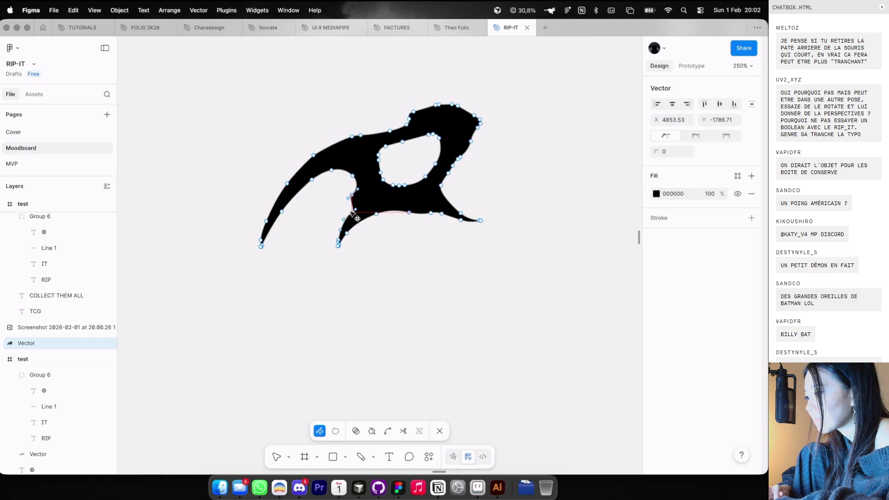
pyautogui.press('Escape')
pyautogui.press('Escape')
pyautogui.scroll(-5, 470, 193)
pyautogui.click(470, 197)
pyautogui.scroll(5, 409, 190)
pyautogui.press('Return')
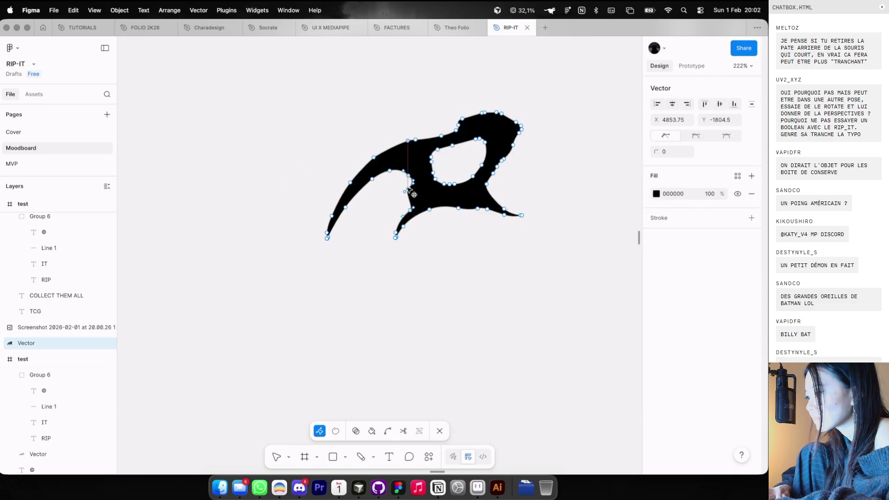
pyautogui.press('Escape')
pyautogui.press('Escape')
# Delete the small loose claw shape
pyautogui.scroll(-8, 429, 250)
pyautogui.scroll(-5, 429, 250)
pyautogui.click(431, 232)
pyautogui.press('Delete')
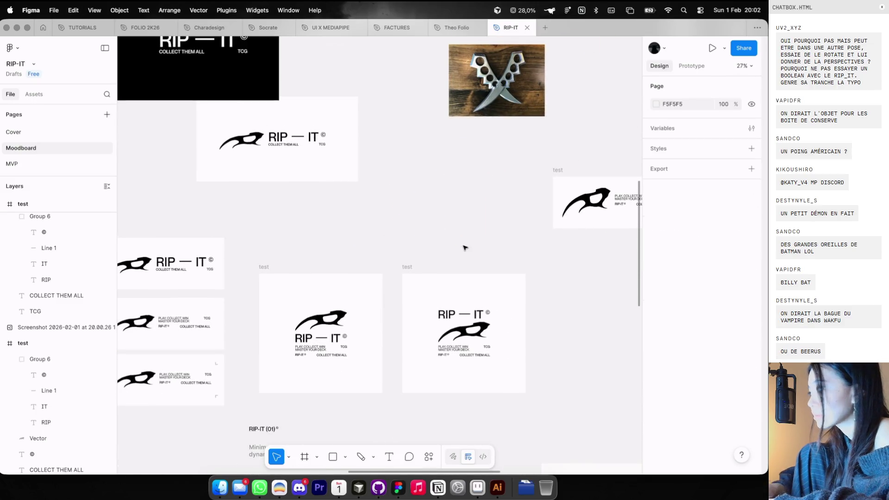
# Restore the deleted loose claw shape, trying then undoing a 325 × 210 enlargement
pyautogui.scroll(-3, 465, 247)
pyautogui.hotkey('ctrl', 'z')
pyautogui.press('Escape')
pyautogui.scroll(6, 464, 177)
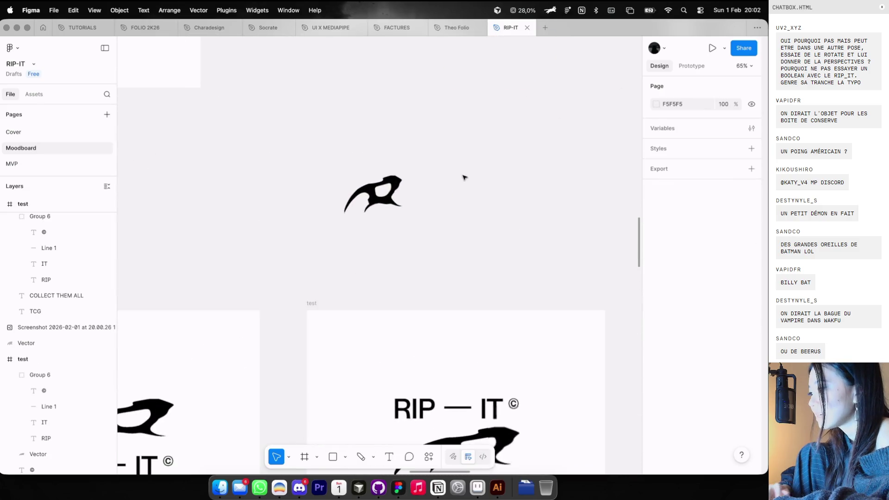
pyautogui.click(399, 182)
pyautogui.moveTo(397, 173)
pyautogui.mouseDown()
pyautogui.moveTo(440, 93)
pyautogui.moveTo(443, 113)
pyautogui.mouseUp()
pyautogui.click(471, 128)
pyautogui.scroll(-5, 471, 127)
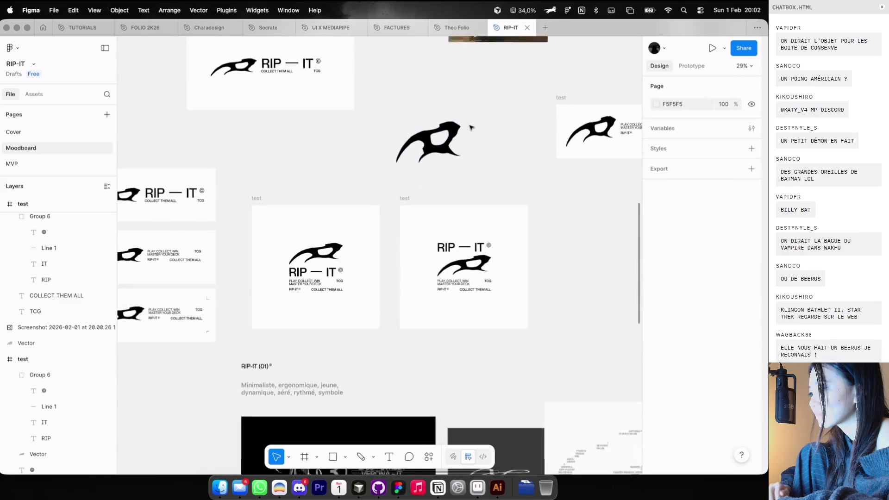
pyautogui.hotkey('ctrl', 'z')
pyautogui.hscroll(-3, 471, 127)
pyautogui.click(471, 127)
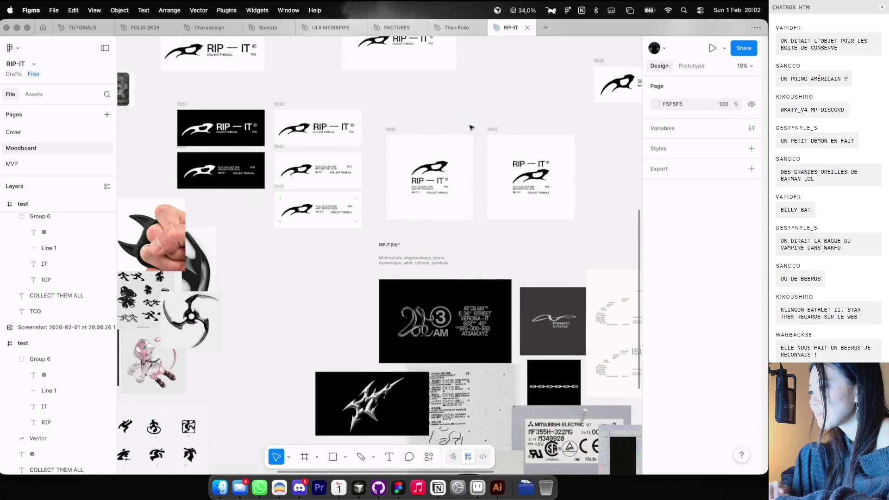
pyautogui.hscroll(-8, 463, 116)
pyautogui.scroll(-2, 458, 92)
# Move both 'test' lockup frames below the moodboard and select their two claw logos
pyautogui.click(454, 56)
pyautogui.scroll(2, 453, 57)
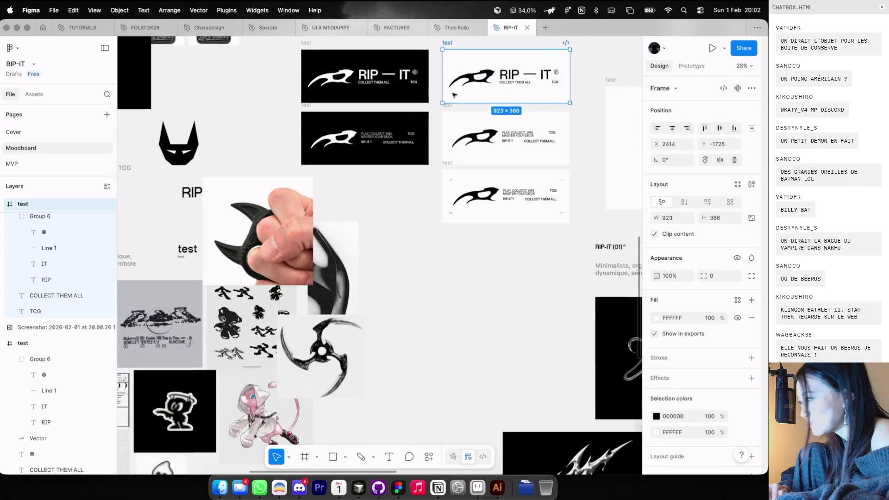
pyautogui.keyDown('shift'); pyautogui.click(453, 110); pyautogui.keyUp('shift')
pyautogui.scroll(-3, 454, 108)
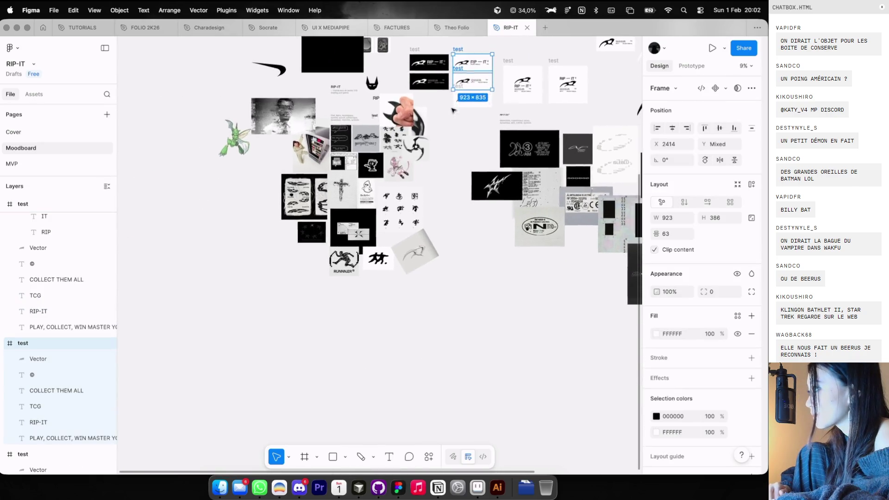
pyautogui.moveTo(467, 88)
pyautogui.mouseDown()
pyautogui.moveTo(473, 300)
pyautogui.moveTo(562, 292)
pyautogui.mouseUp()
pyautogui.scroll(5, 339, 108)
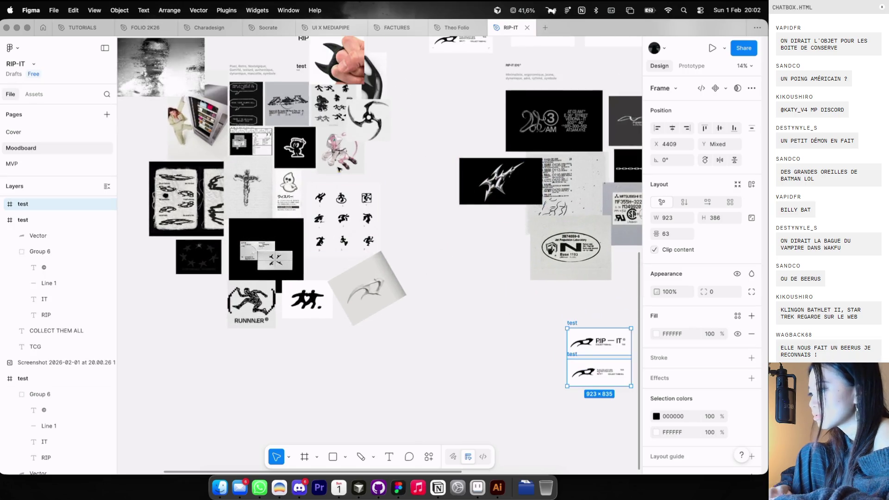
pyautogui.scroll(-10, 338, 107)
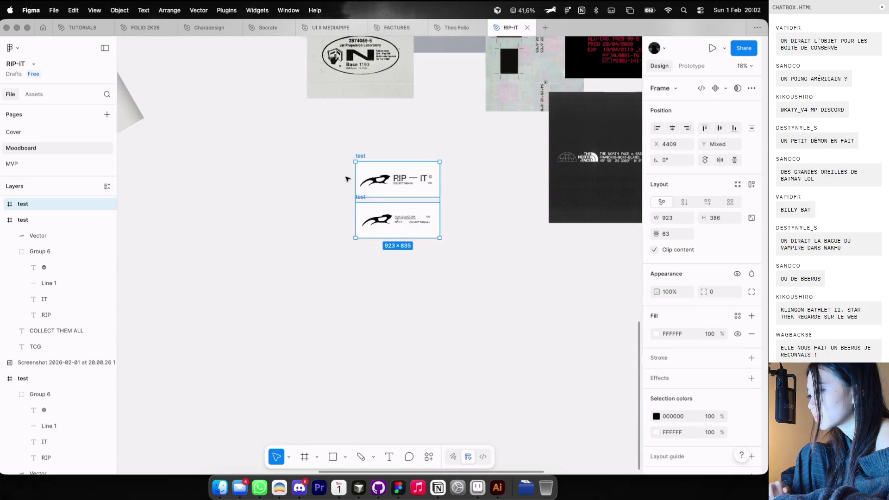
pyautogui.scroll(2, 347, 179)
pyautogui.click(396, 185)
pyautogui.scroll(3, 396, 185)
pyautogui.keyDown('shift'); pyautogui.click(380, 273); pyautogui.keyUp('shift')
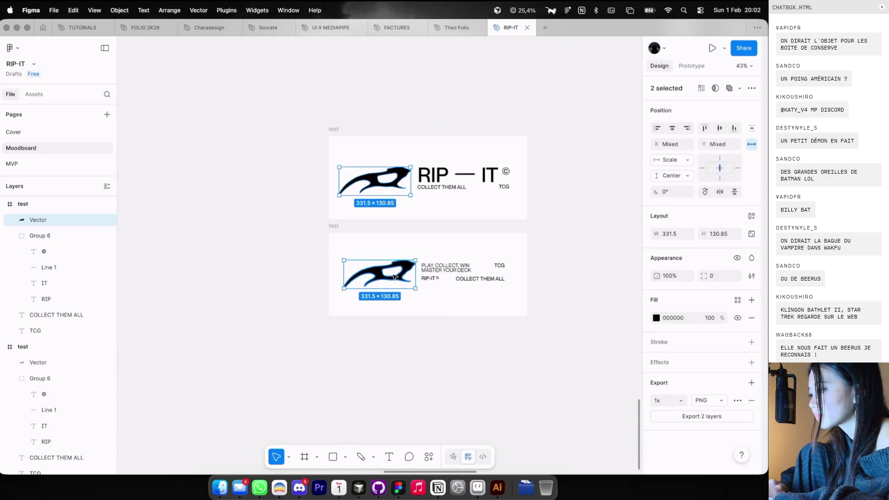
# Restore the deleted claw logo in the top test frame and move it left beside the RIP text
pyautogui.press('Delete')
pyautogui.click(331, 128)
pyautogui.scroll(2, 359, 165)
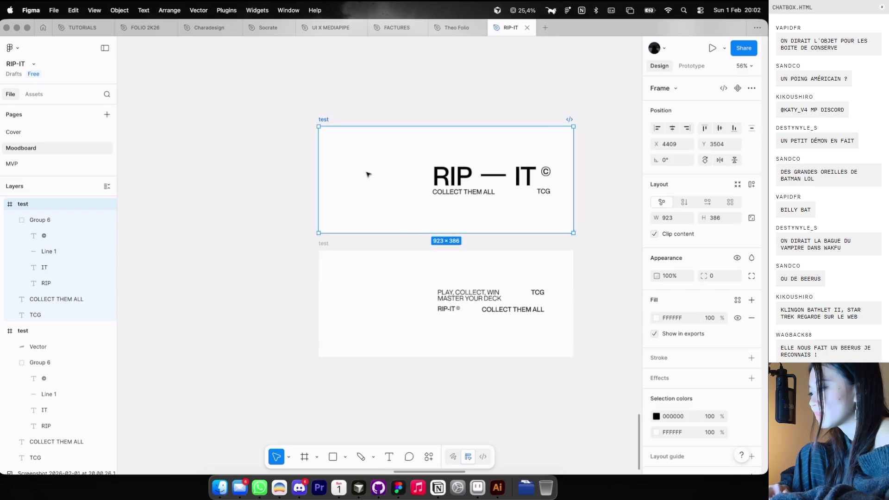
pyautogui.press('super+v')
pyautogui.hotkey('ctrl', 'g')
pyautogui.moveTo(445, 180); pyautogui.dragTo(403, 181)
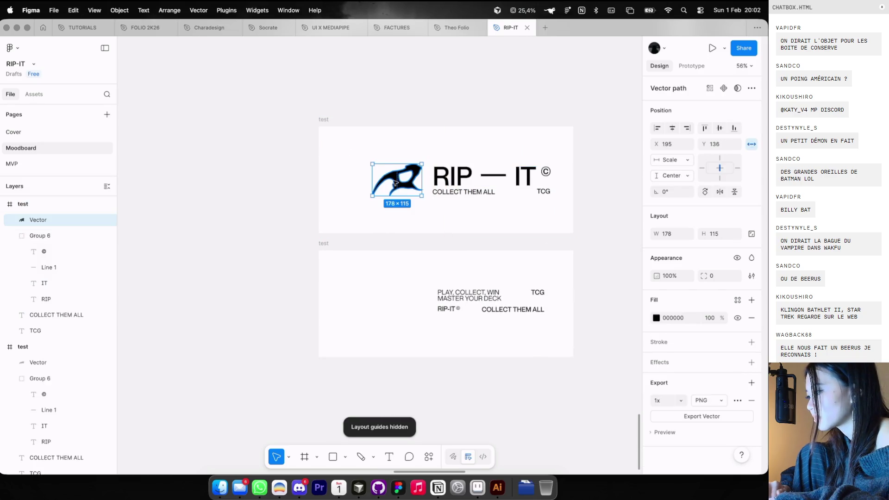
pyautogui.click(381, 223)
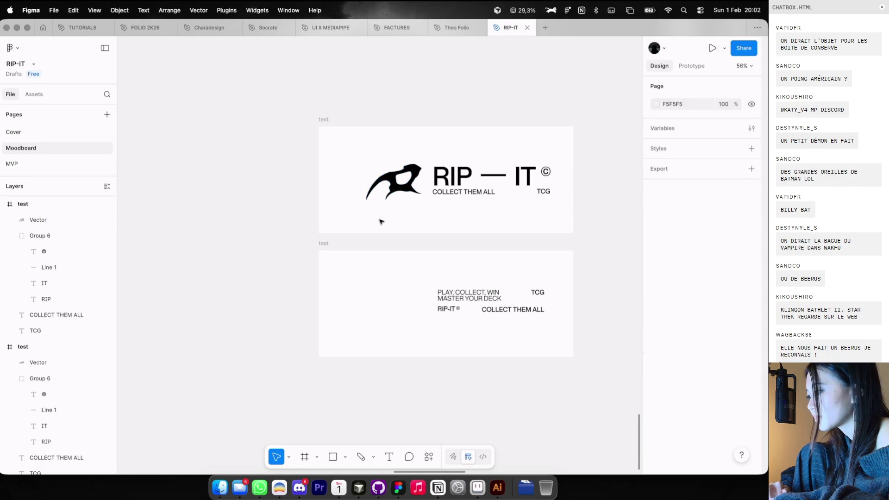
pyautogui.click(393, 178)
pyautogui.moveTo(426, 163)
pyautogui.mouseDown()
pyautogui.moveTo(410, 211)
pyautogui.moveTo(342, 215)
pyautogui.moveTo(337, 204)
pyautogui.moveTo(352, 175)
pyautogui.moveTo(348, 204)
pyautogui.moveTo(359, 211)
pyautogui.mouseUp()
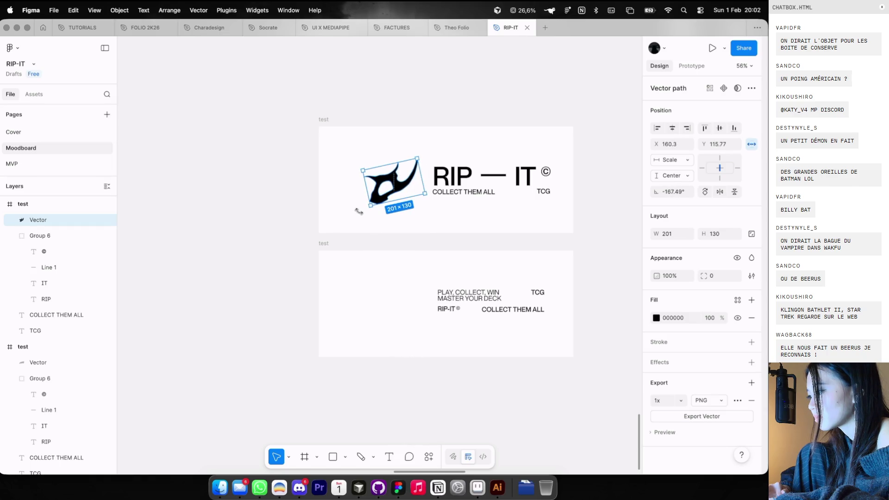
pyautogui.hotkey('ctrl', 'z')
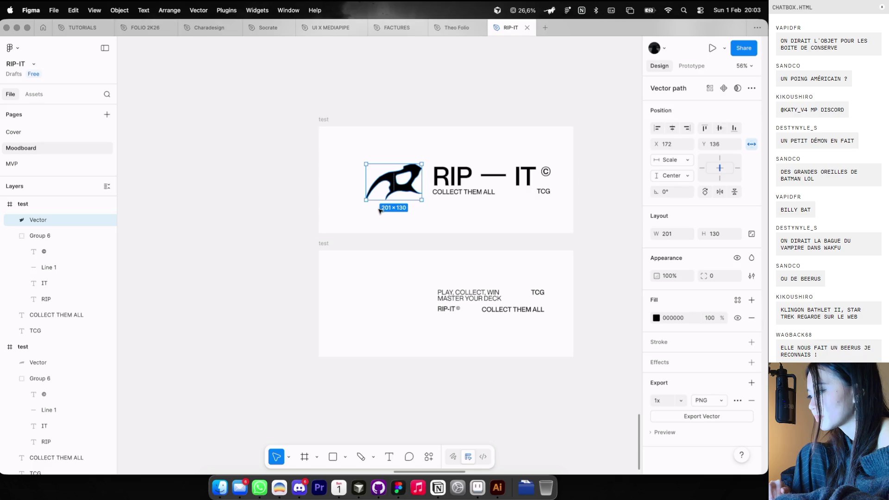
pyautogui.press('Escape')
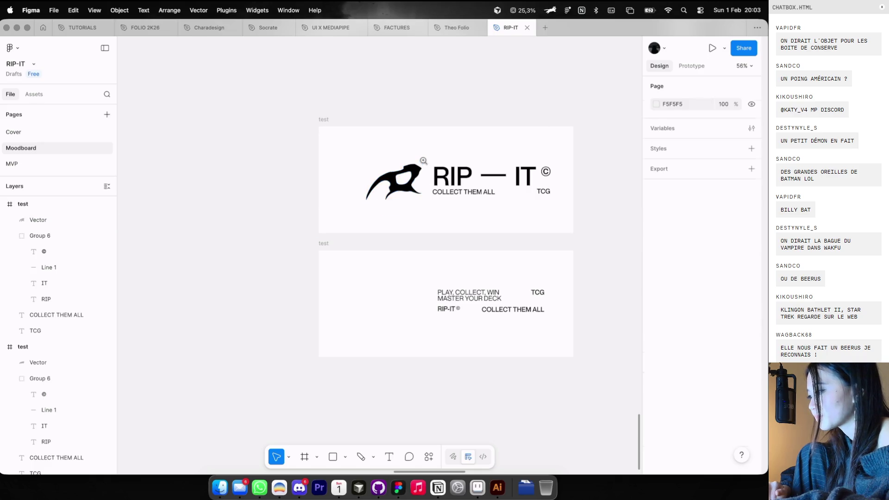
# Briefly check the Theo Folio file, then return to the RIP-IT file
pyautogui.scroll(-5, 519, 107)
pyautogui.scroll(3, 447, 105)
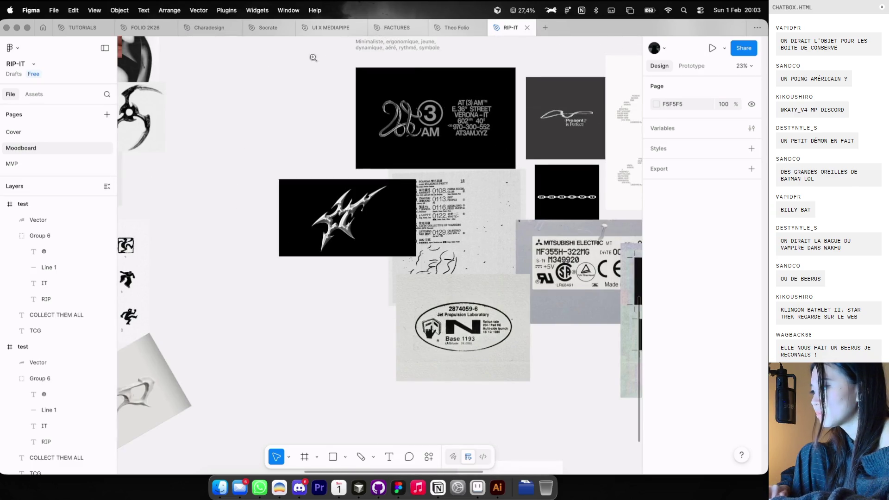
pyautogui.click(454, 28)
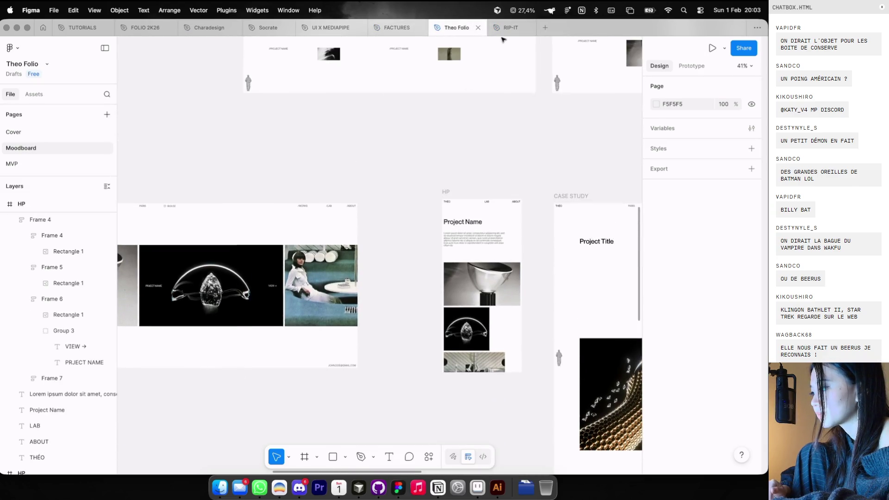
pyautogui.hotkey('ctrl', 'Tab')
pyautogui.scroll(-5, 444, 230)
pyautogui.scroll(5, 444, 230)
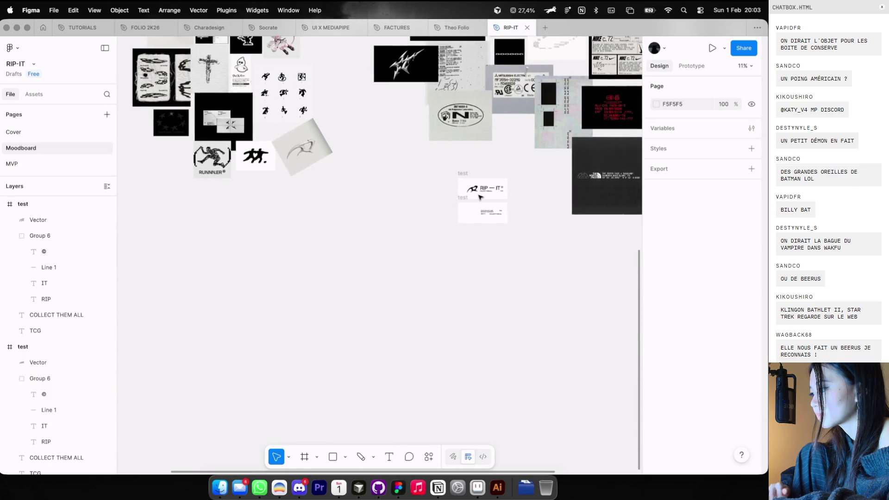
# Tilt and slightly enlarge the claw logo in the top test frame, then nudge it into place
pyautogui.click(477, 188)
pyautogui.scroll(3, 491, 176)
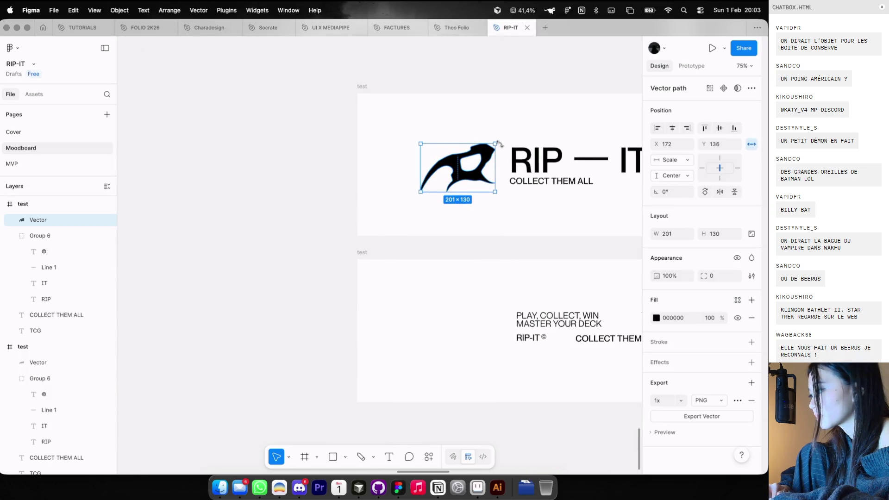
pyautogui.moveTo(500, 146); pyautogui.dragTo(503, 146)
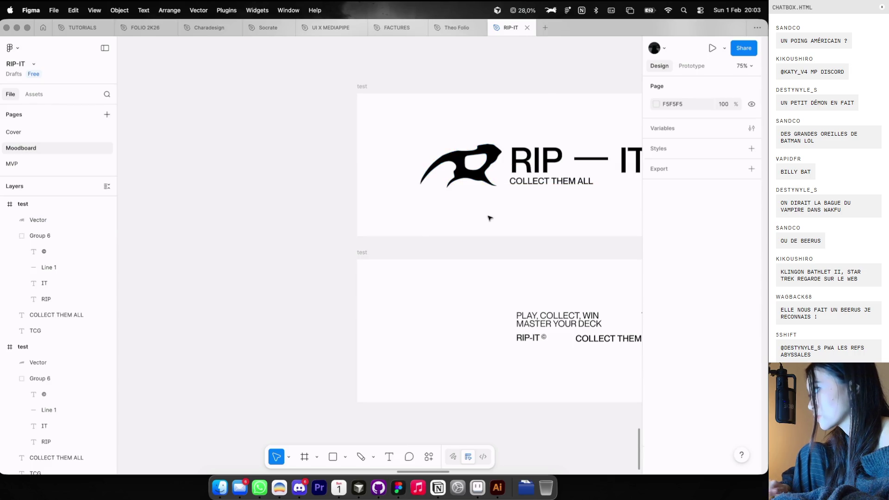
pyautogui.scroll(-2, 488, 218)
pyautogui.scroll(-5, 488, 218)
pyautogui.moveTo(481, 171); pyautogui.dragTo(480, 171)
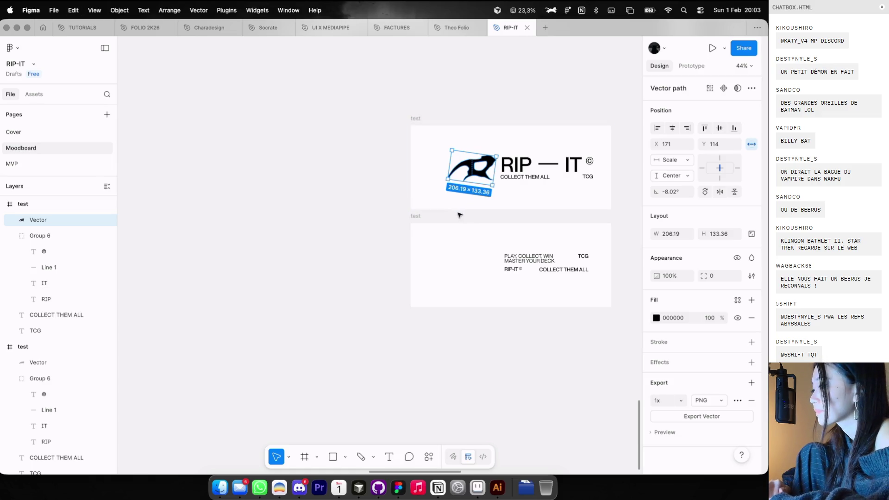
# Paste a copy of the claw logo into the second test frame, shifted slightly into position
pyautogui.click(415, 216)
pyautogui.hotkey('ctrl', 'v')
pyautogui.moveTo(495, 264); pyautogui.dragTo(514, 265)
# Centre each test frame's lockup horizontally on the guide
pyautogui.hotkey('ctrl', 'a')
pyautogui.click(487, 181)
pyautogui.hotkey('ctrl', 'a')
pyautogui.moveTo(487, 181); pyautogui.dragTo(478, 180)
pyautogui.click(530, 131)
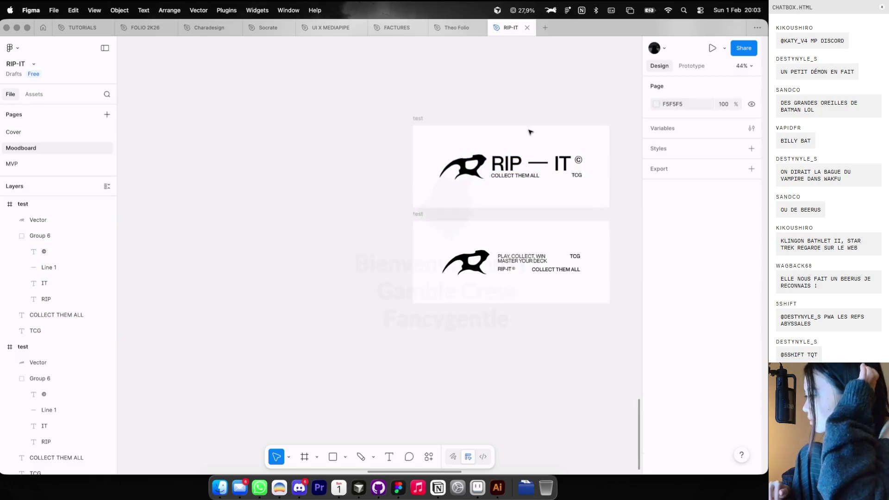
# Move the tilted grey sketch image to the lower left of the moodboard
pyautogui.scroll(-5, 531, 131)
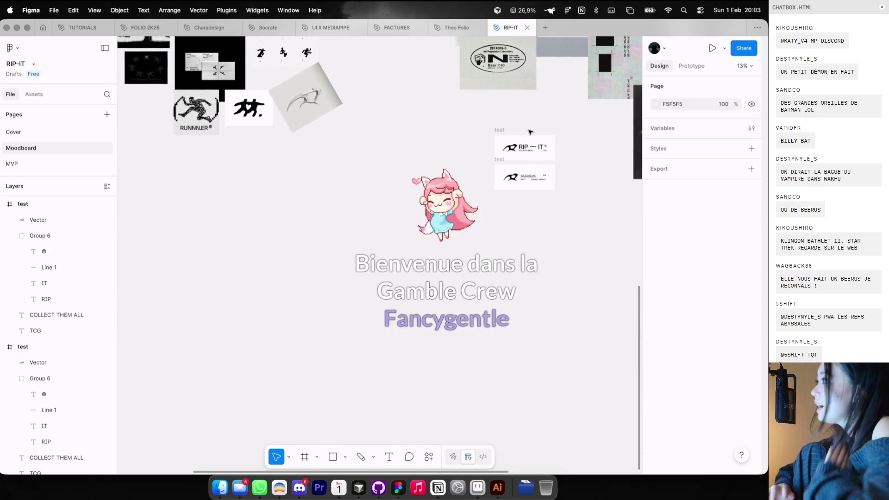
pyautogui.scroll(8, 531, 132)
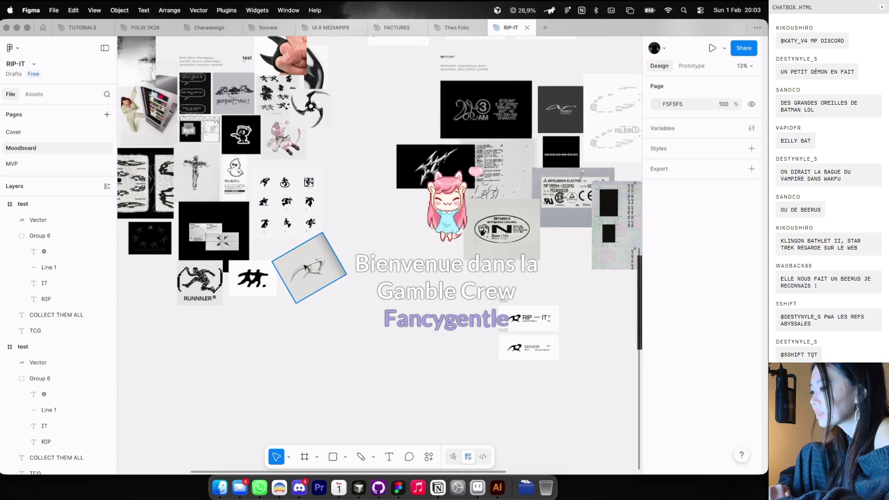
pyautogui.moveTo(310, 268); pyautogui.dragTo(194, 290)
pyautogui.click(366, 313)
# Move both RIP-IT test frames across the moodboard toward the lower right
pyautogui.scroll(-2, 366, 313)
pyautogui.hscroll(3, 366, 313)
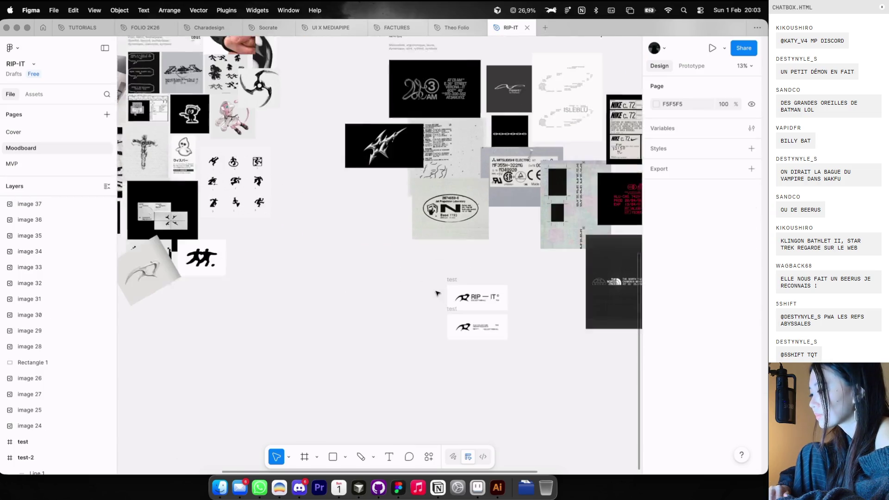
pyautogui.scroll(5, 415, 162)
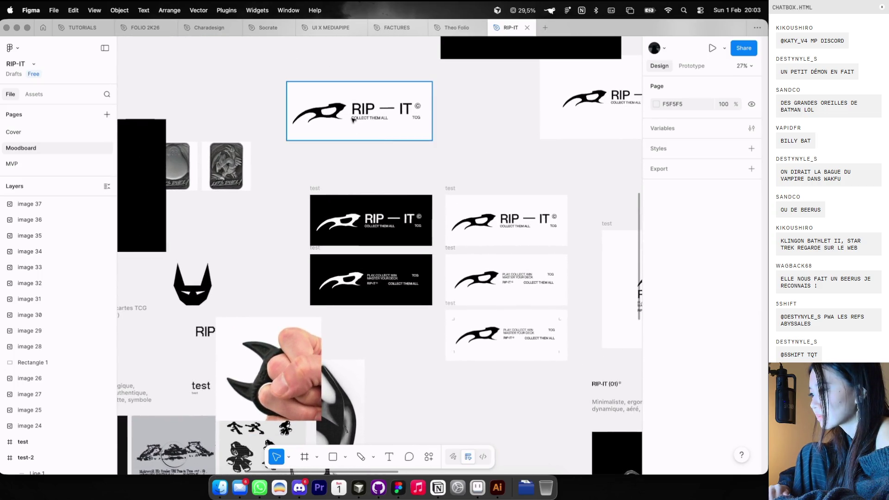
pyautogui.scroll(5, 351, 122)
pyautogui.scroll(2, 352, 123)
pyautogui.scroll(-5, 352, 123)
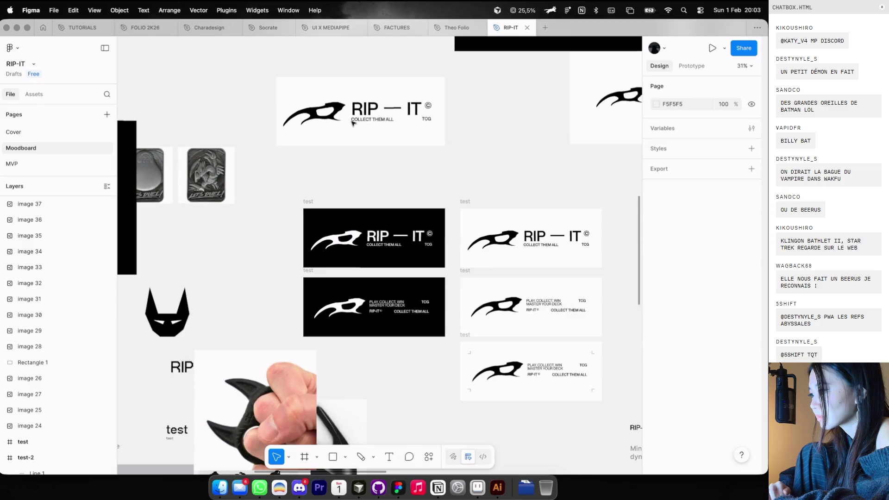
pyautogui.click(353, 123)
pyautogui.moveTo(315, 126)
pyautogui.mouseDown()
pyautogui.moveTo(375, 286)
pyautogui.moveTo(421, 189)
pyautogui.moveTo(414, 174)
pyautogui.moveTo(478, 175)
pyautogui.mouseUp()
pyautogui.scroll(2, 491, 175)
pyautogui.scroll(3, 479, 178)
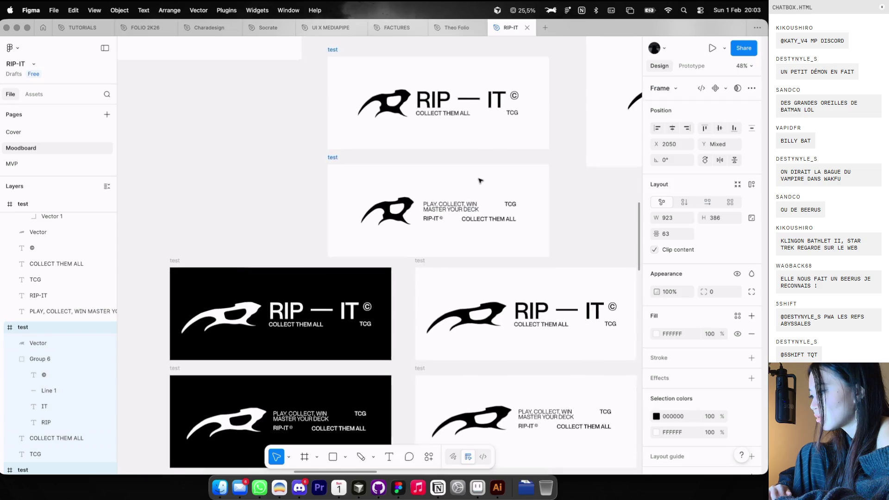
pyautogui.scroll(-8, 479, 183)
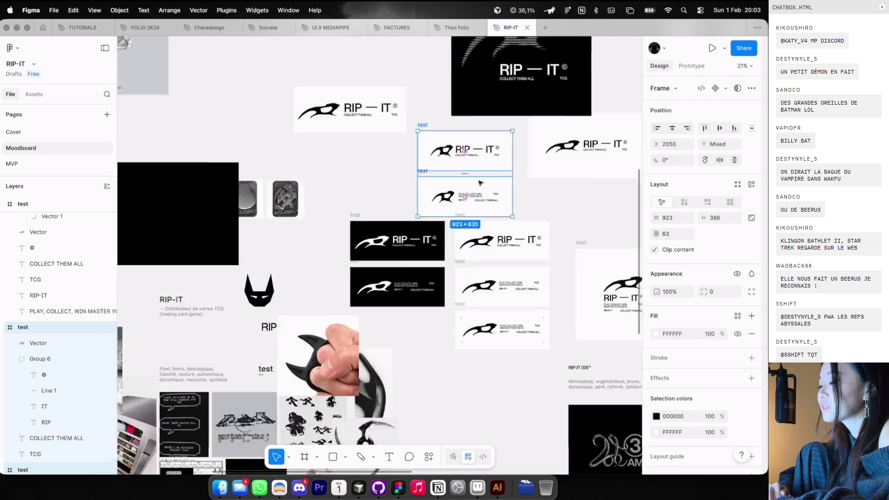
pyautogui.scroll(-5, 478, 43)
pyautogui.moveTo(481, 98)
pyautogui.mouseDown()
pyautogui.moveTo(538, 364)
pyautogui.moveTo(550, 317)
pyautogui.moveTo(532, 320)
pyautogui.mouseUp()
# Place the hand-holding-blade photo next to the test frames
pyautogui.scroll(5, 532, 319)
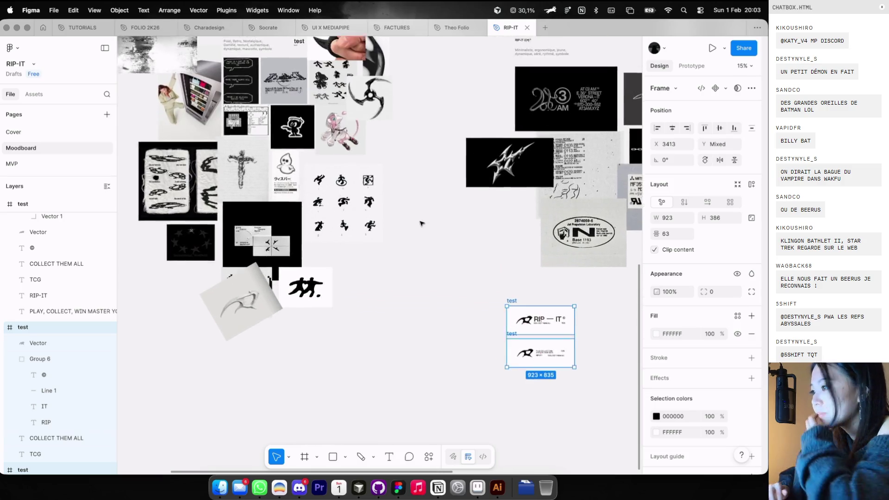
pyautogui.scroll(5, 419, 179)
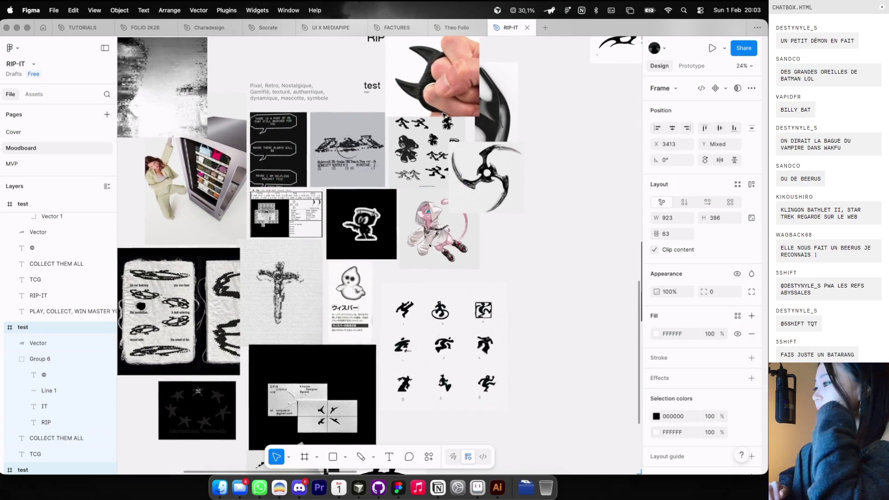
pyautogui.scroll(3, 376, 79)
pyautogui.scroll(2, 376, 78)
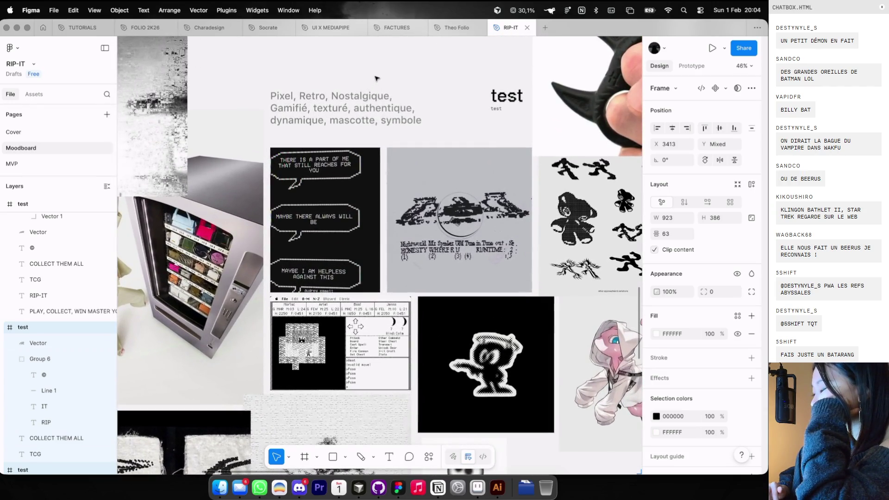
pyautogui.scroll(-5, 376, 79)
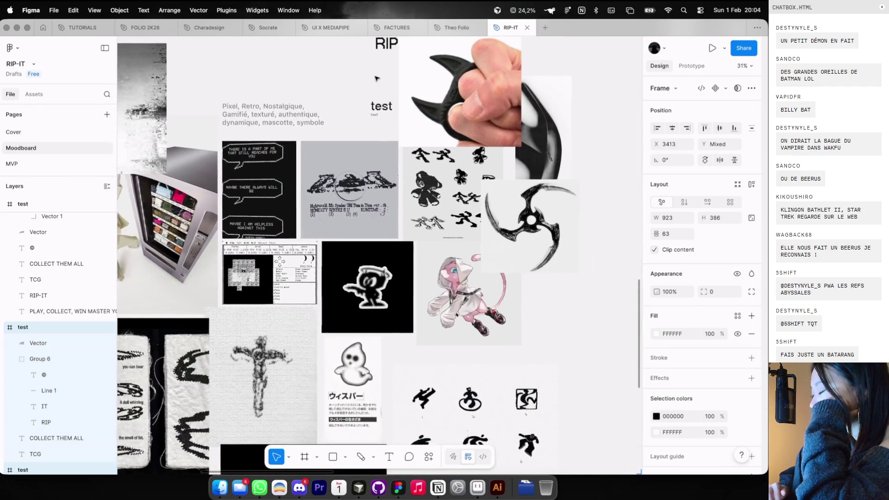
pyautogui.scroll(-4, 376, 78)
pyautogui.click(403, 199)
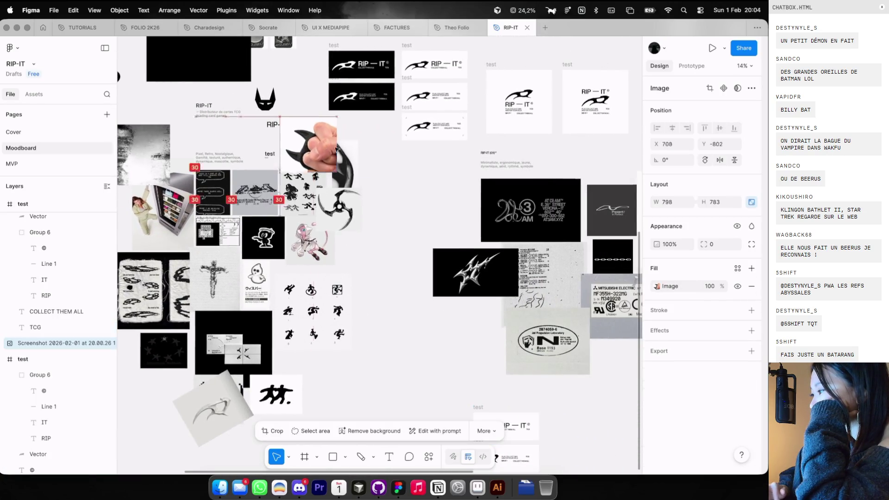
pyautogui.hscroll(2, 403, 199)
pyautogui.moveTo(358, 180)
pyautogui.mouseDown()
pyautogui.moveTo(431, 296)
pyautogui.moveTo(467, 335)
pyautogui.mouseUp()
# Stack both test frames and the hand photo into one auto-layout group
pyautogui.moveTo(498, 397); pyautogui.dragTo(398, 314)
pyautogui.hscroll(2, 510, 278)
pyautogui.hotkey('ctrl', 'alt', 't')
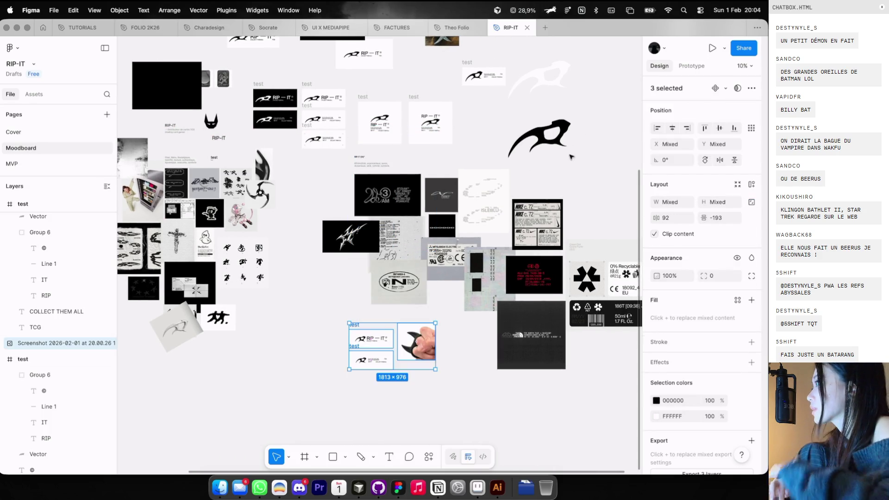
pyautogui.scroll(-2, 564, 128)
pyautogui.hscroll(-1, 563, 128)
pyautogui.scroll(10, 486, 145)
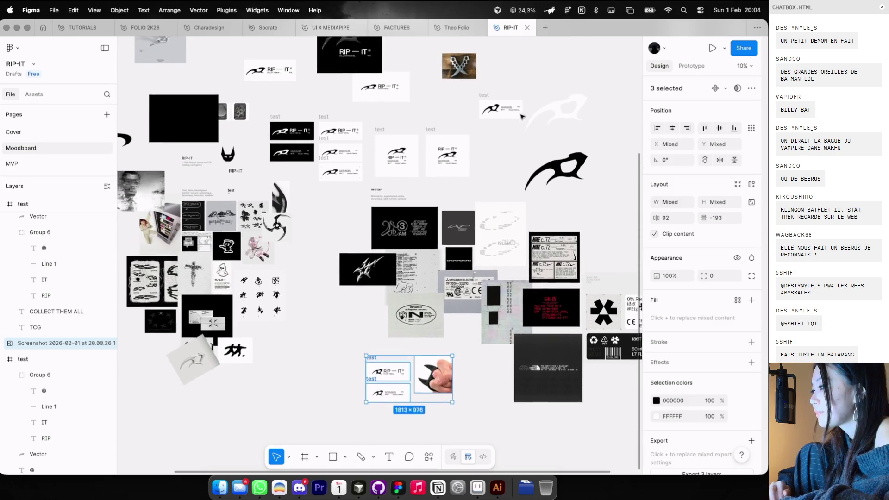
pyautogui.doubleClick(454, 145)
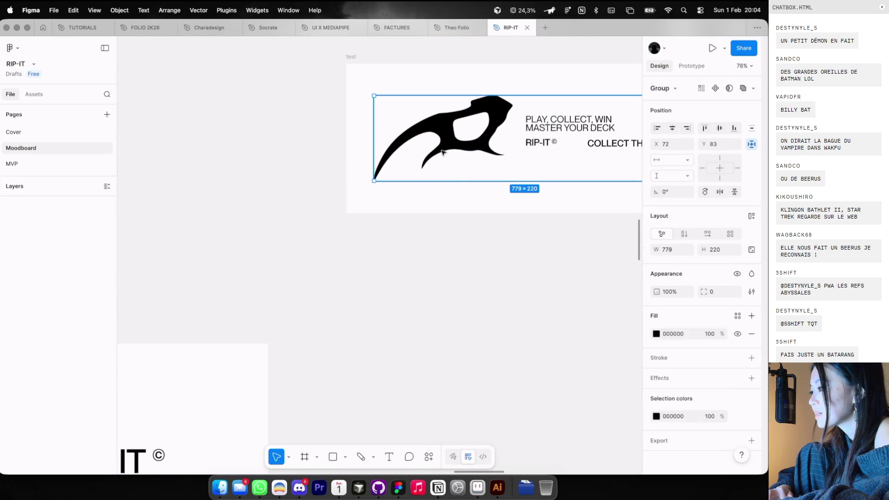
# Select points along the claw's inner curve and lower tip in point edit mode, then exit
pyautogui.doubleClick(454, 144)
pyautogui.scroll(5, 403, 149)
pyautogui.moveTo(396, 147)
pyautogui.mouseDown()
pyautogui.moveTo(444, 203)
pyautogui.moveTo(456, 196)
pyautogui.mouseUp()
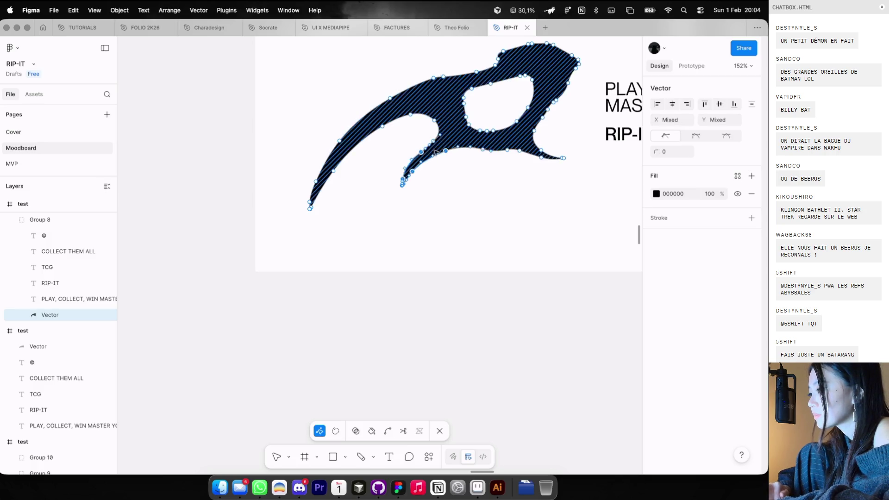
pyautogui.scroll(5, 431, 136)
pyautogui.moveTo(463, 148)
pyautogui.mouseDown()
pyautogui.moveTo(381, 218)
pyautogui.moveTo(386, 202)
pyautogui.mouseUp()
pyautogui.click(387, 257)
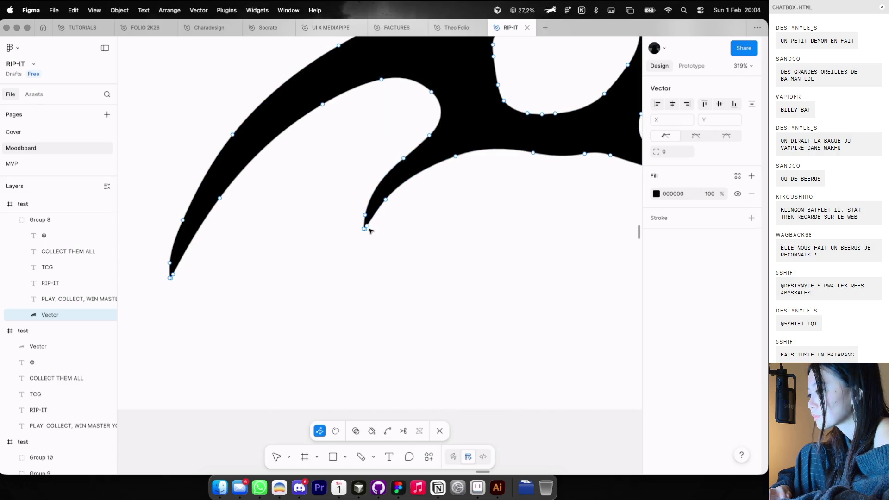
pyautogui.moveTo(375, 244); pyautogui.dragTo(355, 216)
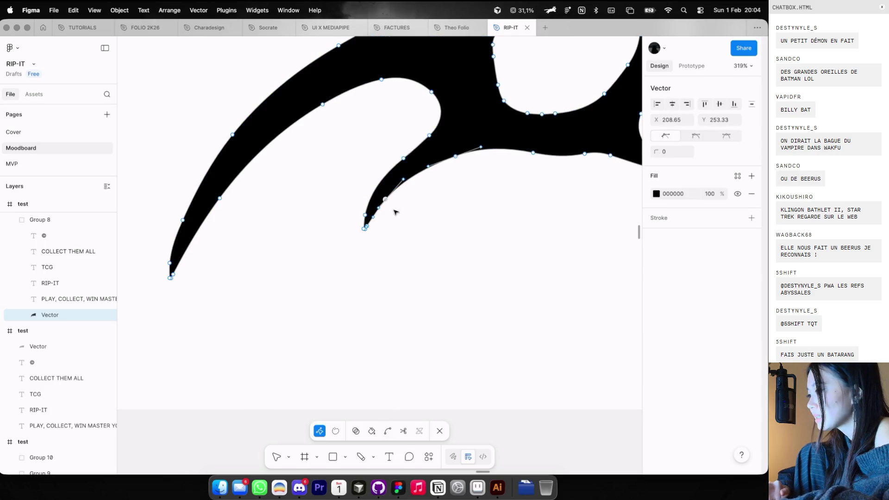
pyautogui.press('Escape')
pyautogui.press('Escape')
# Create a test text box 'o' below the claw mark, then delete it
pyautogui.scroll(-5, 417, 234)
pyautogui.hotkey('ctrl', 'g')
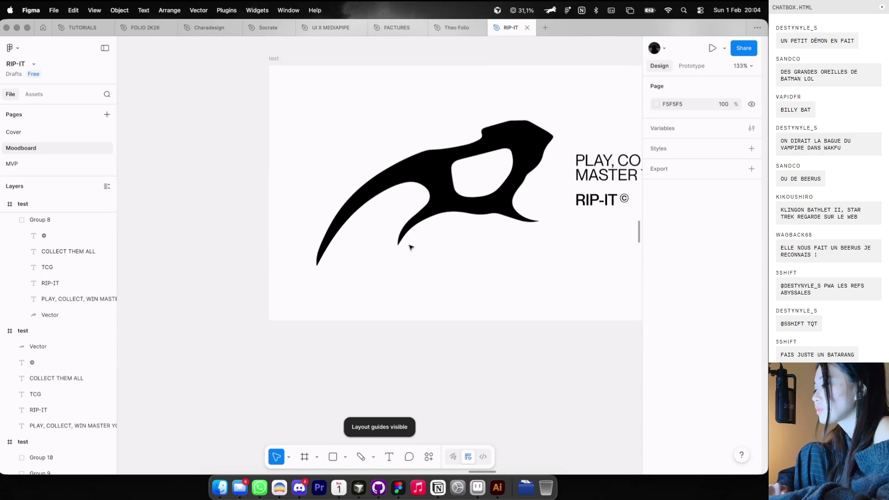
pyautogui.moveTo(389, 205); pyautogui.dragTo(447, 272)
pyautogui.write('oi')
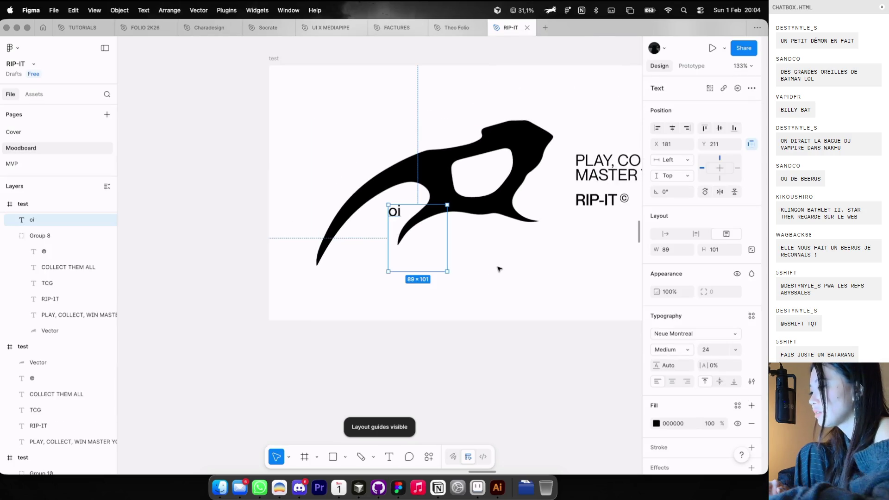
pyautogui.click(499, 268)
pyautogui.click(397, 218)
pyautogui.press('Delete')
# Draw a rectangle over the claw's inner hook with a white FFFFFF fill
pyautogui.press('r')
pyautogui.moveTo(381, 201)
pyautogui.mouseDown()
pyautogui.moveTo(439, 254)
pyautogui.moveTo(438, 266)
pyautogui.moveTo(413, 243)
pyautogui.moveTo(447, 221)
pyautogui.moveTo(440, 230)
pyautogui.mouseUp()
pyautogui.press('i')
pyautogui.click(471, 258)
pyautogui.scroll(-5, 440, 230)
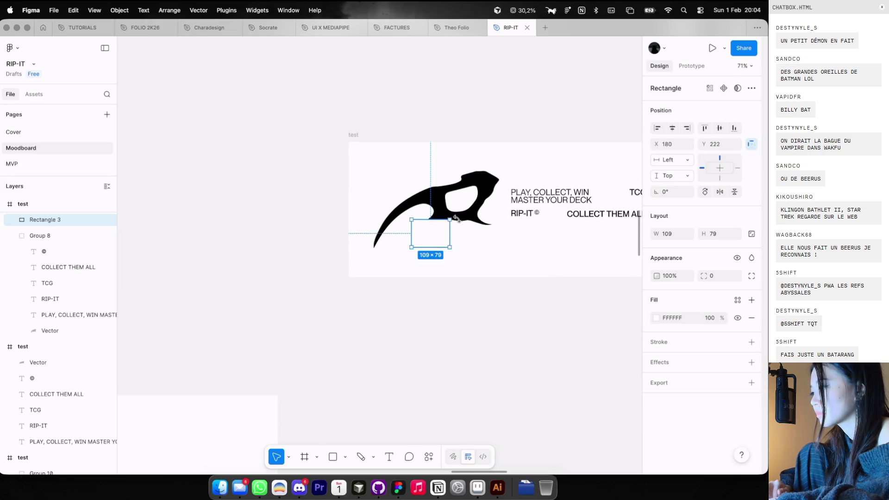
pyautogui.press('Escape')
pyautogui.scroll(-4, 470, 243)
pyautogui.hotkey('shift', 'p')
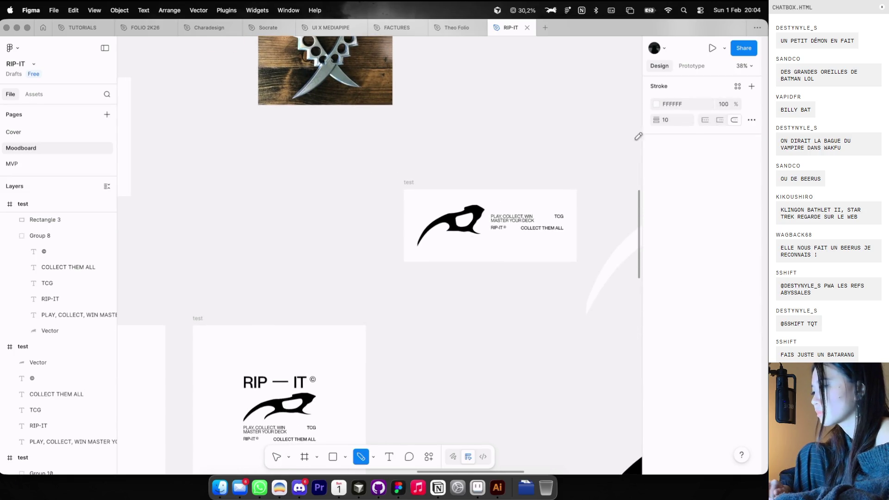
pyautogui.scroll(4, 431, 217)
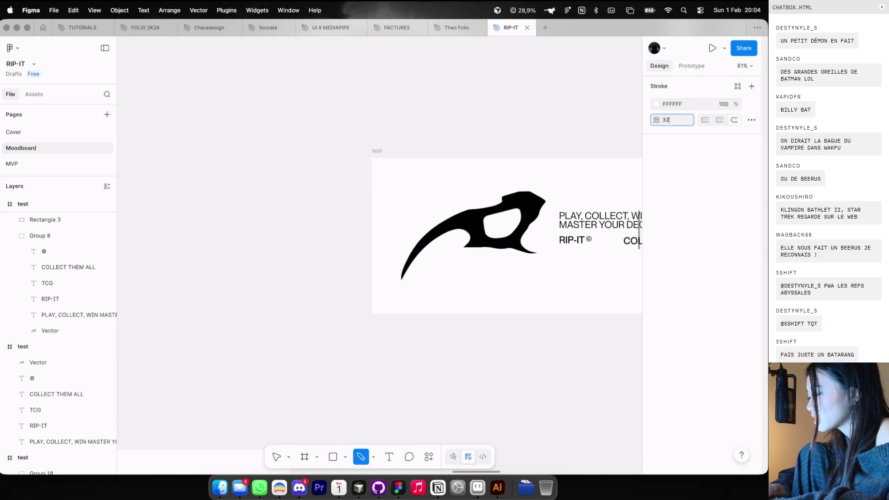
pyautogui.scroll(3, 471, 283)
pyautogui.moveTo(458, 209); pyautogui.dragTo(468, 236)
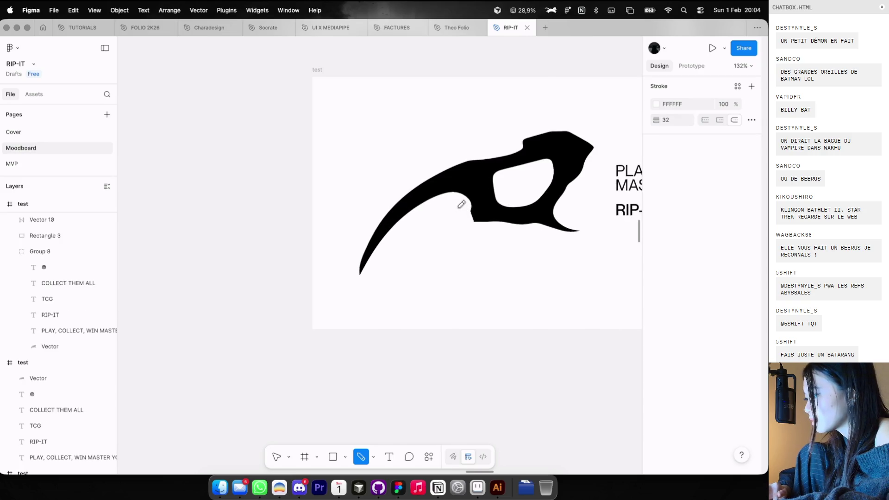
pyautogui.scroll(3, 493, 225)
pyautogui.moveTo(455, 188); pyautogui.dragTo(500, 246)
pyautogui.hotkey('ctrl', 'z')
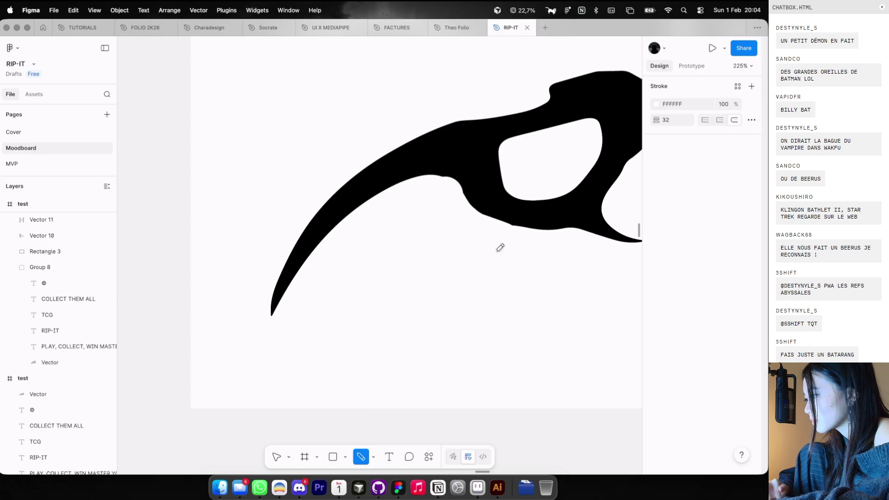
pyautogui.scroll(-10, 512, 254)
pyautogui.scroll(-2, 520, 278)
pyautogui.scroll(-2, 521, 288)
pyautogui.scroll(-5, 504, 243)
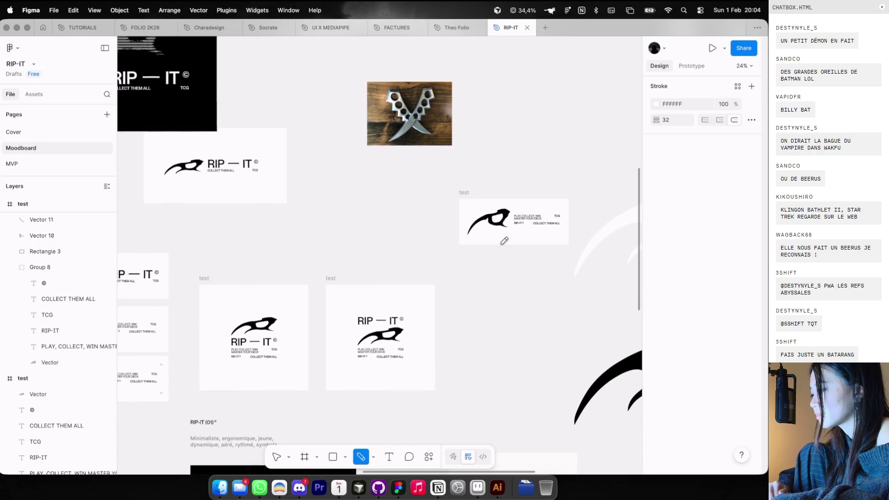
pyautogui.hotkey('ctrl', 'z')
pyautogui.hotkey('ctrl', 'z')
pyautogui.scroll(5, 497, 222)
pyautogui.hotkey('ctrl', 'shift', 'z')
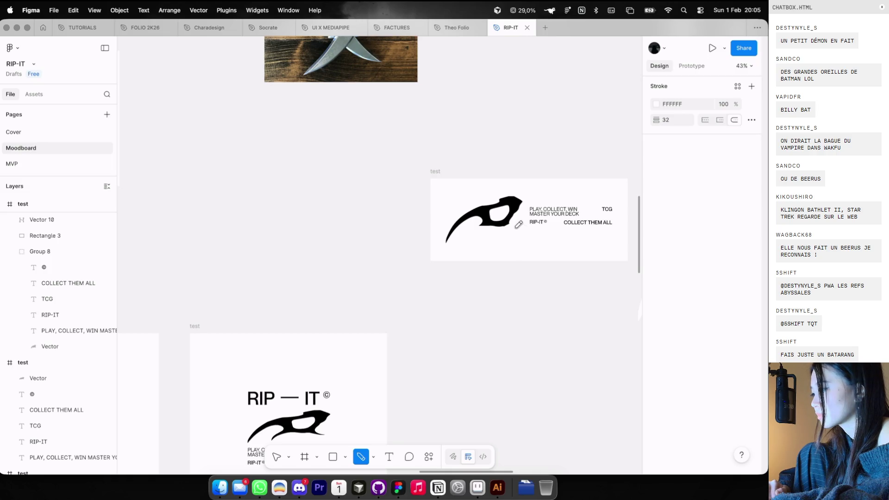
pyautogui.scroll(-5, 516, 236)
pyautogui.hscroll(3, 514, 246)
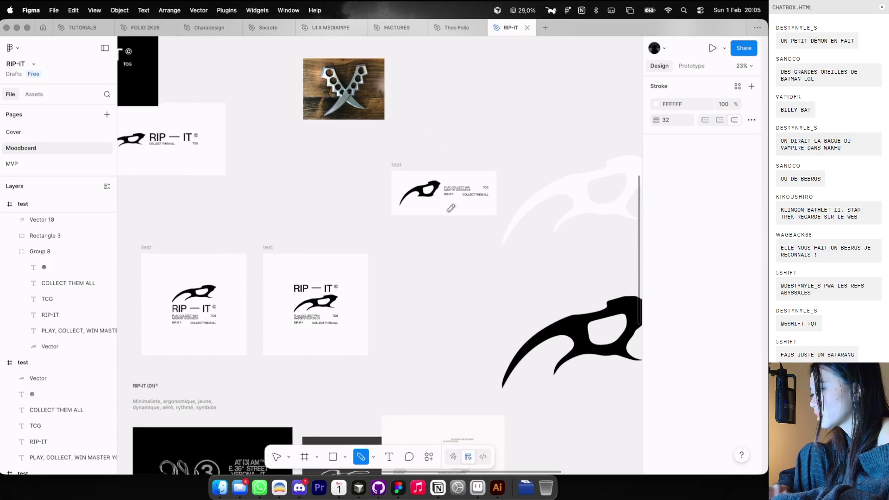
pyautogui.hotkey('ctrl', 'z')
pyautogui.scroll(4, 445, 219)
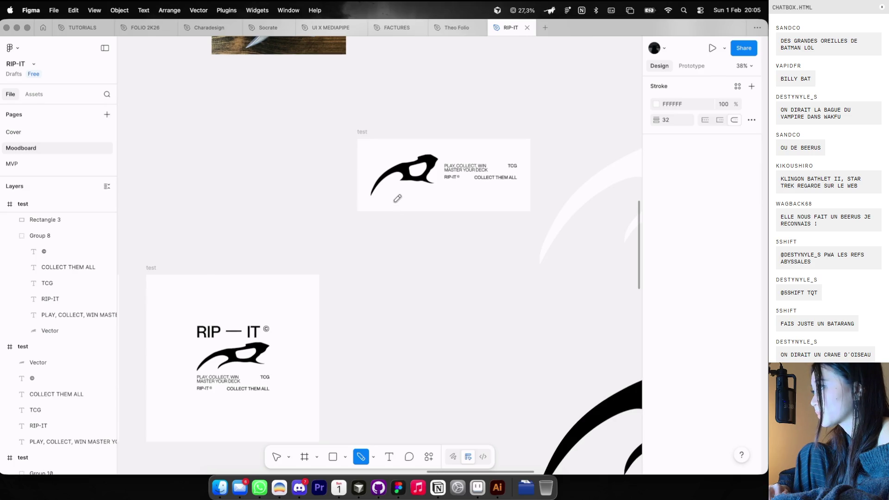
pyautogui.scroll(-3, 397, 198)
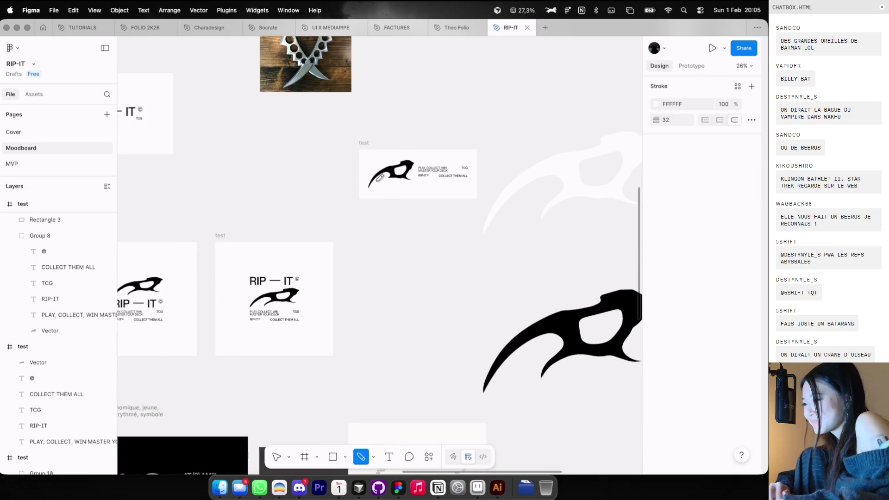
pyautogui.scroll(-3, 379, 177)
pyautogui.scroll(-4, 378, 178)
pyautogui.hscroll(-4, 379, 177)
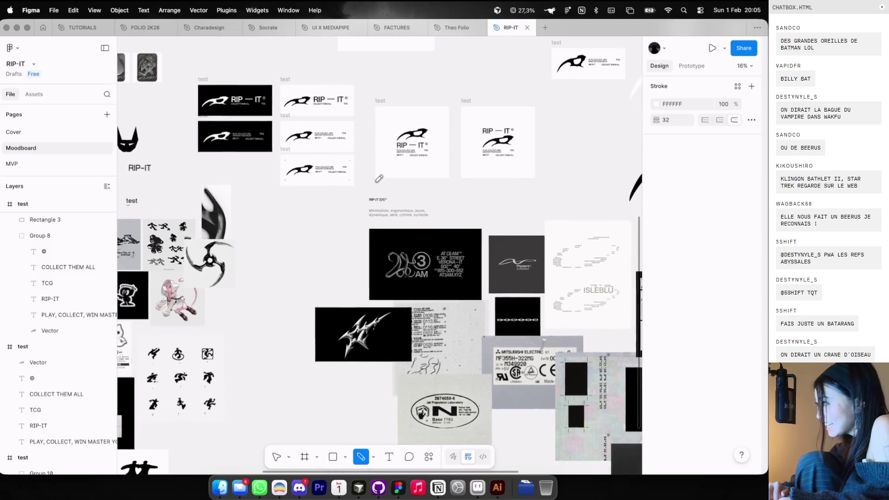
# Pan and zoom around the moodboard to inspect the shuriken image
pyautogui.scroll(-3, 379, 178)
pyautogui.hscroll(-2, 379, 178)
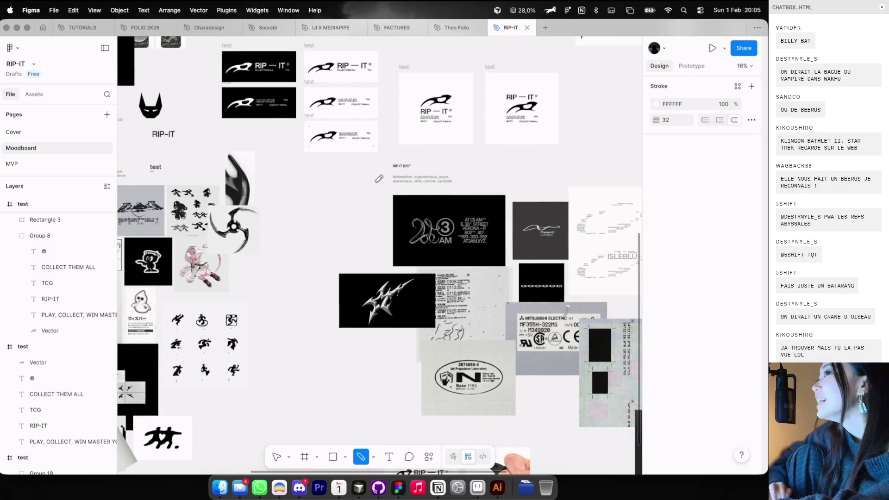
pyautogui.hscroll(8, 379, 178)
pyautogui.scroll(3, 378, 178)
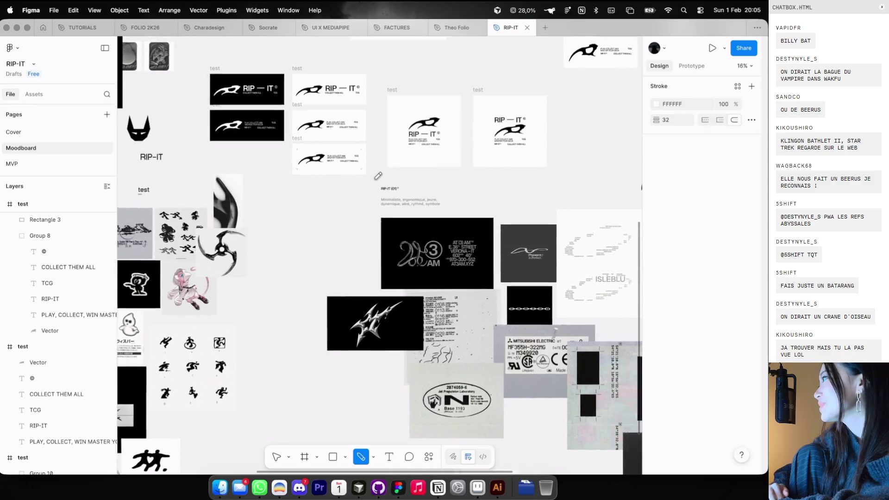
pyautogui.hscroll(-2, 379, 176)
pyautogui.scroll(-1, 379, 176)
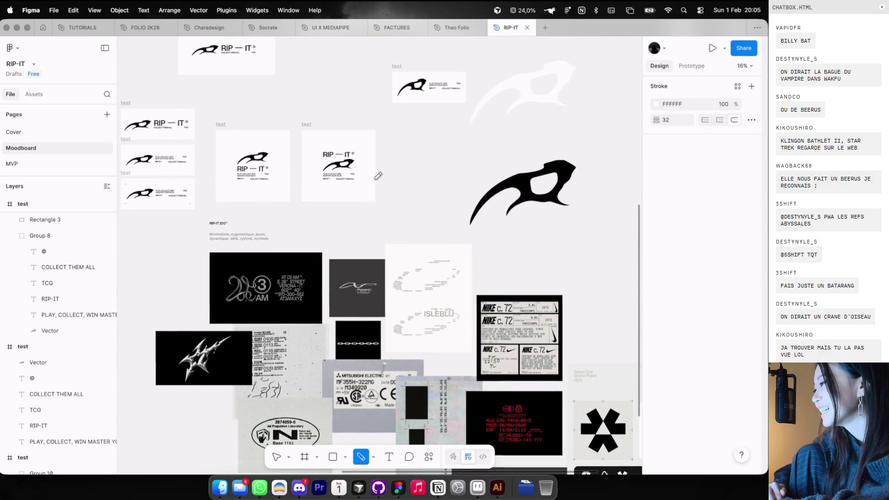
pyautogui.hscroll(-3, 380, 178)
pyautogui.scroll(-5, 361, 185)
pyautogui.press('v')
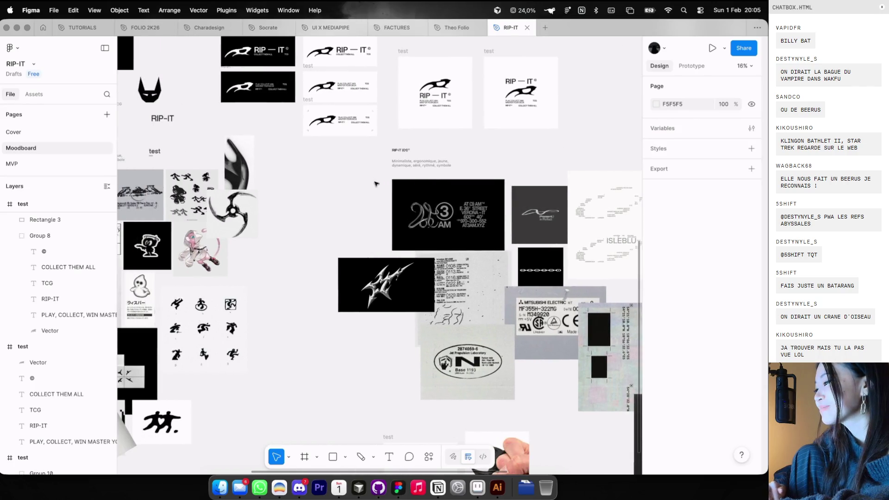
pyautogui.hscroll(-3, 319, 195)
pyautogui.scroll(5, 319, 196)
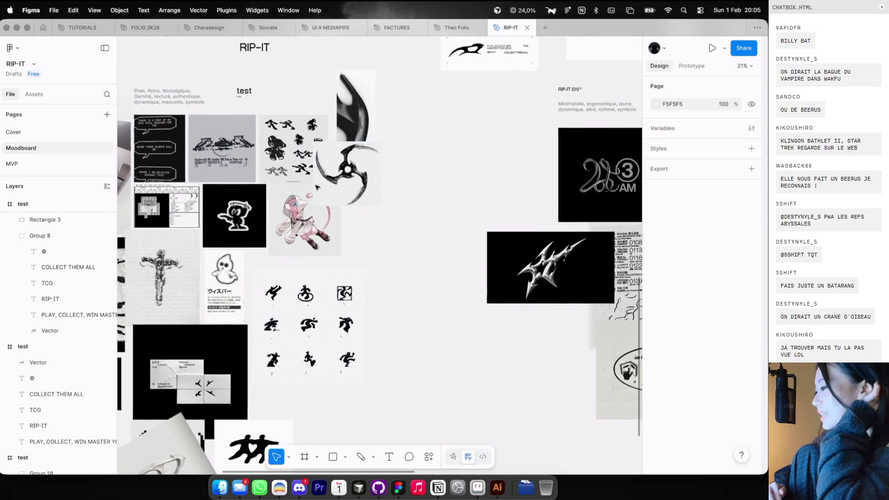
pyautogui.scroll(10, 338, 176)
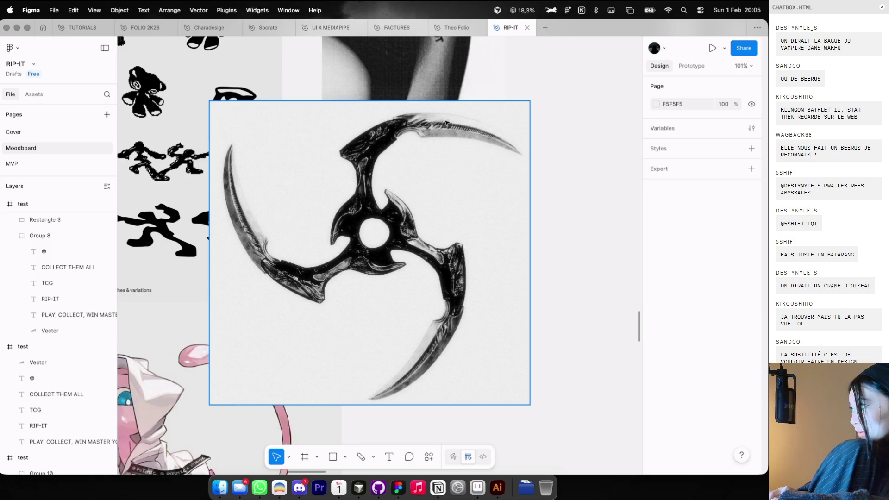
# Bring up the browser's Google Images results for 'poing américain'
pyautogui.scroll(-5, 446, 123)
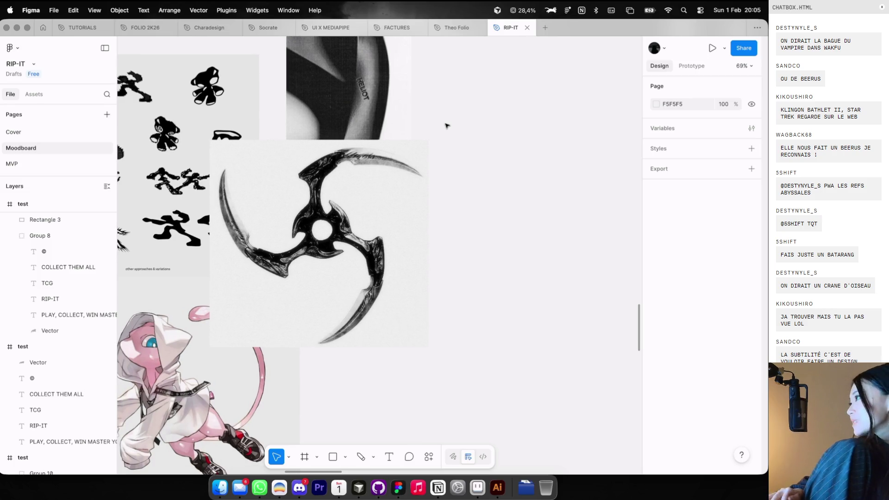
pyautogui.scroll(-10, 446, 123)
pyautogui.scroll(-3, 445, 124)
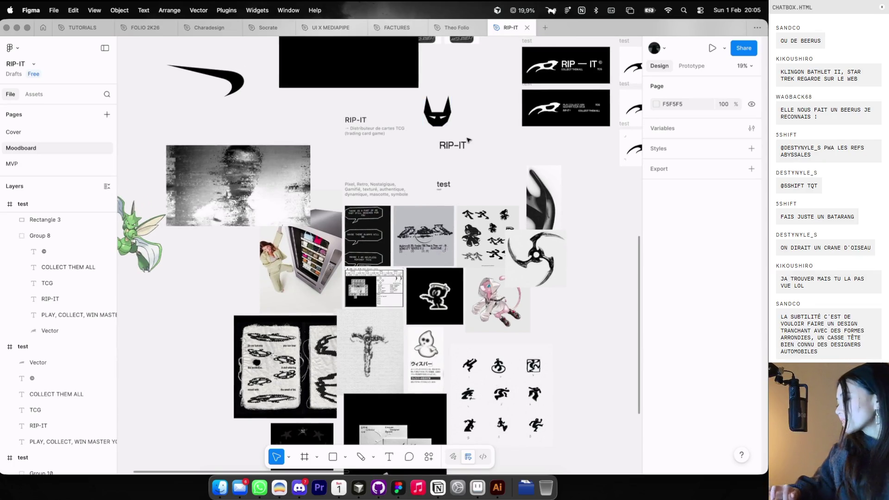
pyautogui.scroll(5, 468, 139)
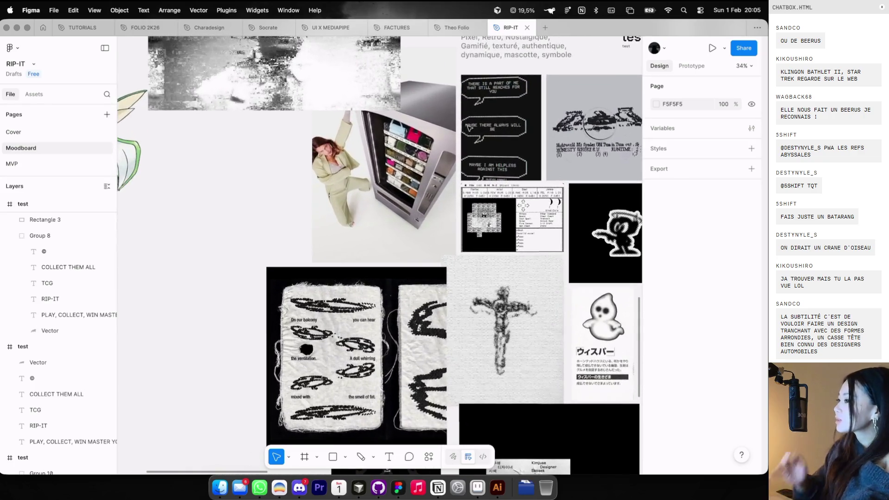
pyautogui.press('super+Tab')
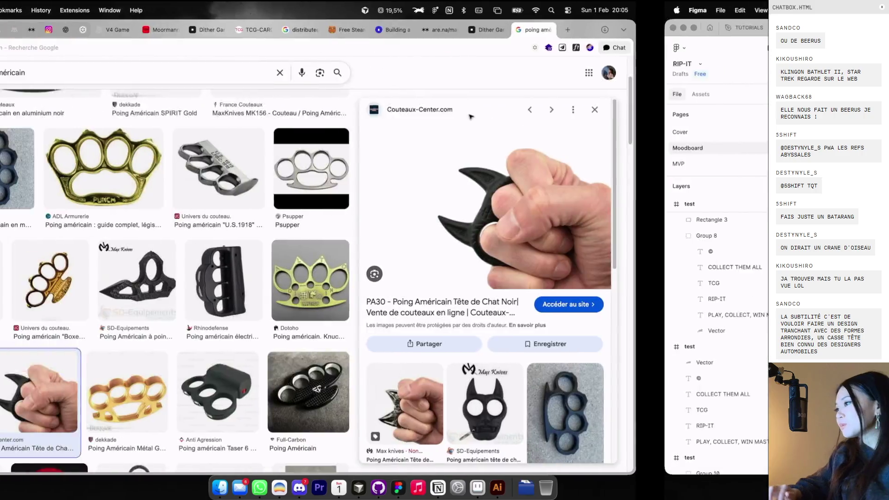